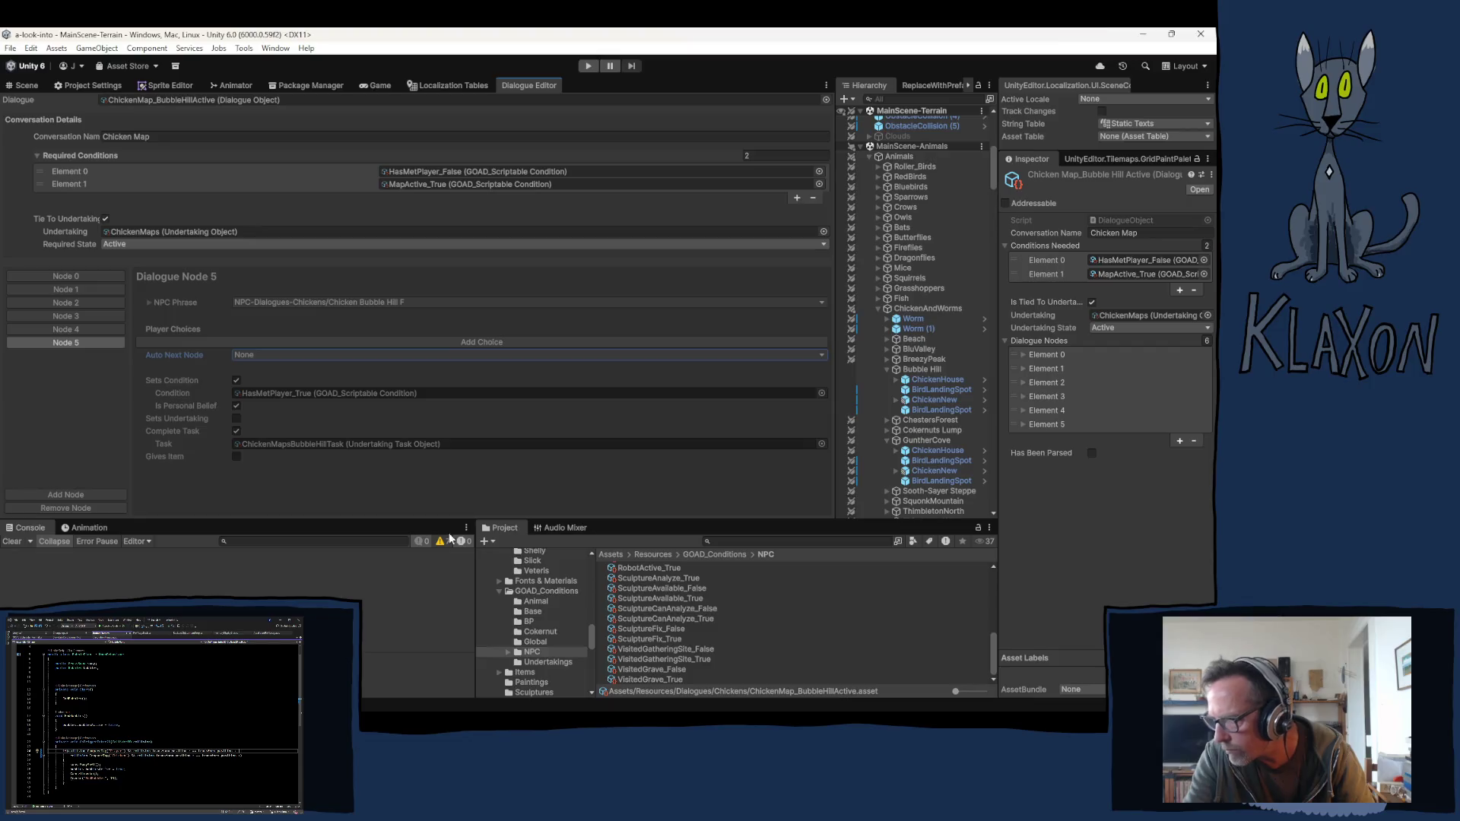
Step: Inspect Nodes 4 and 5 of the ChickenMap_BubbleHill Inactive and Active dialogues, then return to the Scene view
{"action": "left_click", "coordinate": [215, 98]}
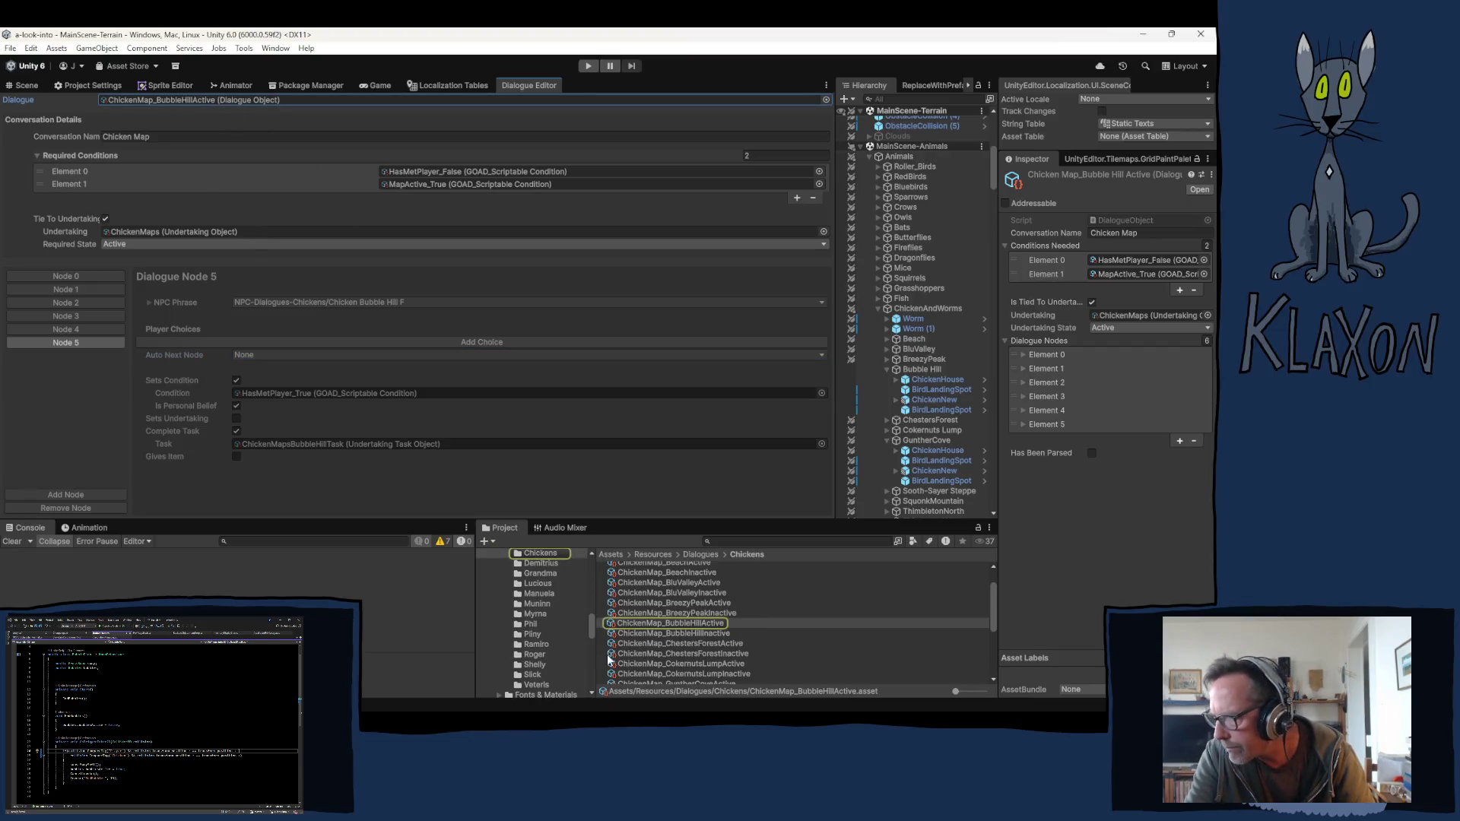
{"action": "left_click", "coordinate": [682, 633]}
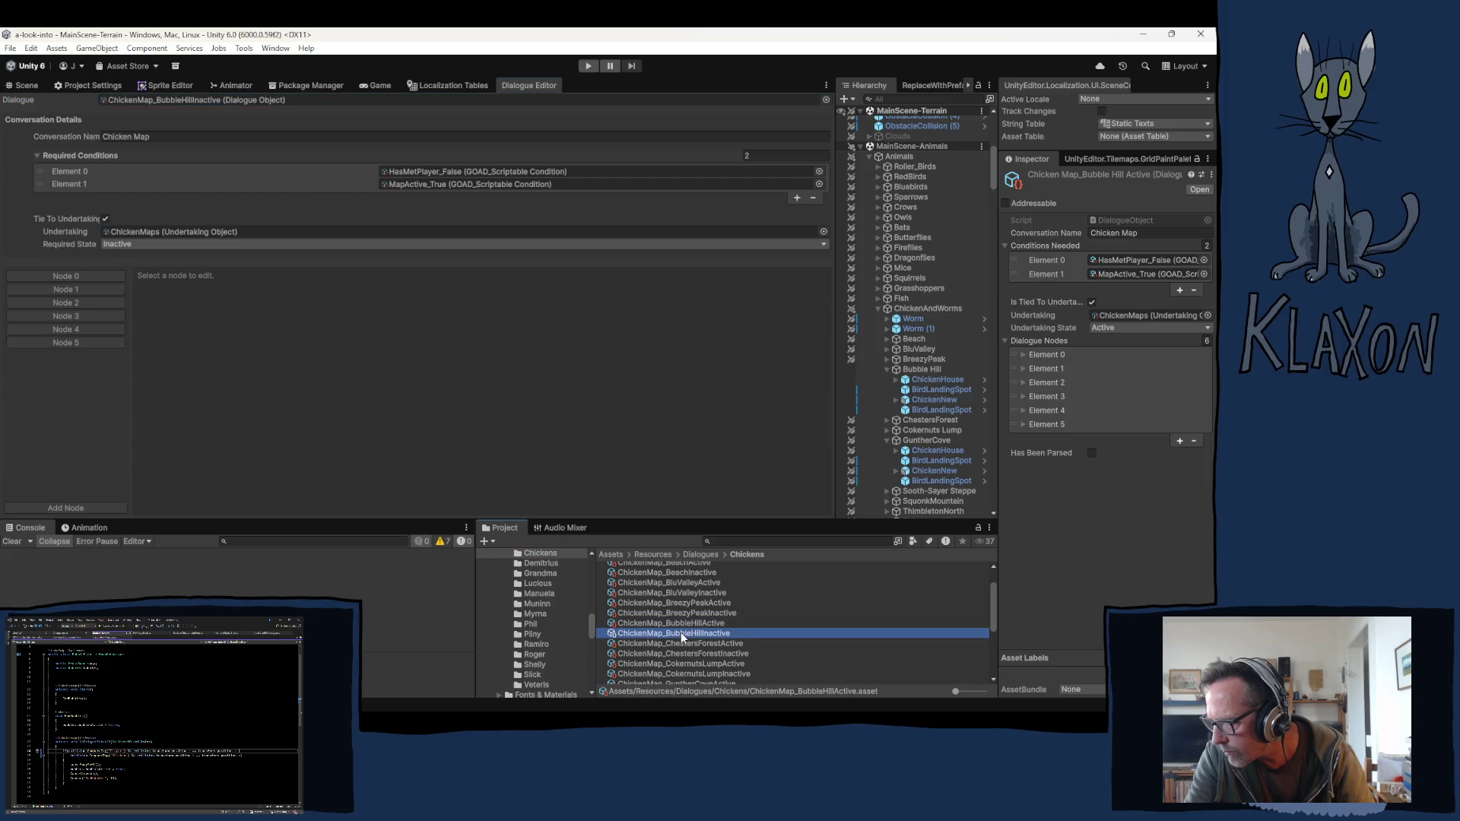
{"action": "left_click", "coordinate": [105, 330]}
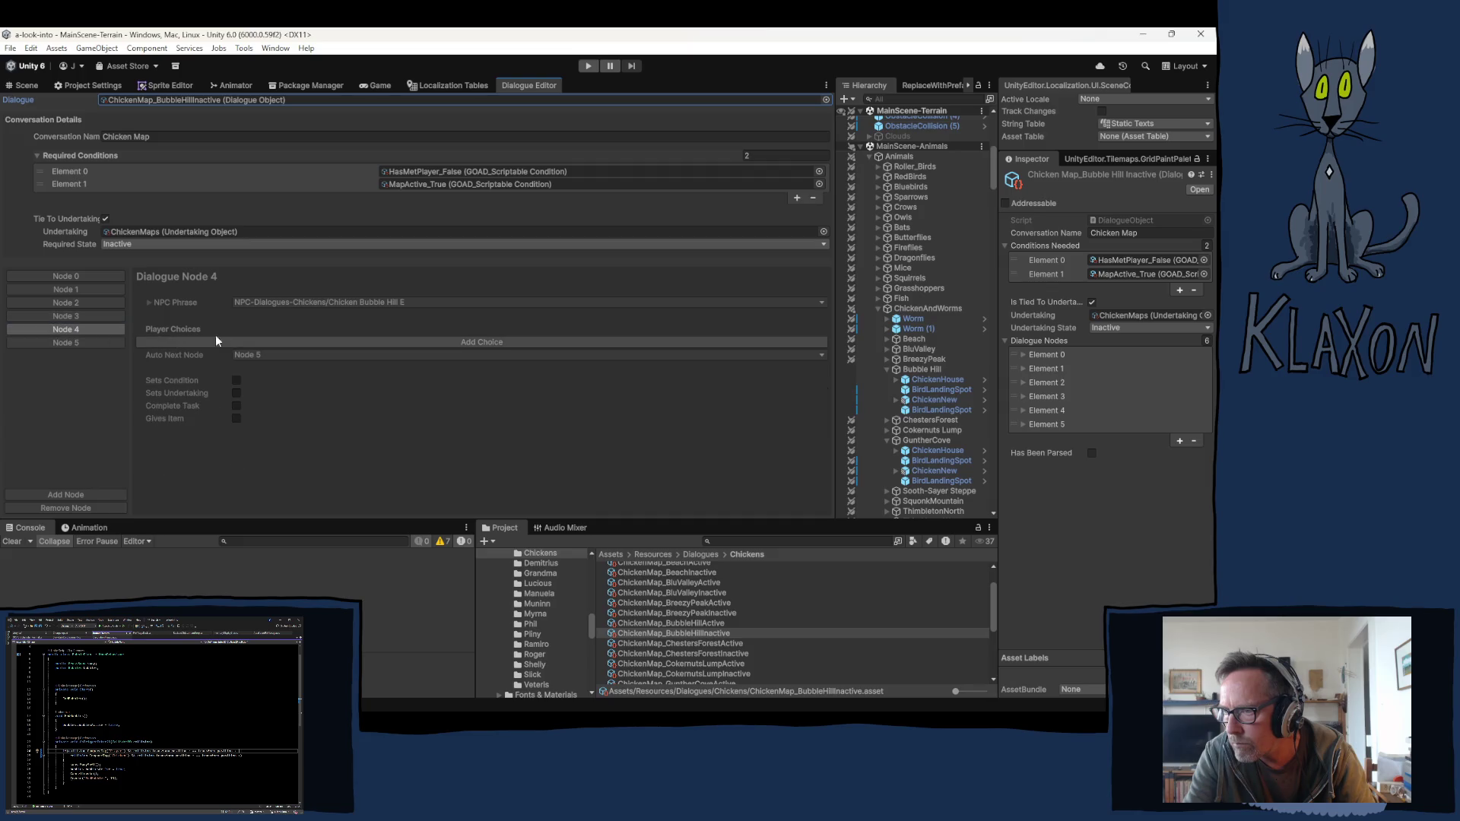
{"action": "left_click", "coordinate": [713, 624]}
{"action": "left_click", "coordinate": [106, 342]}
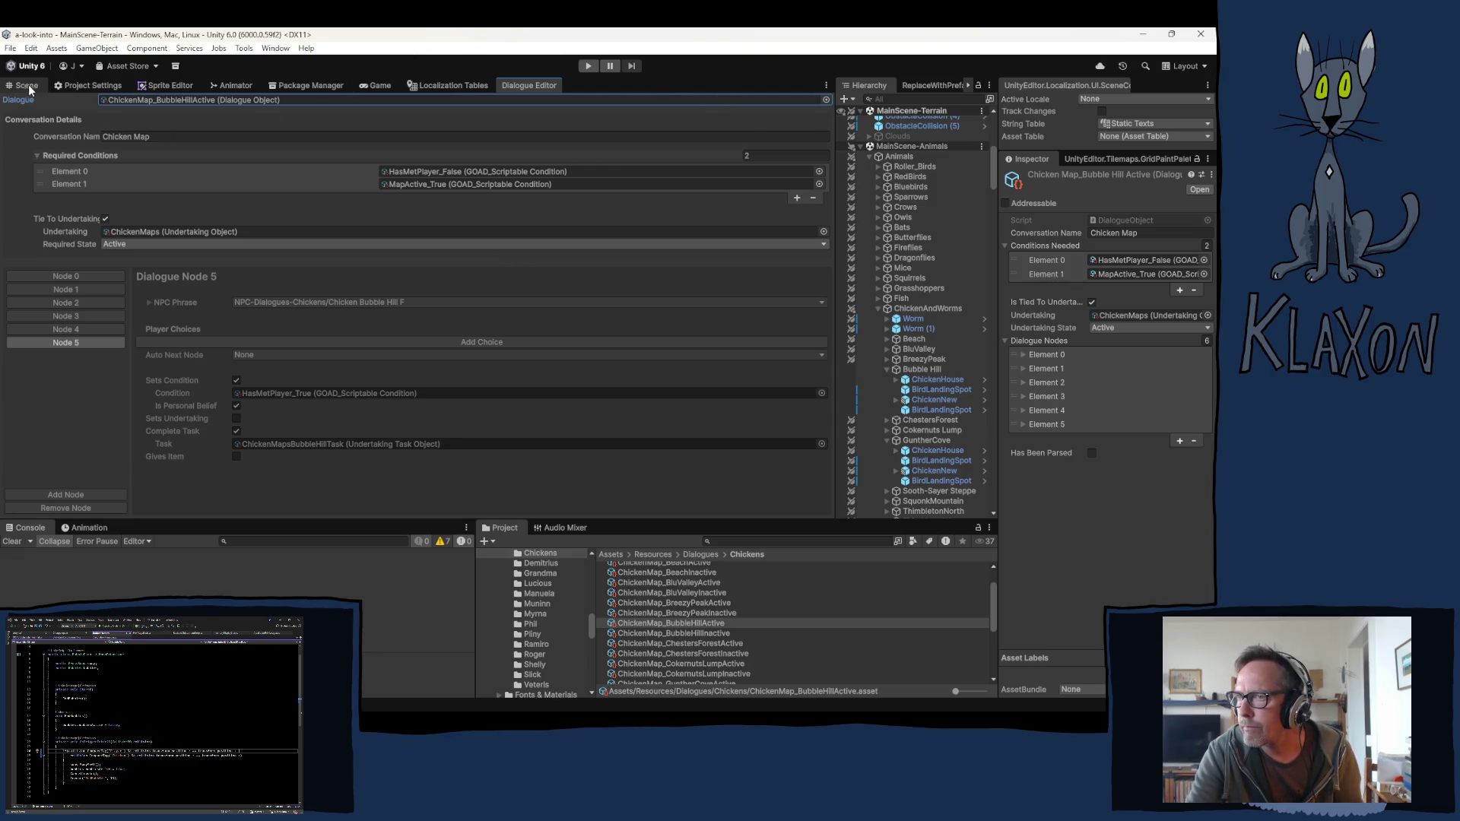
{"action": "left_click", "coordinate": [589, 65]}
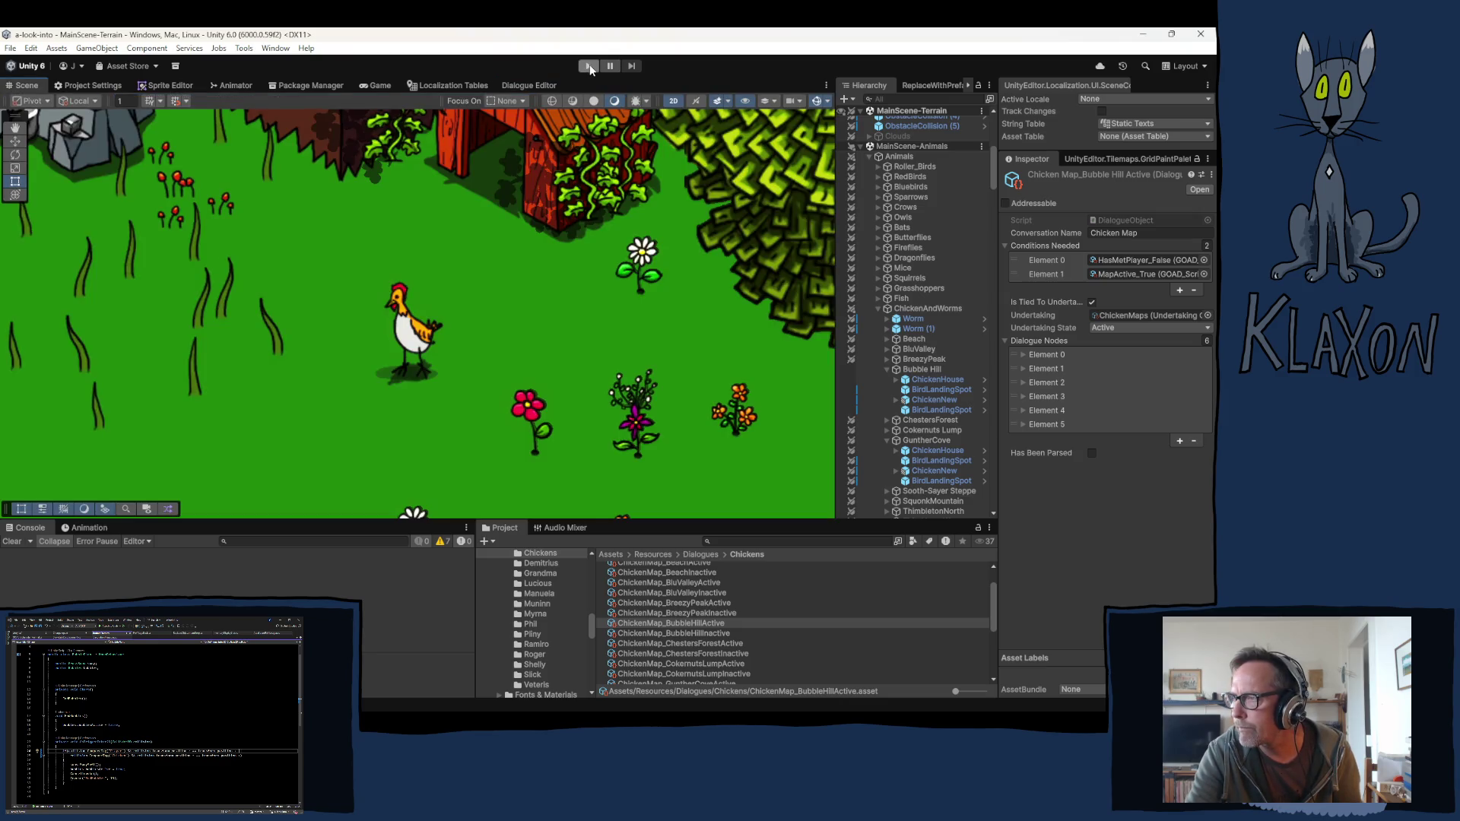
Step: Enter Play mode and wait for the game's title menu with version 0.06.13 notes
{"action": "left_click", "coordinate": [590, 66]}
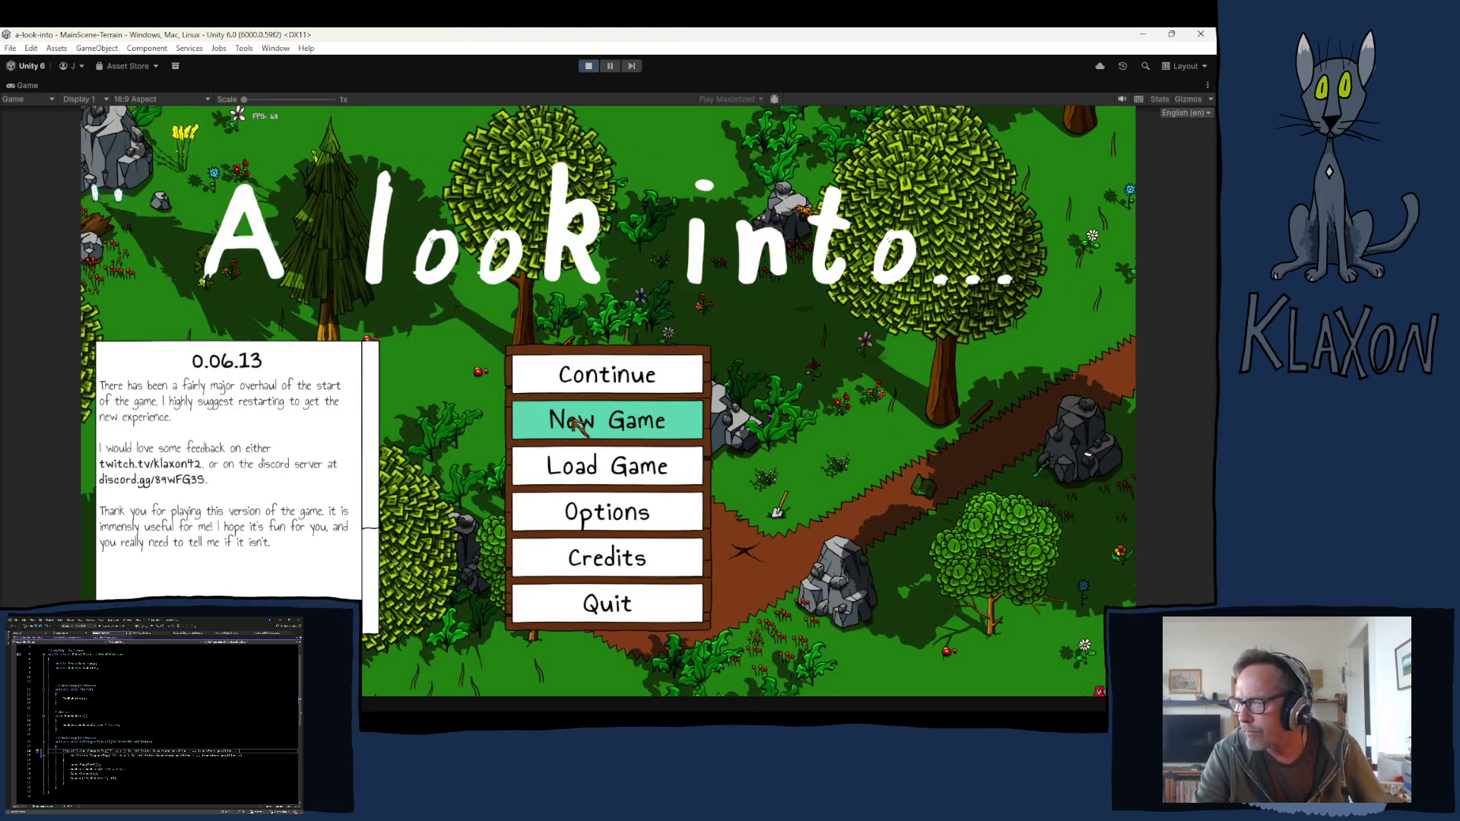
Step: Start and confirm a New Game, entering a character name
{"action": "left_click", "coordinate": [578, 424]}
{"action": "left_click", "coordinate": [545, 495]}
{"action": "type", "text": "fgds"}
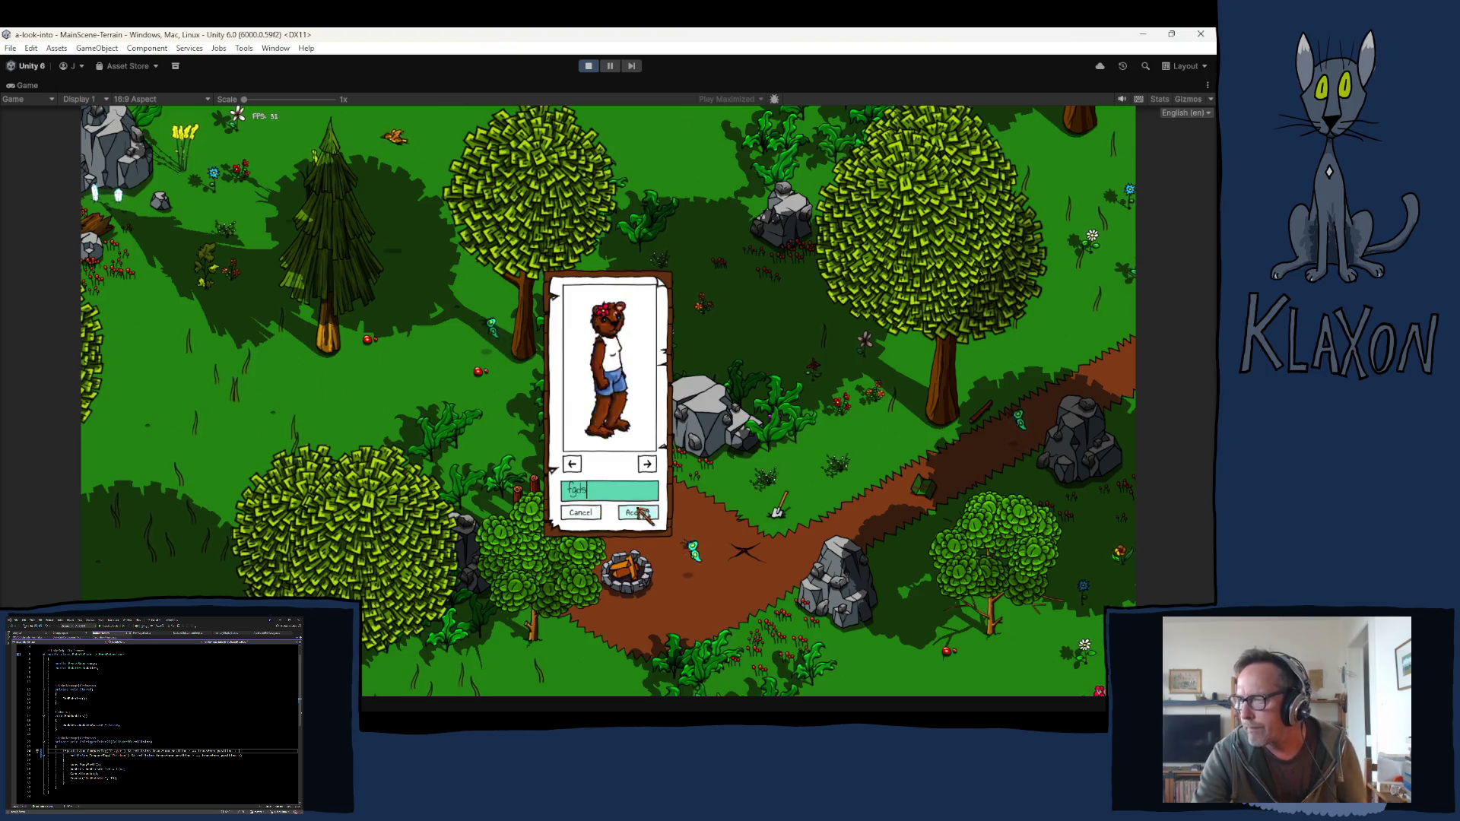
{"action": "left_click", "coordinate": [637, 512]}
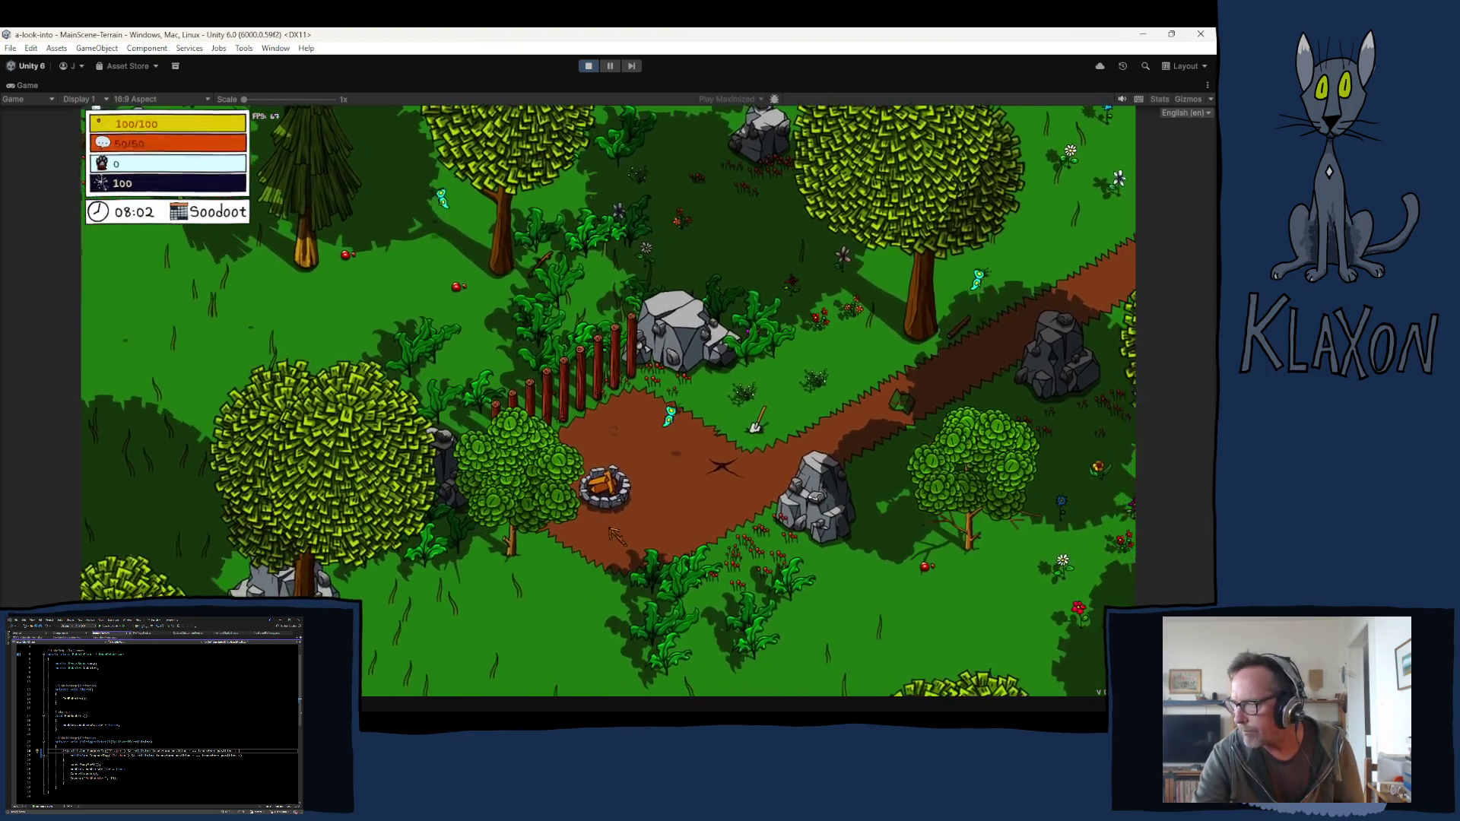
Step: Walk along the path, pick up the Avian Map, and check the map screen
{"action": "key", "text": "d"}
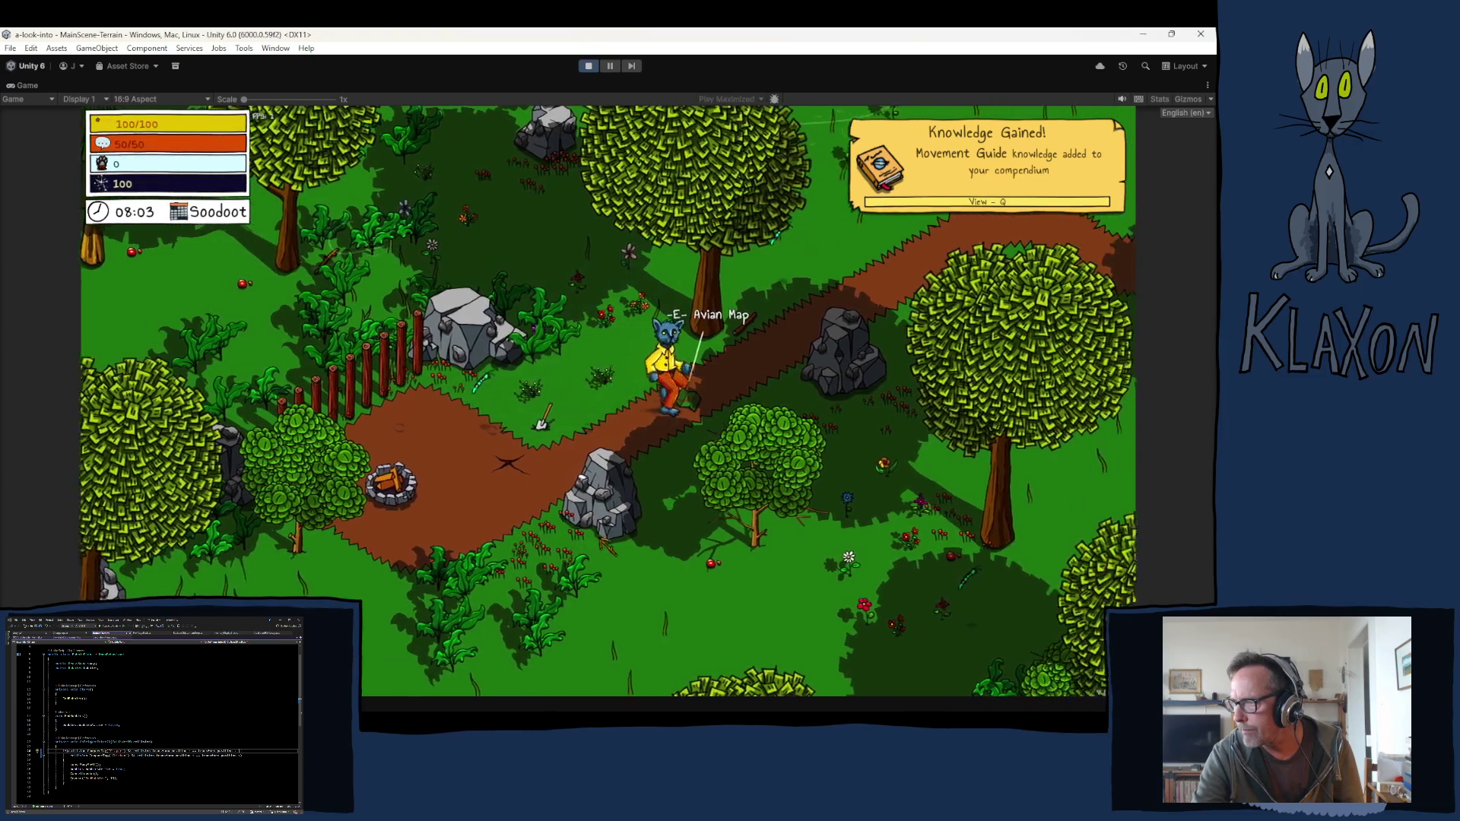
{"action": "key", "text": "e"}
{"action": "key", "text": "Tab"}
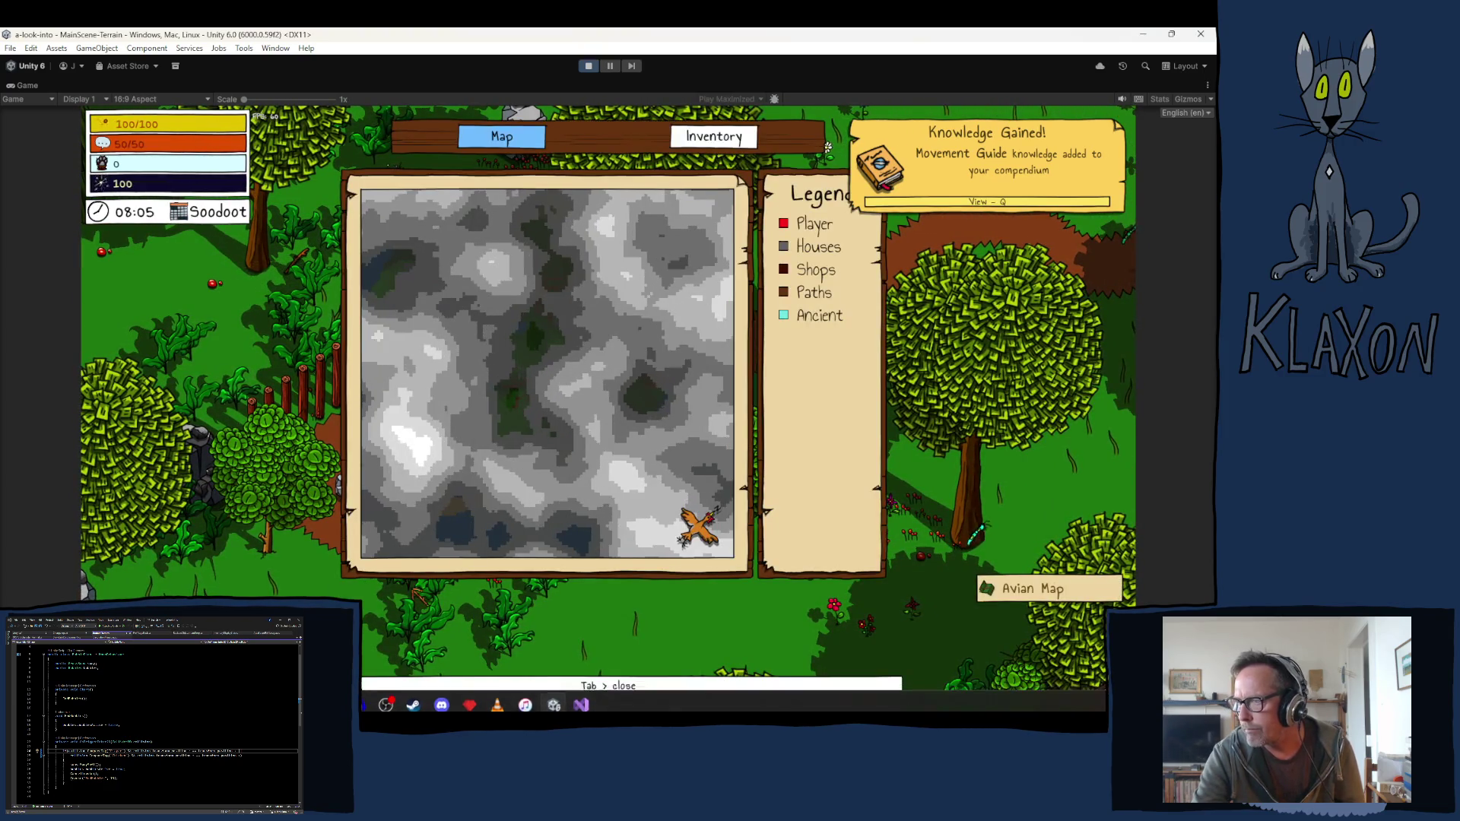
{"action": "key", "text": "Tab"}
Step: Teleport the player to the Bubbles location with the debug toolbar's Go to location
{"action": "left_click", "coordinate": [570, 676]}
{"action": "scroll", "coordinate": [645, 587], "scroll_direction": "down", "scroll_amount": 3}
{"action": "left_click", "coordinate": [532, 655]}
{"action": "left_click", "coordinate": [692, 676]}
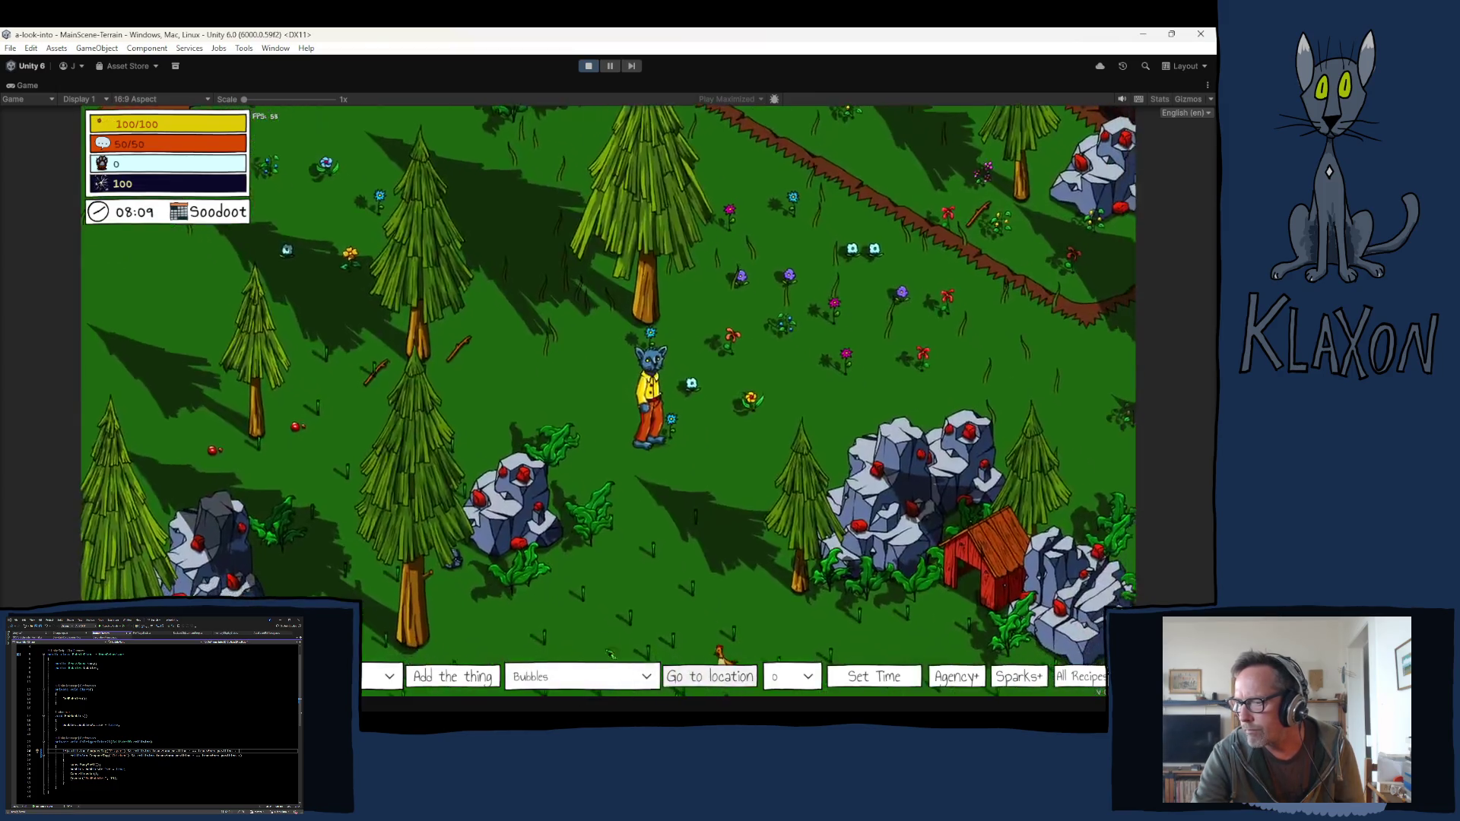
Step: Hide the debug toolbar, talk through the Bubbles chicken's dialogue, close the map, and walk down
{"action": "key", "text": "grave"}
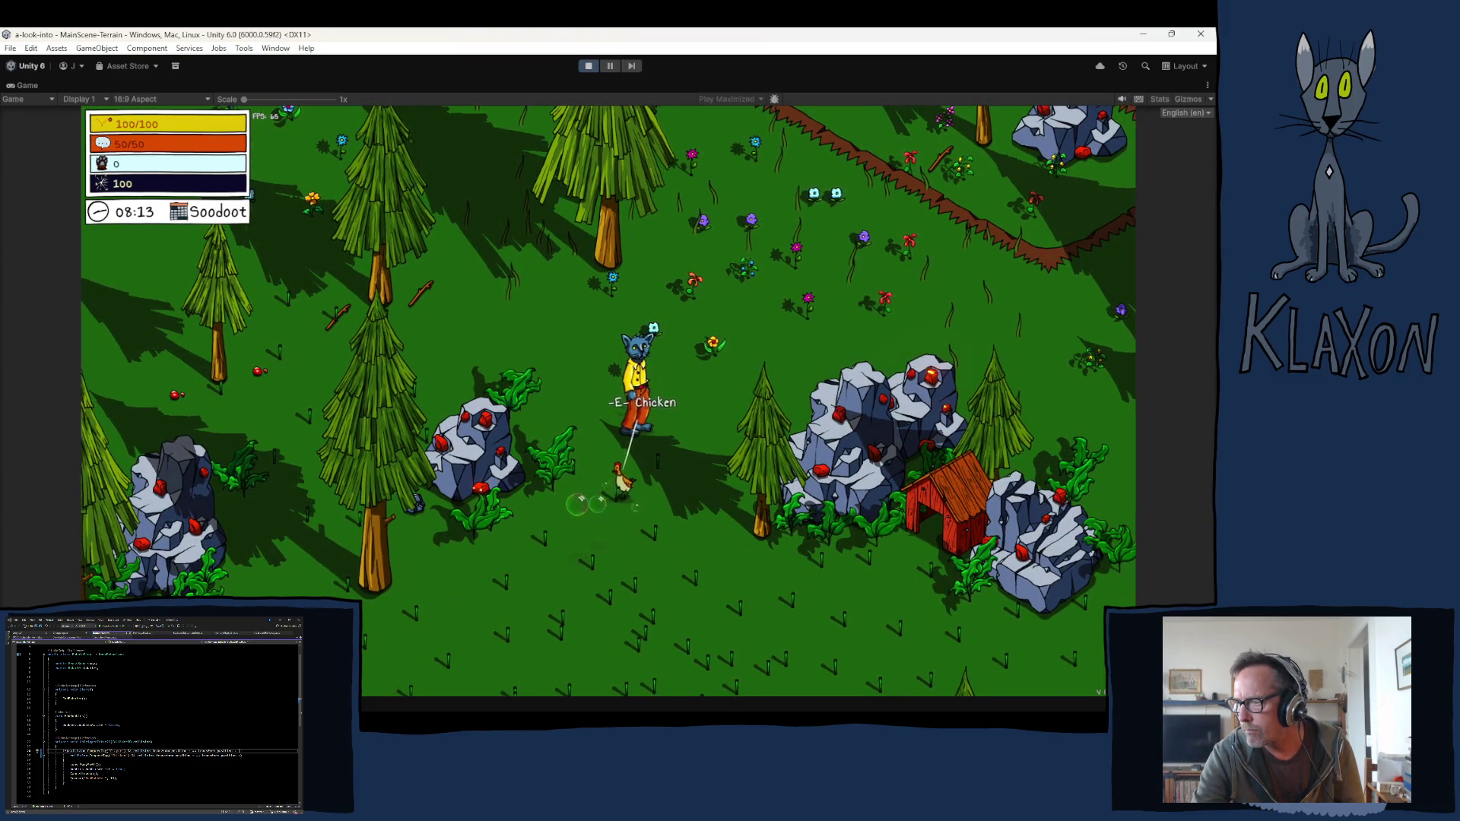
{"action": "key", "text": "s"}
{"action": "key", "text": "e"}
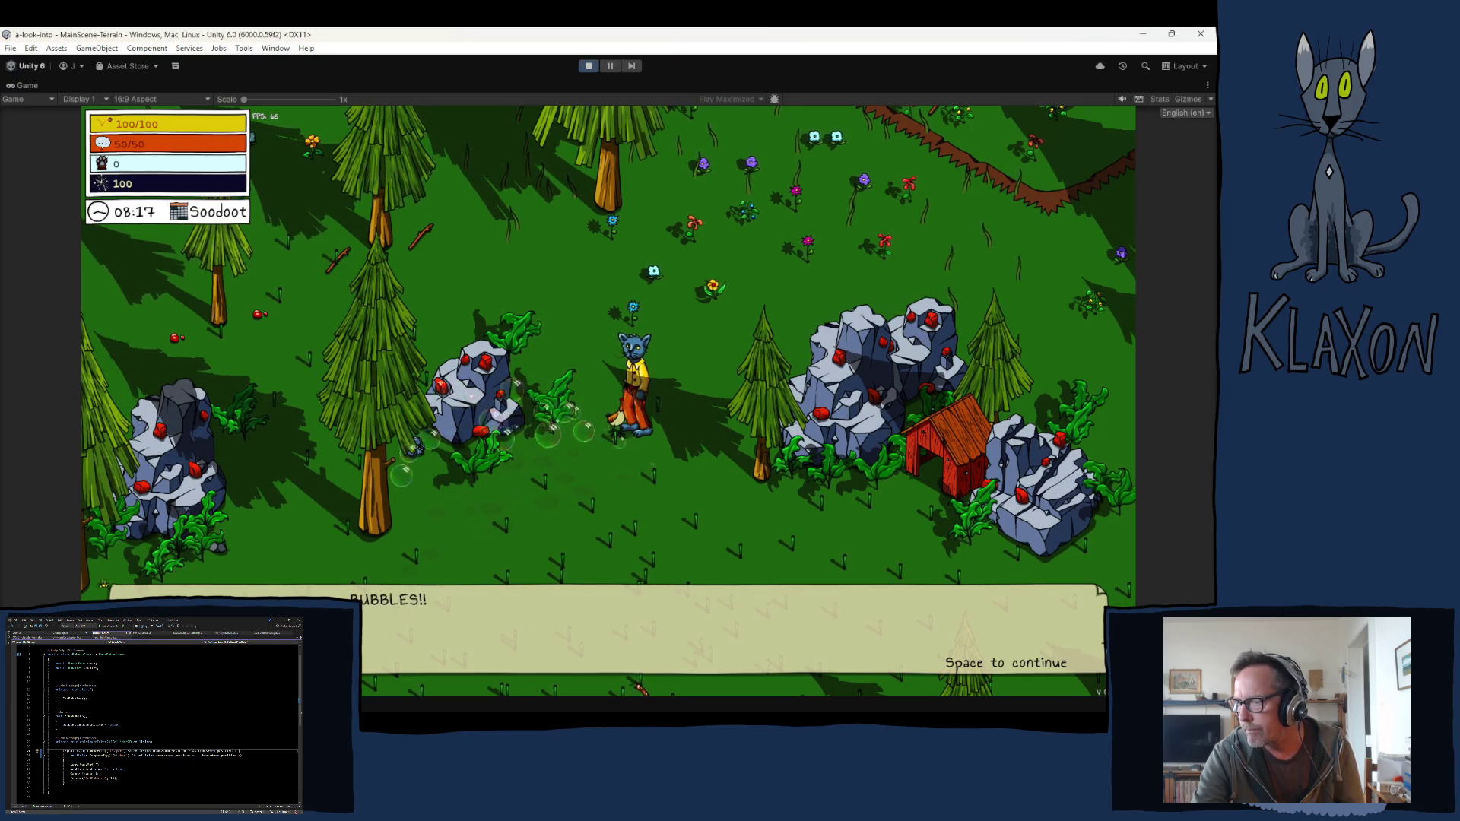
{"action": "key", "text": "space"}
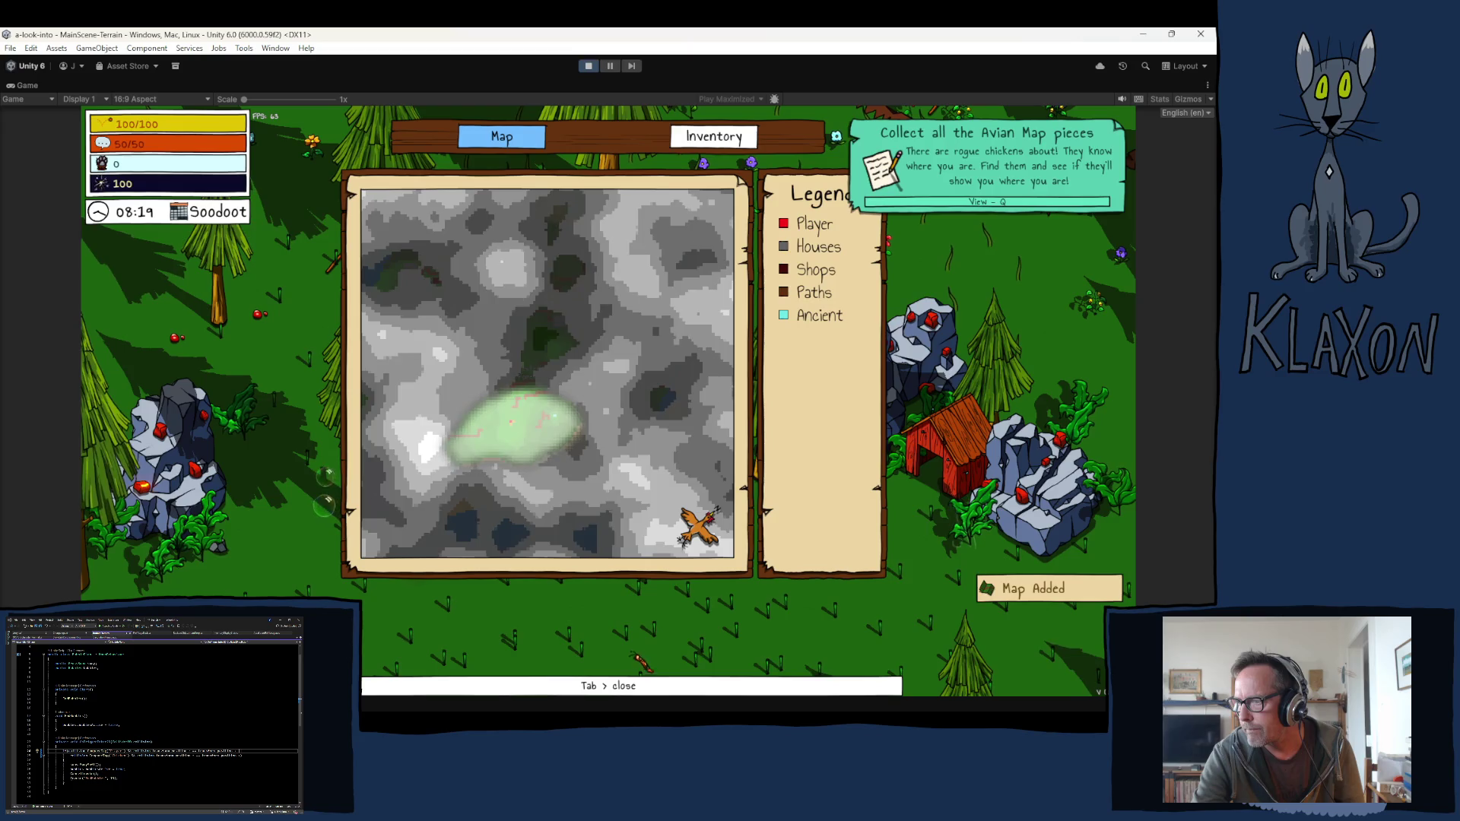
{"action": "key", "text": "Tab"}
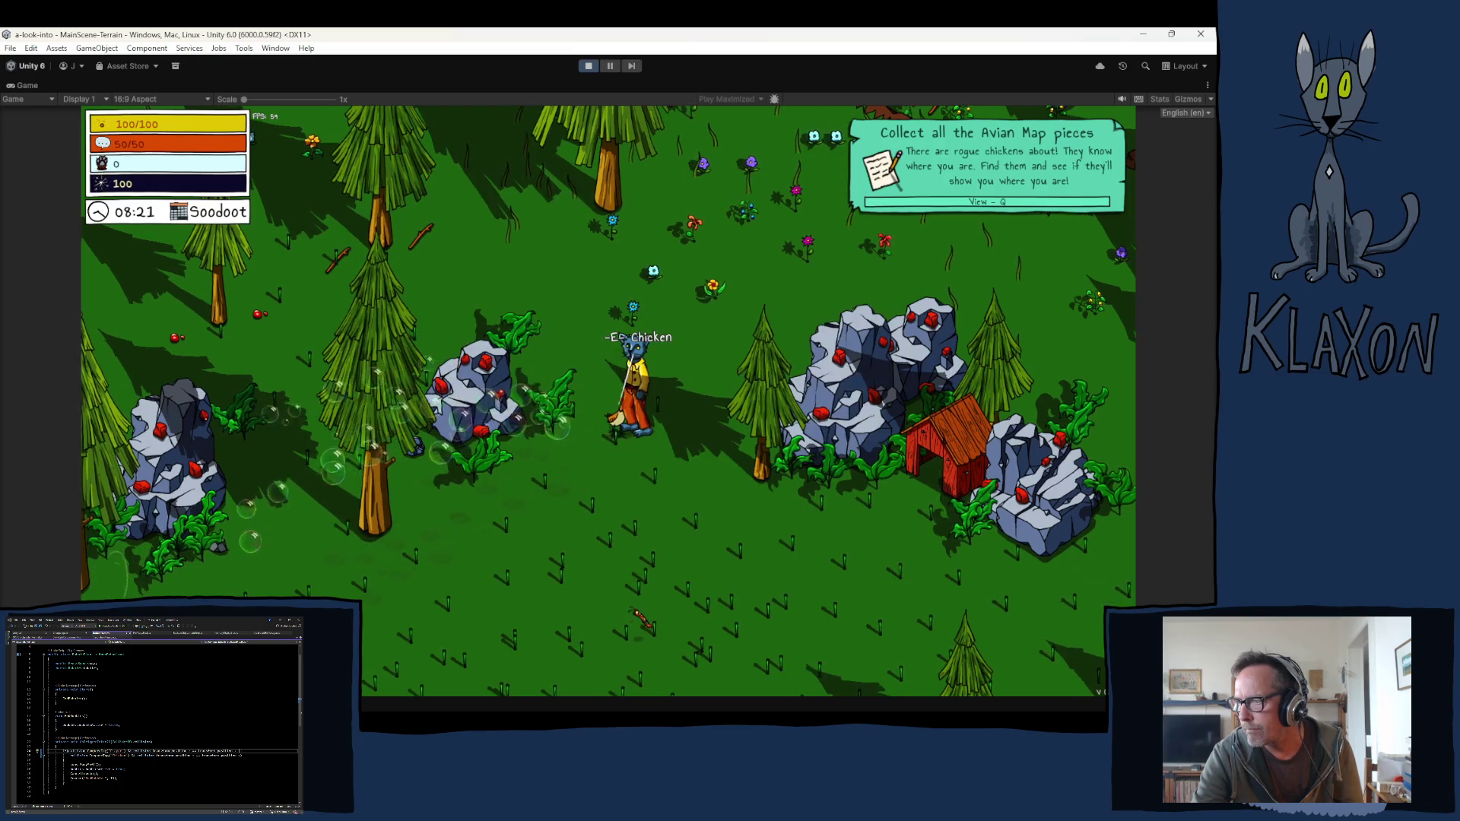
{"action": "key", "text": "s"}
{"action": "key", "text": "s"}
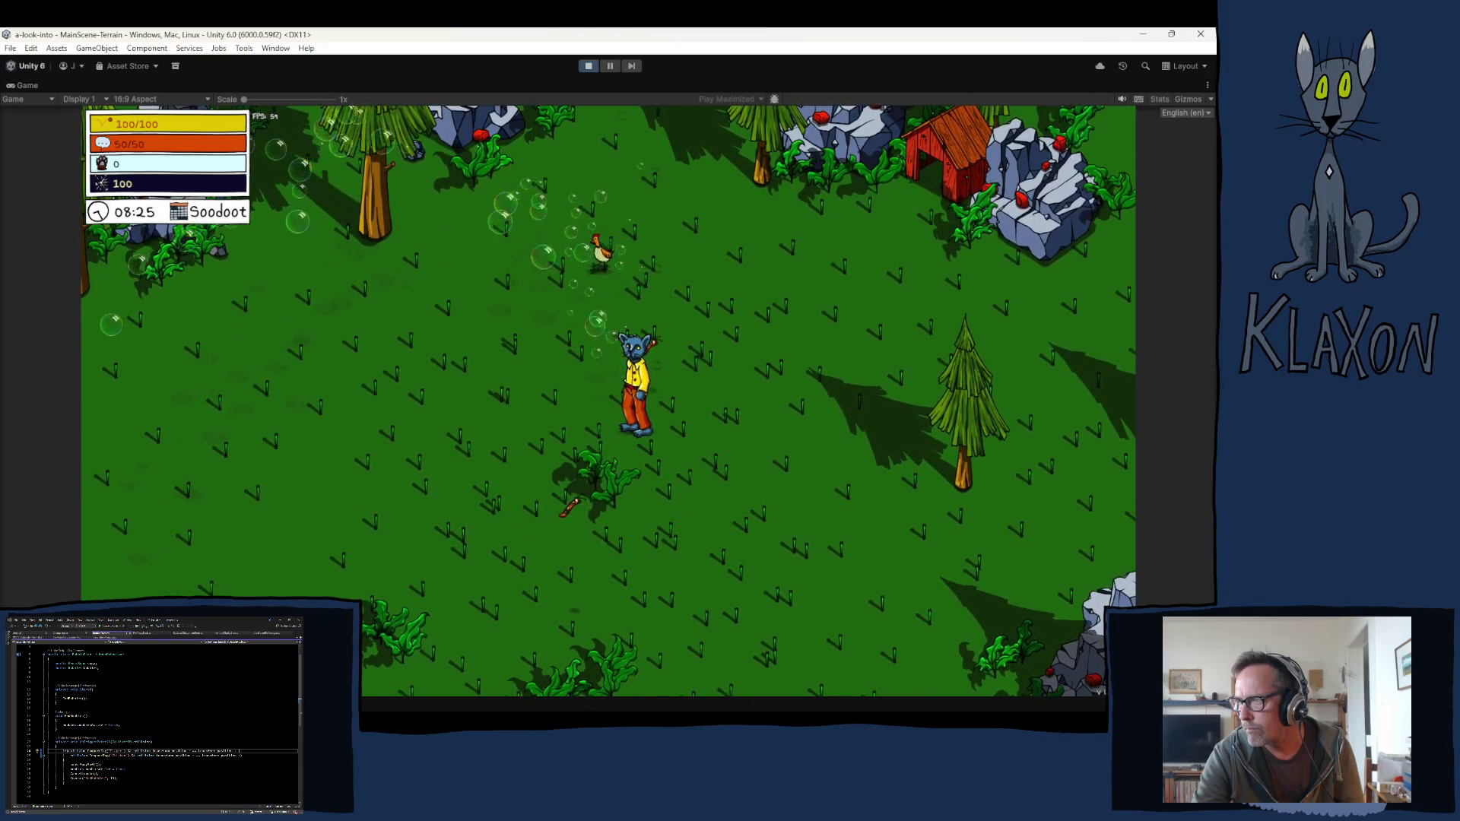
{"action": "key", "text": "s"}
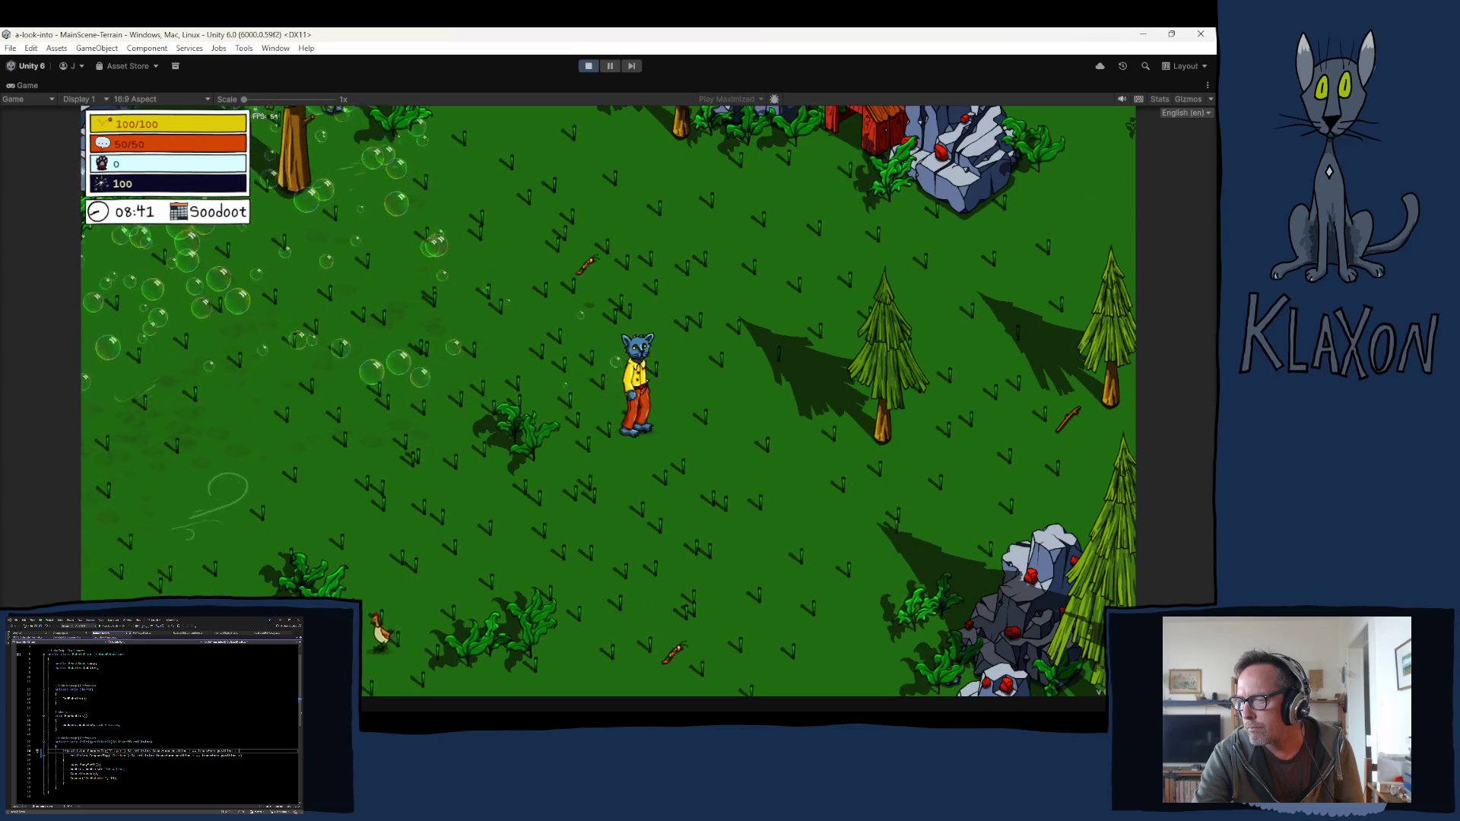
Step: Run south and then left across the meadow to the chicken among the bubbles
{"action": "key", "text": "s"}
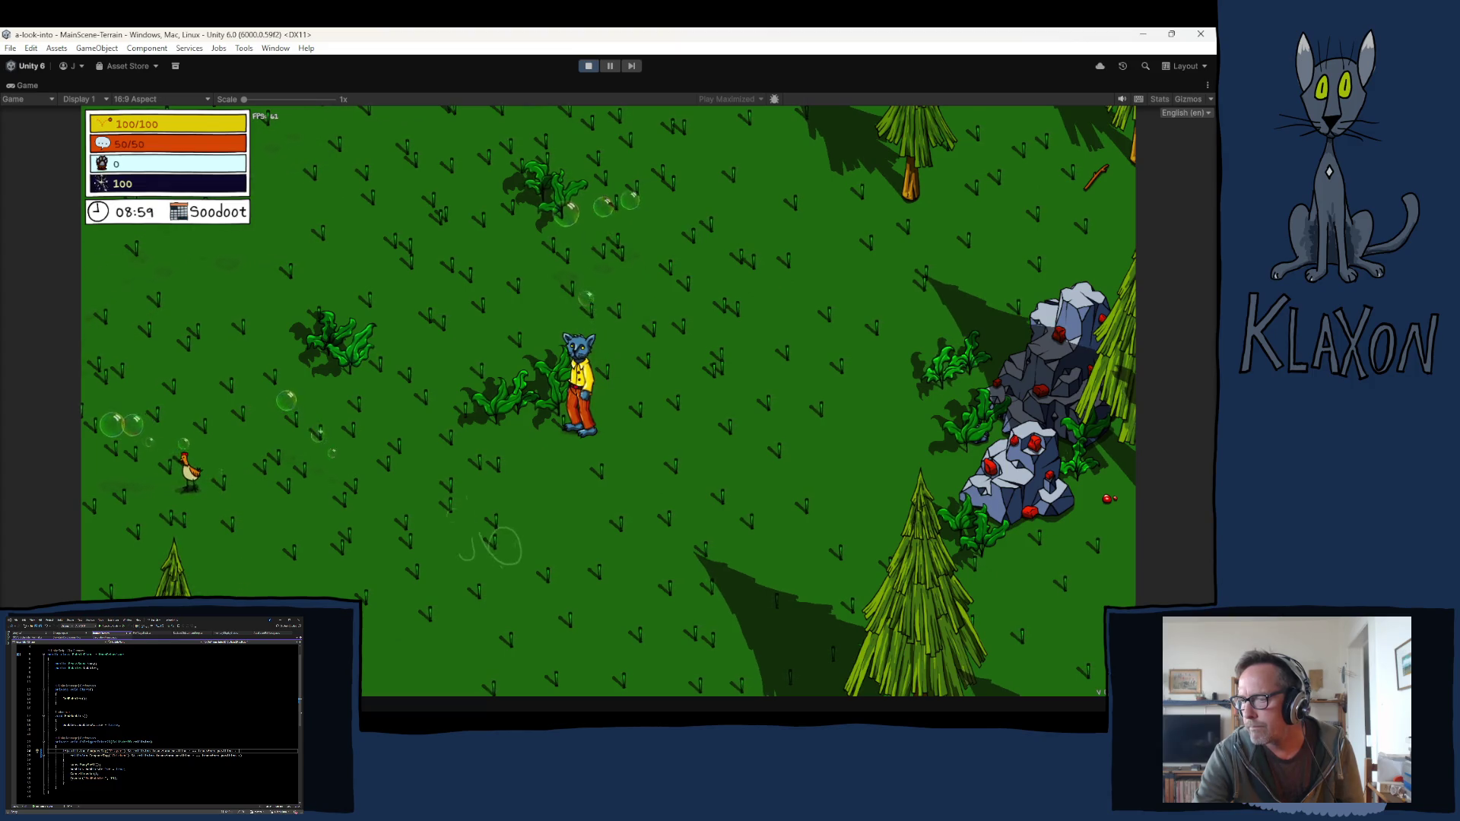
{"action": "key", "text": "a"}
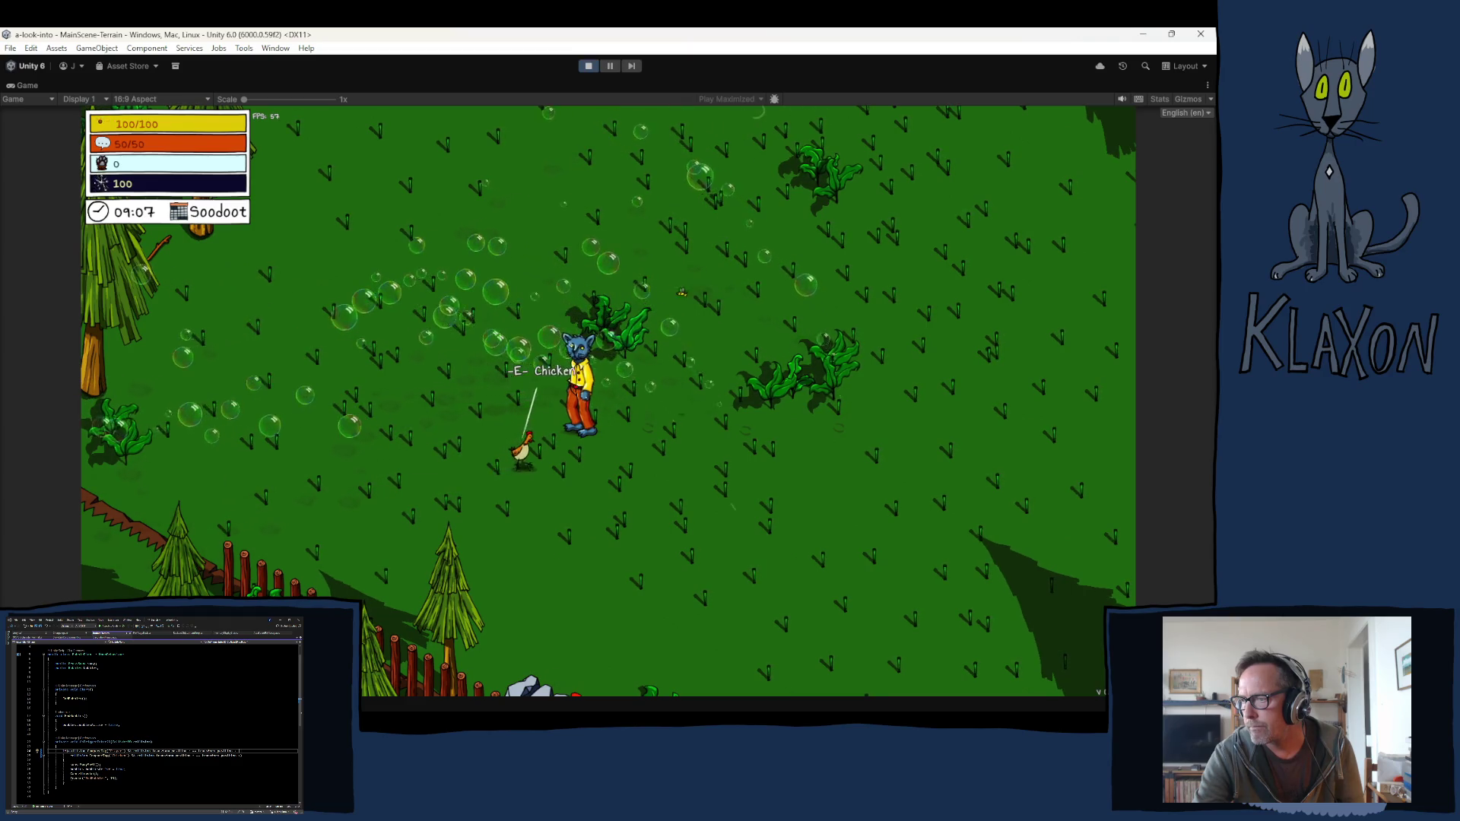
Step: Walk the cat up-left and north through the field toward the red hut
{"action": "key", "text": "w+a"}
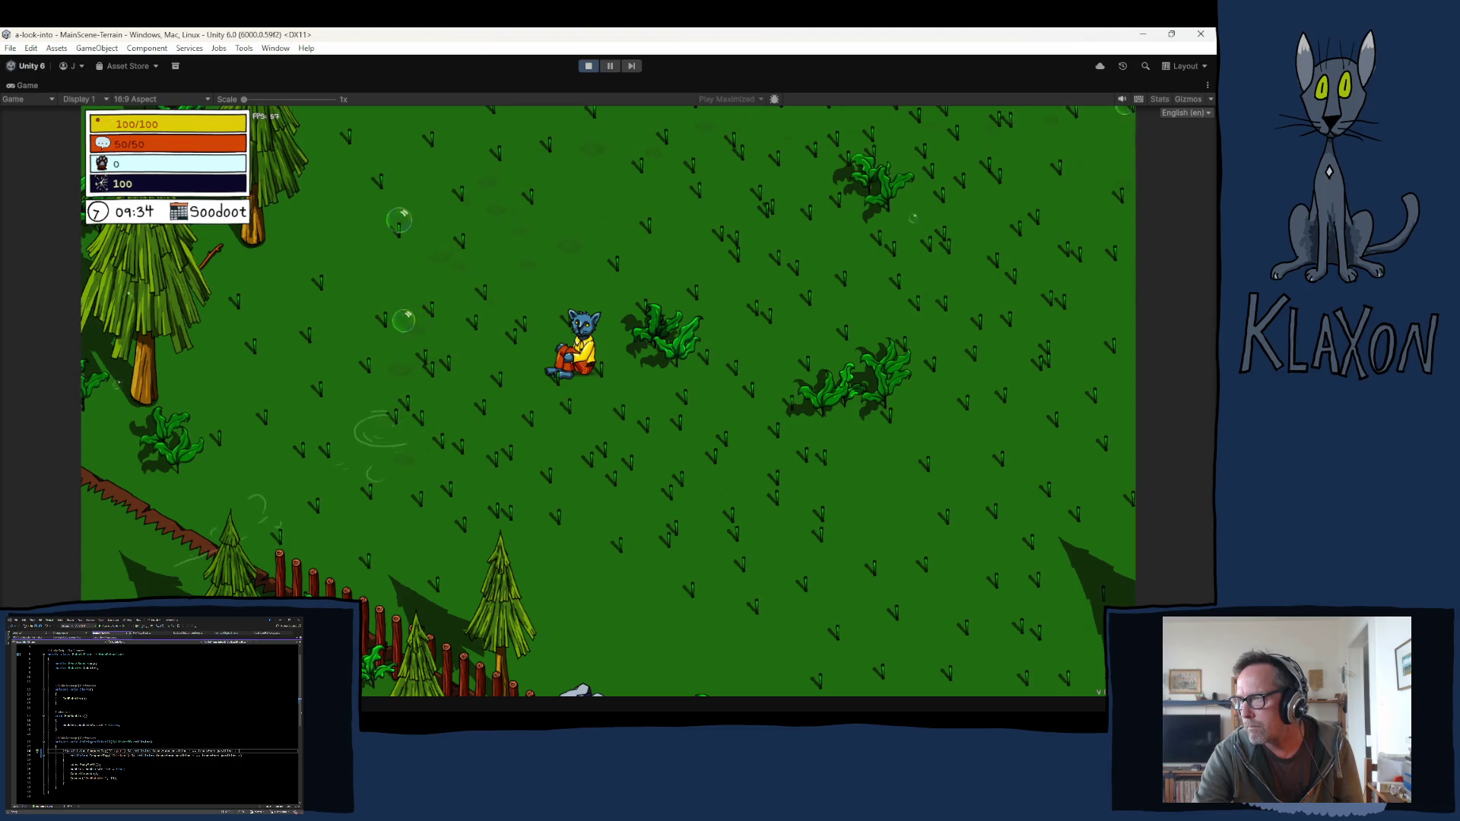
{"action": "key", "text": "w"}
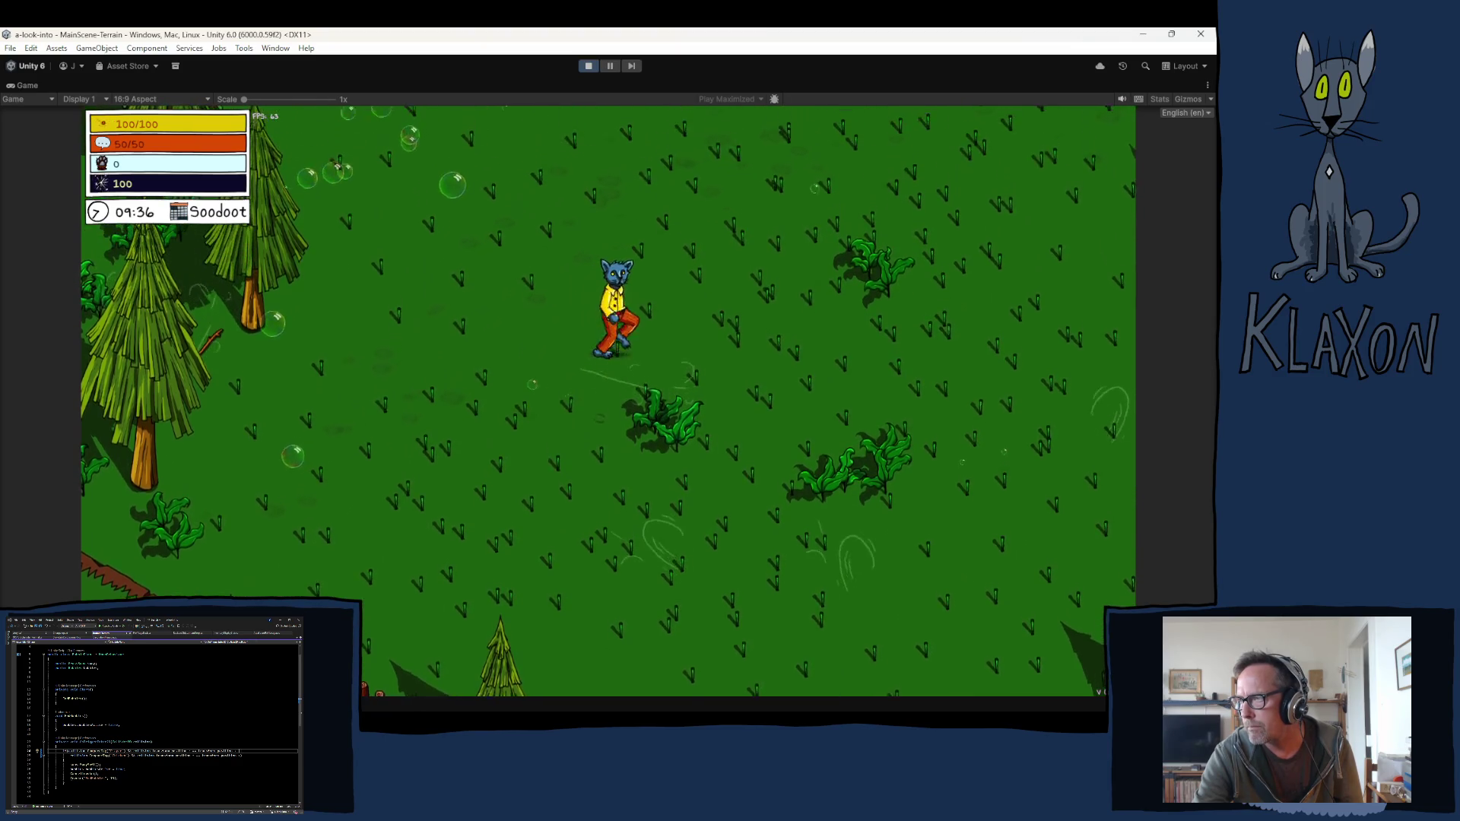
{"action": "key", "text": "w"}
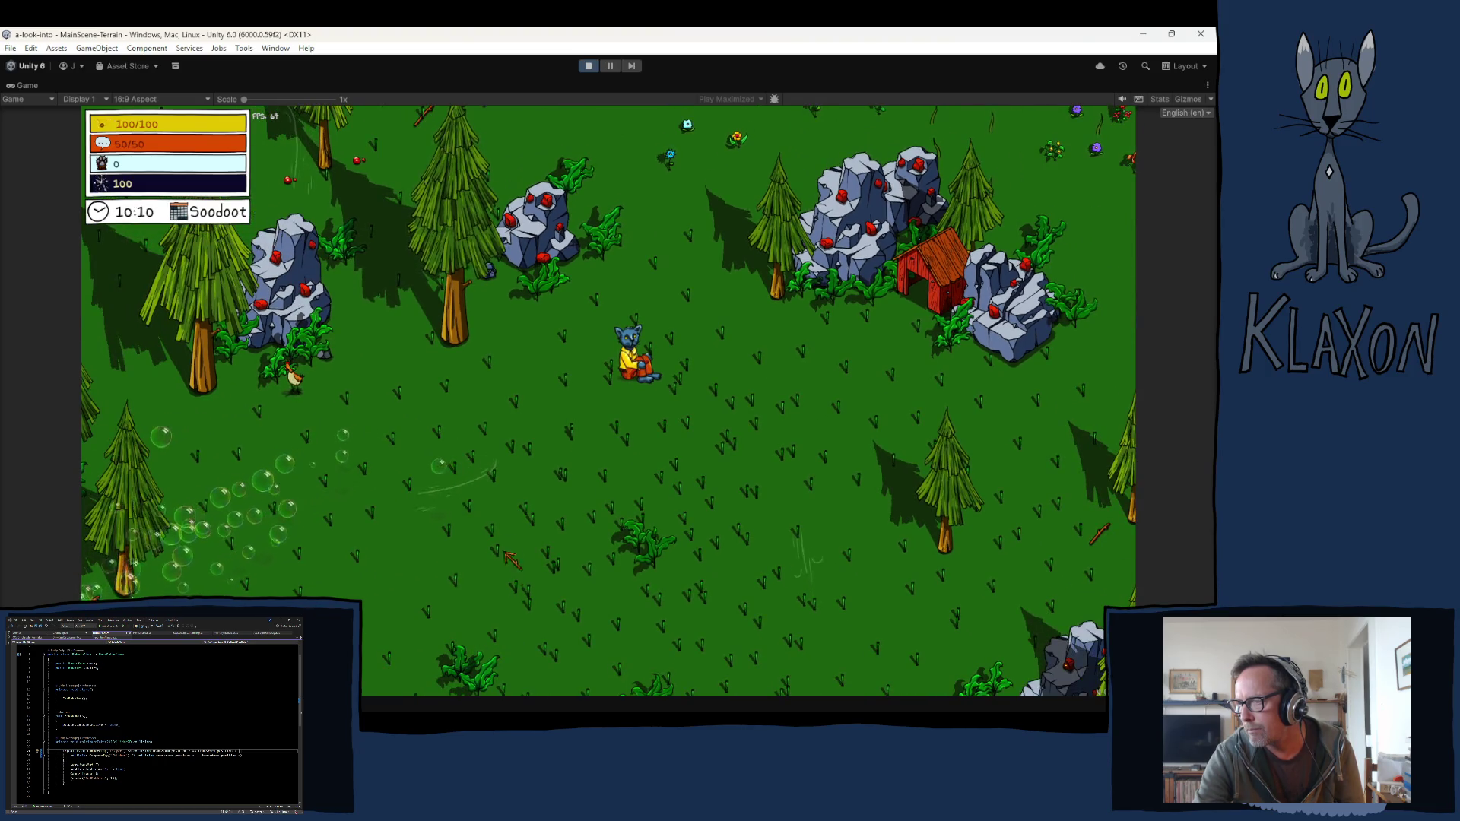
Step: Walk back south and right through the forest, then up-left into the grassy clearing
{"action": "key", "text": "s"}
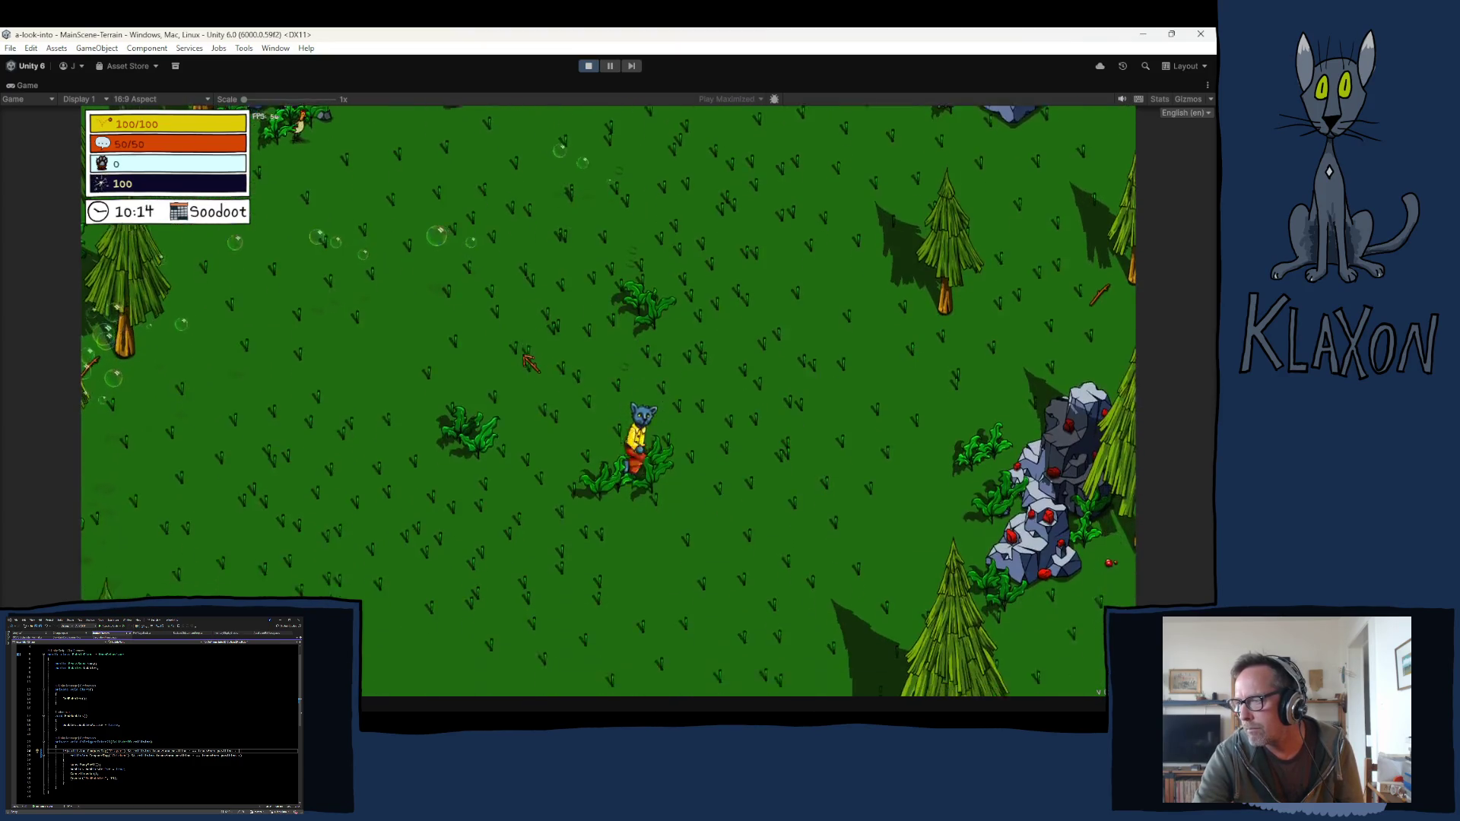
{"action": "key", "text": "s"}
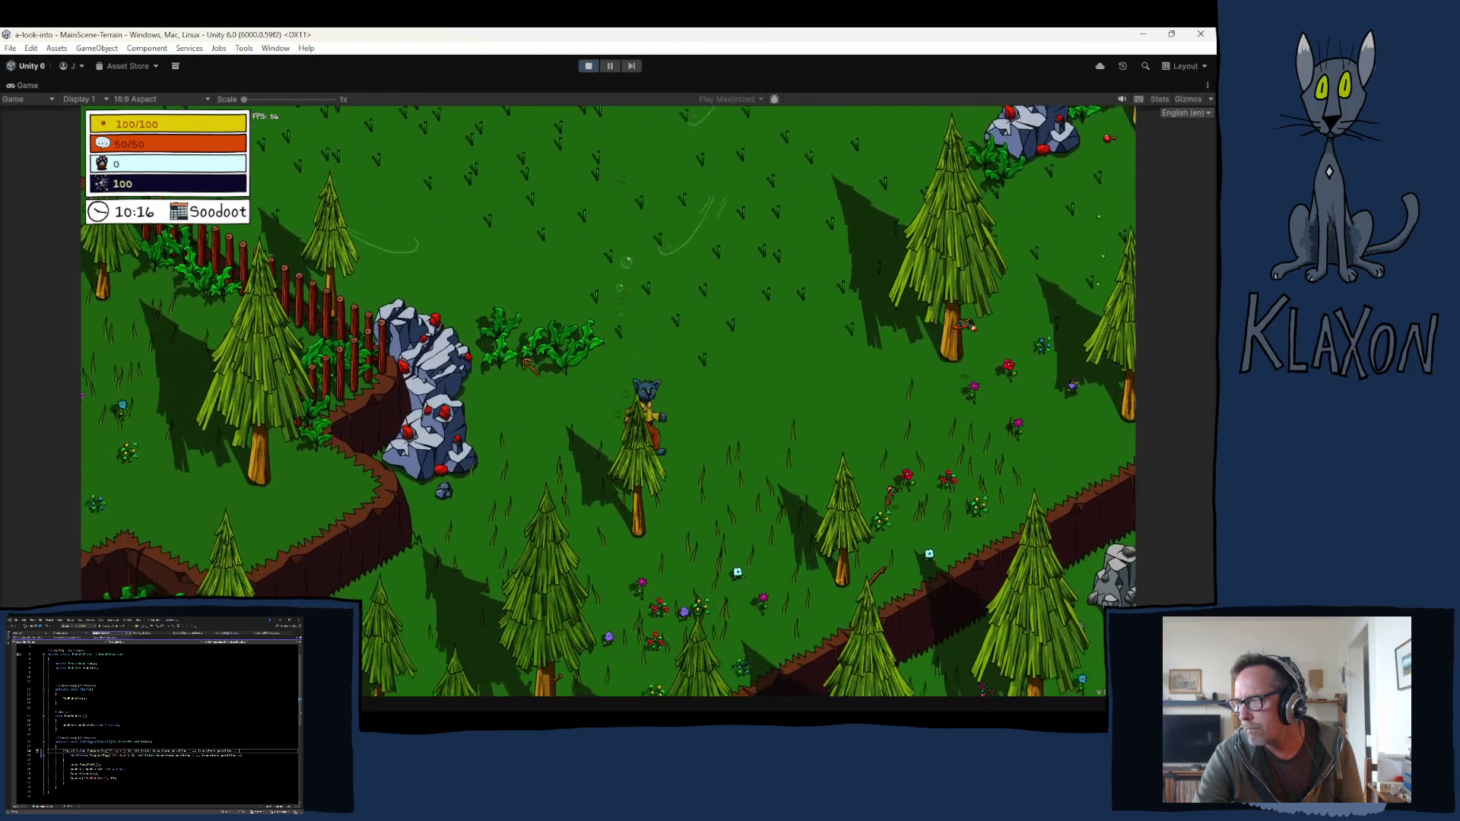
{"action": "key", "text": "s"}
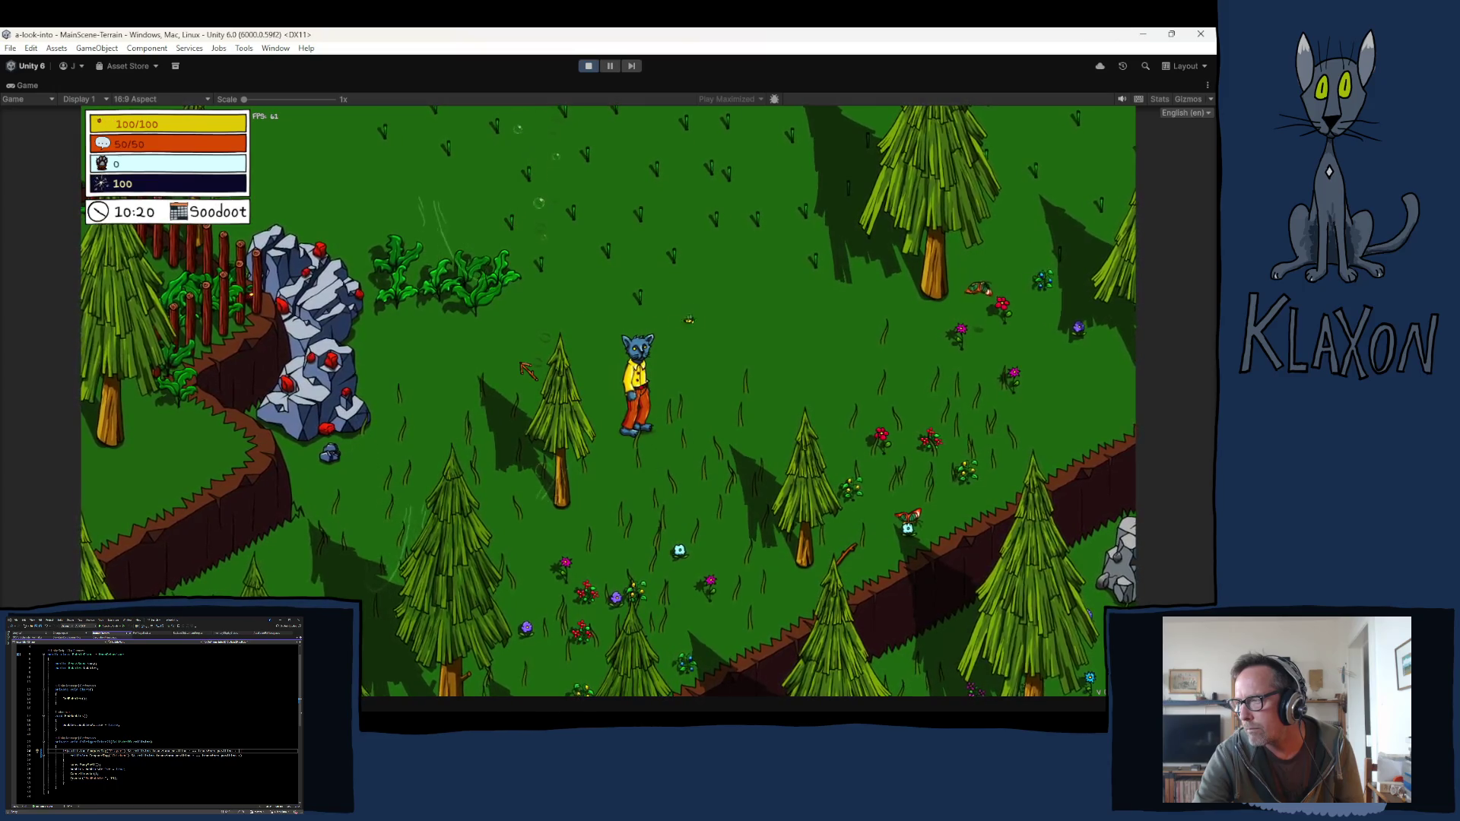
{"action": "key", "text": "d"}
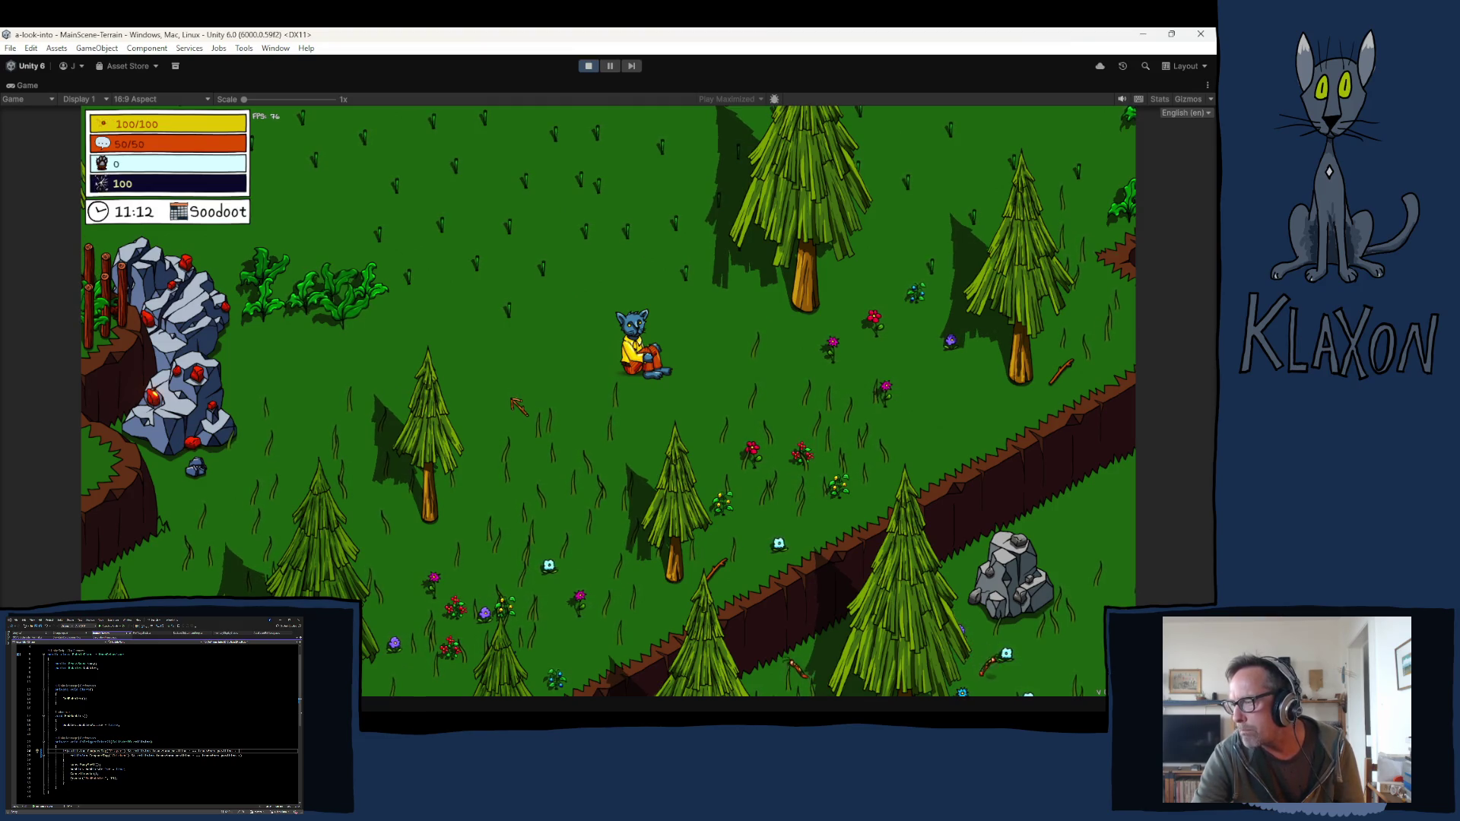
{"action": "key", "text": "s"}
{"action": "key", "text": "s"}
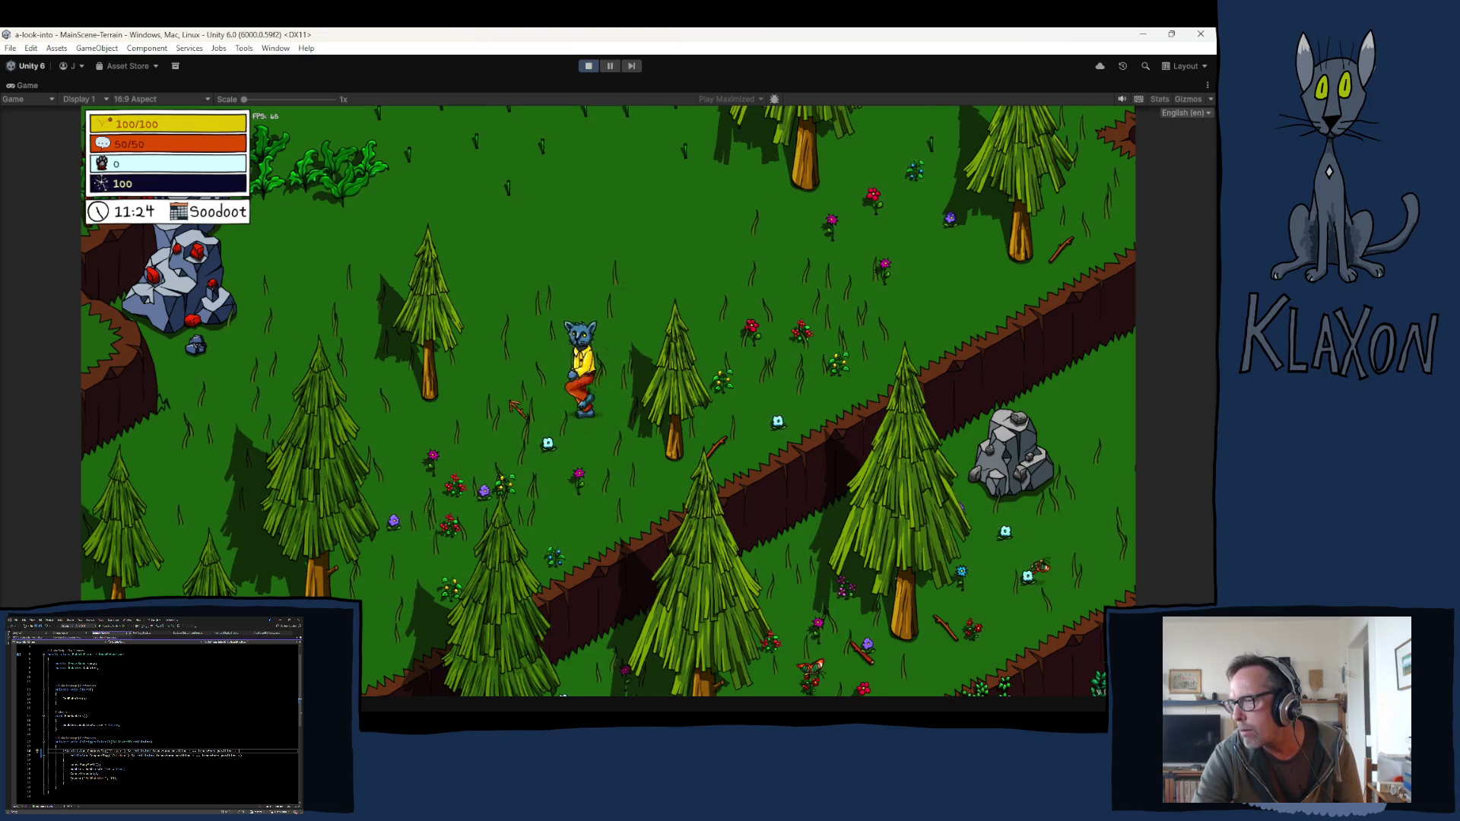
{"action": "key", "text": "w"}
{"action": "key", "text": "w"}
{"action": "key", "text": "a"}
{"action": "key", "text": "a"}
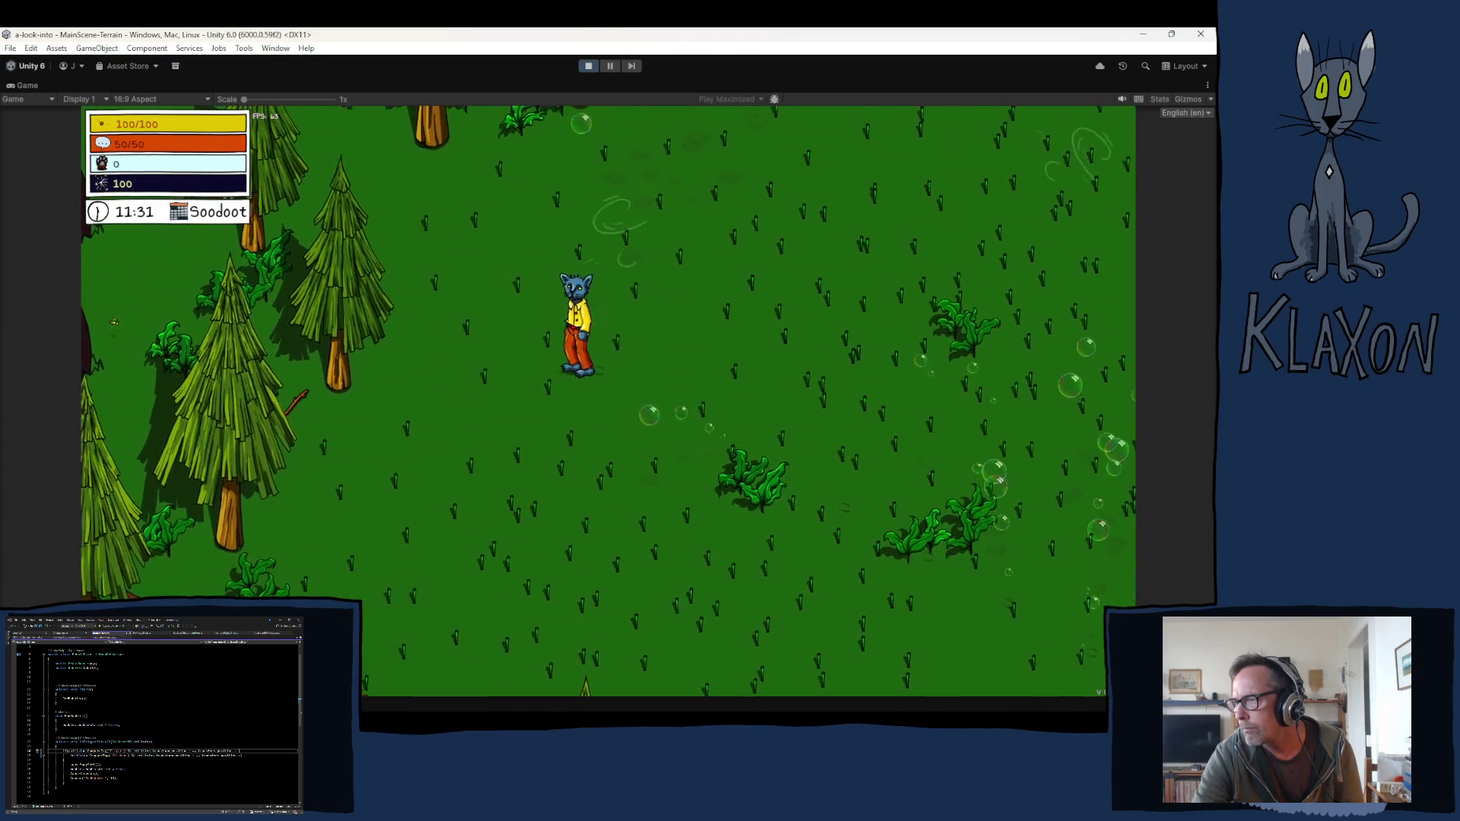
Step: Walk the cat up past the rocks and red chicken house, then right along the dirt path
{"action": "key", "text": "w"}
{"action": "key", "text": "d"}
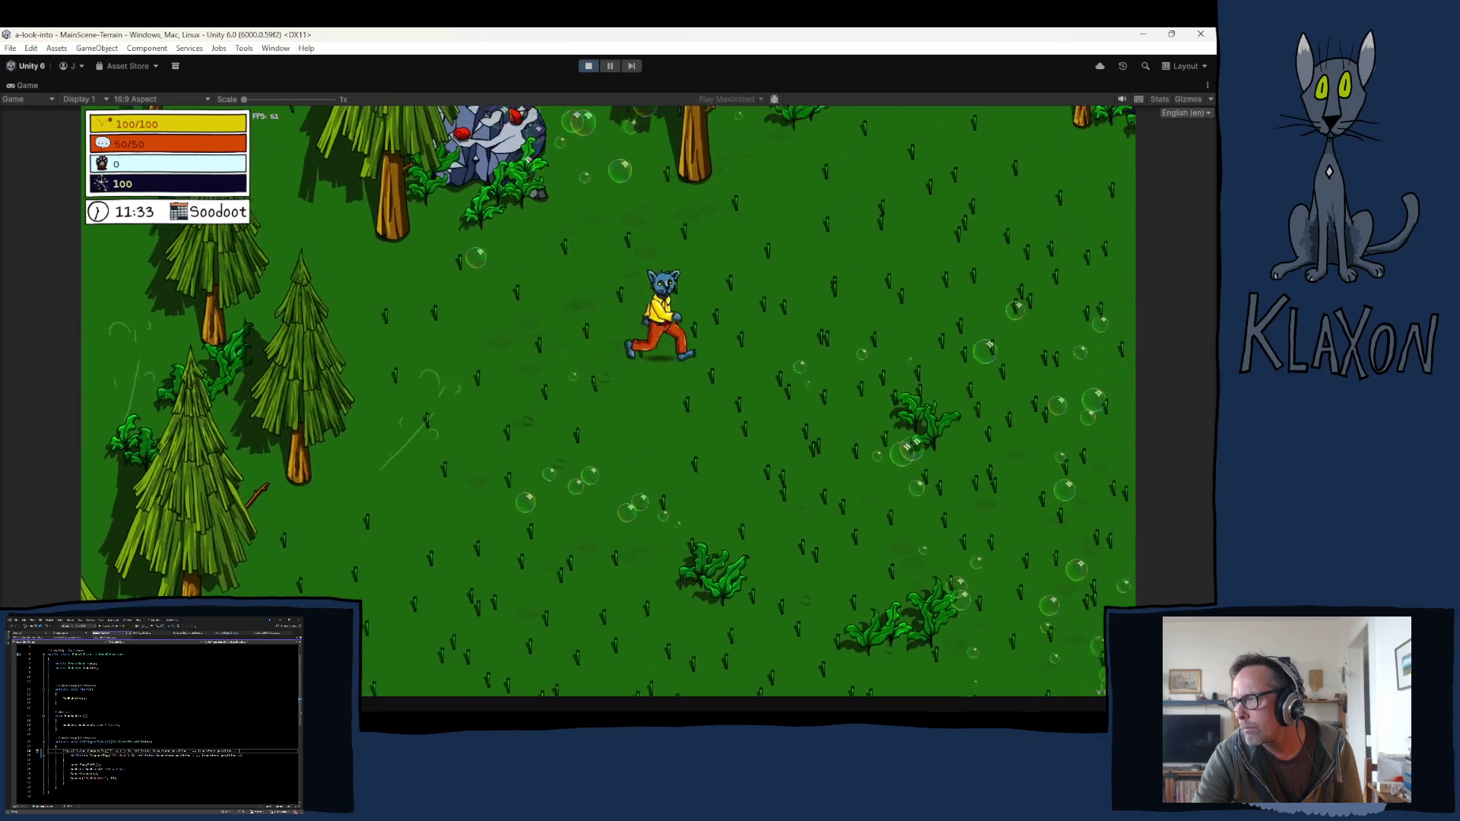
{"action": "key", "text": "w"}
{"action": "key", "text": "d"}
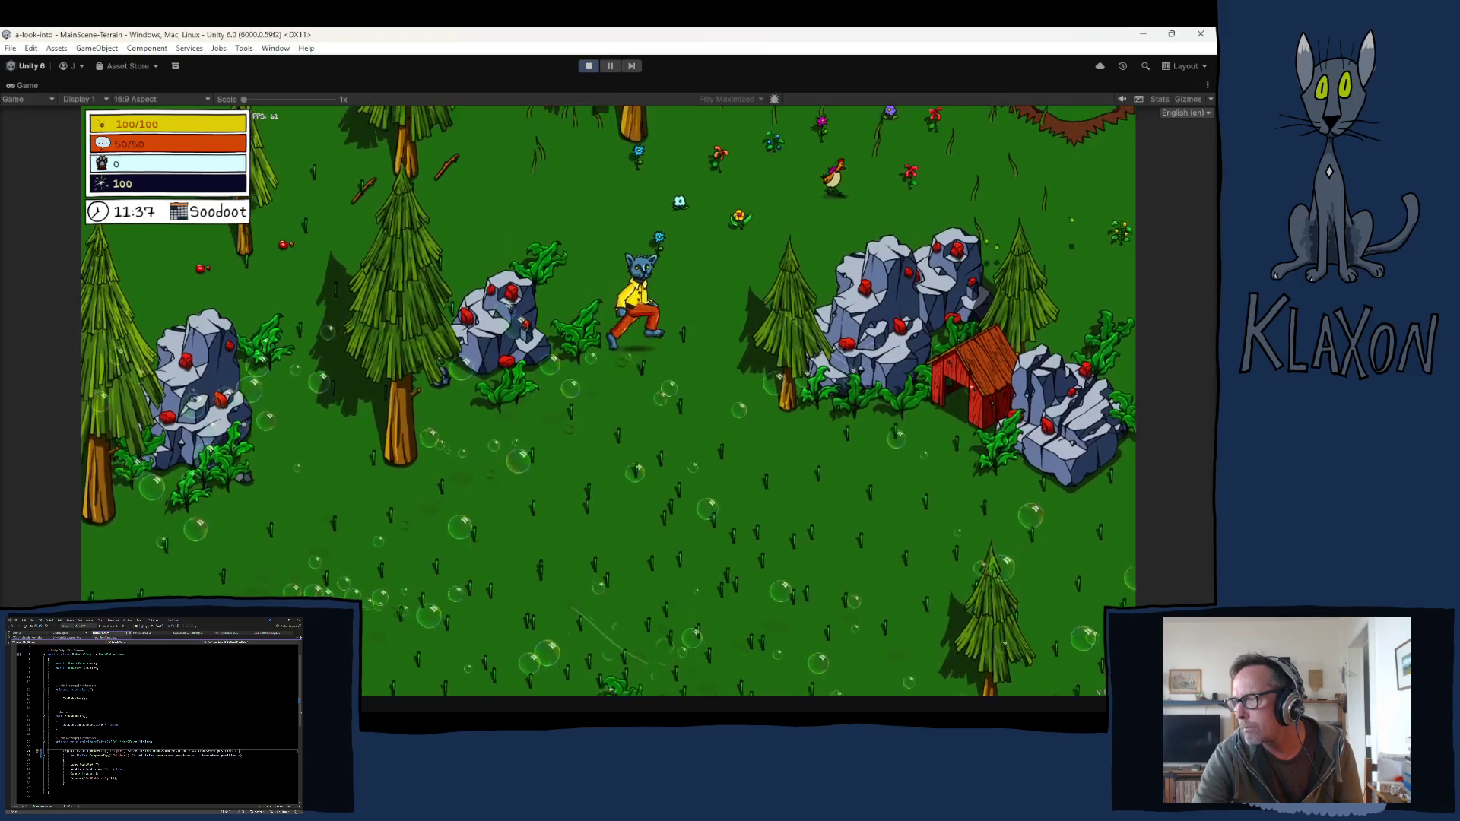
{"action": "key", "text": "w"}
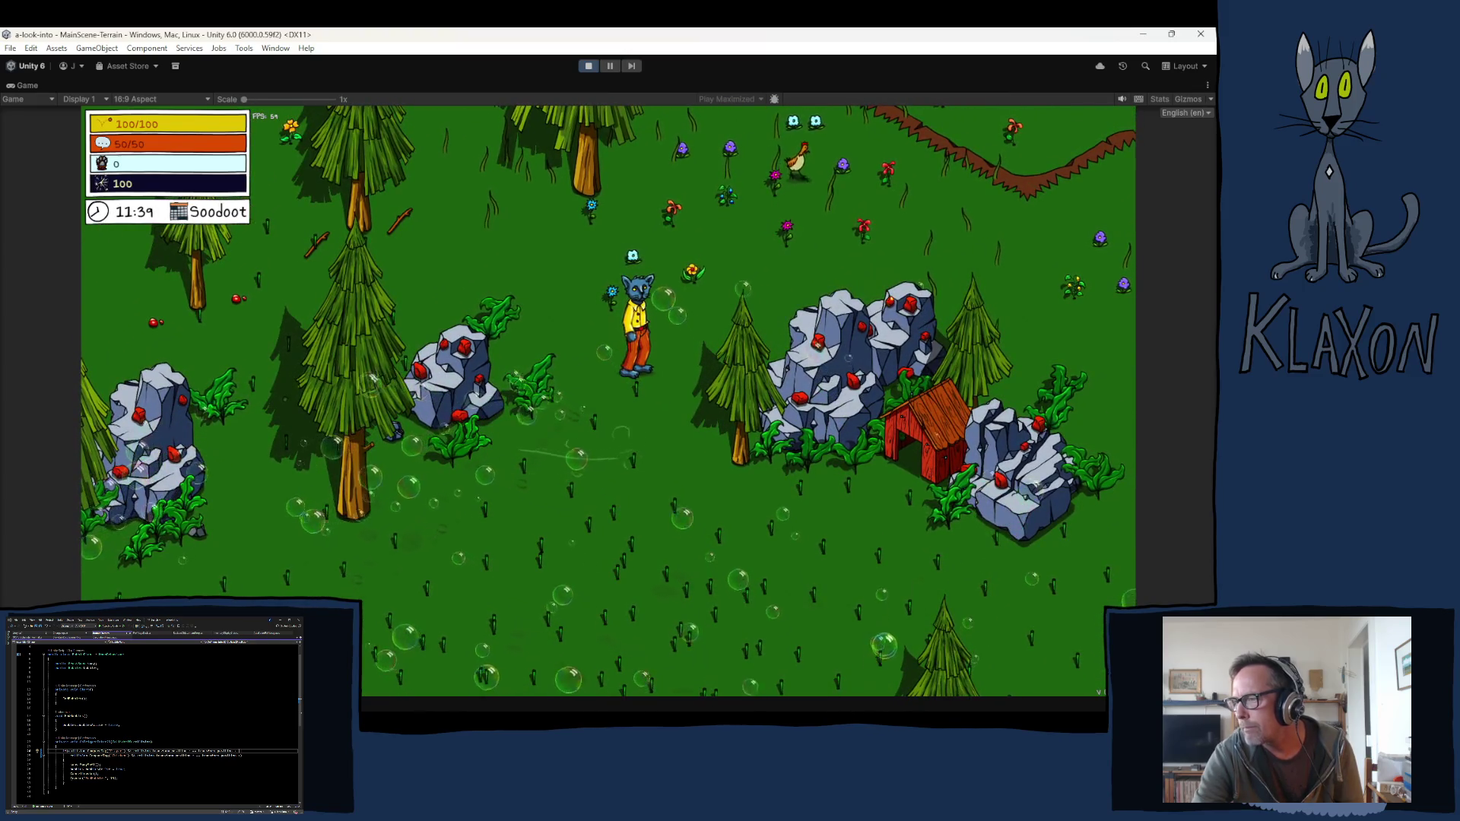
{"action": "key", "text": "w"}
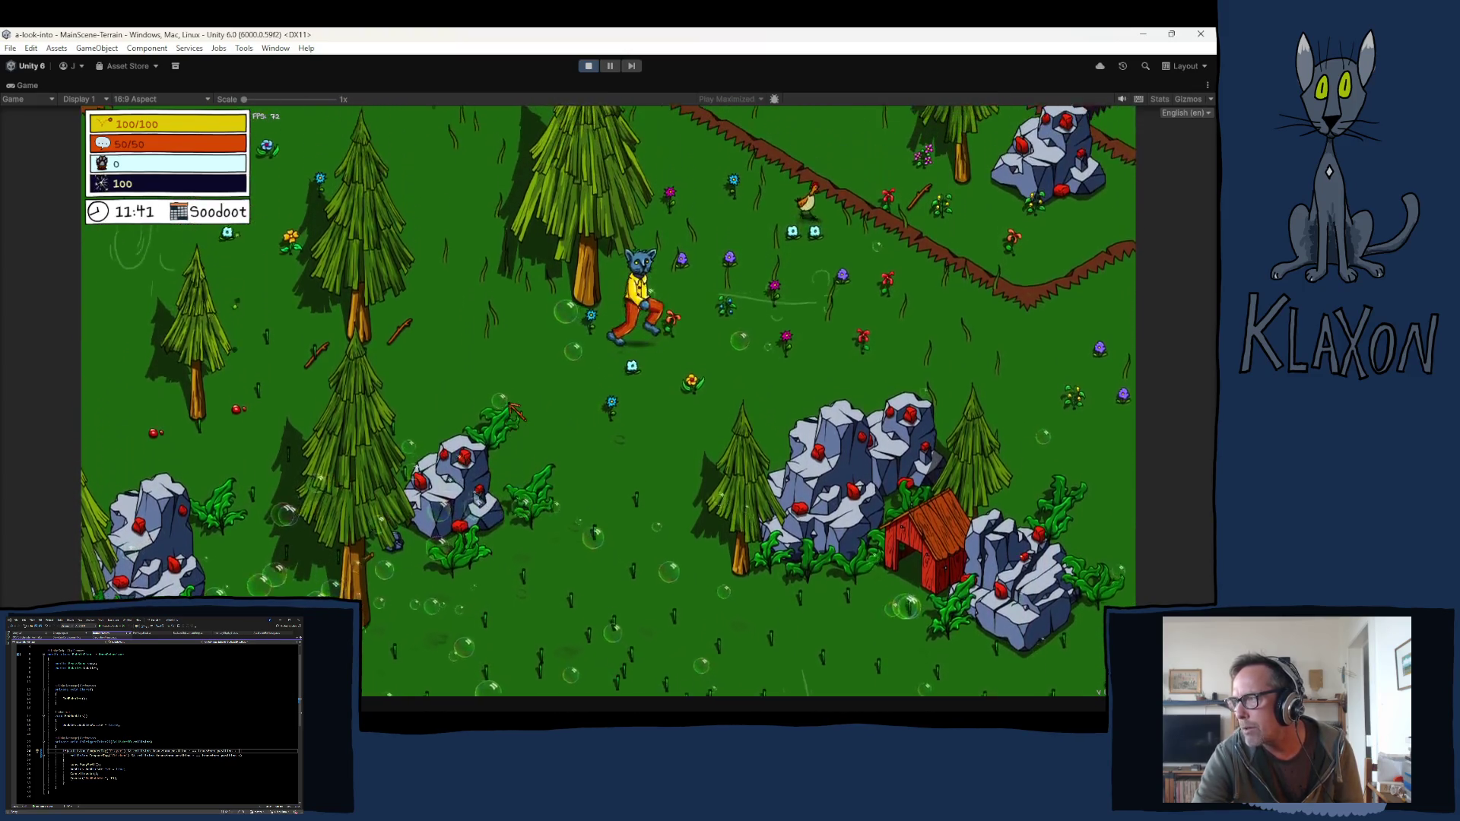
{"action": "key", "text": "d"}
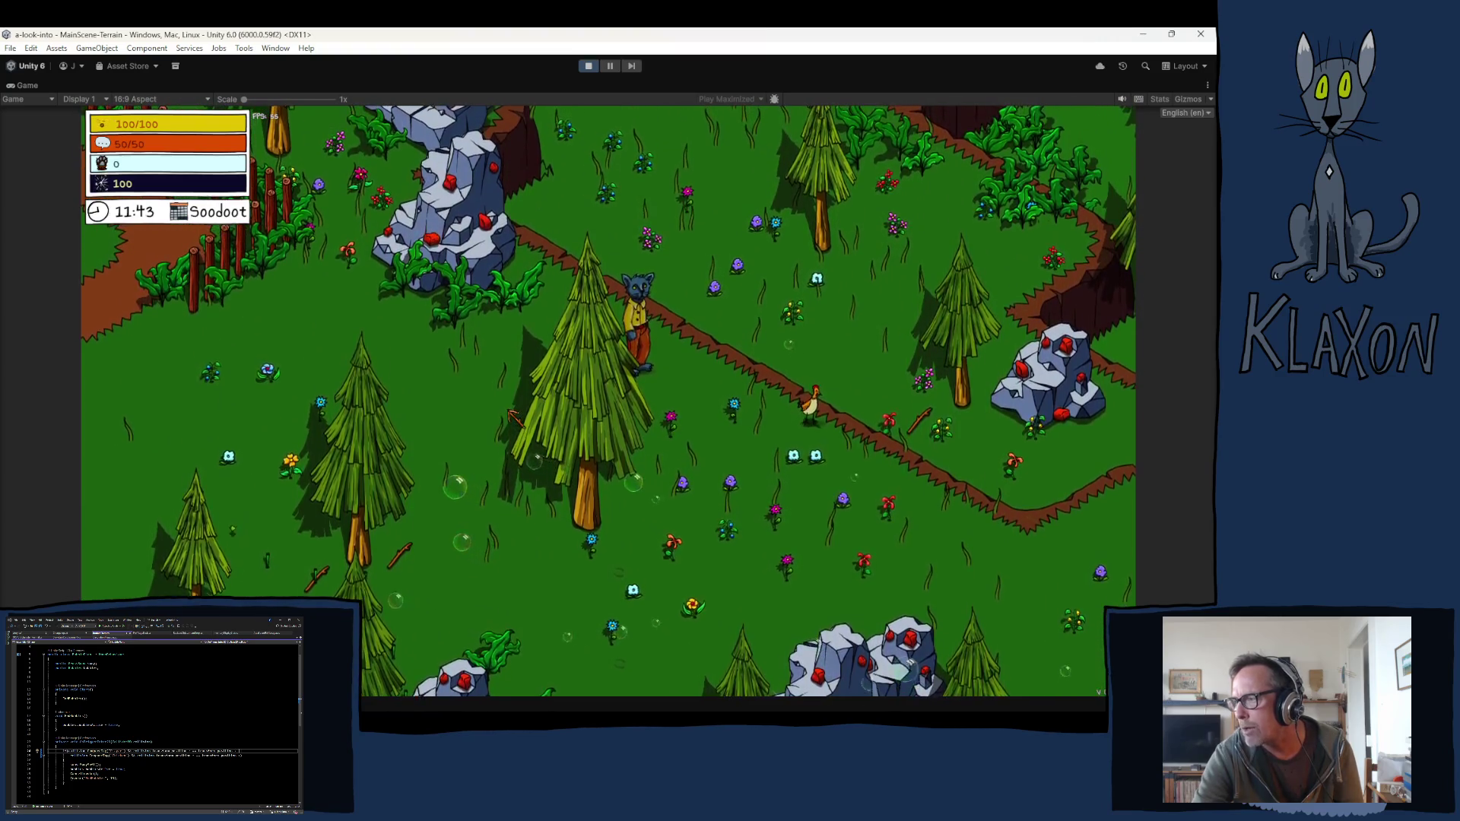
{"action": "key", "text": "s"}
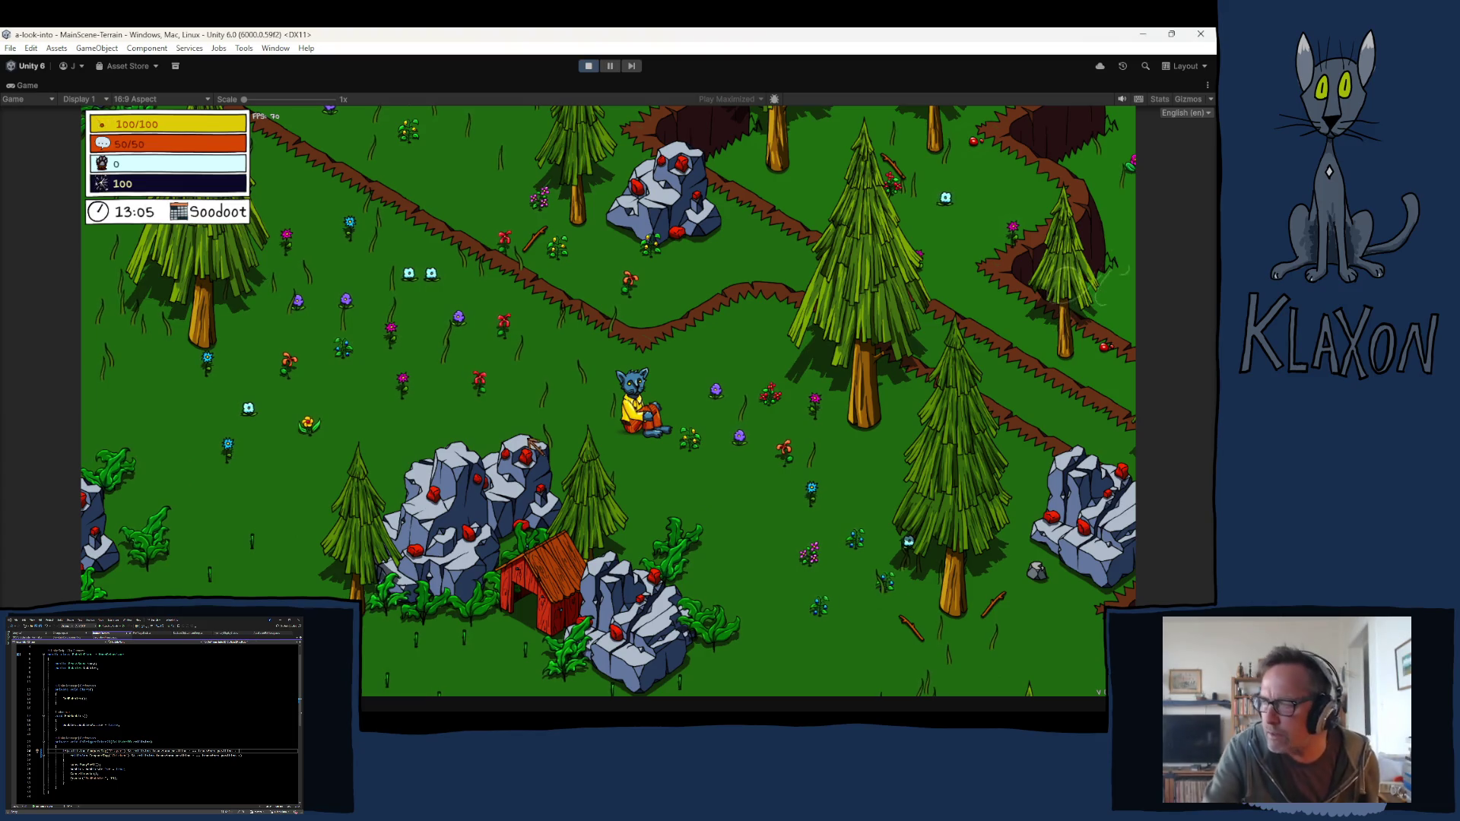
Step: Stop Play mode and expand GameManager > UI-TabbedMenu > UI-Map > MapDisplay > Map in the Hierarchy
{"action": "left_click", "coordinate": [588, 67]}
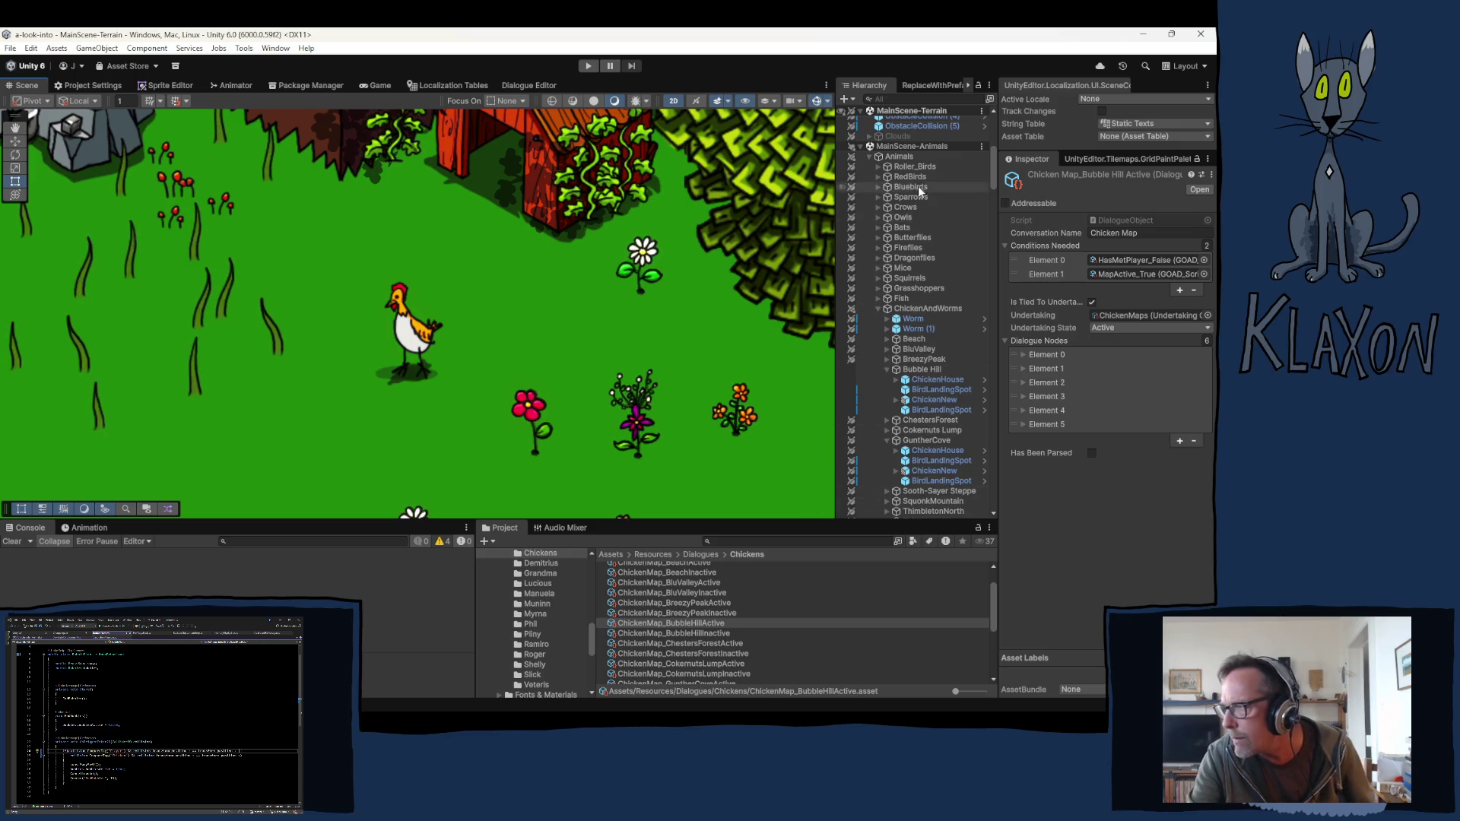
{"action": "scroll", "coordinate": [914, 230], "scroll_direction": "up", "scroll_amount": 10}
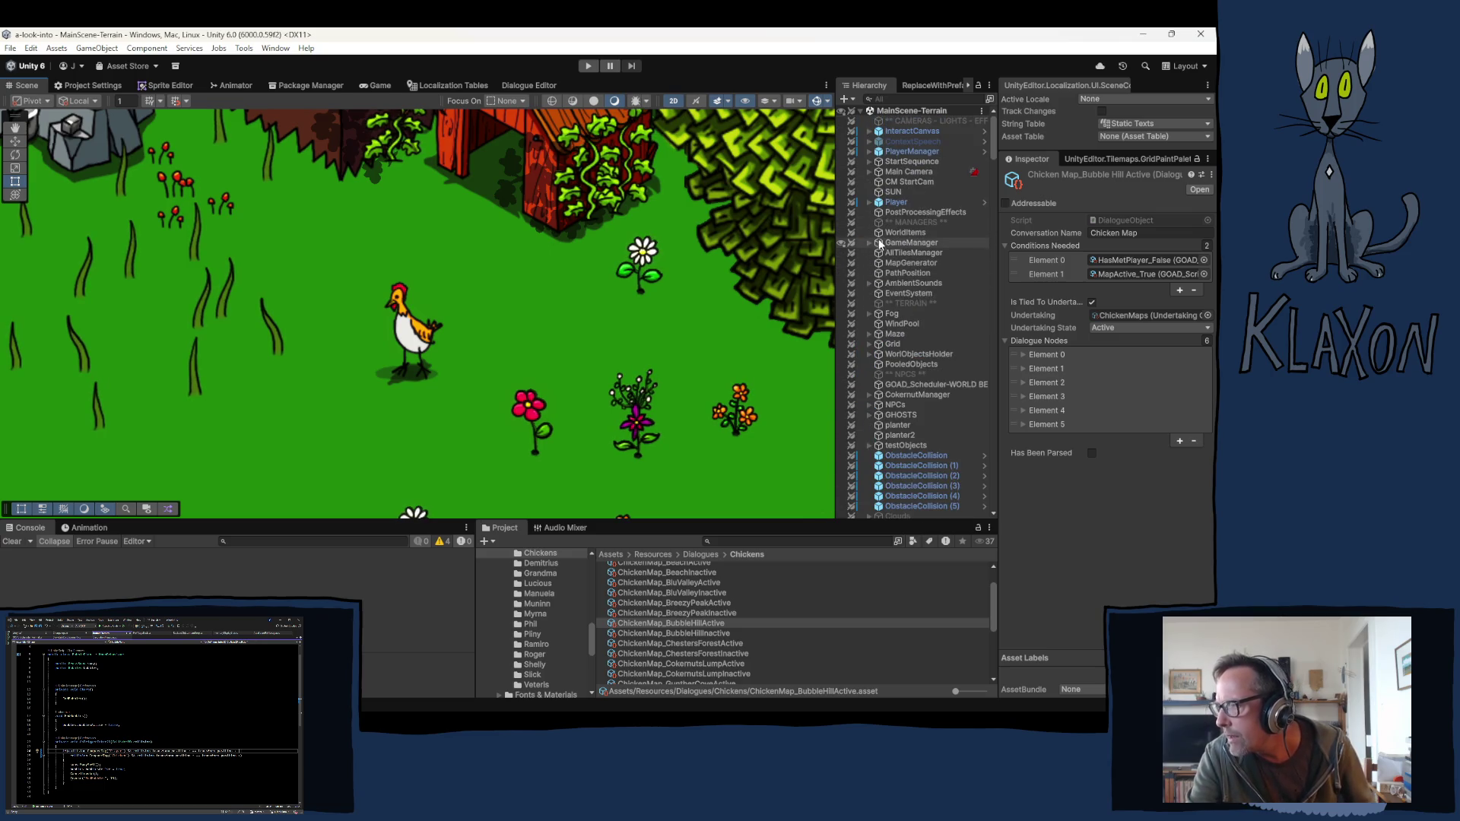
{"action": "left_click", "coordinate": [869, 242]}
{"action": "scroll", "coordinate": [872, 353], "scroll_direction": "down", "scroll_amount": 5}
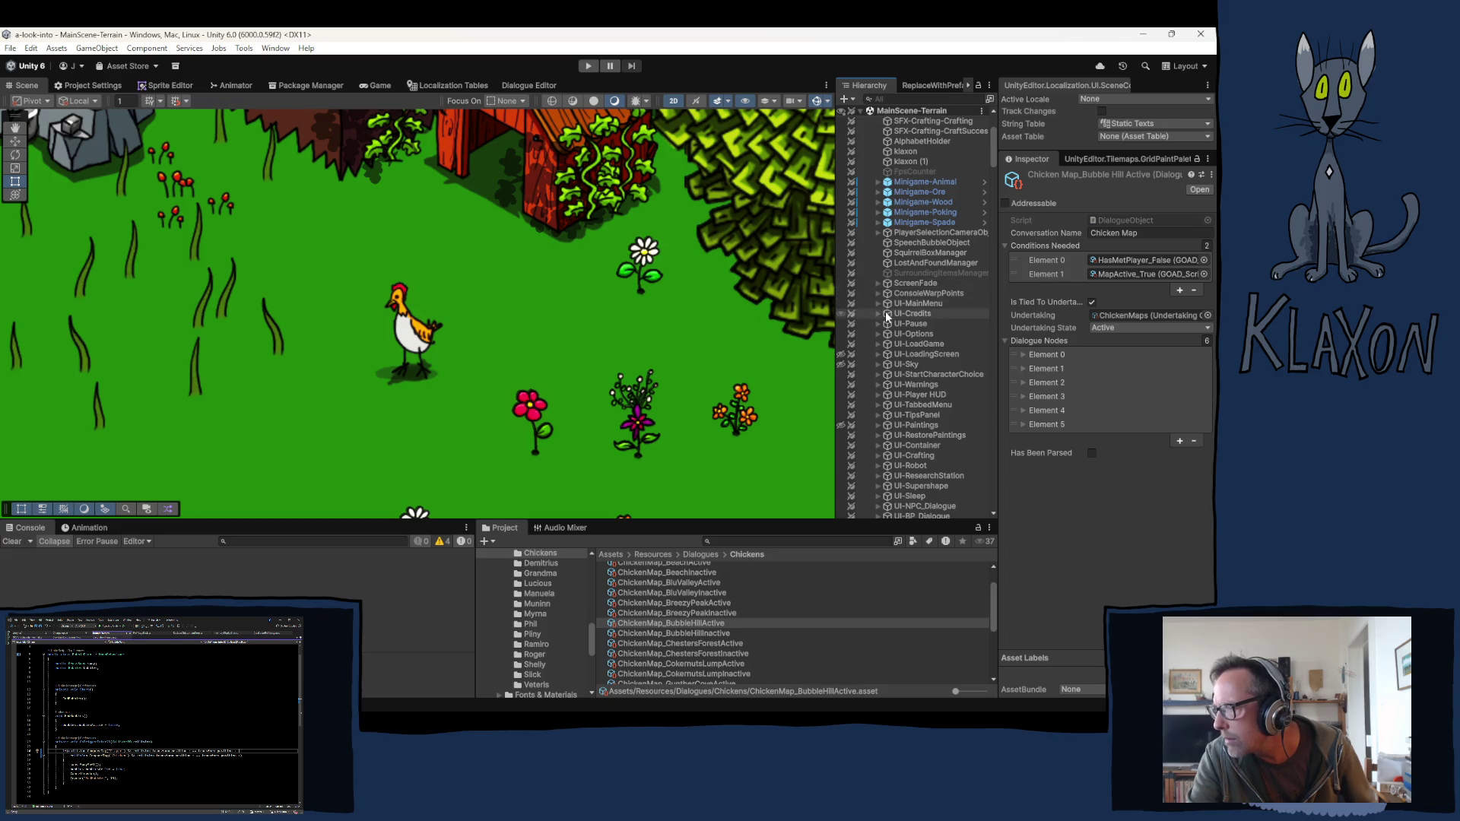
{"action": "left_click", "coordinate": [876, 404]}
{"action": "left_click", "coordinate": [887, 435]}
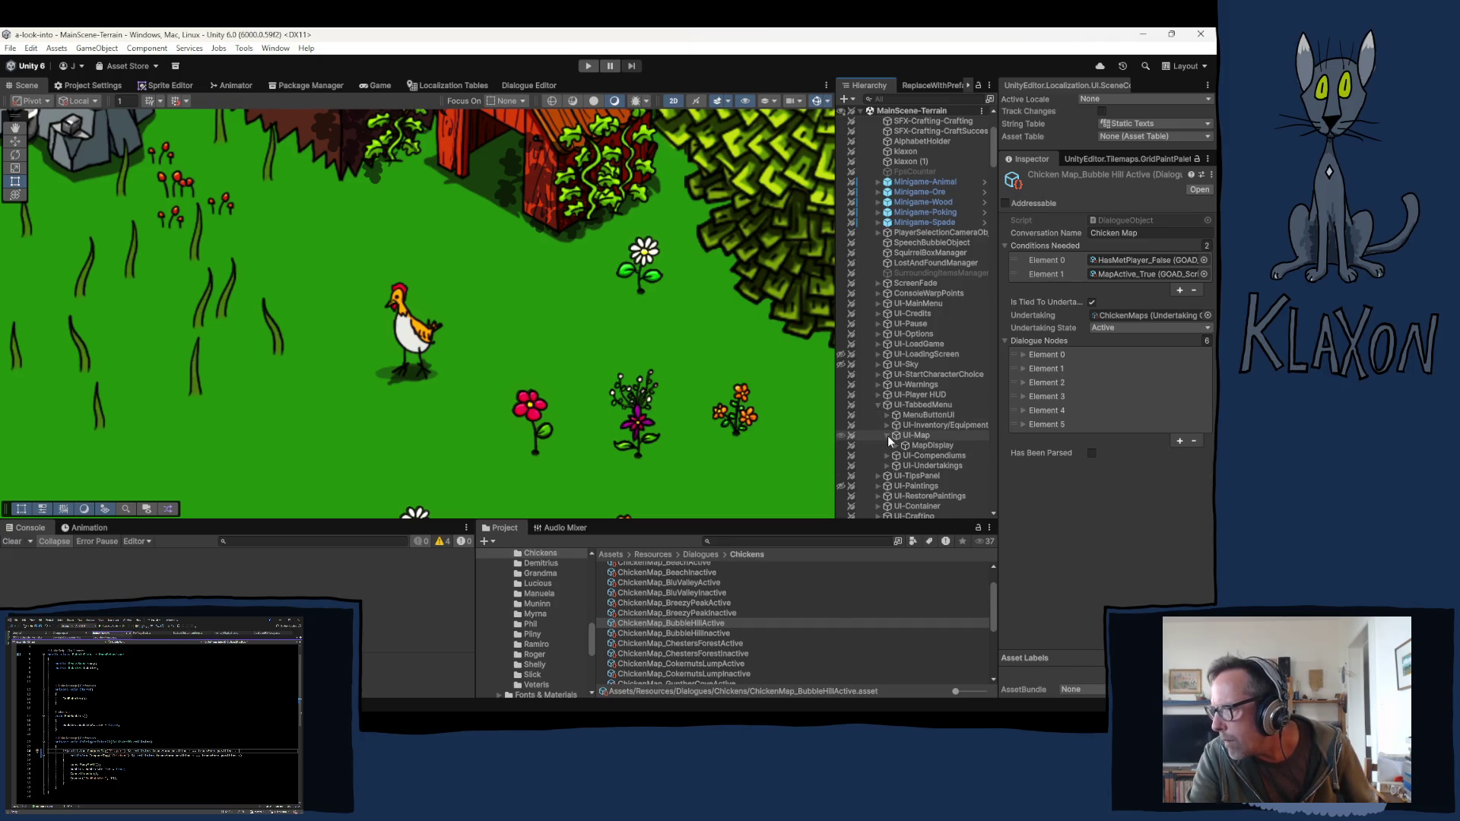
{"action": "left_click", "coordinate": [895, 445]}
{"action": "left_click", "coordinate": [903, 466]}
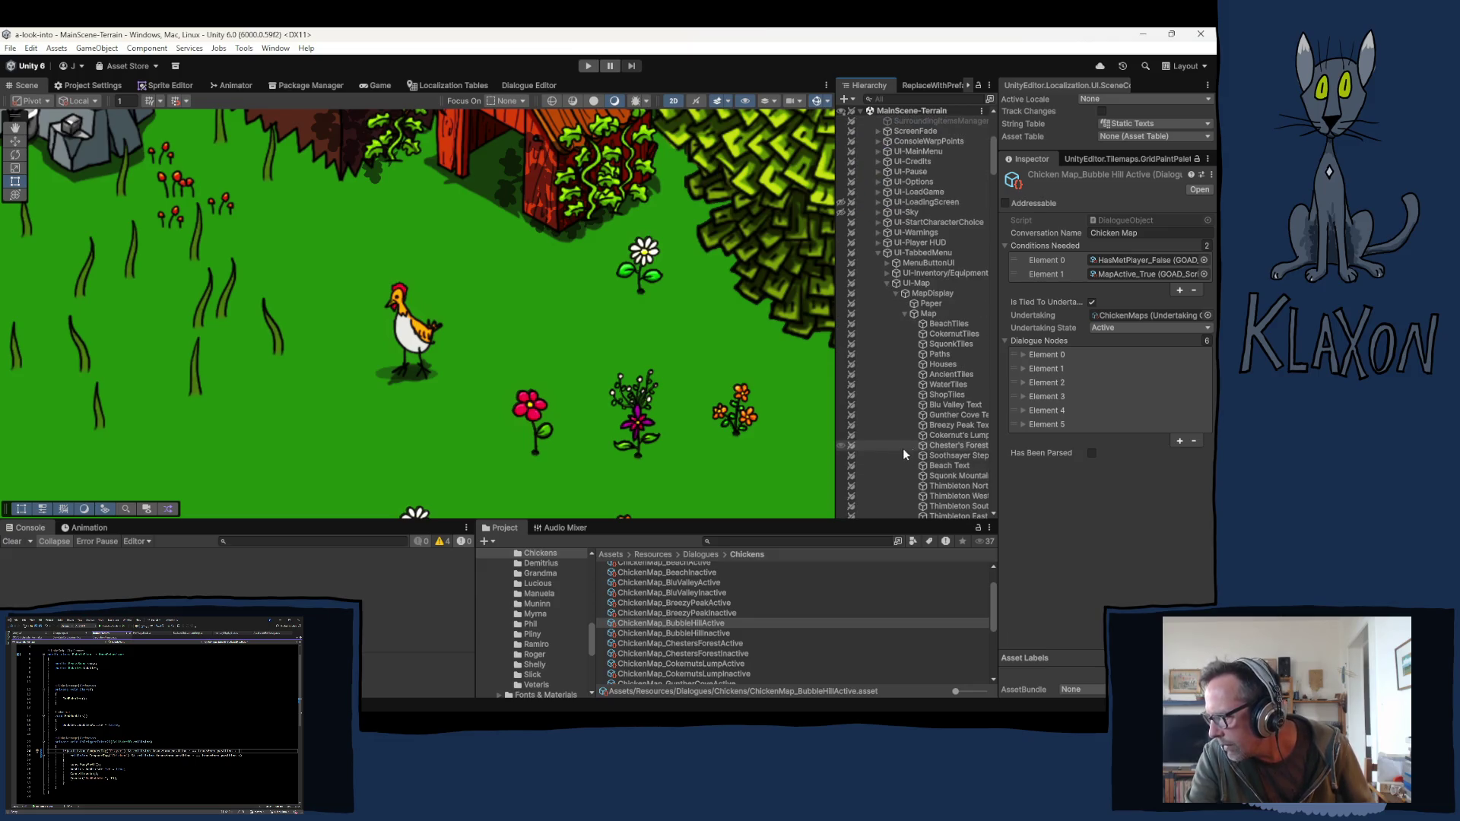
Step: Frame the Chester's Forest Text label in the Scene, then collapse the Map hierarchy back to UI-TabbedMenu
{"action": "double_click", "coordinate": [945, 445]}
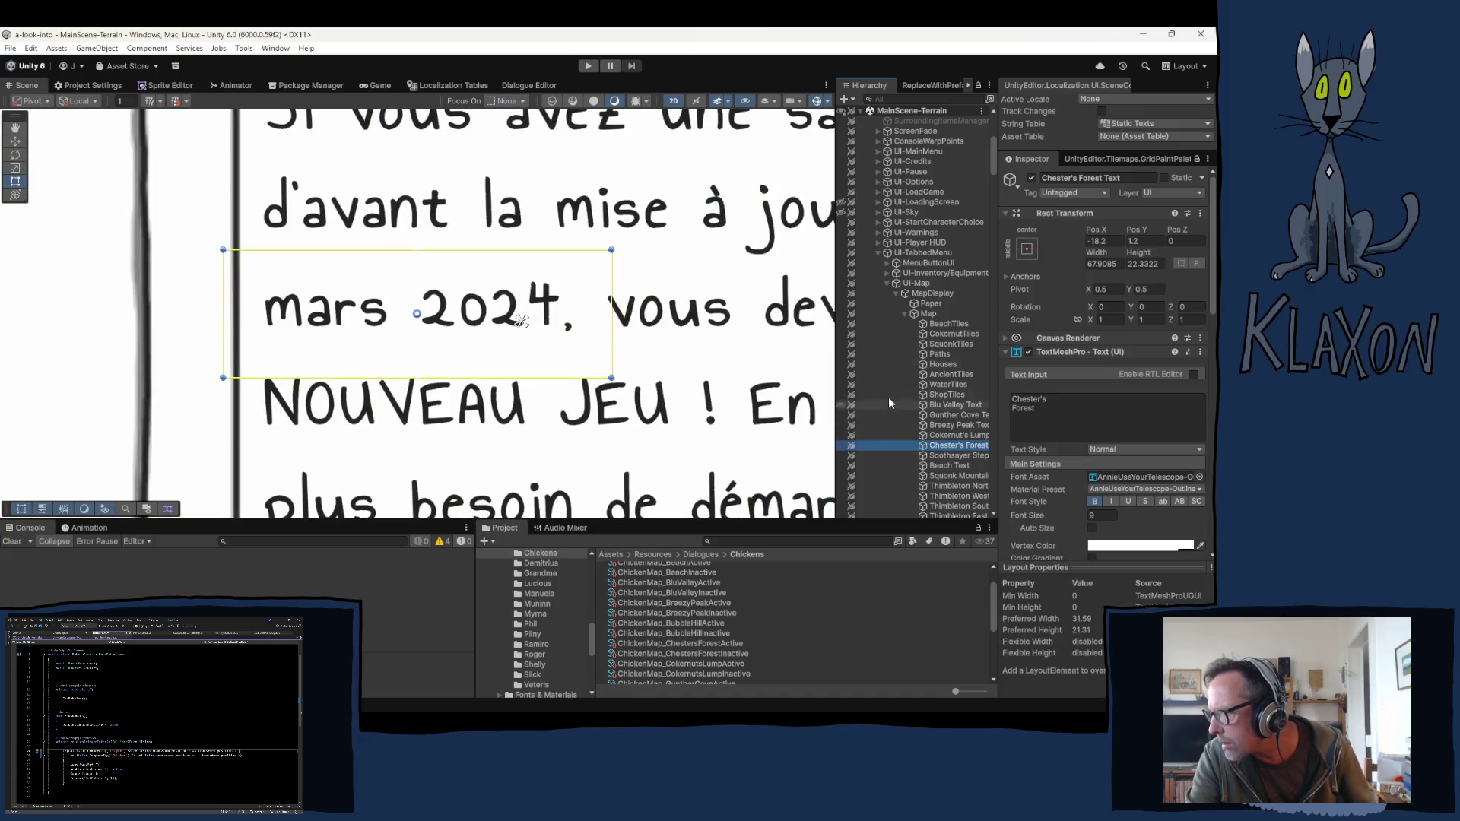
{"action": "left_click", "coordinate": [903, 313]}
{"action": "left_click", "coordinate": [895, 294]}
{"action": "left_click", "coordinate": [886, 284]}
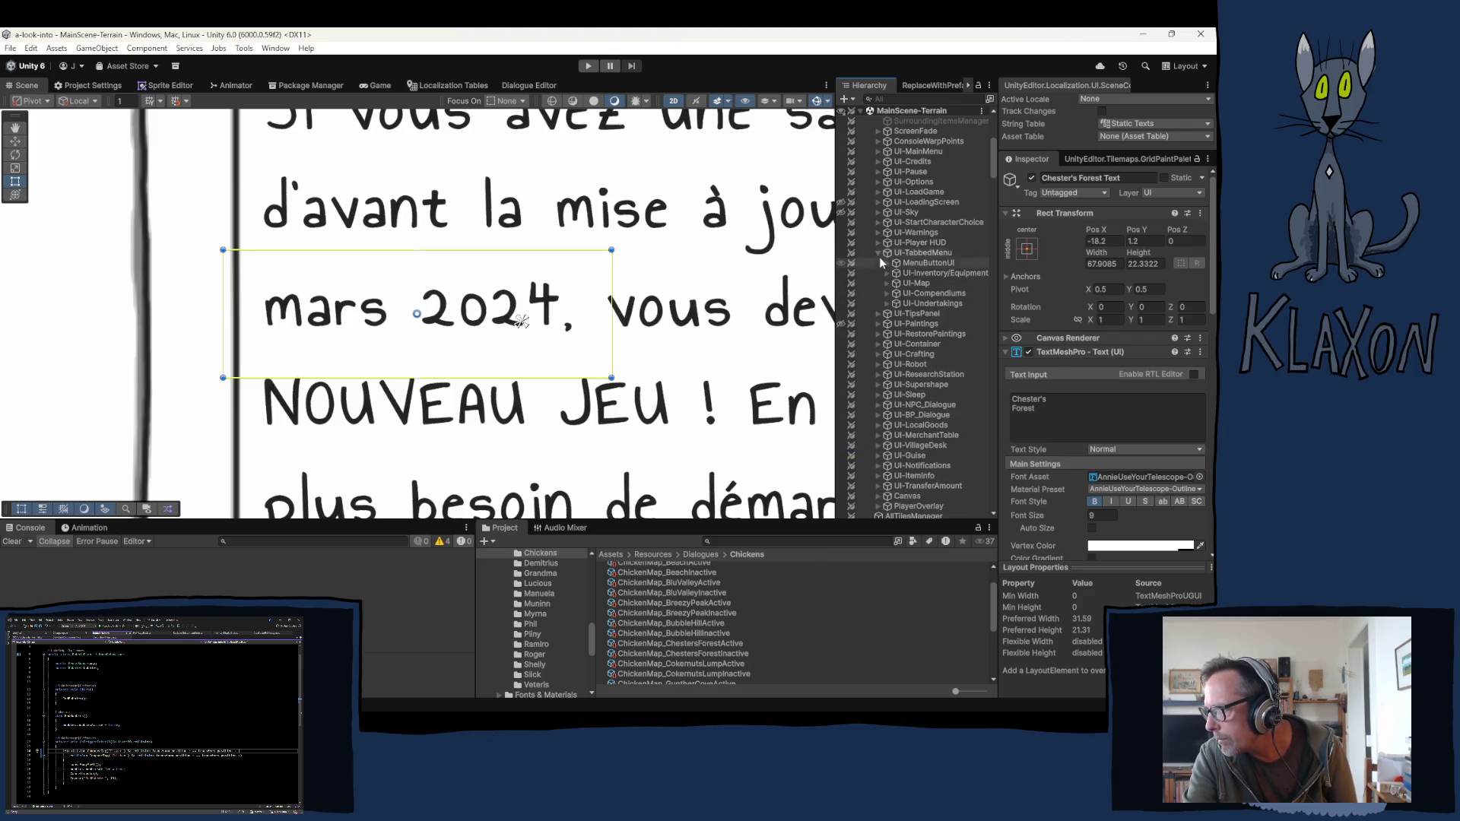
{"action": "left_click", "coordinate": [878, 252]}
{"action": "scroll", "coordinate": [867, 242], "scroll_direction": "up", "scroll_amount": 2}
{"action": "scroll", "coordinate": [864, 236], "scroll_direction": "up", "scroll_amount": 4}
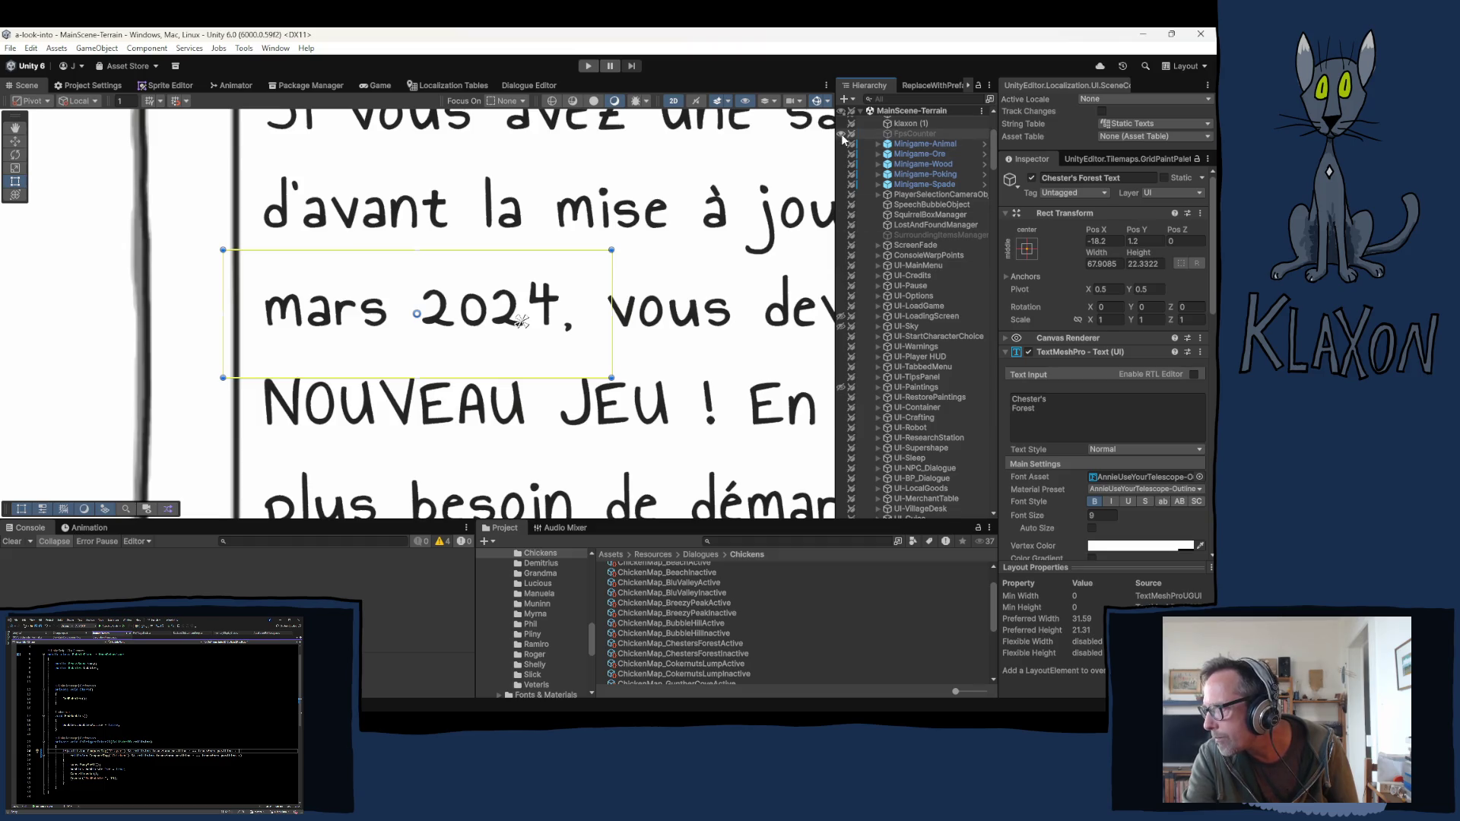
{"action": "scroll", "coordinate": [842, 139], "scroll_direction": "up", "scroll_amount": 4}
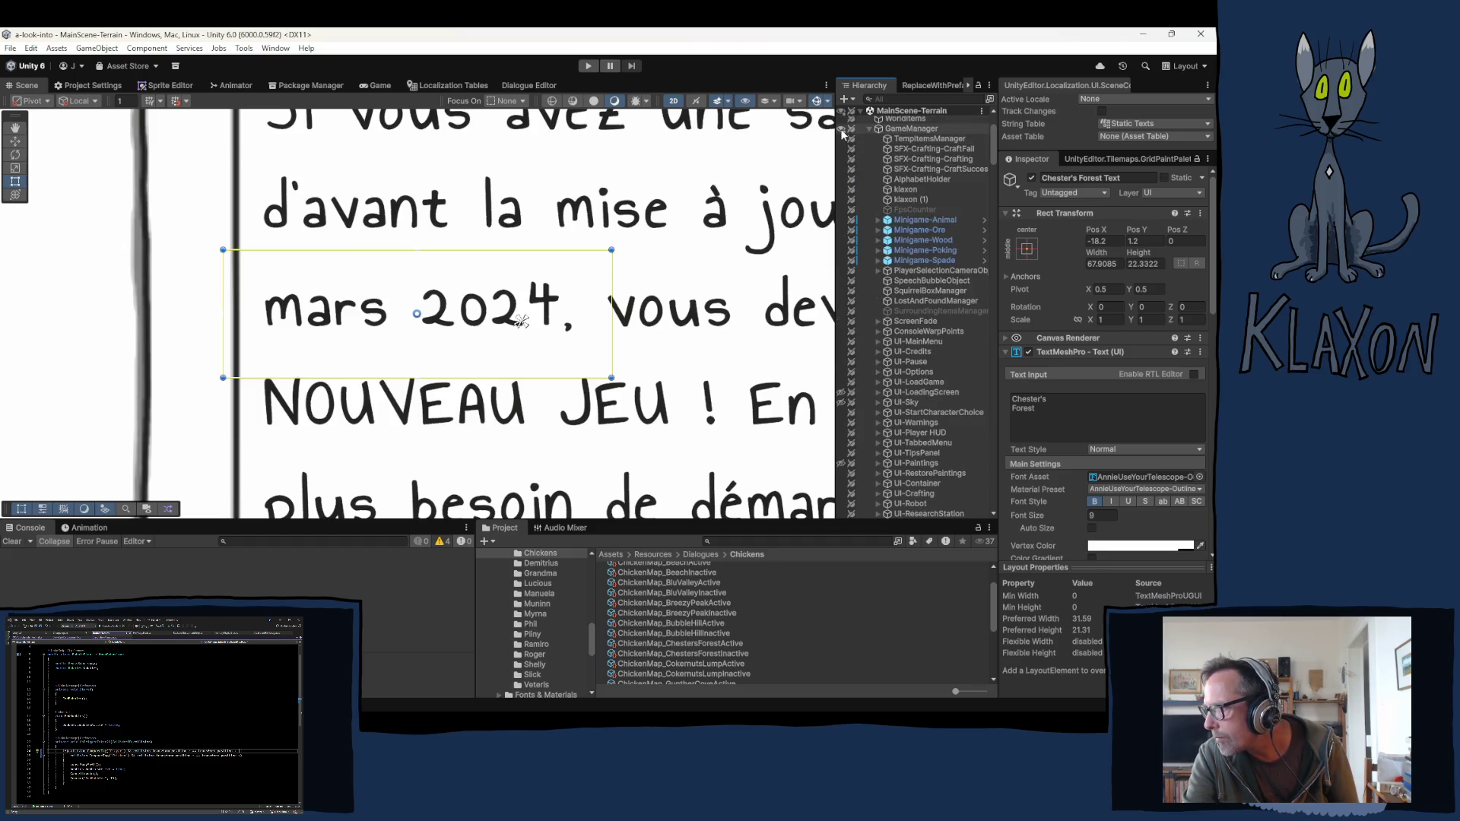
Step: Hide everything under GameManager except the UI-Map panel, re-expanding it down to Map
{"action": "left_click", "coordinate": [840, 130]}
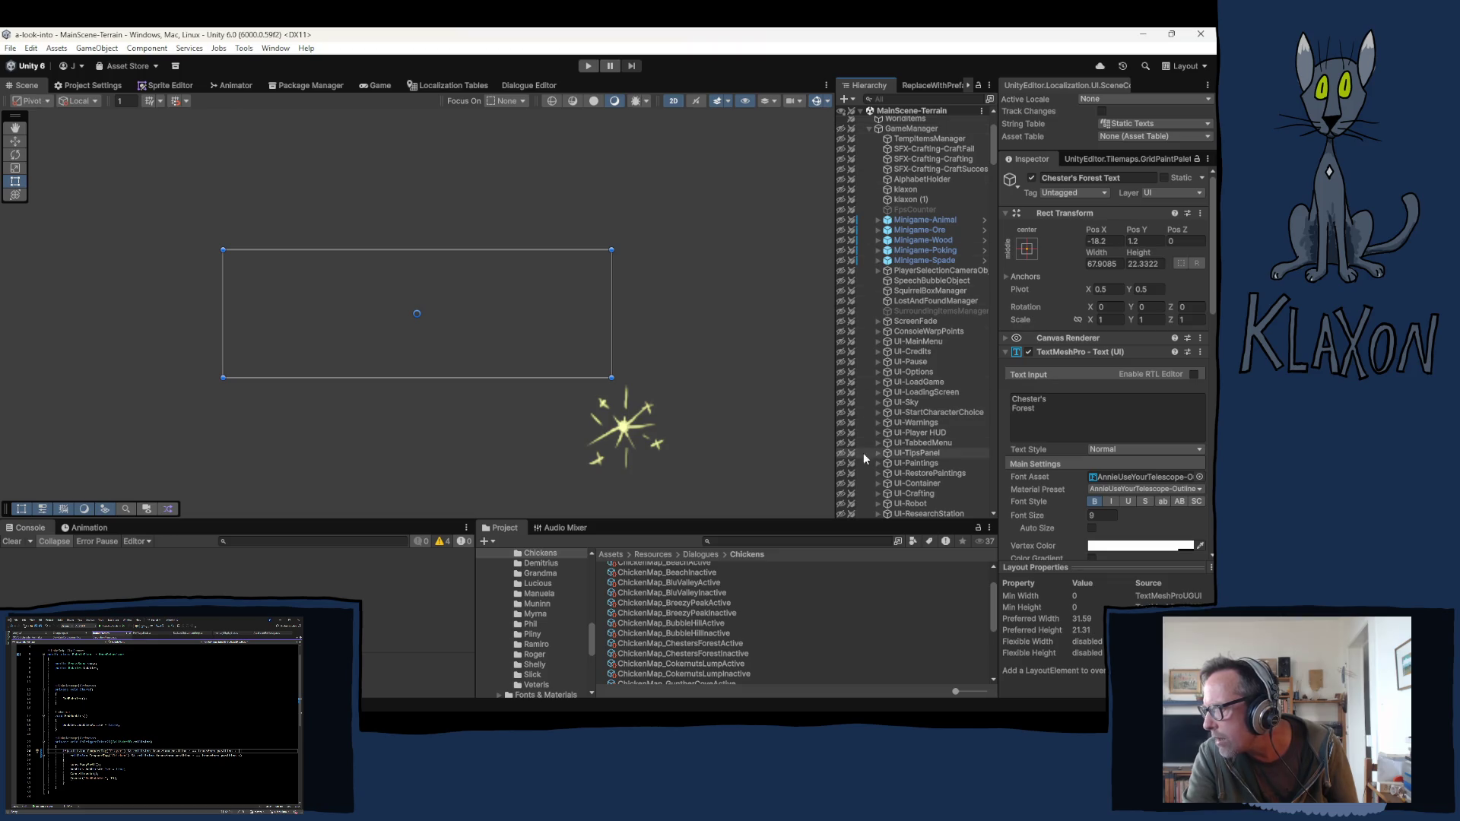
{"action": "scroll", "coordinate": [868, 450], "scroll_direction": "down", "scroll_amount": 10}
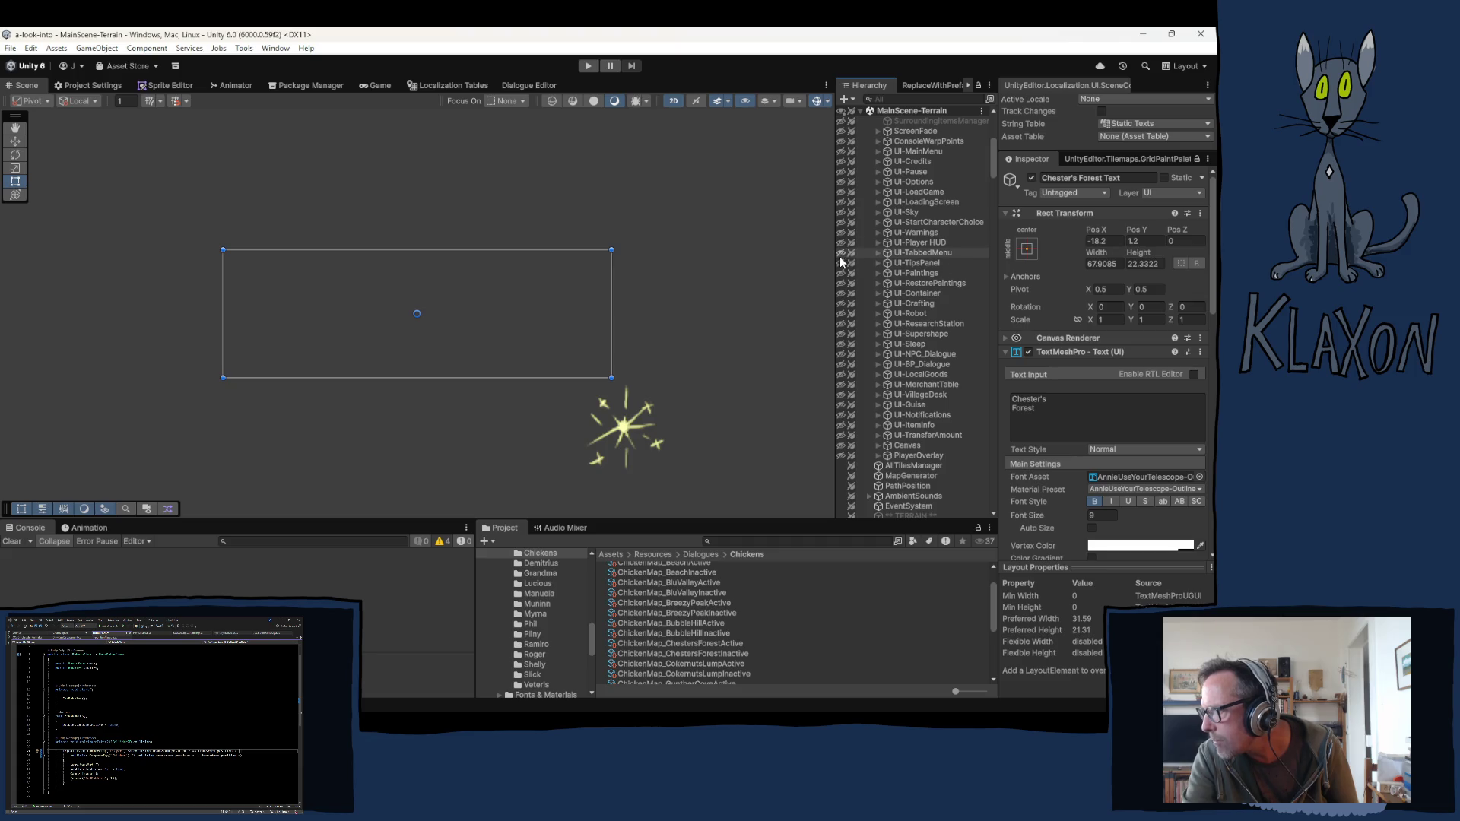
{"action": "left_click", "coordinate": [878, 253]}
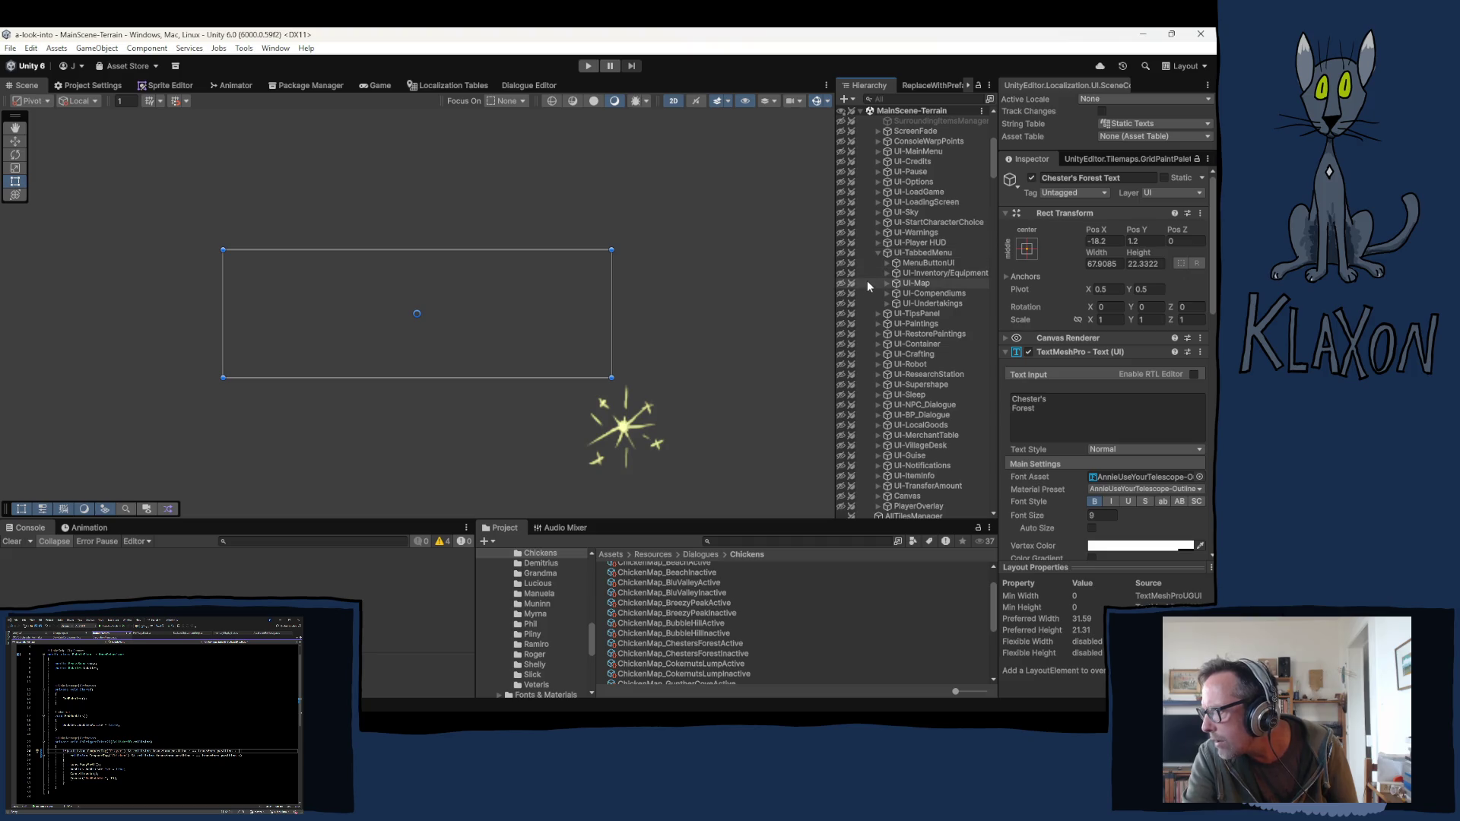
{"action": "left_click", "coordinate": [841, 284]}
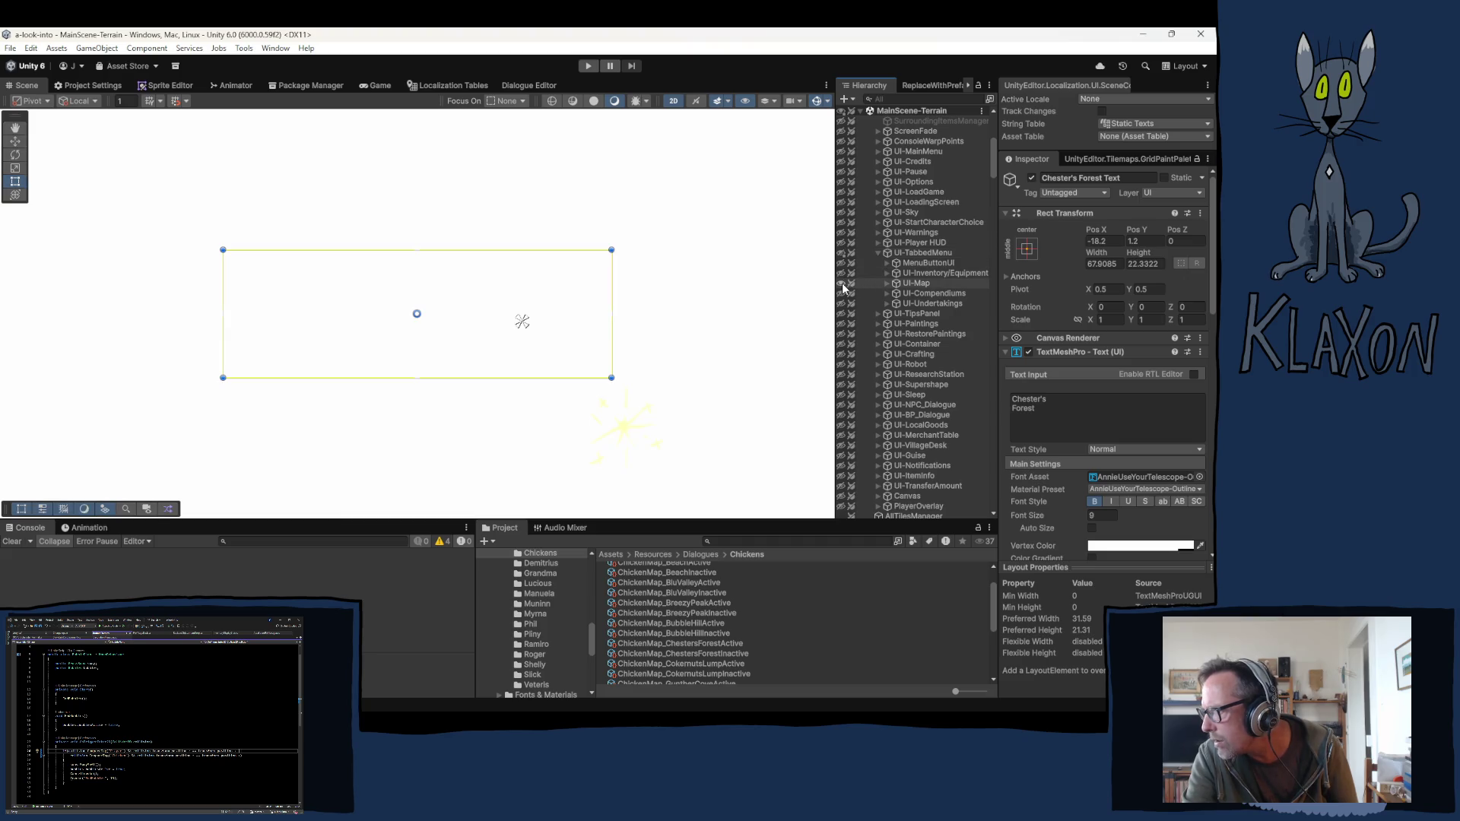
{"action": "left_click", "coordinate": [888, 284]}
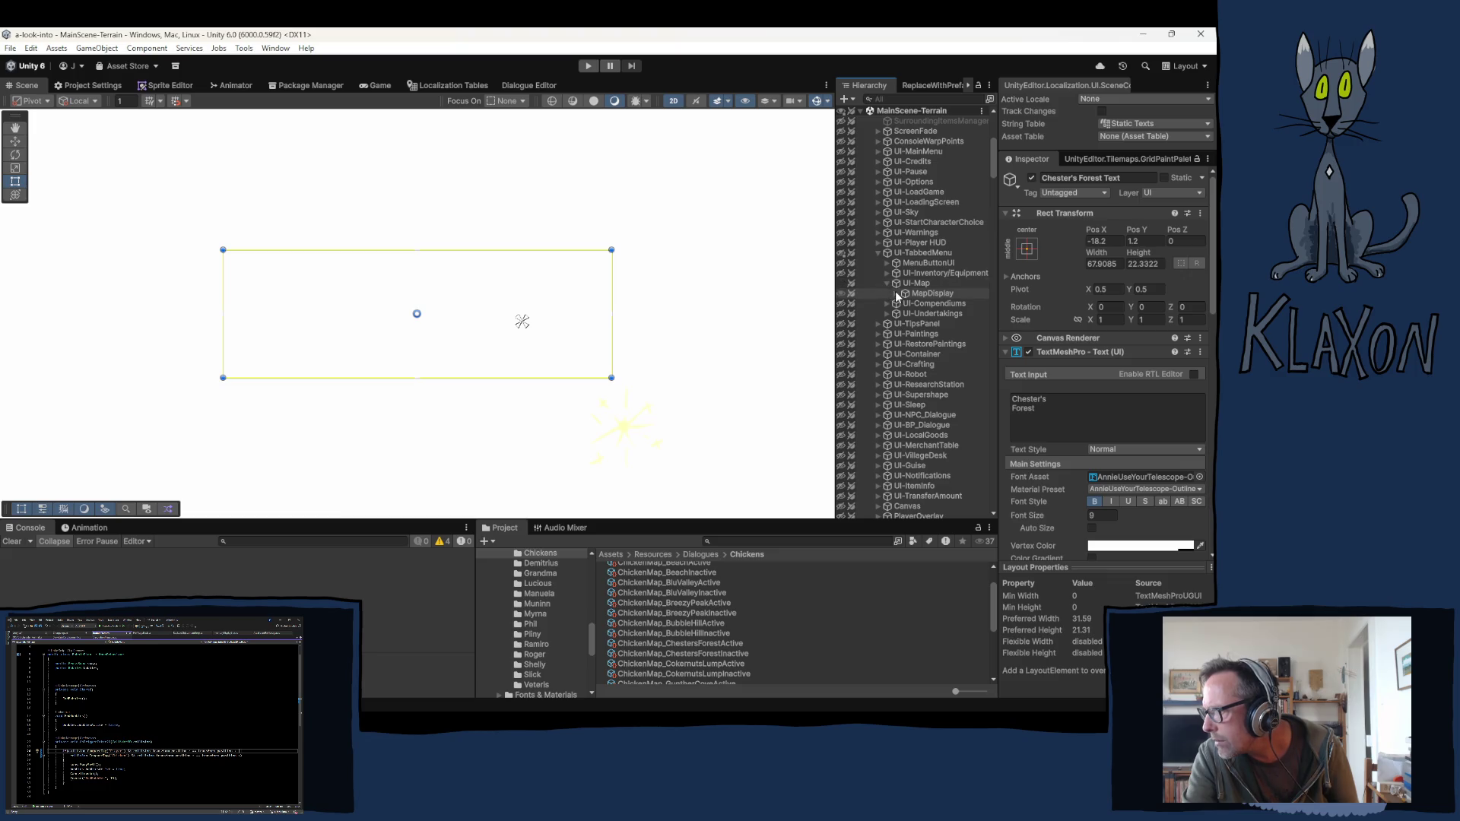
{"action": "left_click", "coordinate": [896, 294]}
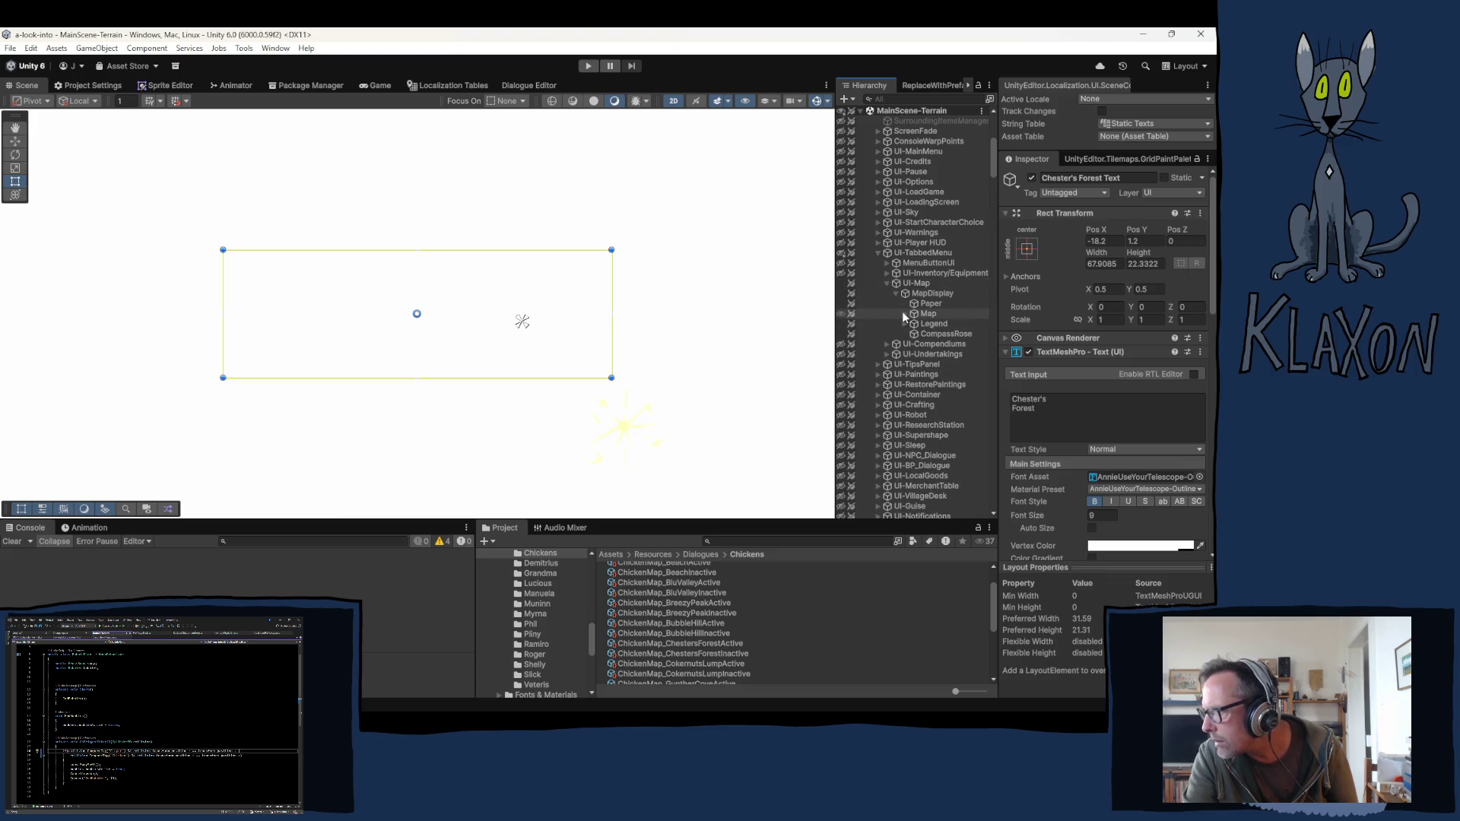
{"action": "left_click", "coordinate": [904, 313]}
Step: Hide MapRevealEffect and the fog, pan the map, and select the Chester's Forest label
{"action": "scroll", "coordinate": [864, 394], "scroll_direction": "down", "scroll_amount": 5}
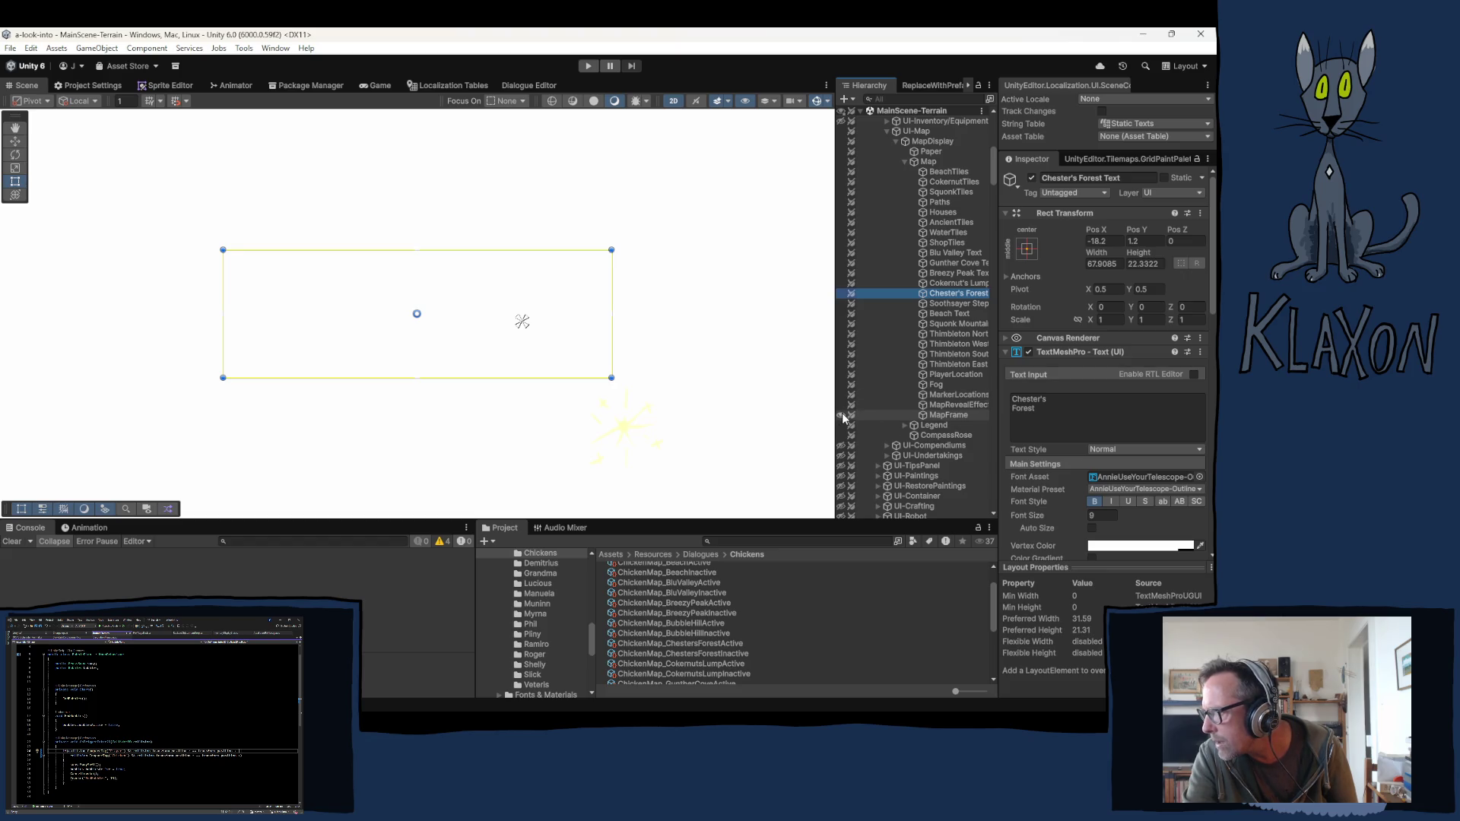
{"action": "left_click", "coordinate": [840, 405]}
{"action": "left_click", "coordinate": [840, 385]}
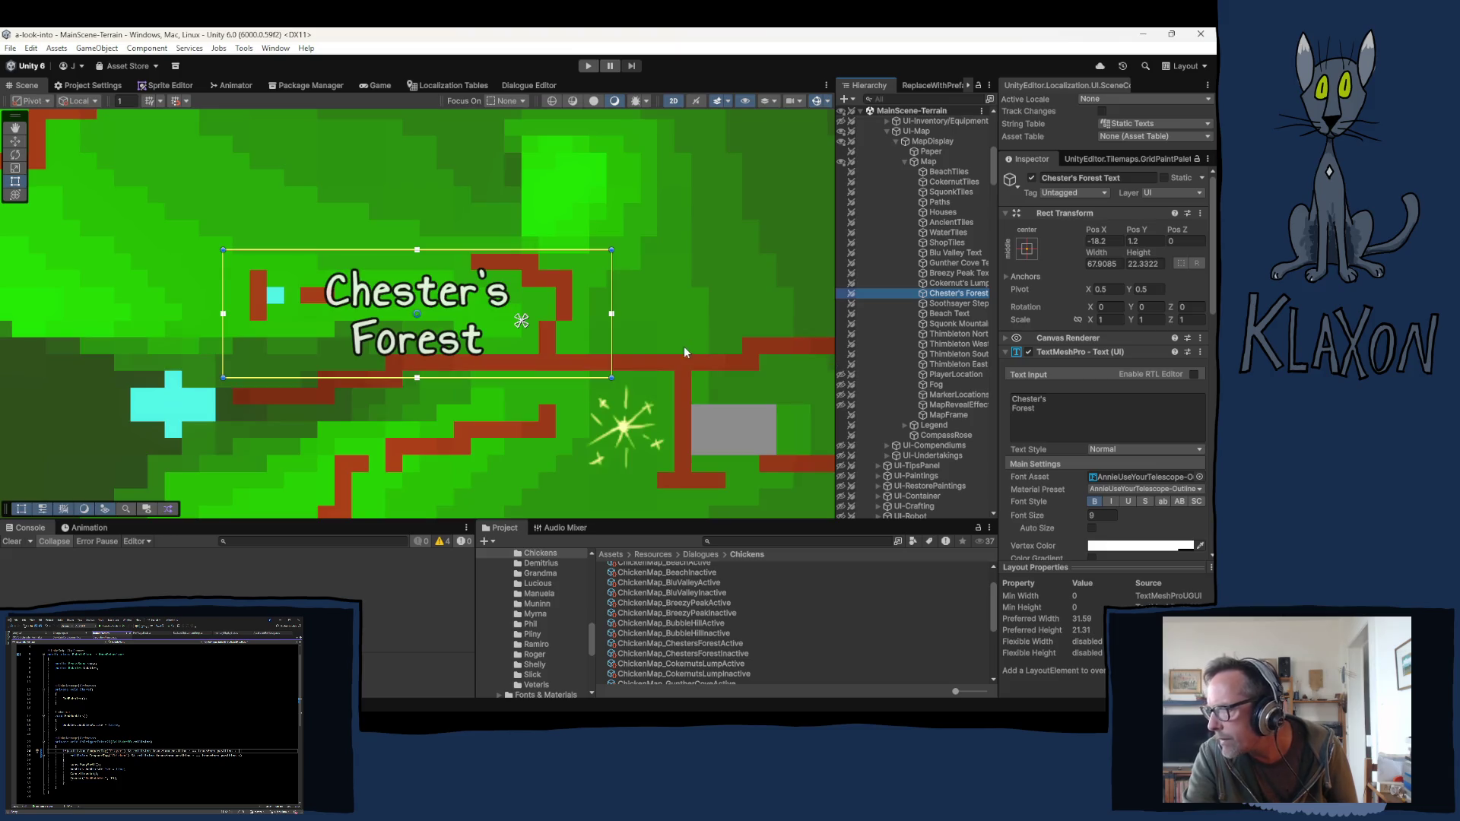
{"action": "scroll", "coordinate": [665, 341], "scroll_direction": "down", "scroll_amount": 5}
{"action": "scroll", "coordinate": [663, 340], "scroll_direction": "down", "scroll_amount": 1}
{"action": "mouse_move", "coordinate": [635, 327]}
{"action": "left_mouse_down"}
{"action": "mouse_move", "coordinate": [570, 368]}
{"action": "mouse_move", "coordinate": [583, 386]}
{"action": "left_mouse_up"}
{"action": "left_click", "coordinate": [951, 294]}
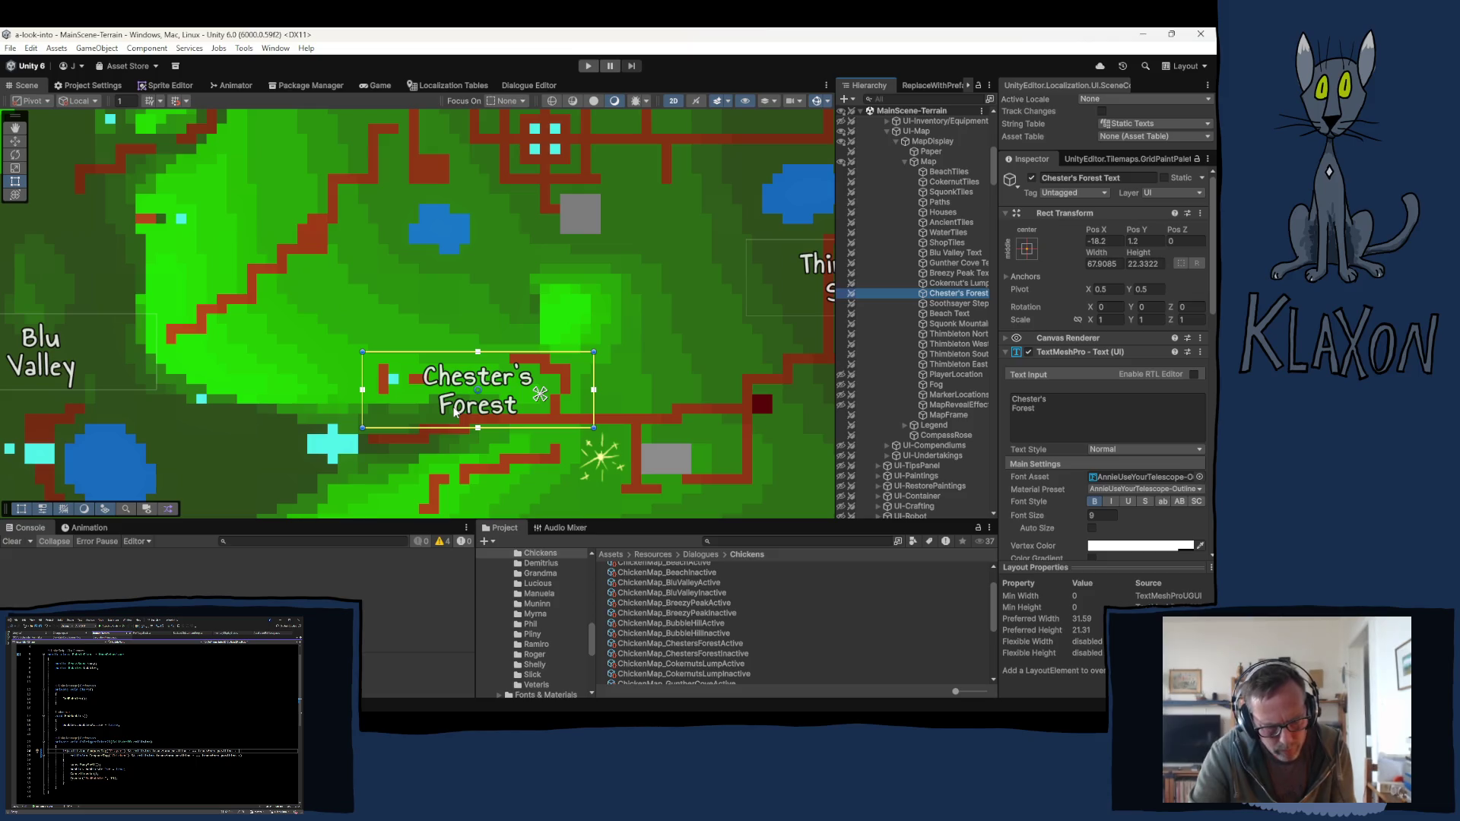
Step: Move the Chester's Forest label up and to the left with the Move tool
{"action": "key", "text": "w"}
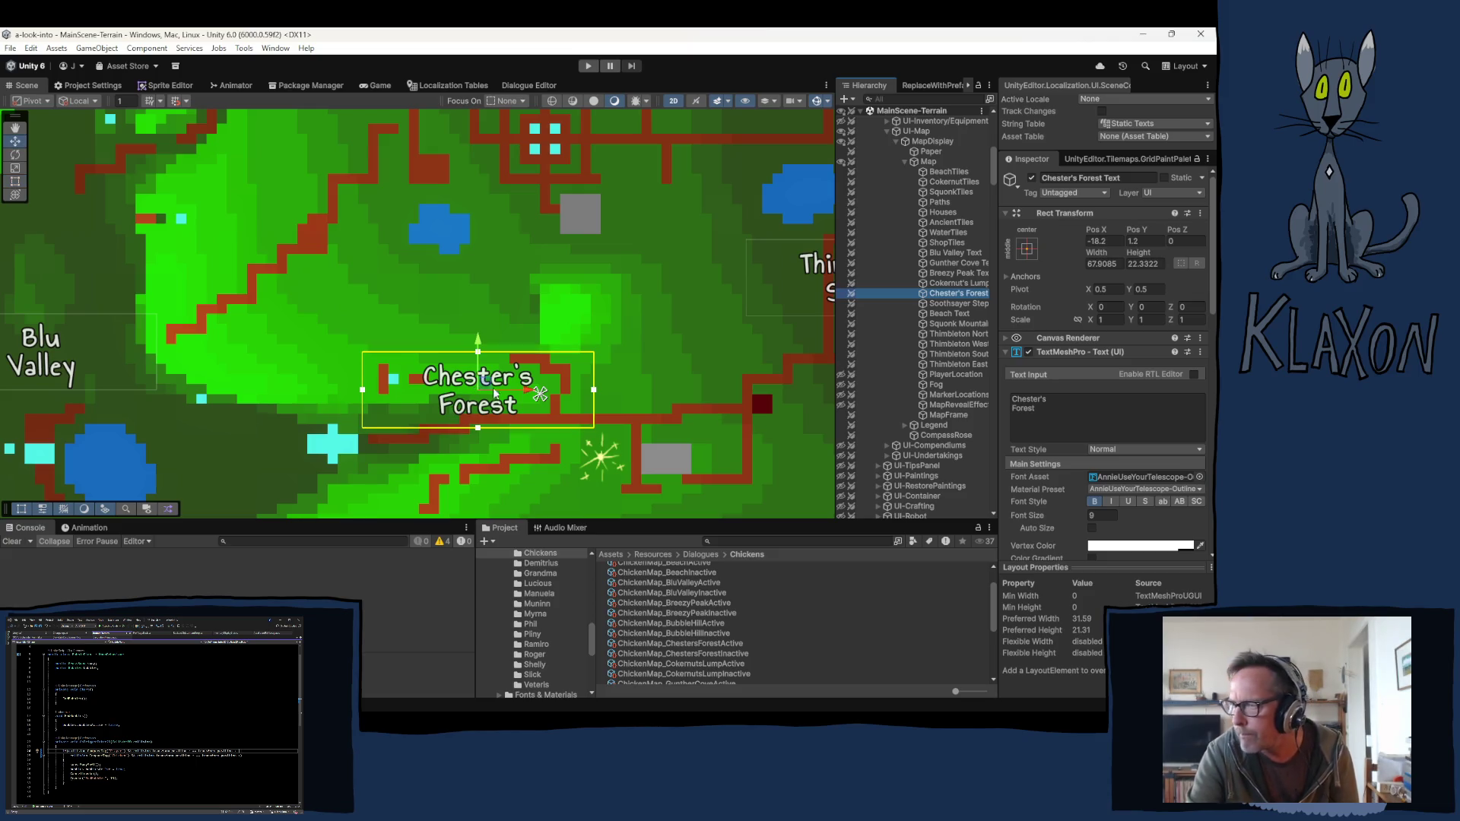
{"action": "left_click", "coordinate": [481, 380]}
{"action": "left_click_drag", "start_coordinate": [480, 380], "coordinate": [449, 345]}
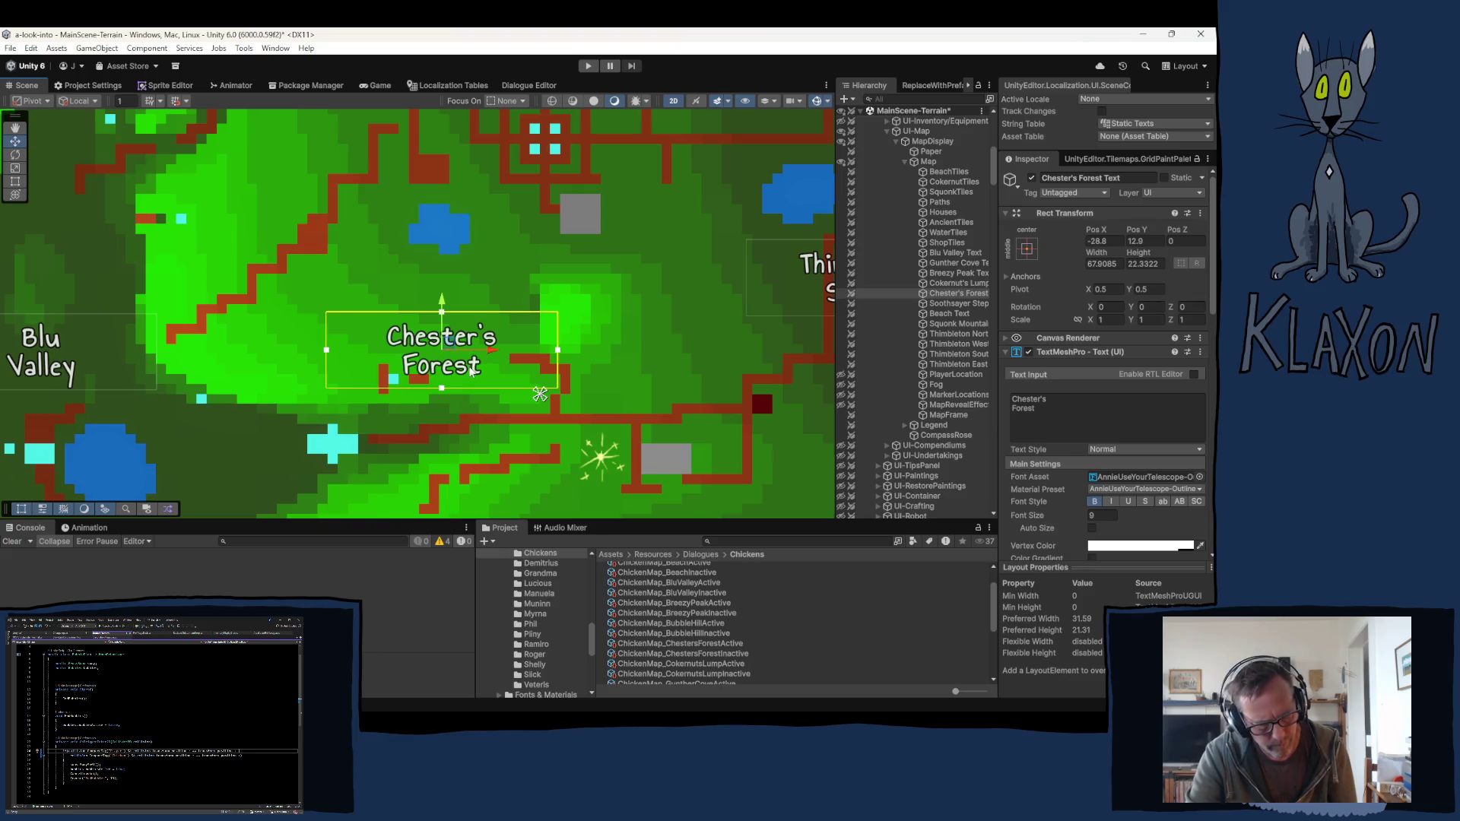
Step: Duplicate the label below it and change the copy's text to two-line 'Bubble Hill'
{"action": "key", "text": "ctrl+d"}
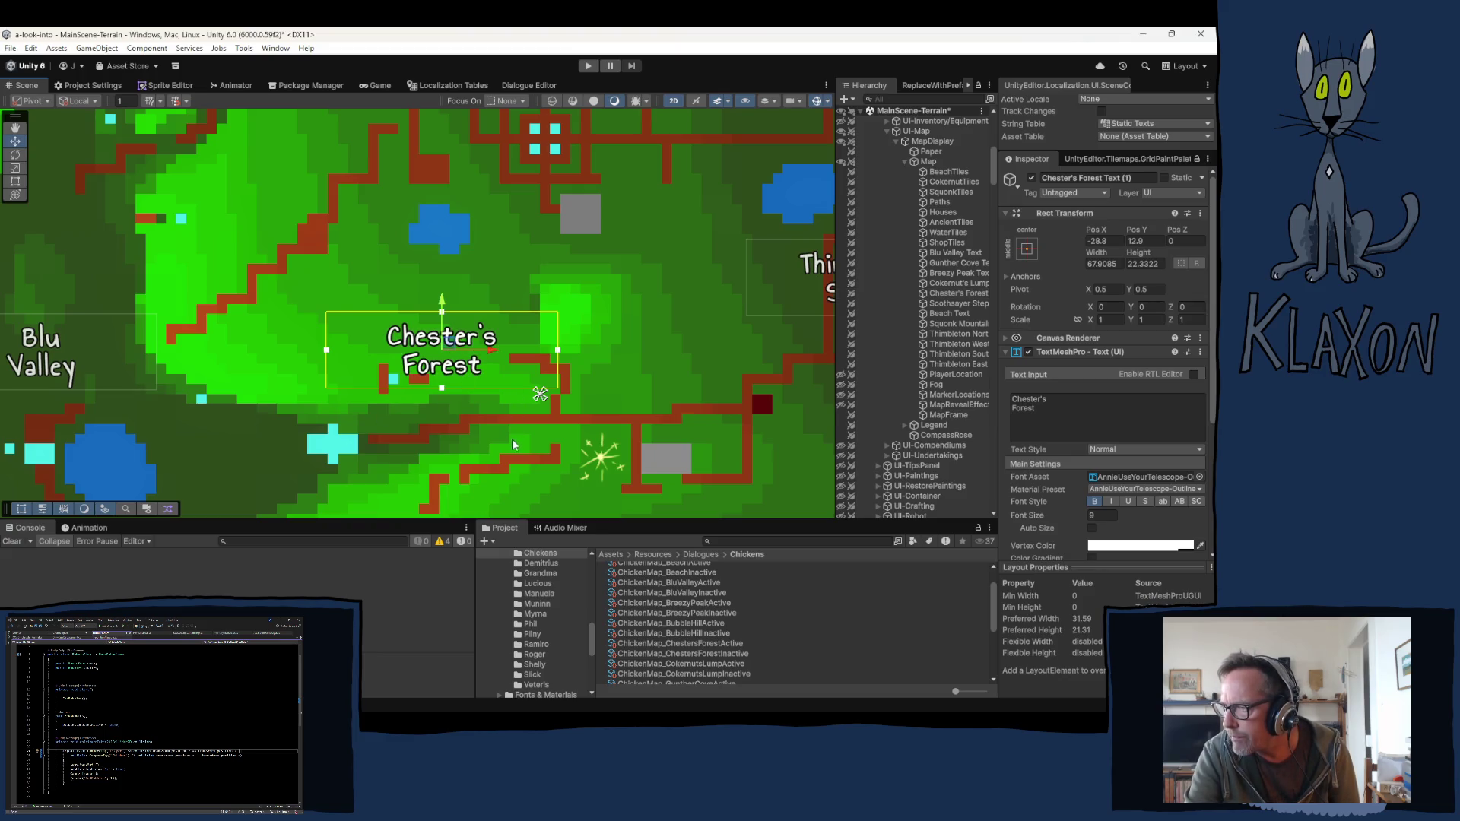
{"action": "mouse_move", "coordinate": [466, 370]}
{"action": "left_mouse_down"}
{"action": "mouse_move", "coordinate": [564, 263]}
{"action": "mouse_move", "coordinate": [535, 183]}
{"action": "mouse_move", "coordinate": [469, 415]}
{"action": "left_mouse_up"}
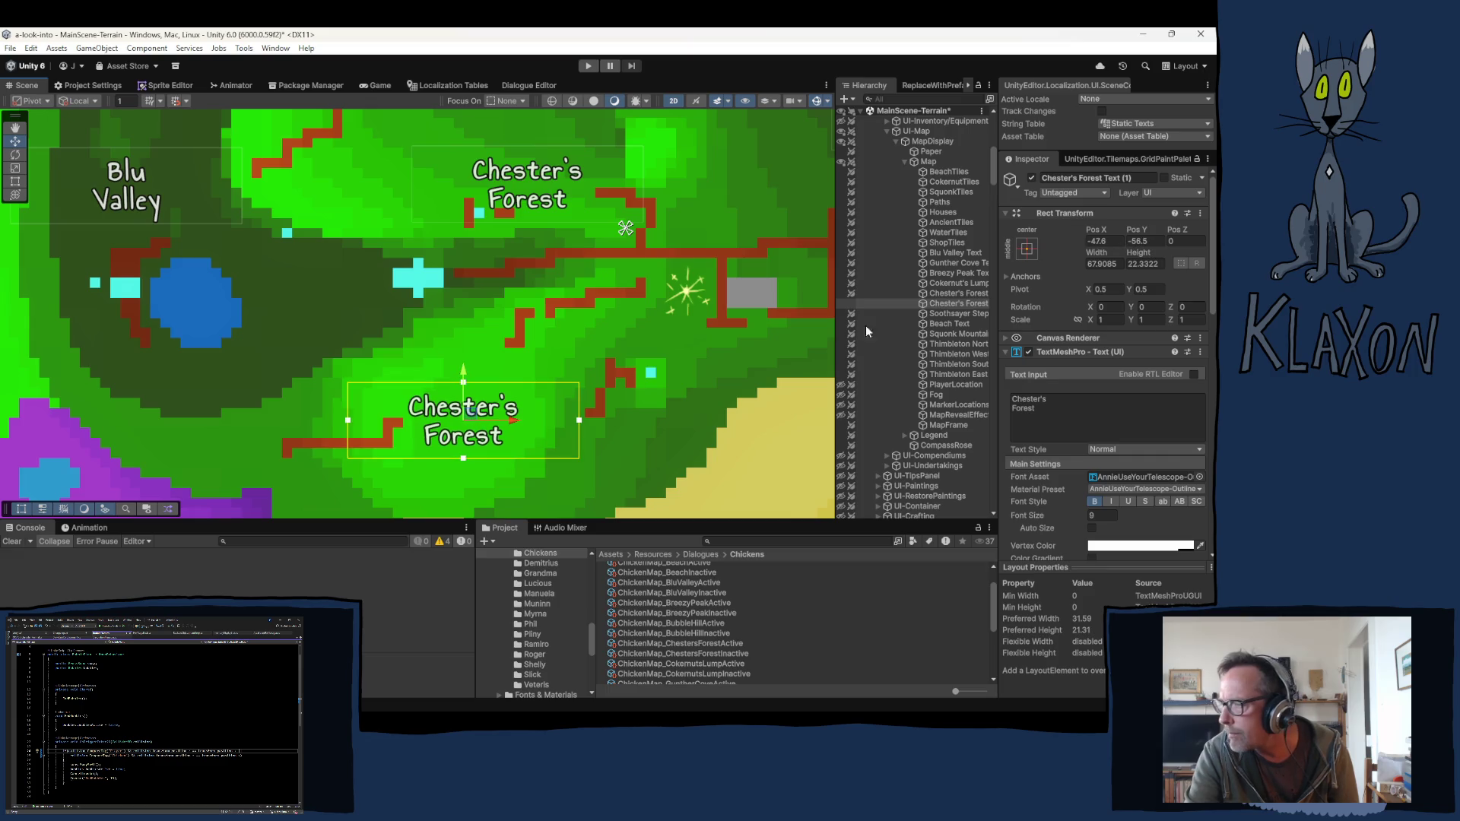
{"action": "left_click", "coordinate": [1062, 400]}
{"action": "type", "text": "Bubble"}
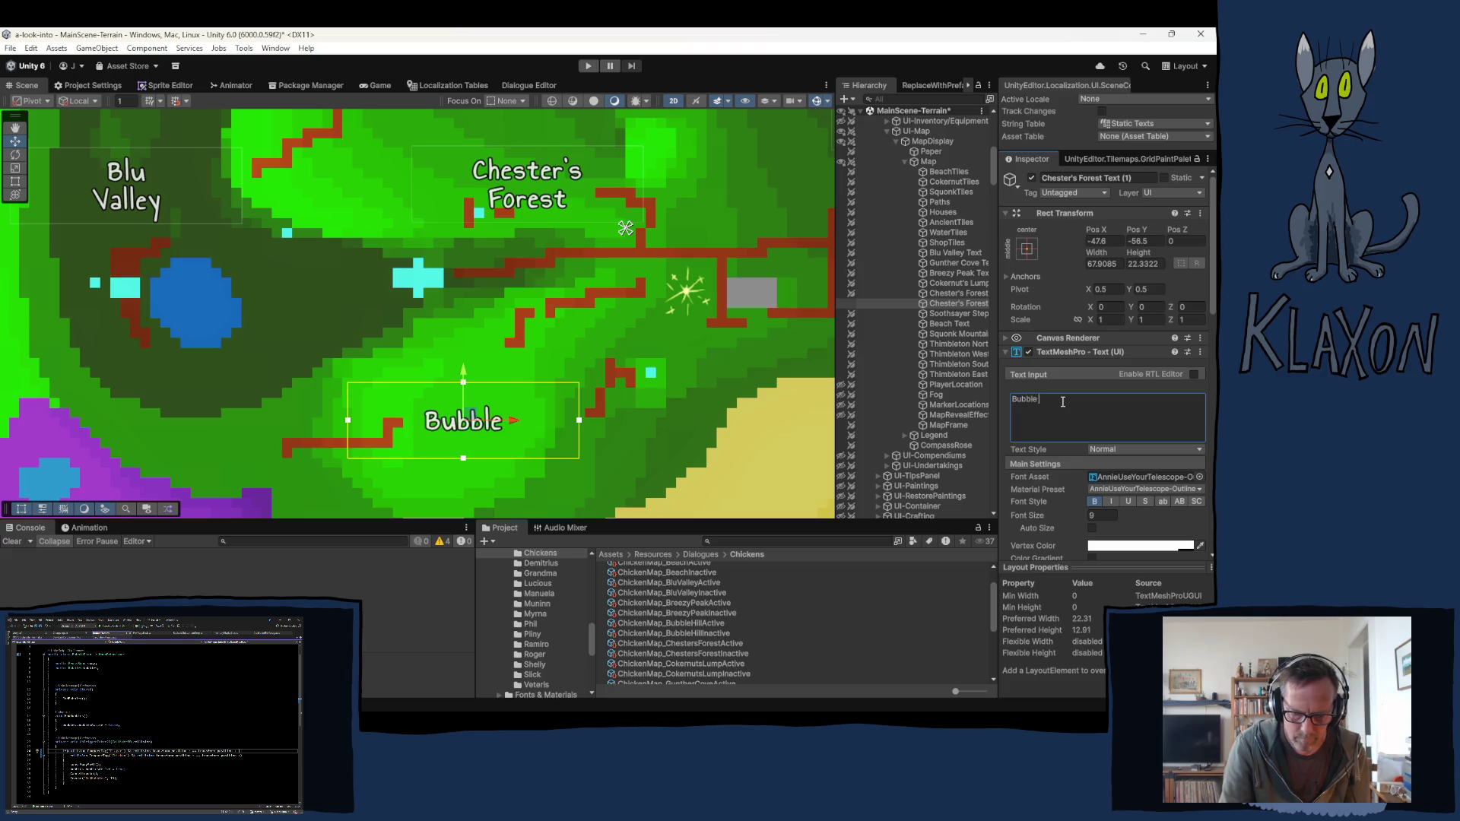
{"action": "key", "text": "Return"}
{"action": "type", "text": "Hill"}
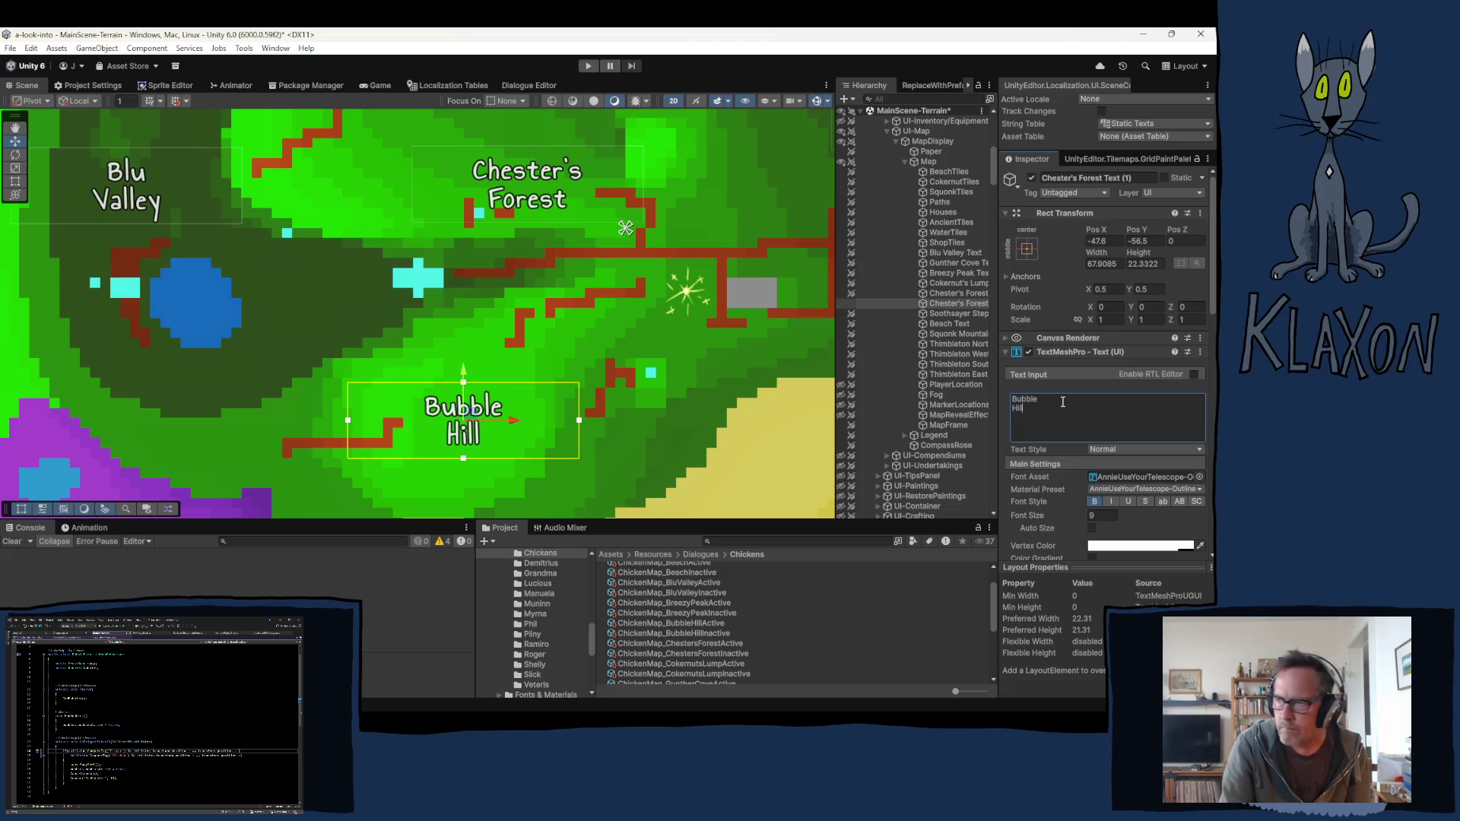
{"action": "left_click", "coordinate": [851, 304]}
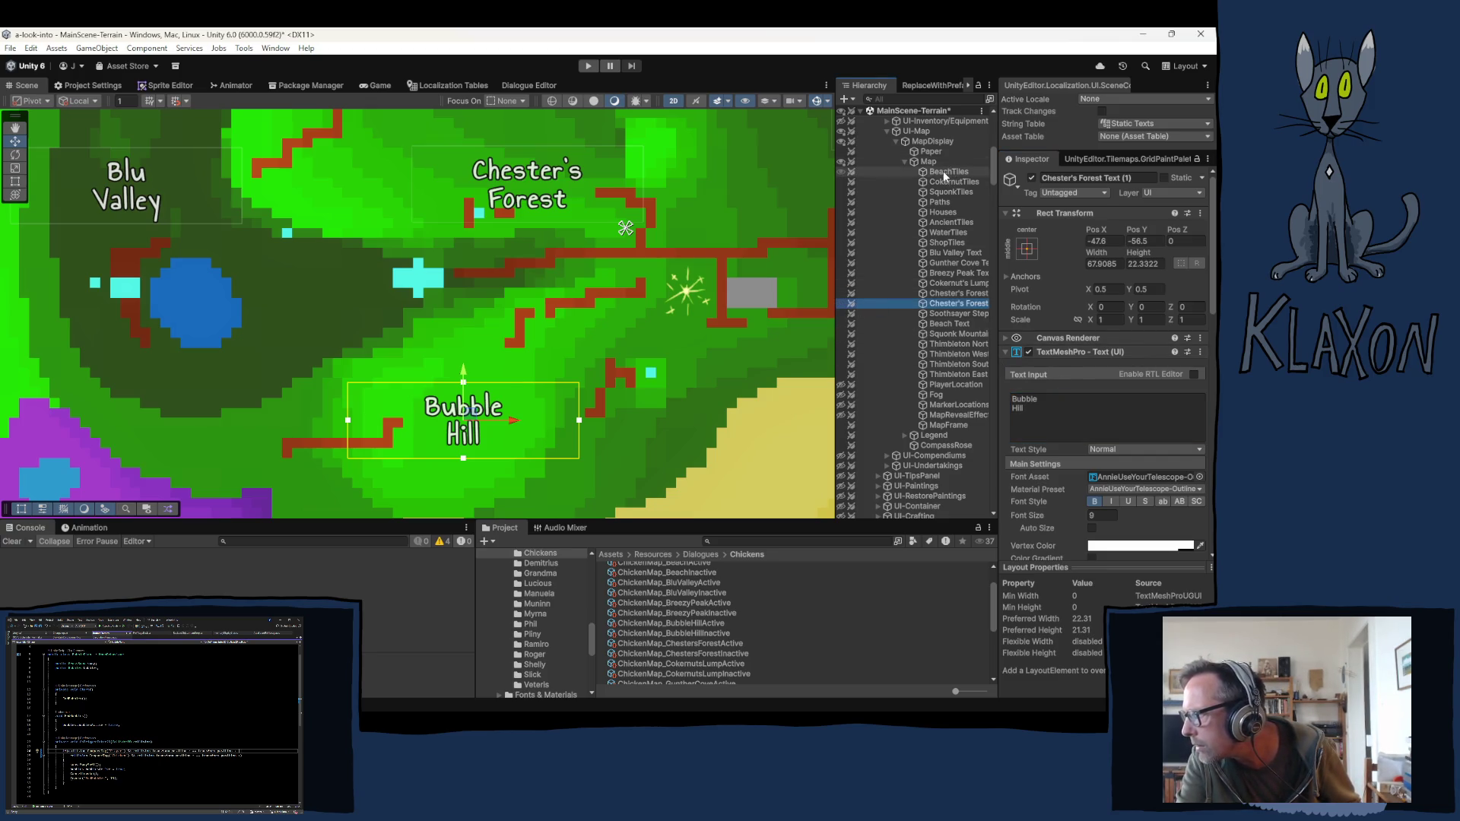
{"action": "left_click", "coordinate": [946, 254]}
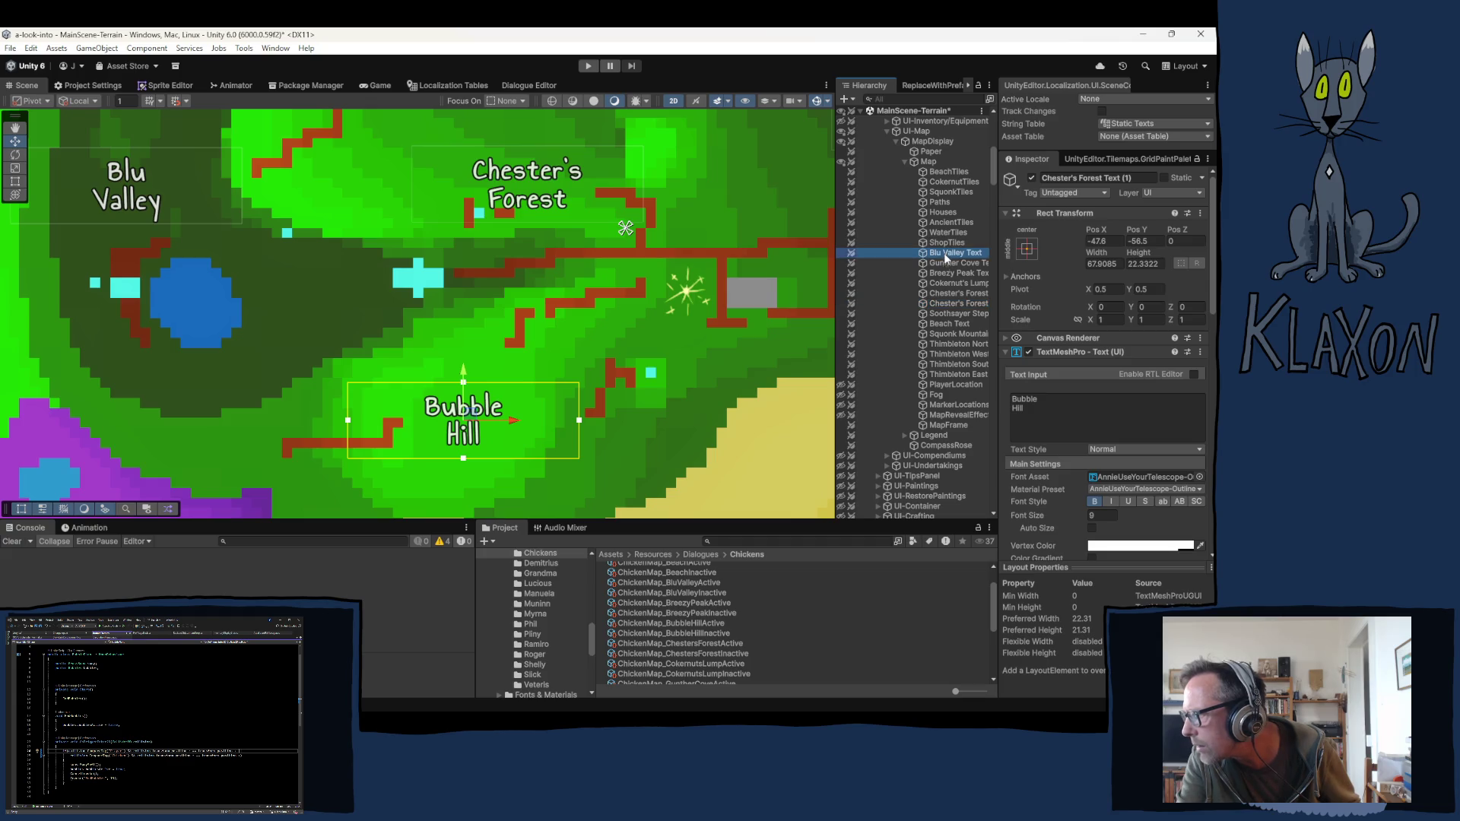
Step: Select the Blu Valley through Thimbleton East label texts and set their TextMeshPro font size to 11
{"action": "left_click", "coordinate": [954, 375], "text": "shift"}
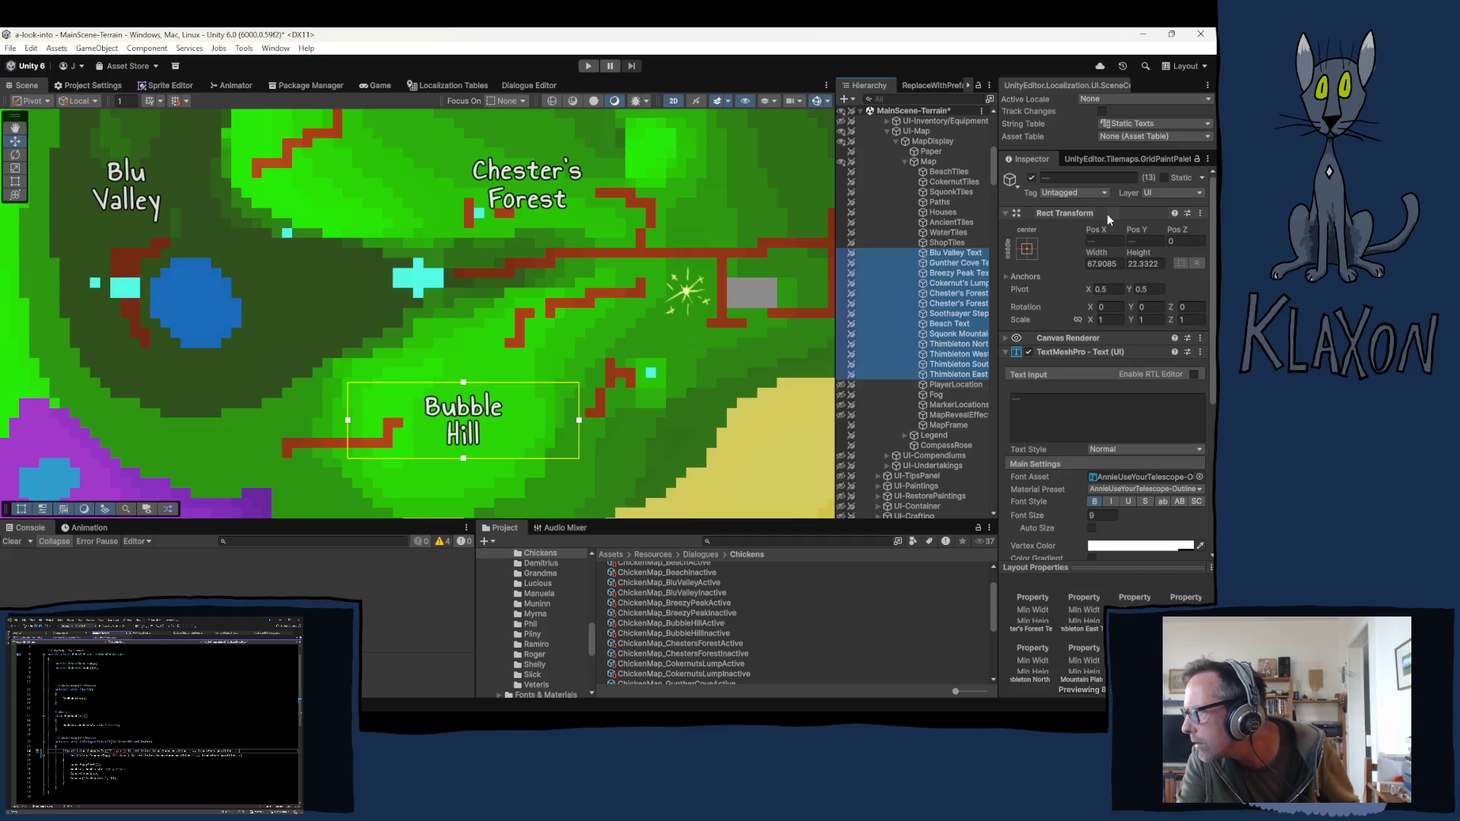
{"action": "left_click", "coordinate": [1106, 515]}
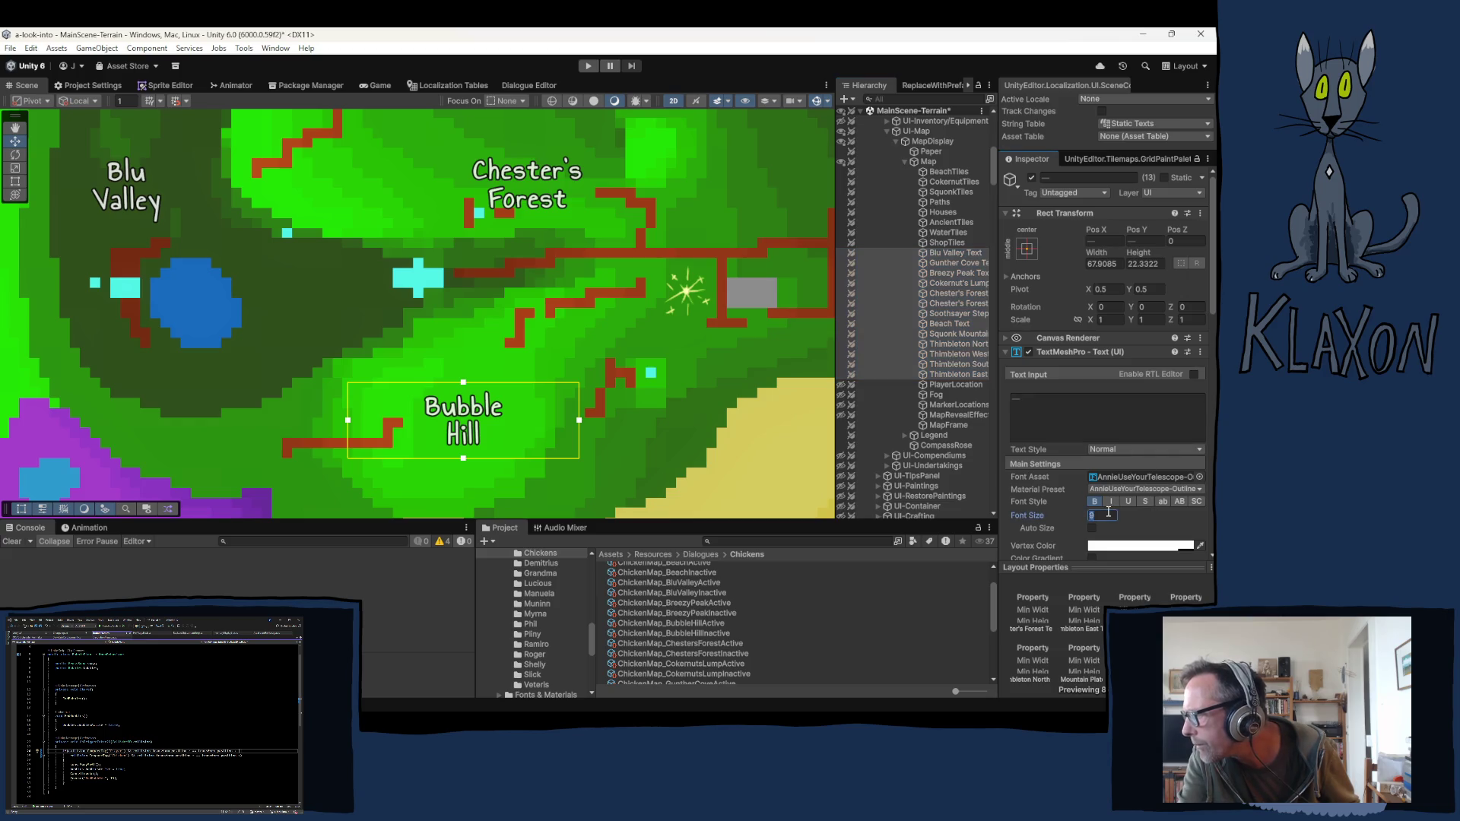
{"action": "type", "text": "10"}
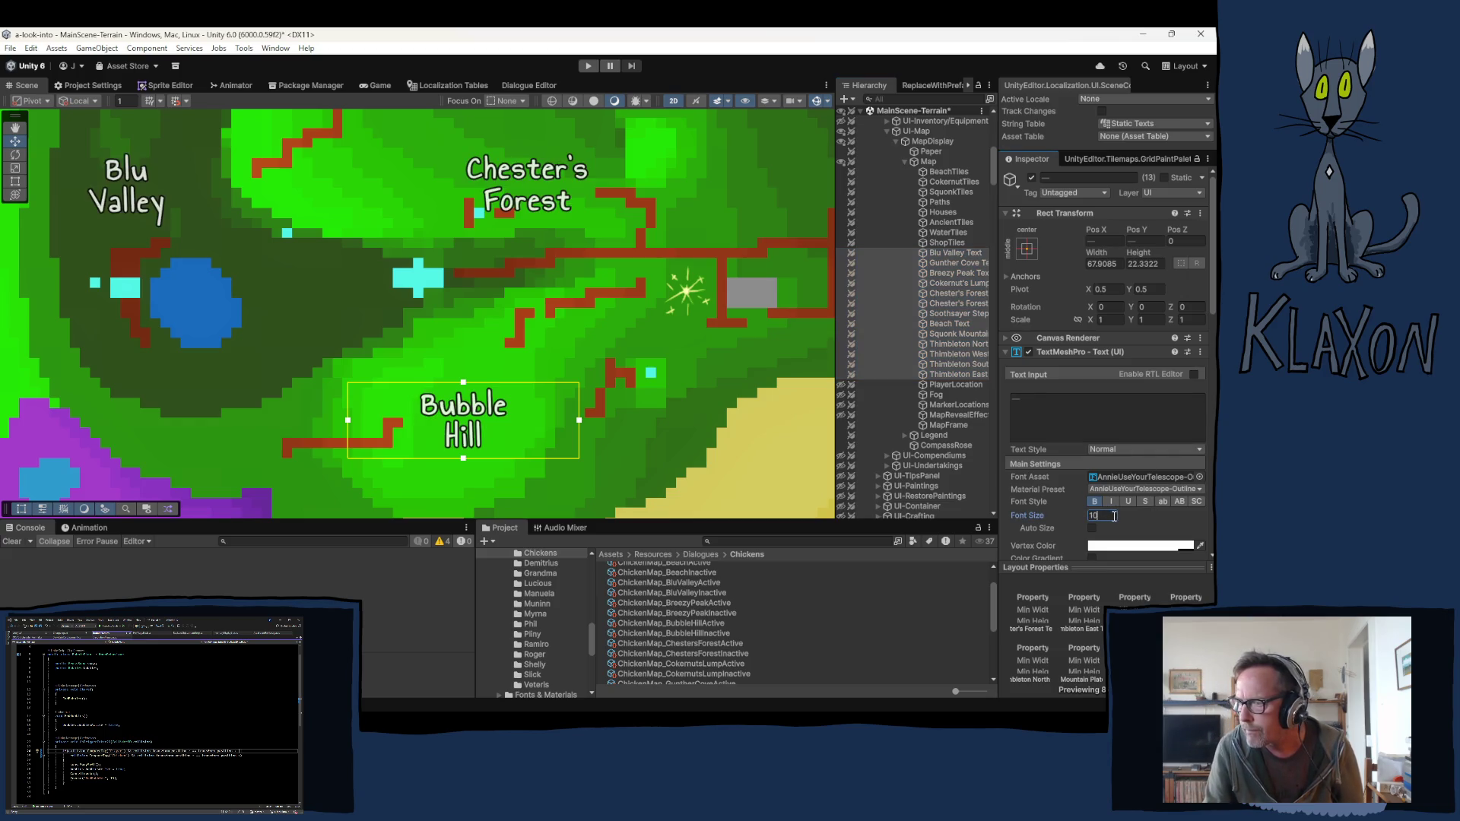
{"action": "key", "text": "BackSpace"}
{"action": "type", "text": "1"}
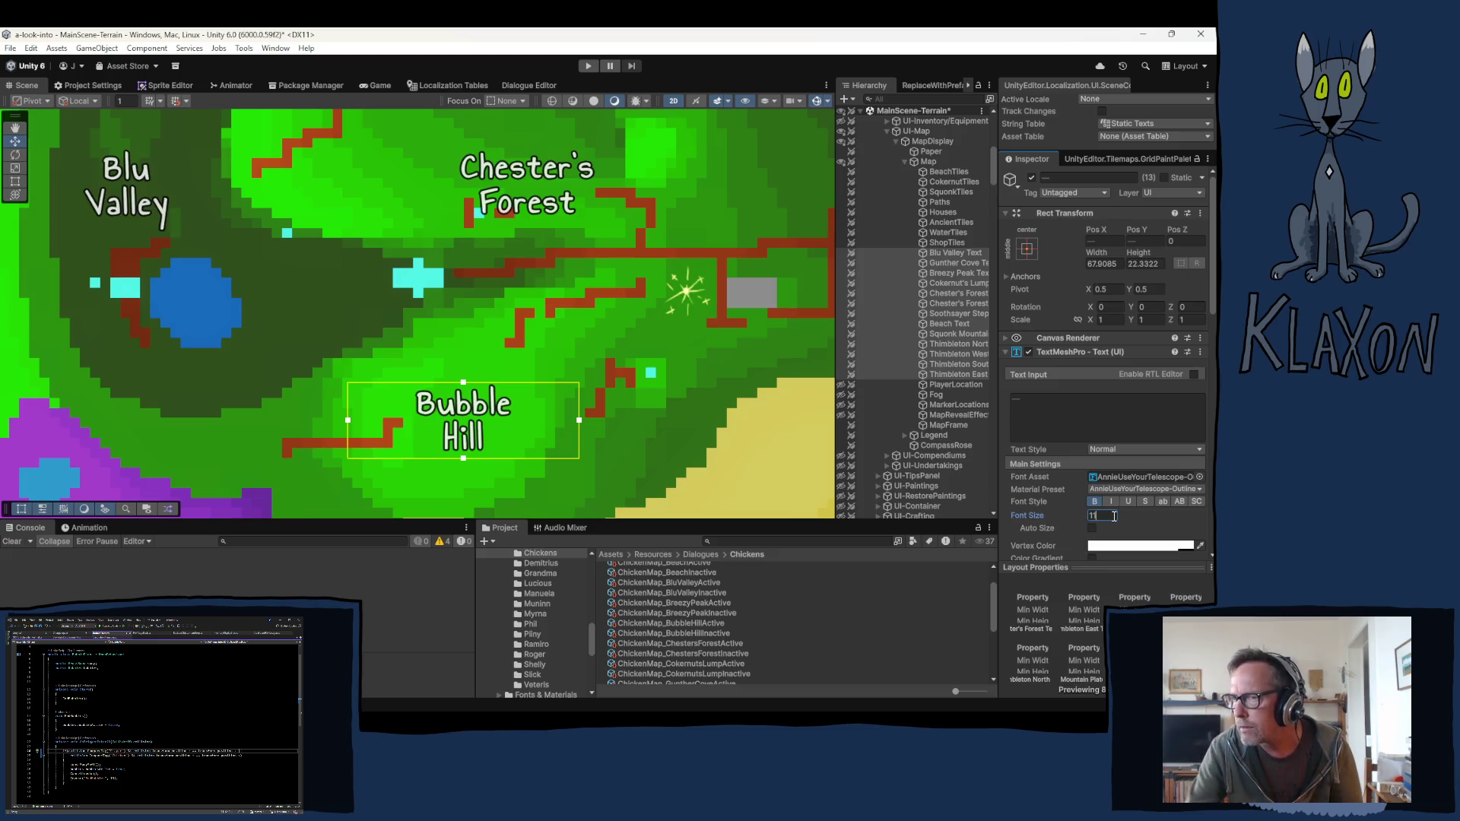
{"action": "scroll", "coordinate": [596, 295], "scroll_direction": "down", "scroll_amount": 2}
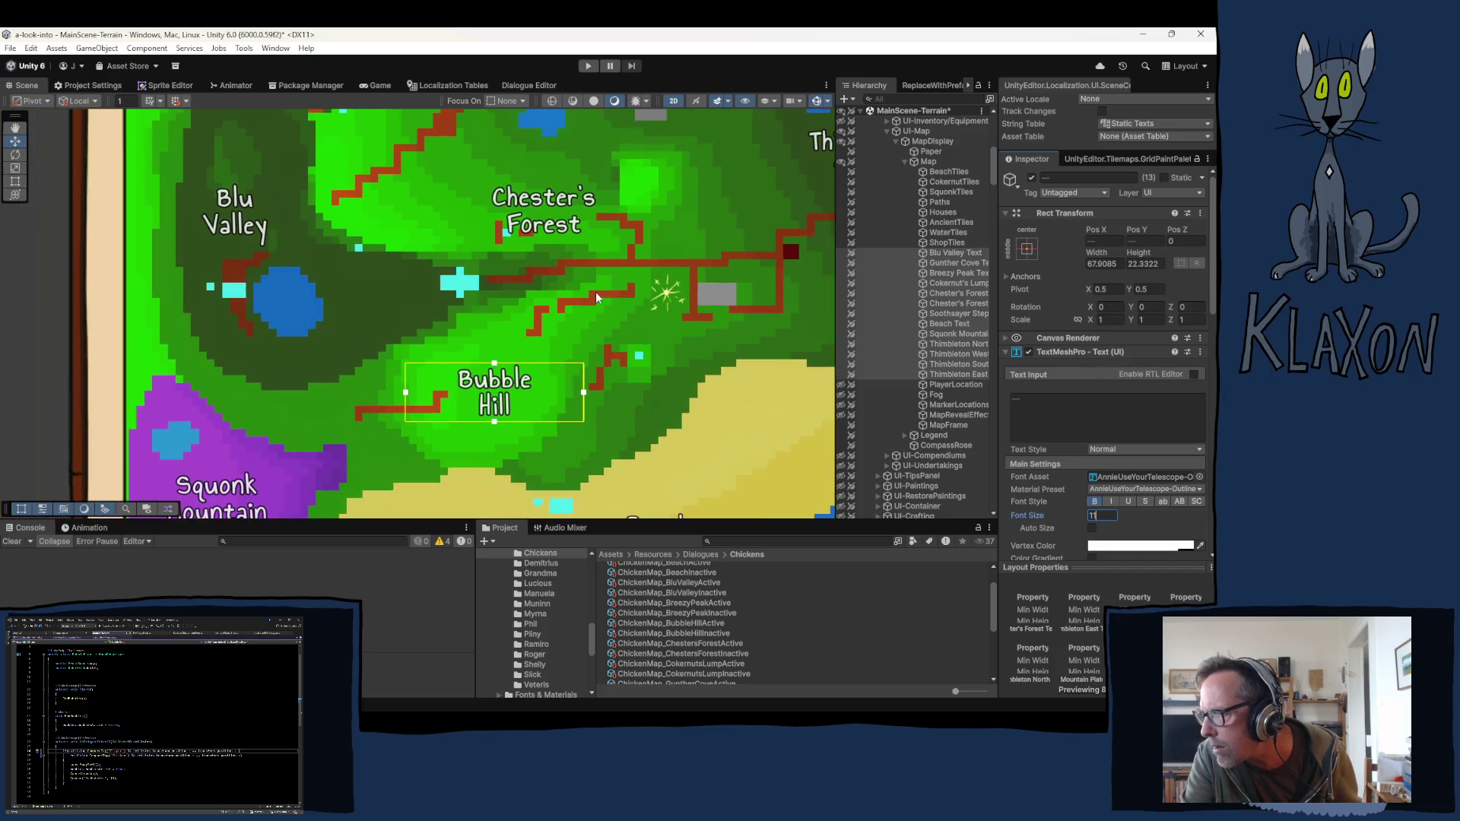
Step: Zoom out and pan the map past Thimbleton South, Gunther Cove and Squonk Mountain to review the labels
{"action": "scroll", "coordinate": [594, 291], "scroll_direction": "down", "scroll_amount": 1}
{"action": "mouse_move", "coordinate": [675, 229]}
{"action": "left_mouse_down"}
{"action": "mouse_move", "coordinate": [392, 308]}
{"action": "mouse_move", "coordinate": [430, 295]}
{"action": "left_mouse_up"}
{"action": "scroll", "coordinate": [430, 301], "scroll_direction": "down", "scroll_amount": 2}
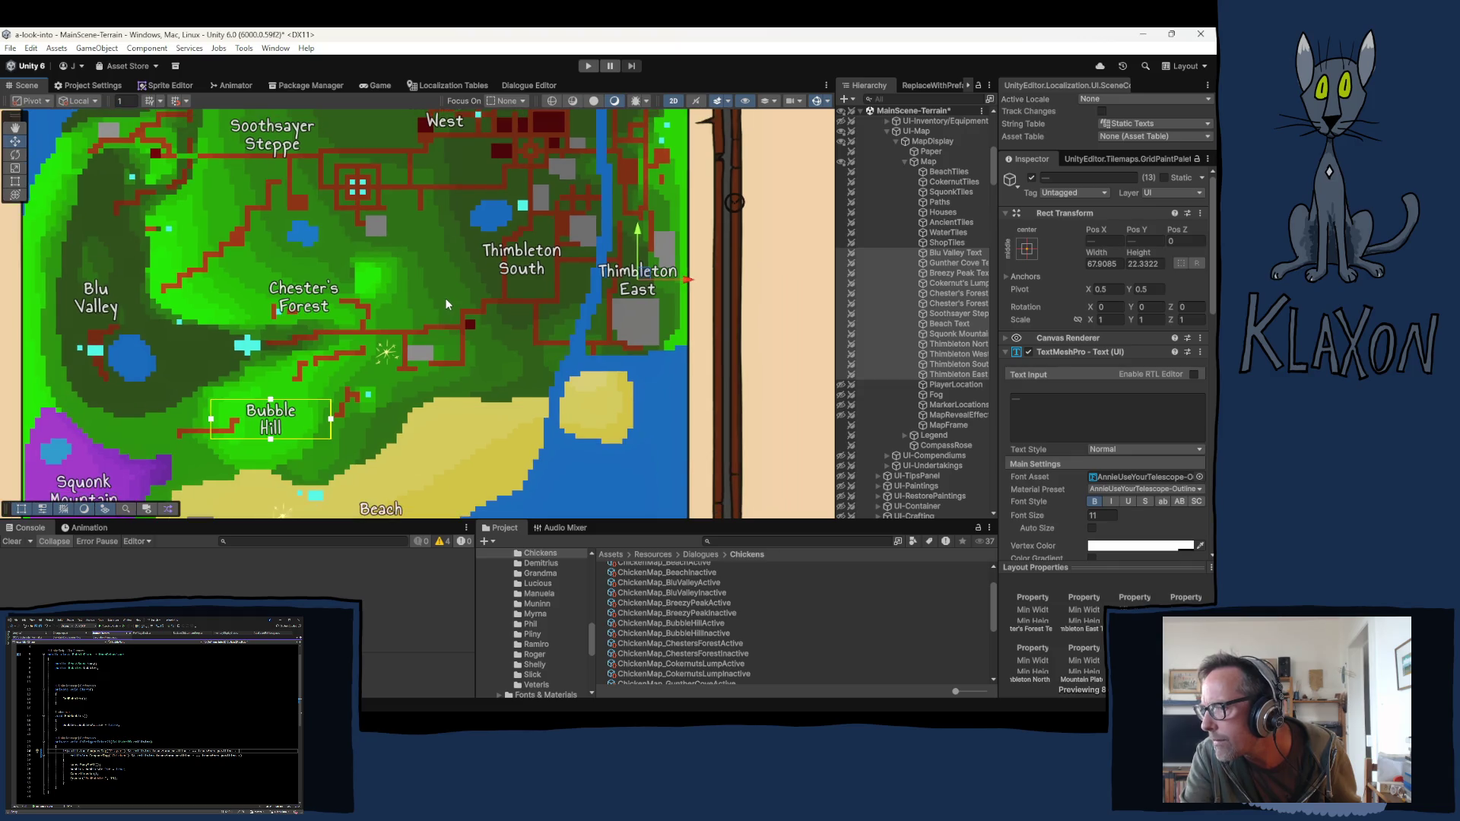
{"action": "scroll", "coordinate": [453, 290], "scroll_direction": "down", "scroll_amount": 1}
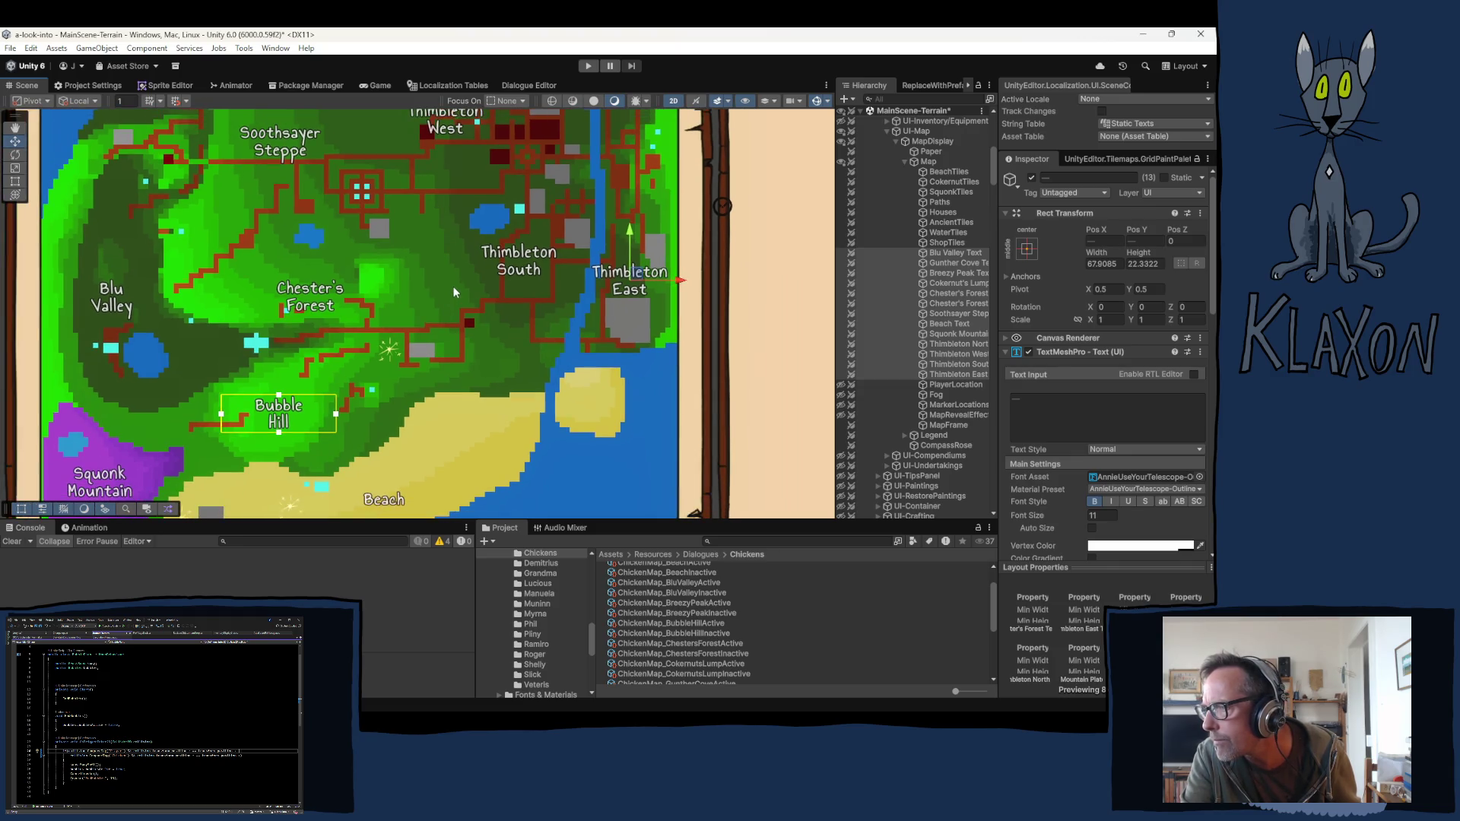
{"action": "left_click_drag", "start_coordinate": [444, 240], "coordinate": [427, 340]}
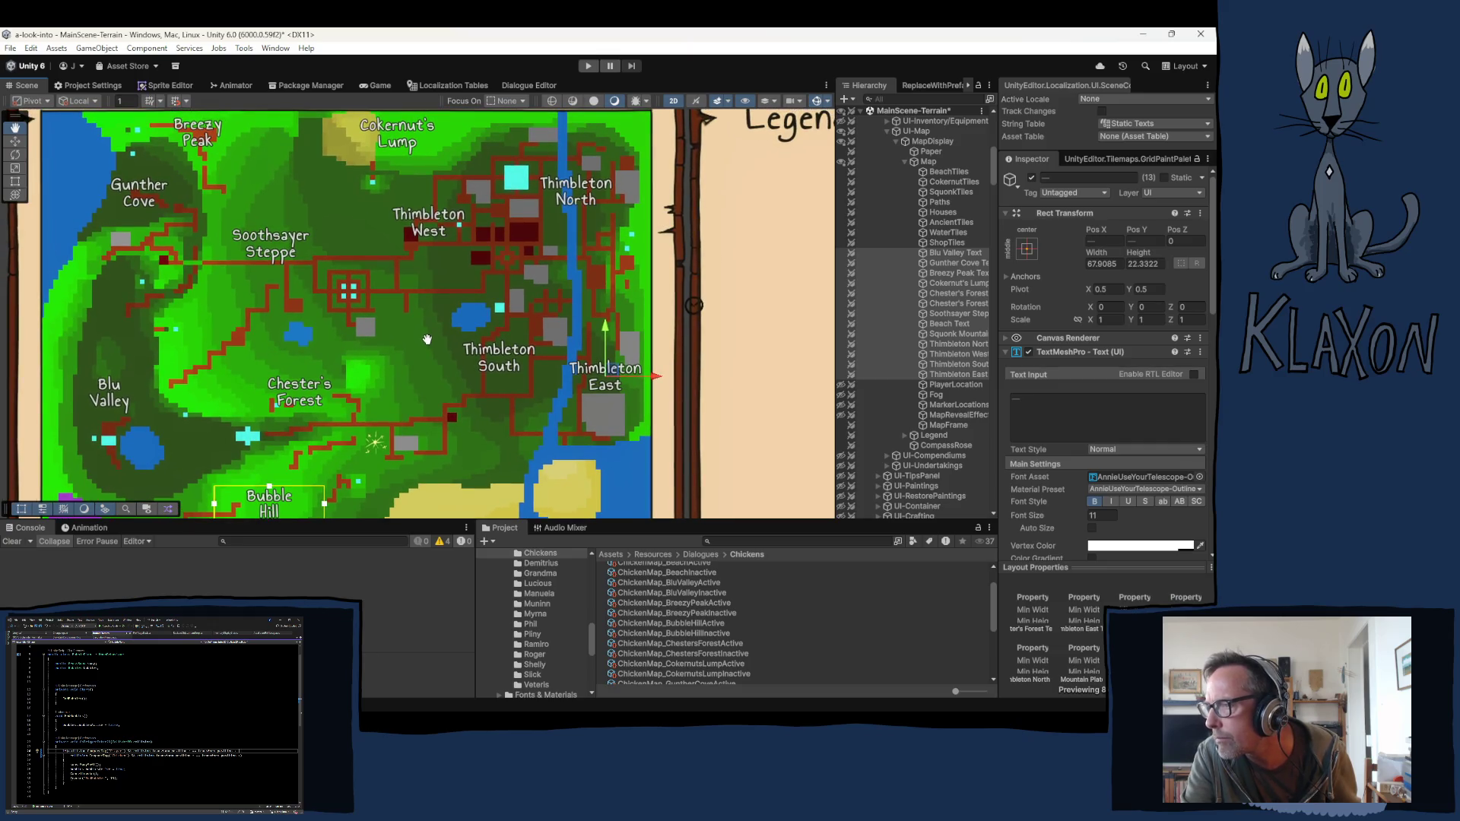
{"action": "mouse_move", "coordinate": [428, 340]}
{"action": "left_mouse_down"}
{"action": "mouse_move", "coordinate": [424, 236]}
{"action": "mouse_move", "coordinate": [431, 331]}
{"action": "mouse_move", "coordinate": [466, 202]}
{"action": "mouse_move", "coordinate": [424, 282]}
{"action": "left_mouse_up"}
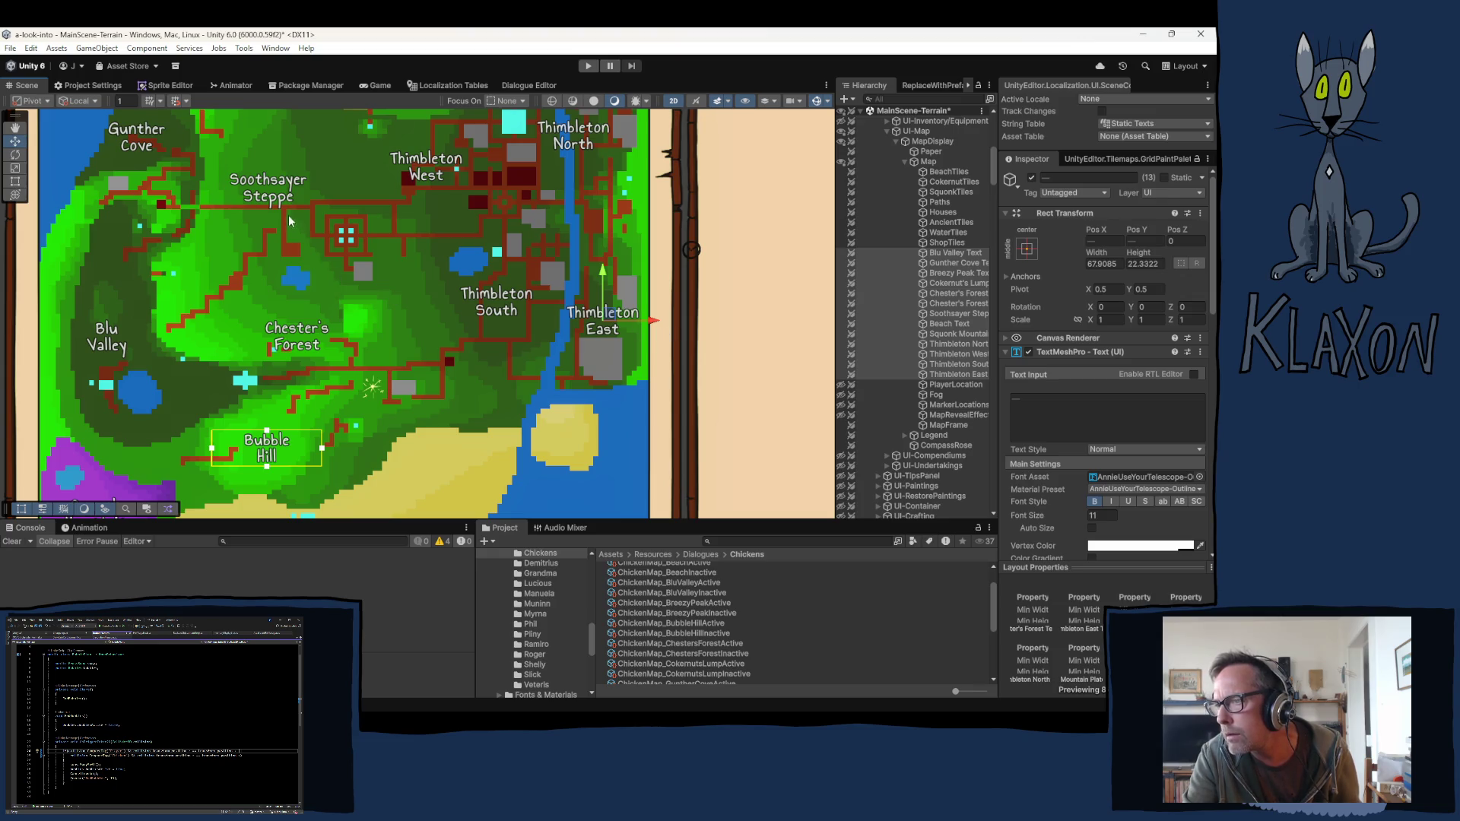
Step: Nudge the Soothsayer Steppe label slightly to the right on the map
{"action": "left_click", "coordinate": [967, 305]}
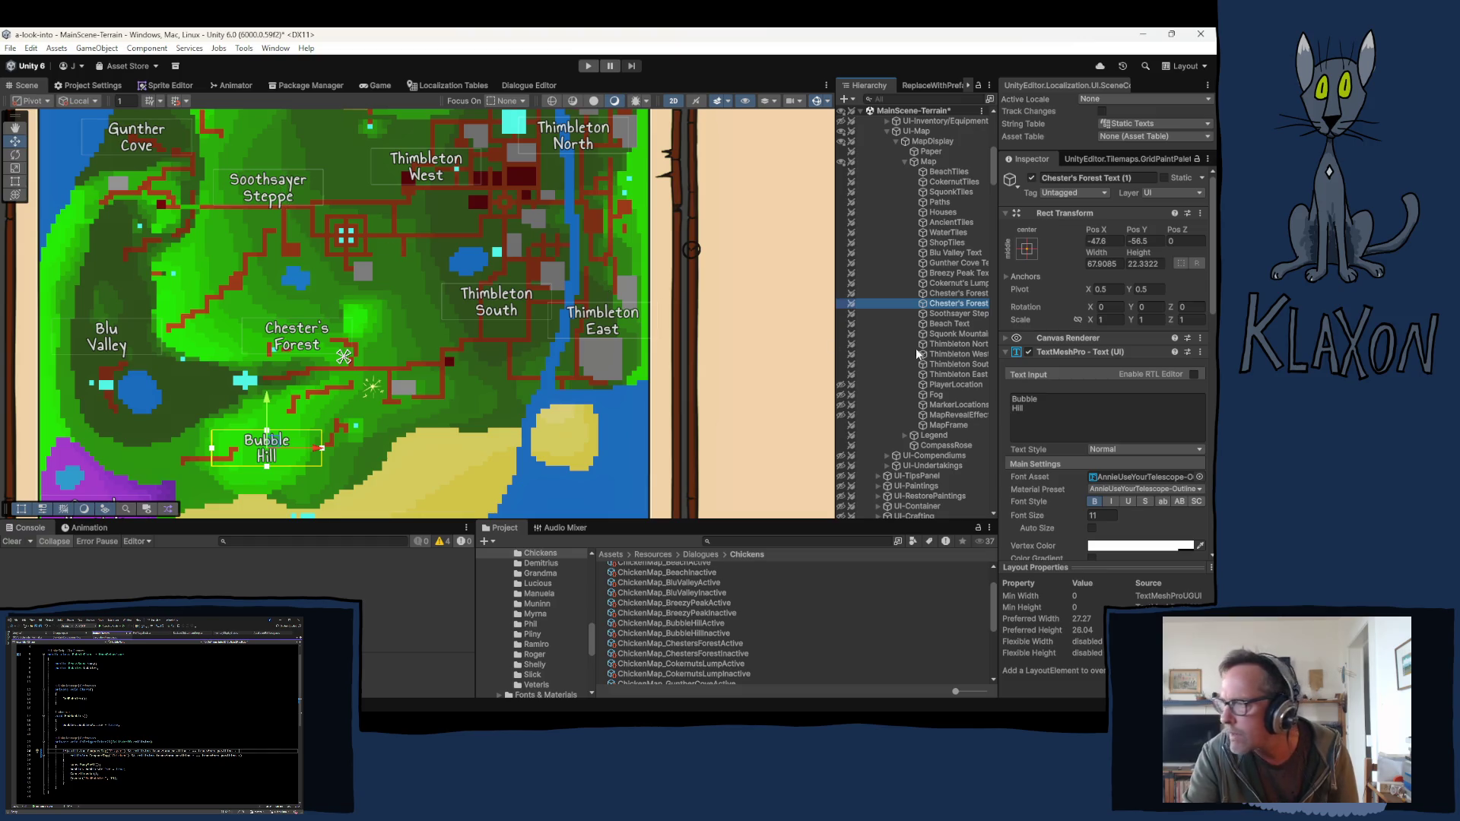
{"action": "left_click", "coordinate": [955, 315]}
{"action": "left_click_drag", "start_coordinate": [277, 187], "coordinate": [295, 185]}
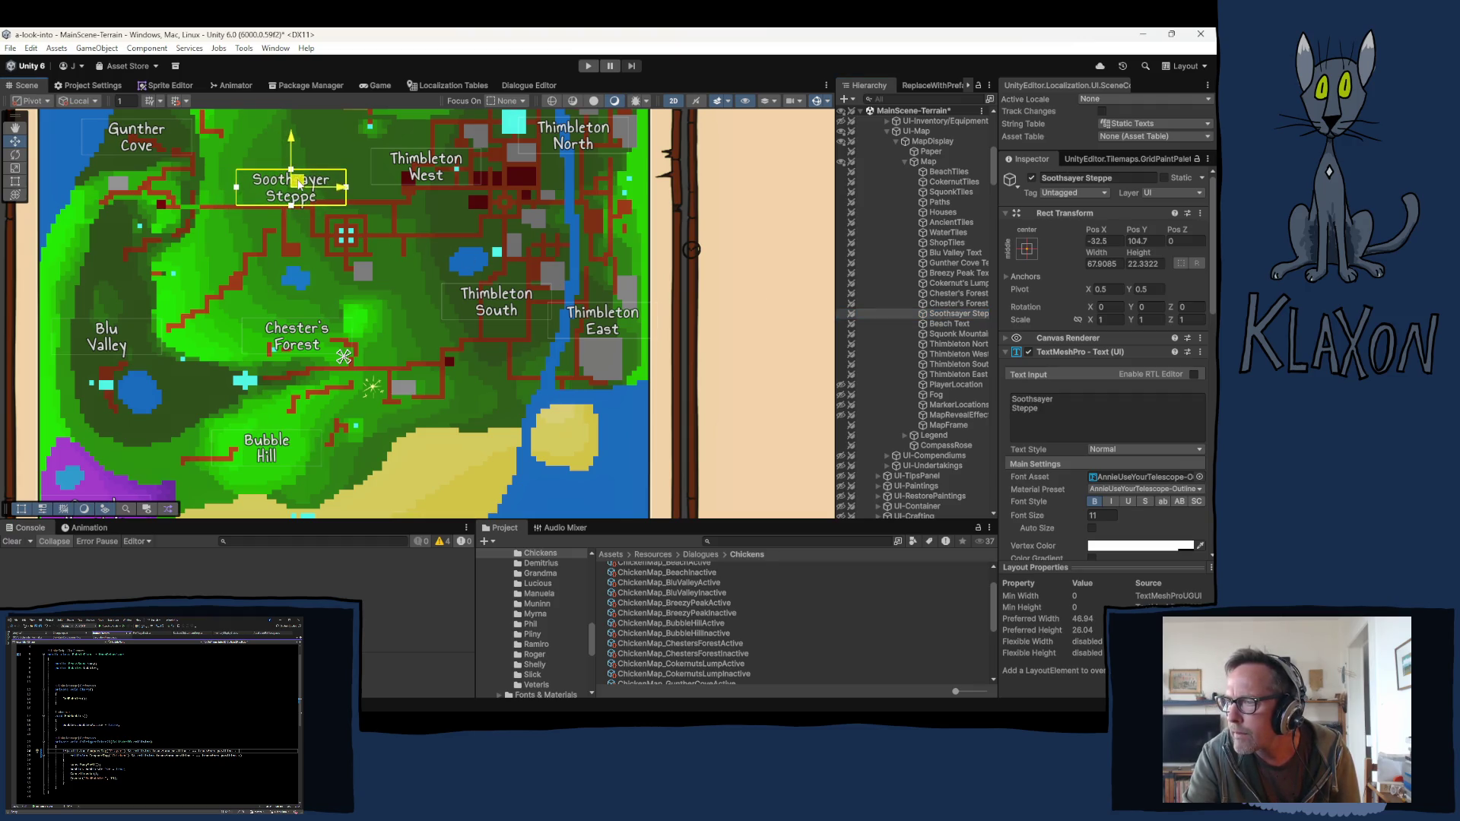
{"action": "left_click", "coordinate": [346, 308]}
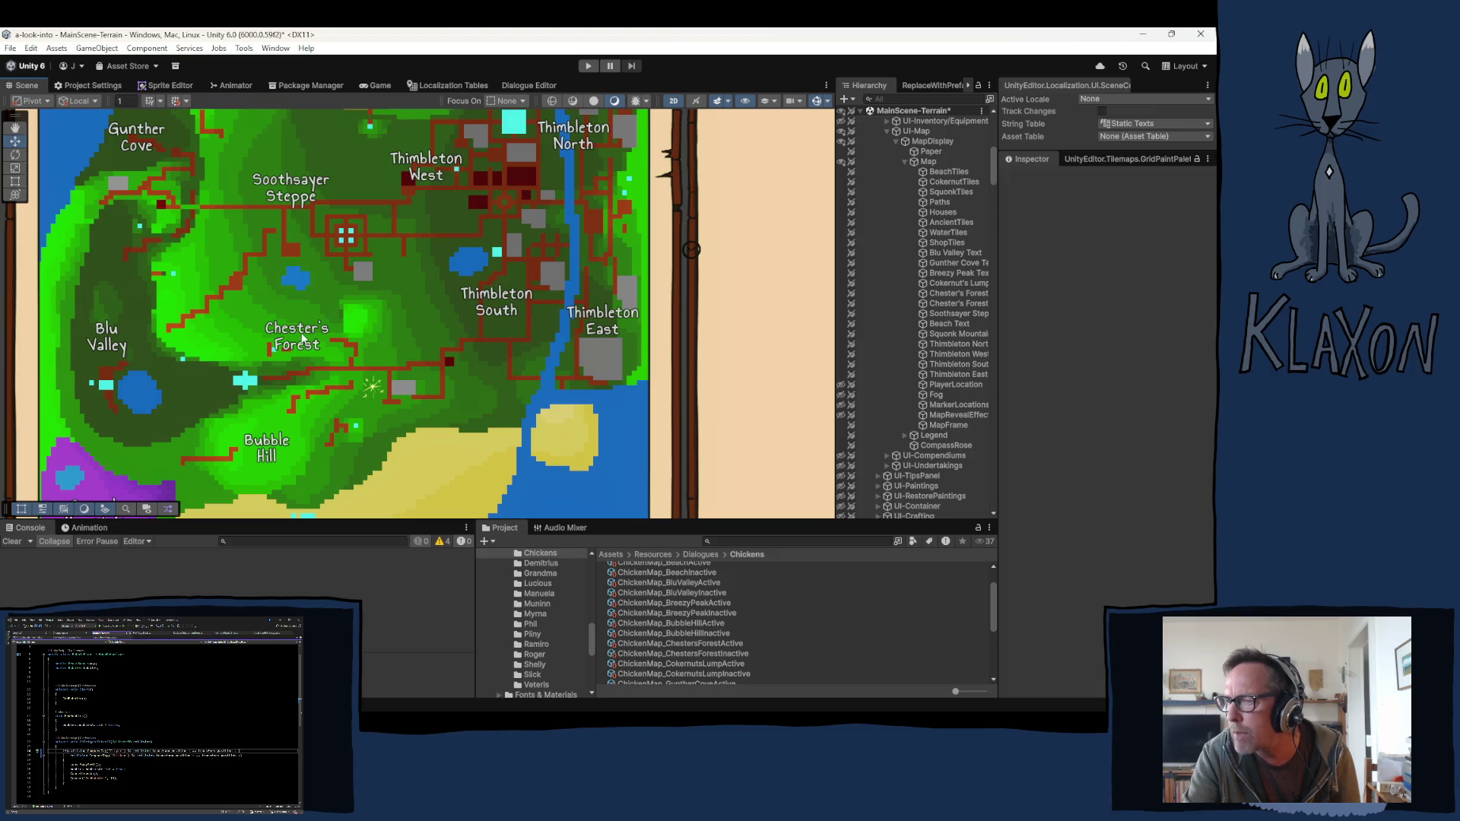
Step: Move the Chester's Forest label up and to the left, then bring the Legend into view
{"action": "left_click", "coordinate": [958, 294]}
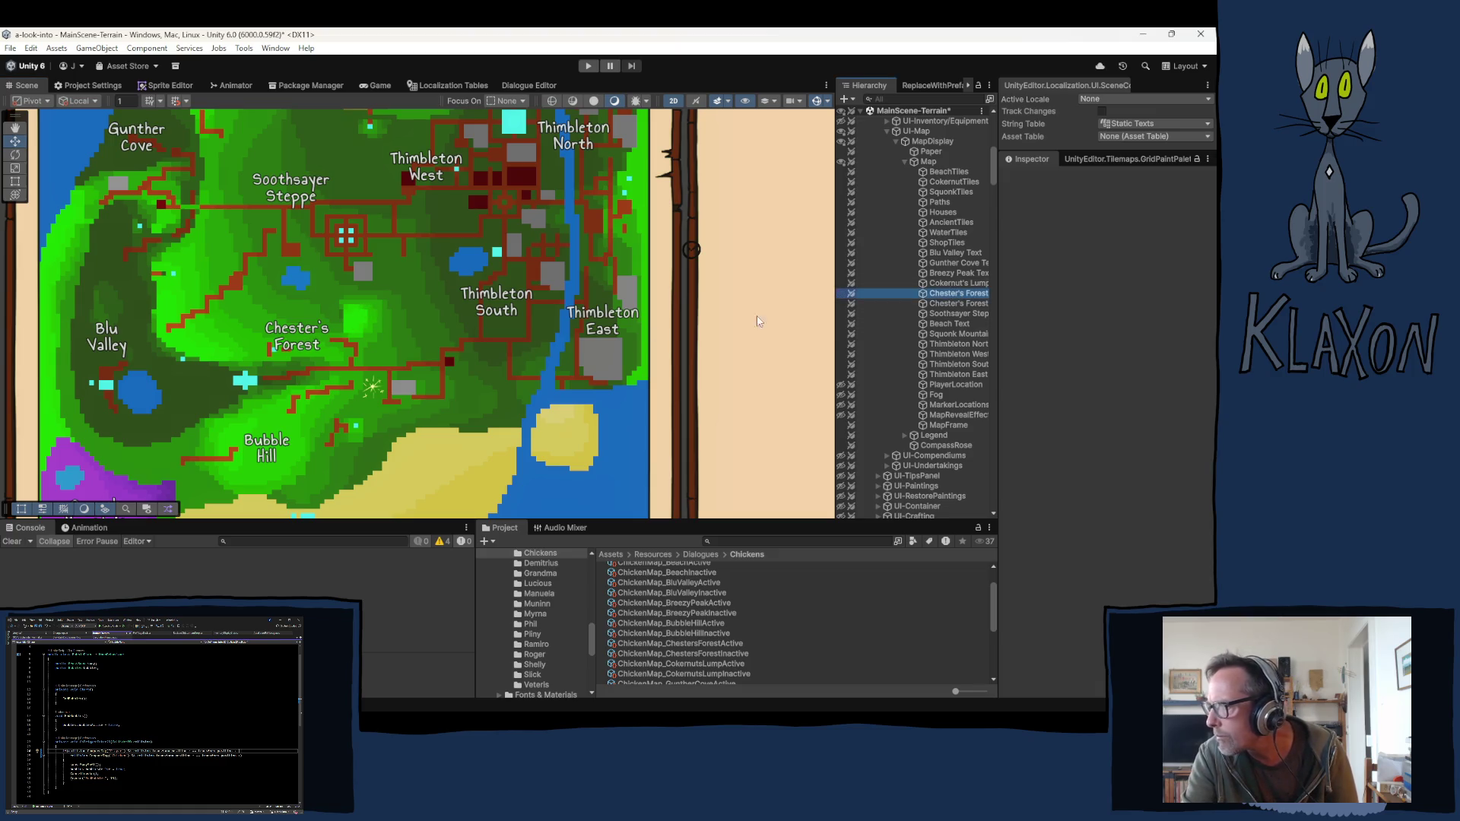
{"action": "left_click", "coordinate": [298, 329]}
{"action": "mouse_move", "coordinate": [304, 330]}
{"action": "left_mouse_down"}
{"action": "mouse_move", "coordinate": [259, 313]}
{"action": "mouse_move", "coordinate": [279, 310]}
{"action": "left_mouse_up"}
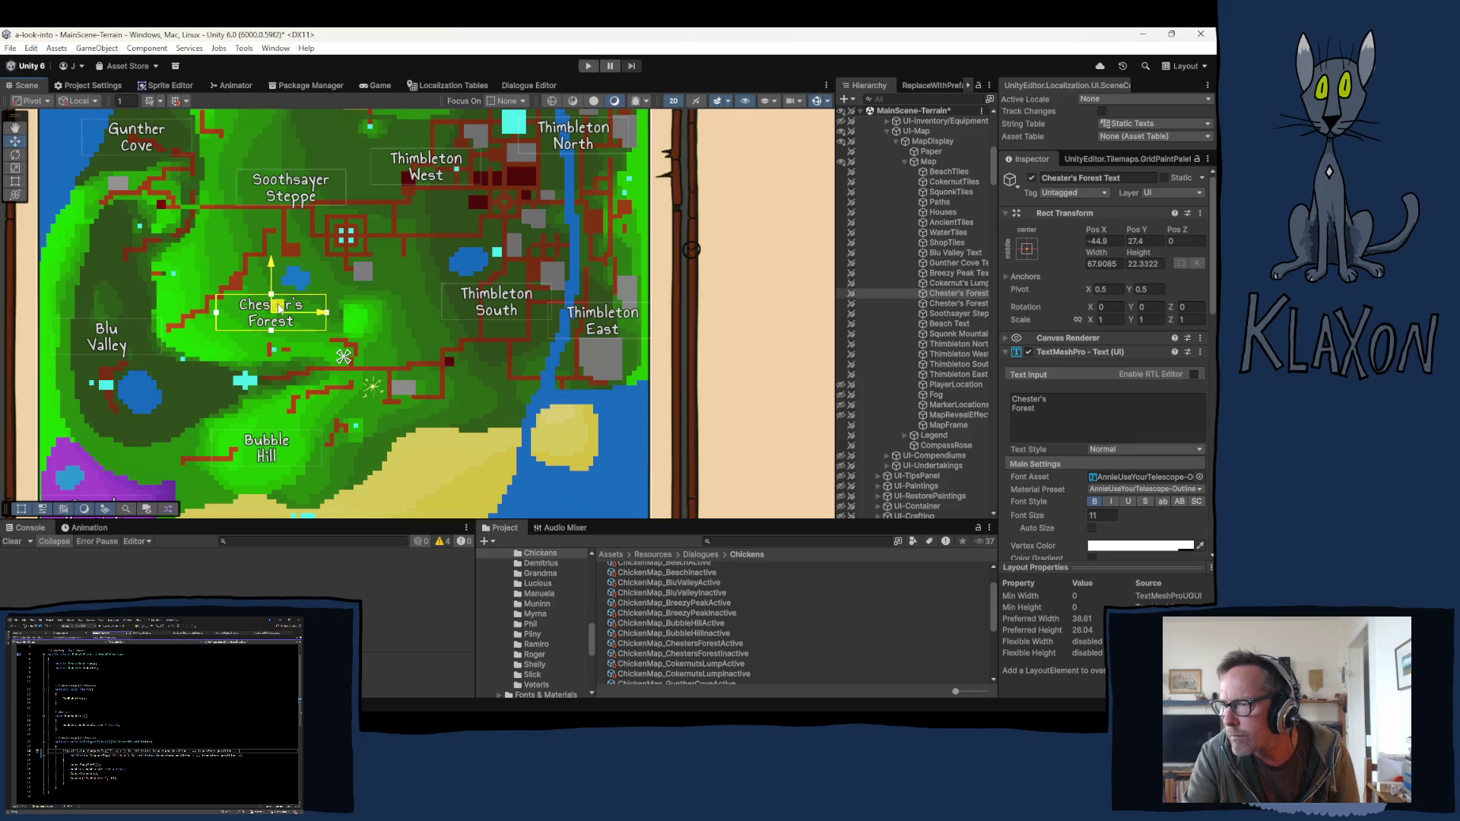
{"action": "left_click", "coordinate": [404, 363]}
{"action": "scroll", "coordinate": [408, 364], "scroll_direction": "down", "scroll_amount": 3}
{"action": "mouse_move", "coordinate": [413, 364]}
{"action": "left_mouse_down"}
{"action": "mouse_move", "coordinate": [385, 373]}
{"action": "mouse_move", "coordinate": [349, 357]}
{"action": "left_mouse_up"}
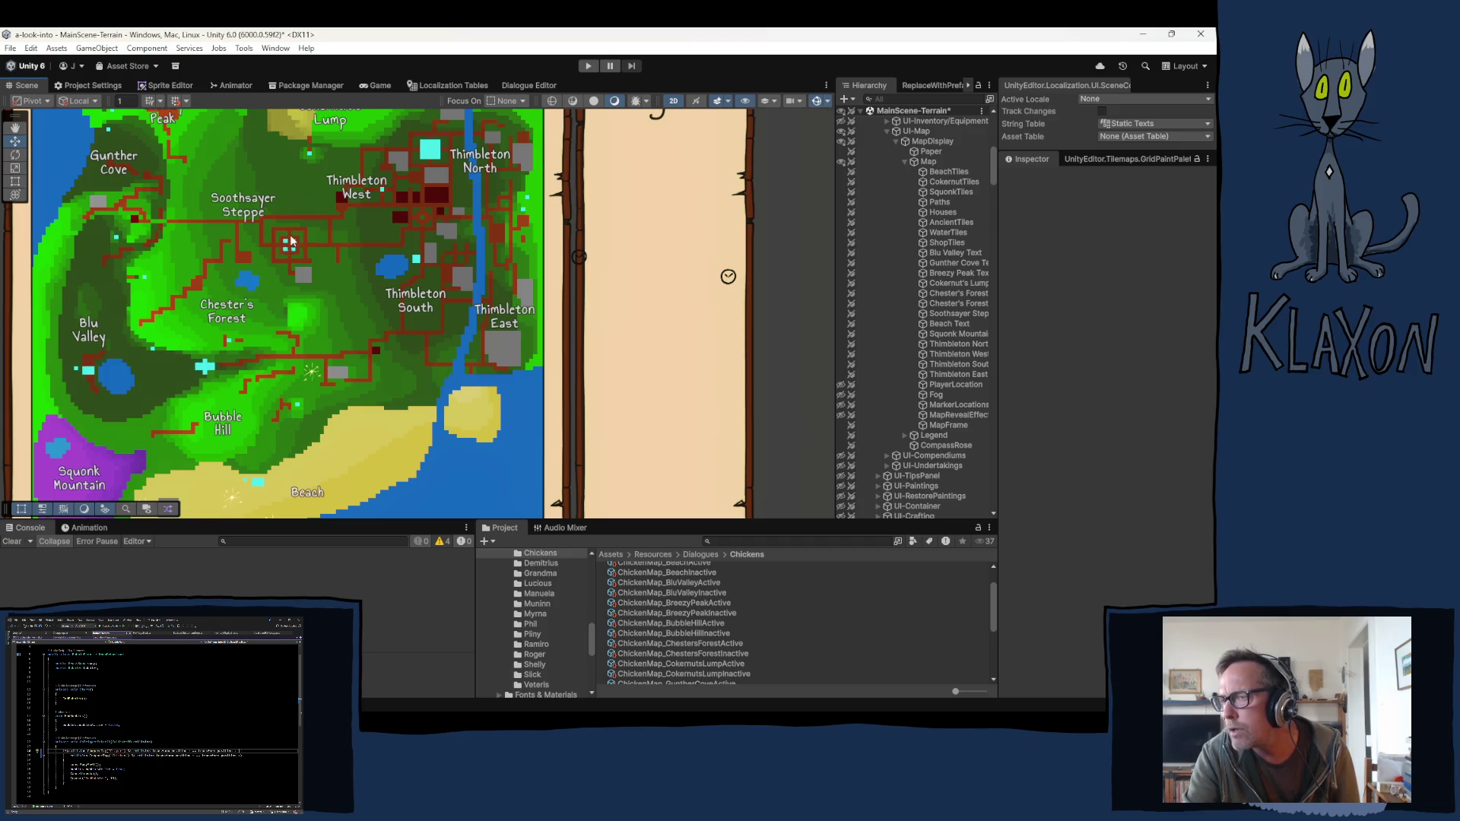
Step: Collapse UI-Map and UI-TabbedMenu in the Hierarchy and toggle GameManager's scene visibility
{"action": "left_click", "coordinate": [886, 130]}
{"action": "scroll", "coordinate": [896, 176], "scroll_direction": "up", "scroll_amount": 3}
{"action": "left_click", "coordinate": [887, 176]}
{"action": "scroll", "coordinate": [878, 249], "scroll_direction": "up", "scroll_amount": 5}
{"action": "scroll", "coordinate": [886, 248], "scroll_direction": "up", "scroll_amount": 5}
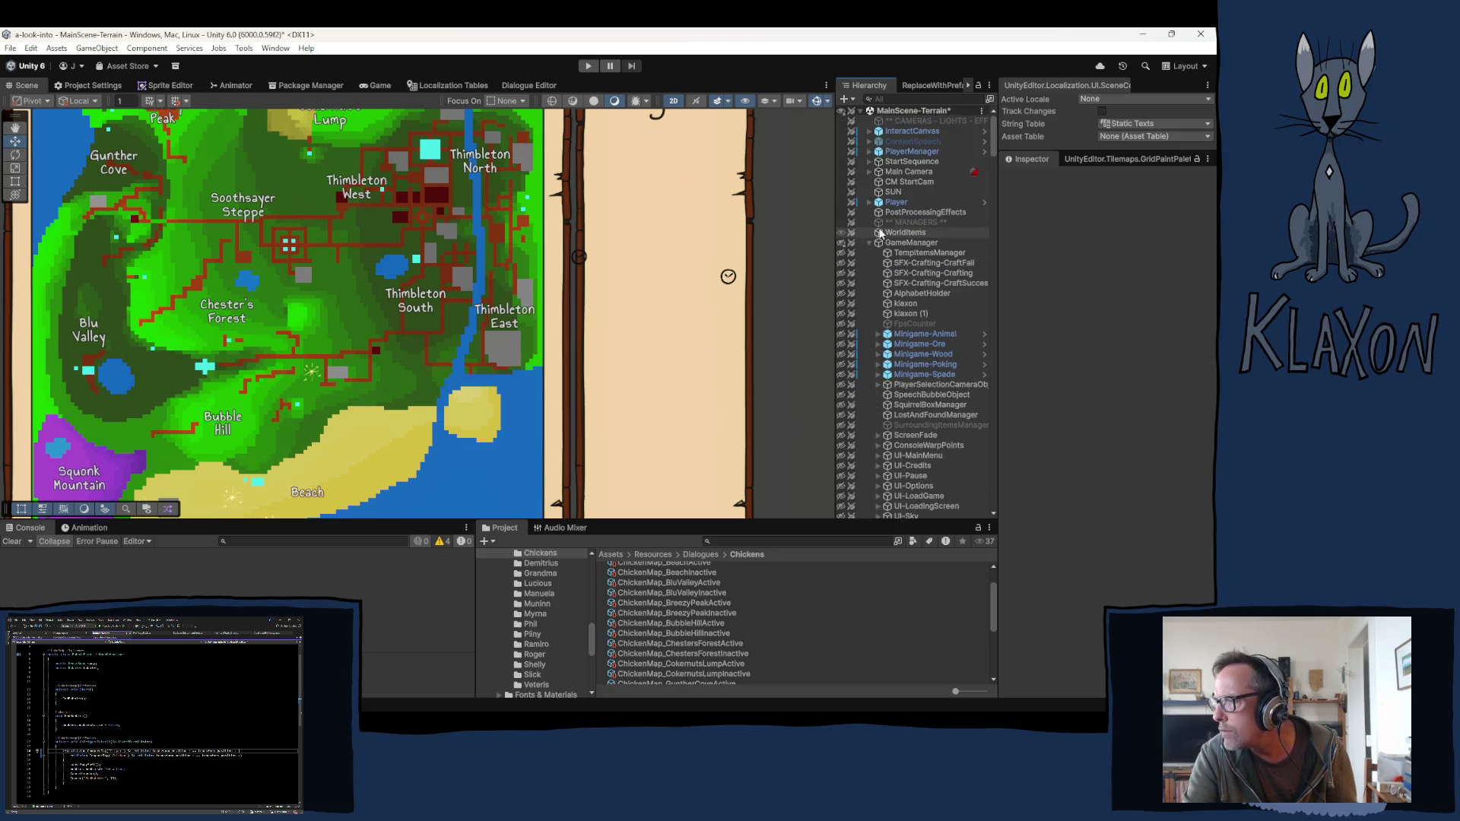
{"action": "left_click", "coordinate": [840, 242]}
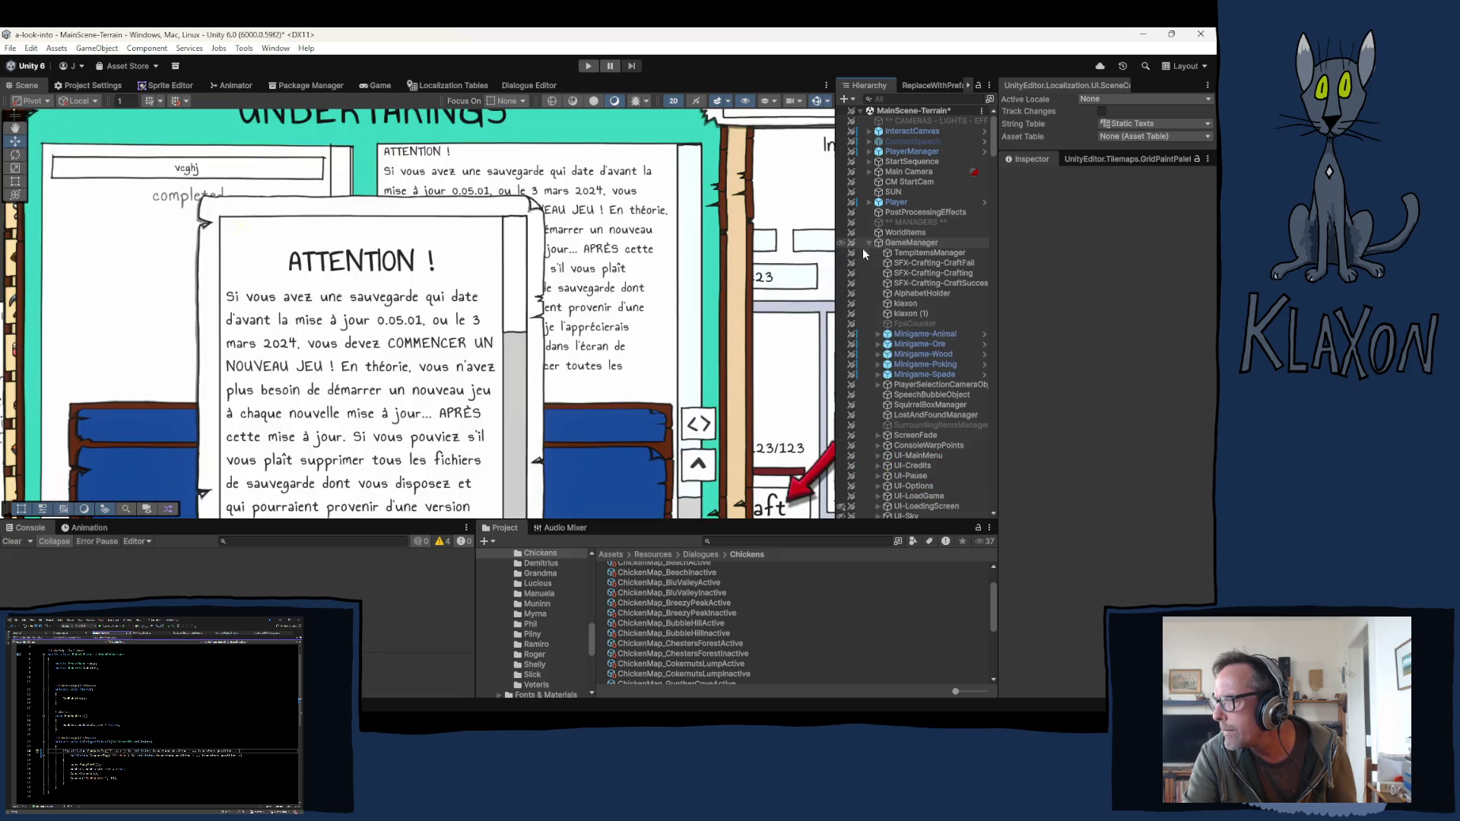
{"action": "scroll", "coordinate": [861, 284], "scroll_direction": "down", "scroll_amount": 5}
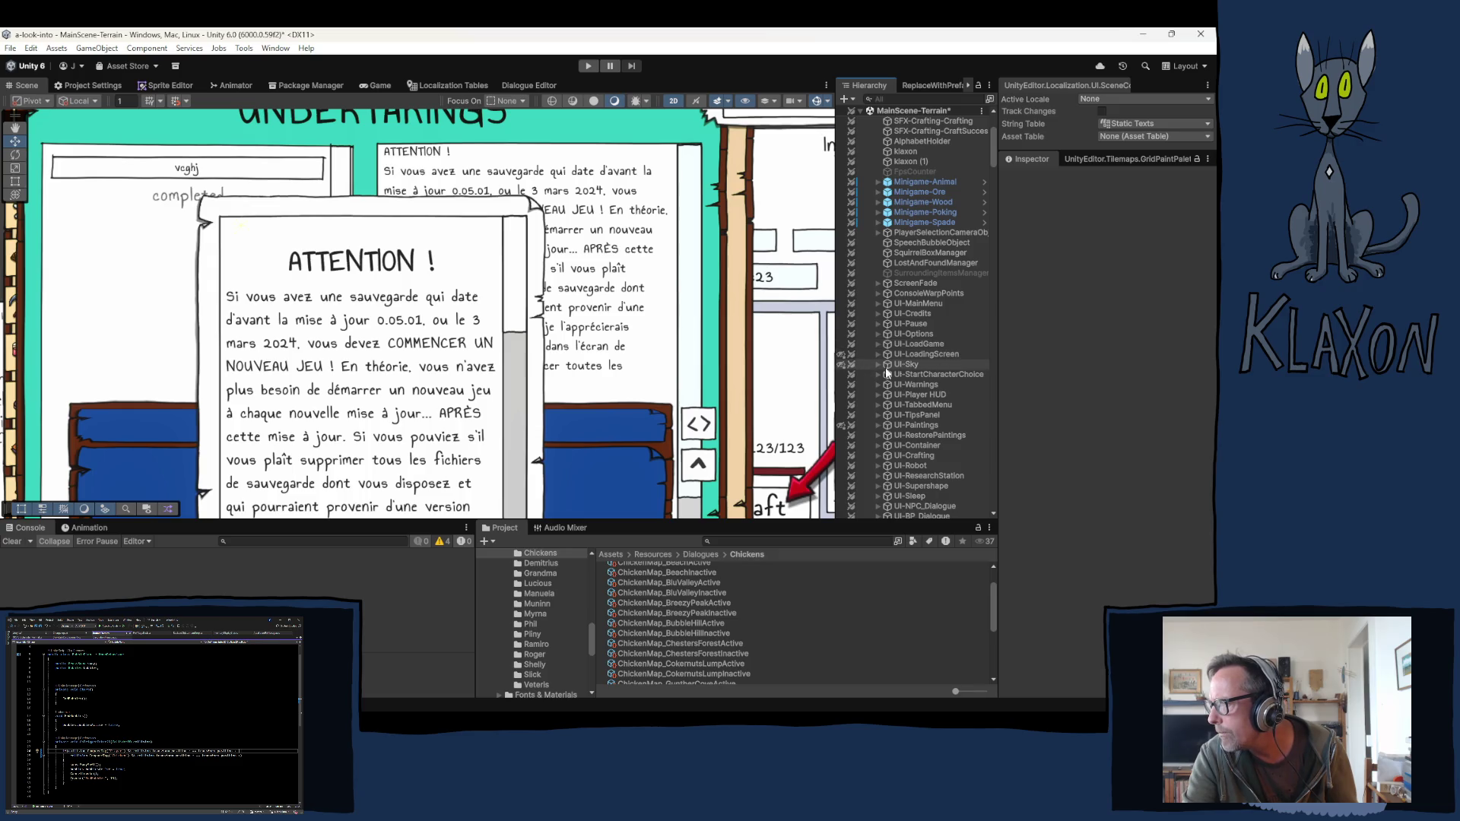
{"action": "scroll", "coordinate": [874, 369], "scroll_direction": "down", "scroll_amount": 3}
{"action": "scroll", "coordinate": [878, 400], "scroll_direction": "down", "scroll_amount": 5}
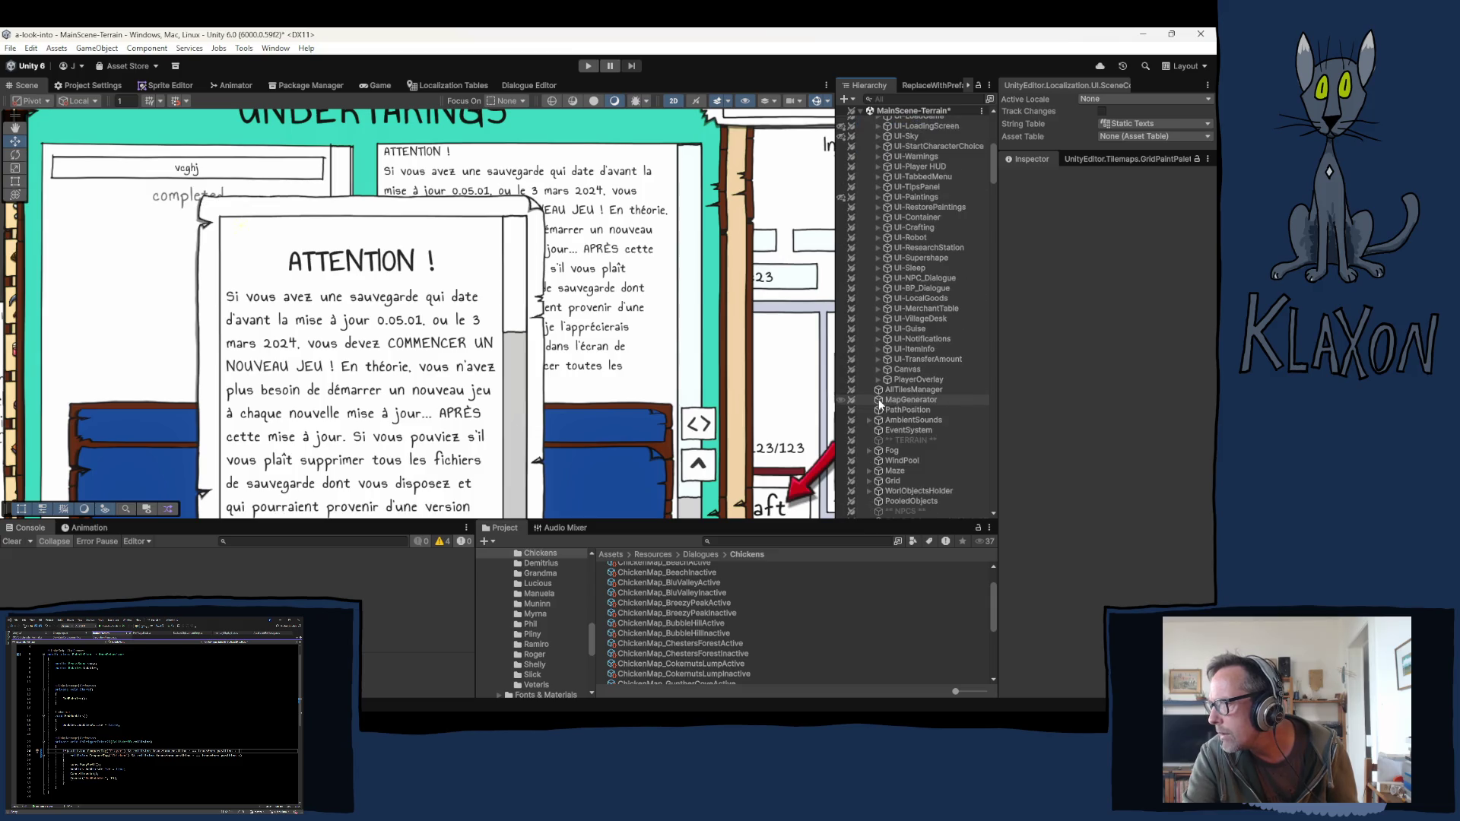
{"action": "scroll", "coordinate": [870, 208], "scroll_direction": "up", "scroll_amount": 7}
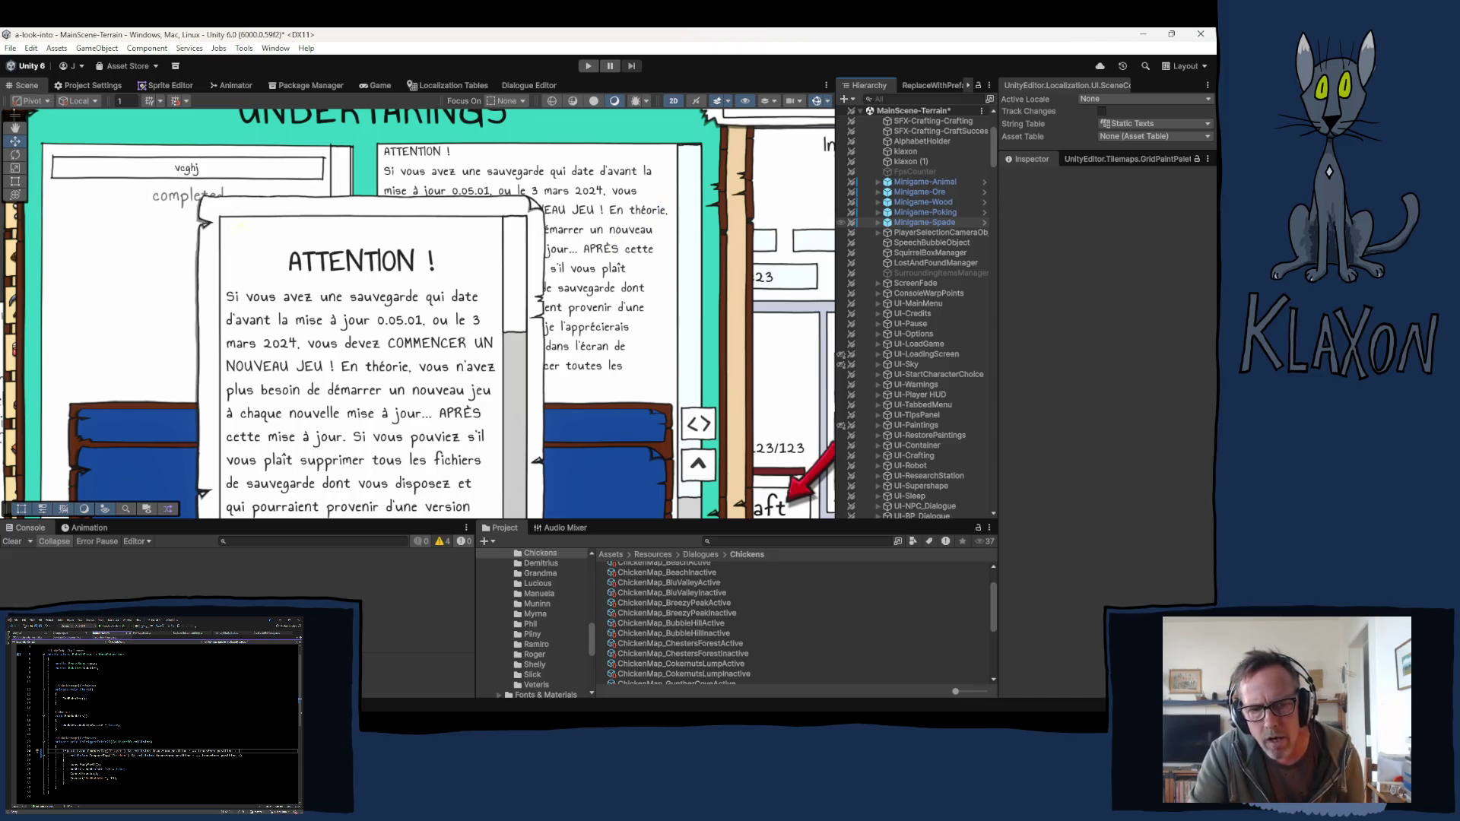
Step: Save the MainScene-Terrain scene and select the Player object
{"action": "key", "text": "ctrl+s"}
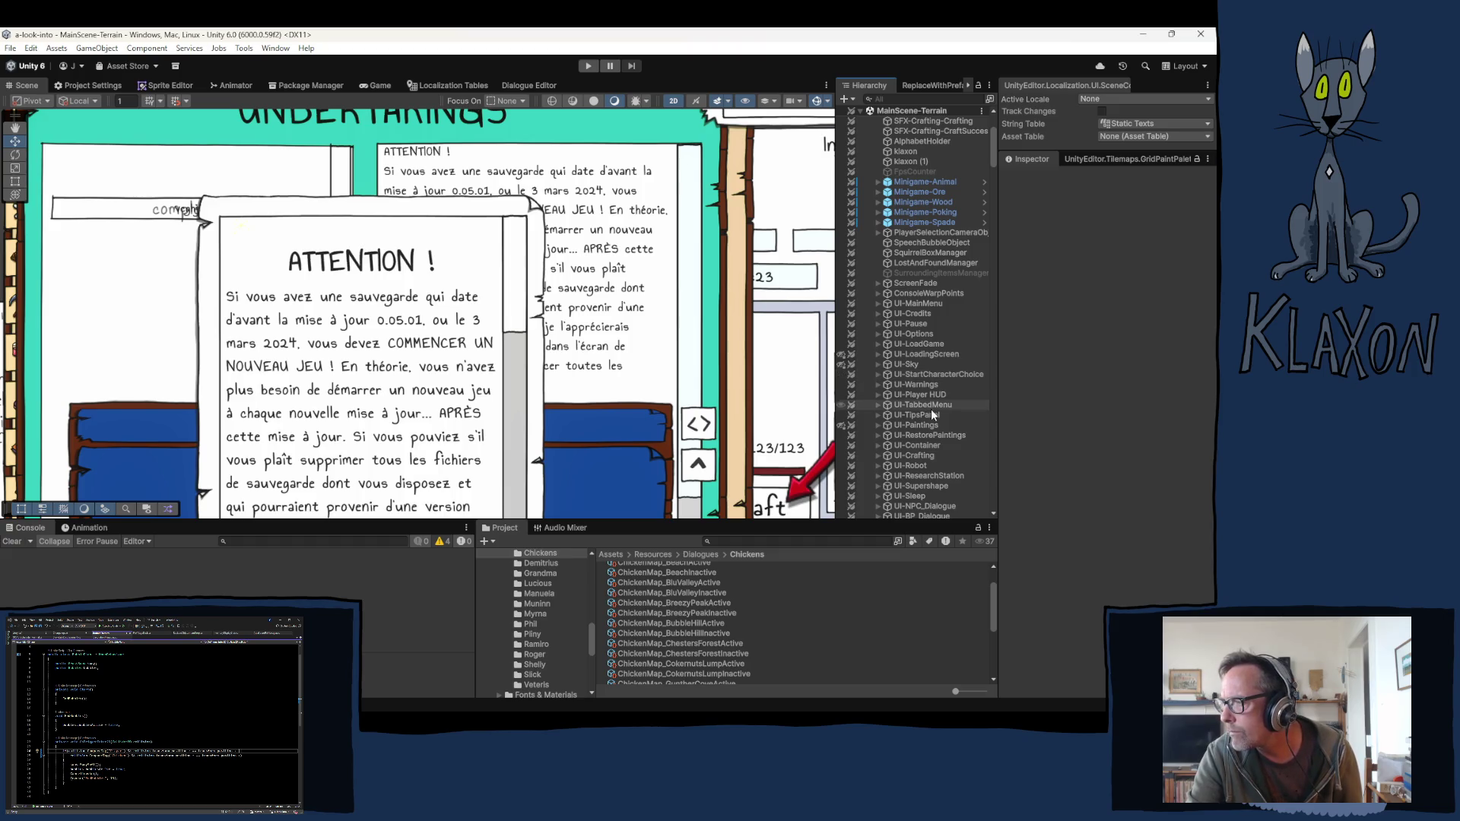
{"action": "scroll", "coordinate": [923, 263], "scroll_direction": "up", "scroll_amount": 5}
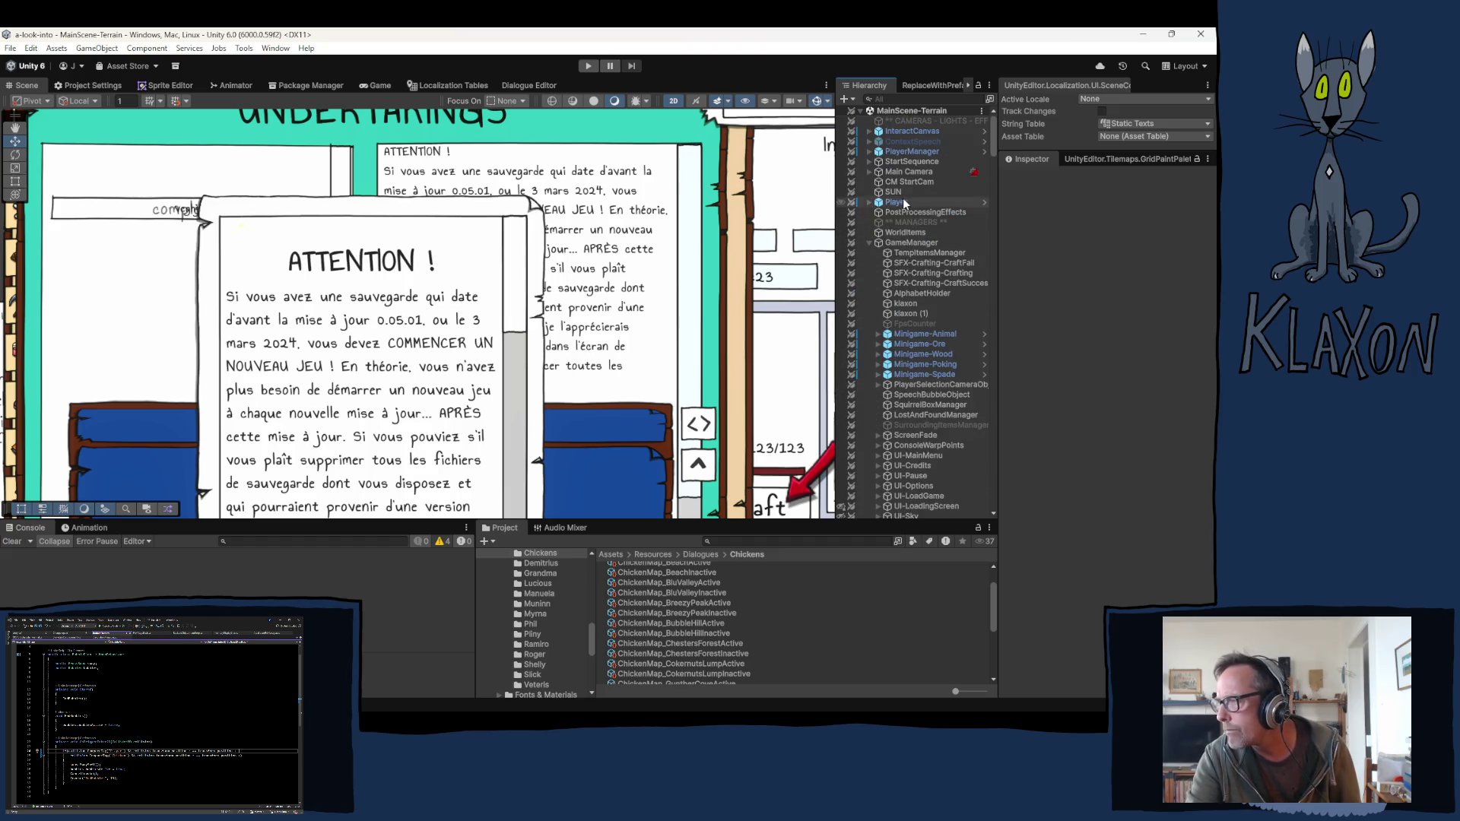
{"action": "left_click", "coordinate": [897, 202]}
Step: Frame the Player in the Scene view, zoom out, and bring up its context menu
{"action": "key", "text": "f"}
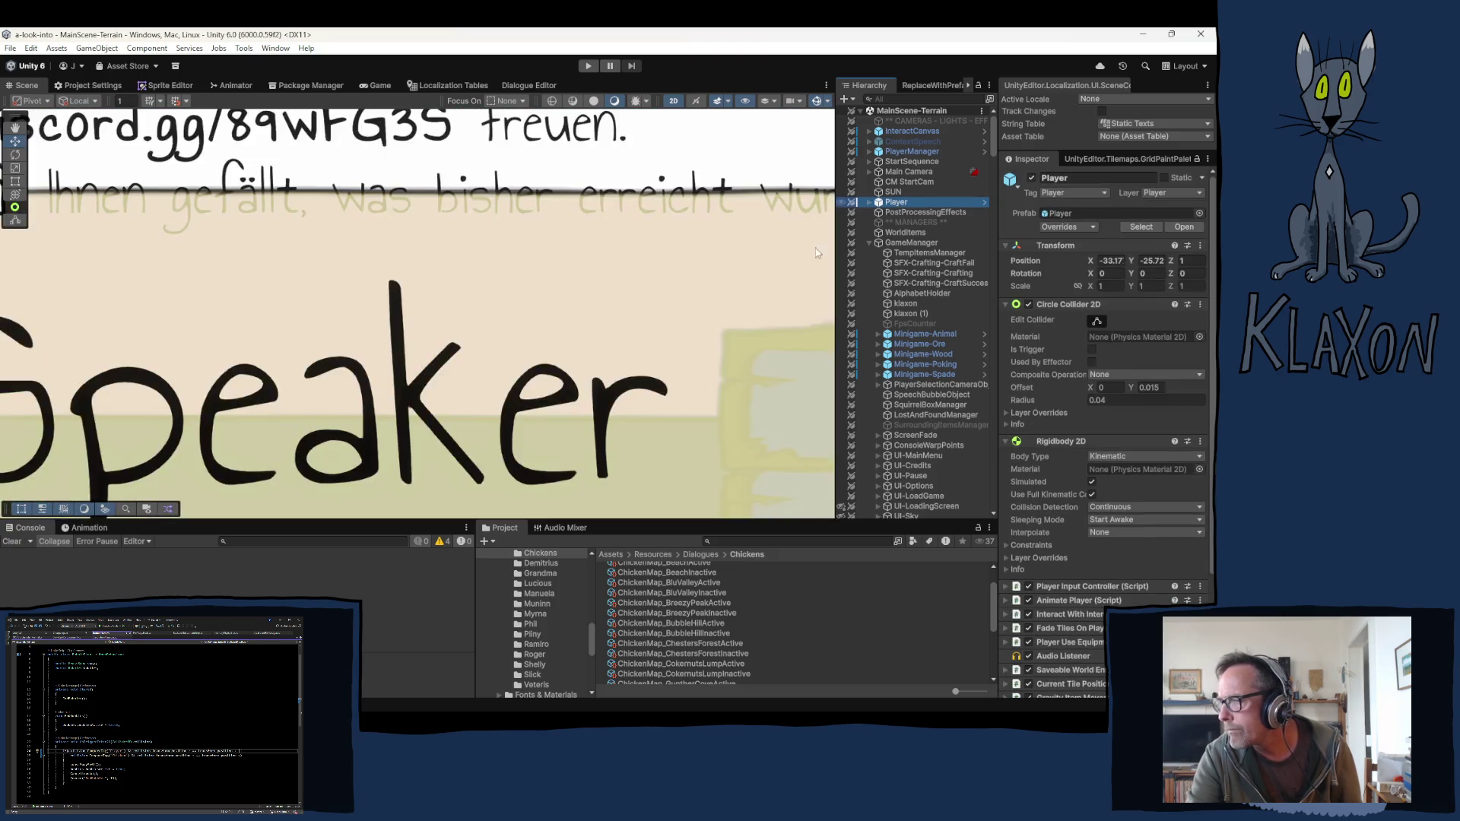
{"action": "scroll", "coordinate": [447, 346], "scroll_direction": "down", "scroll_amount": 10}
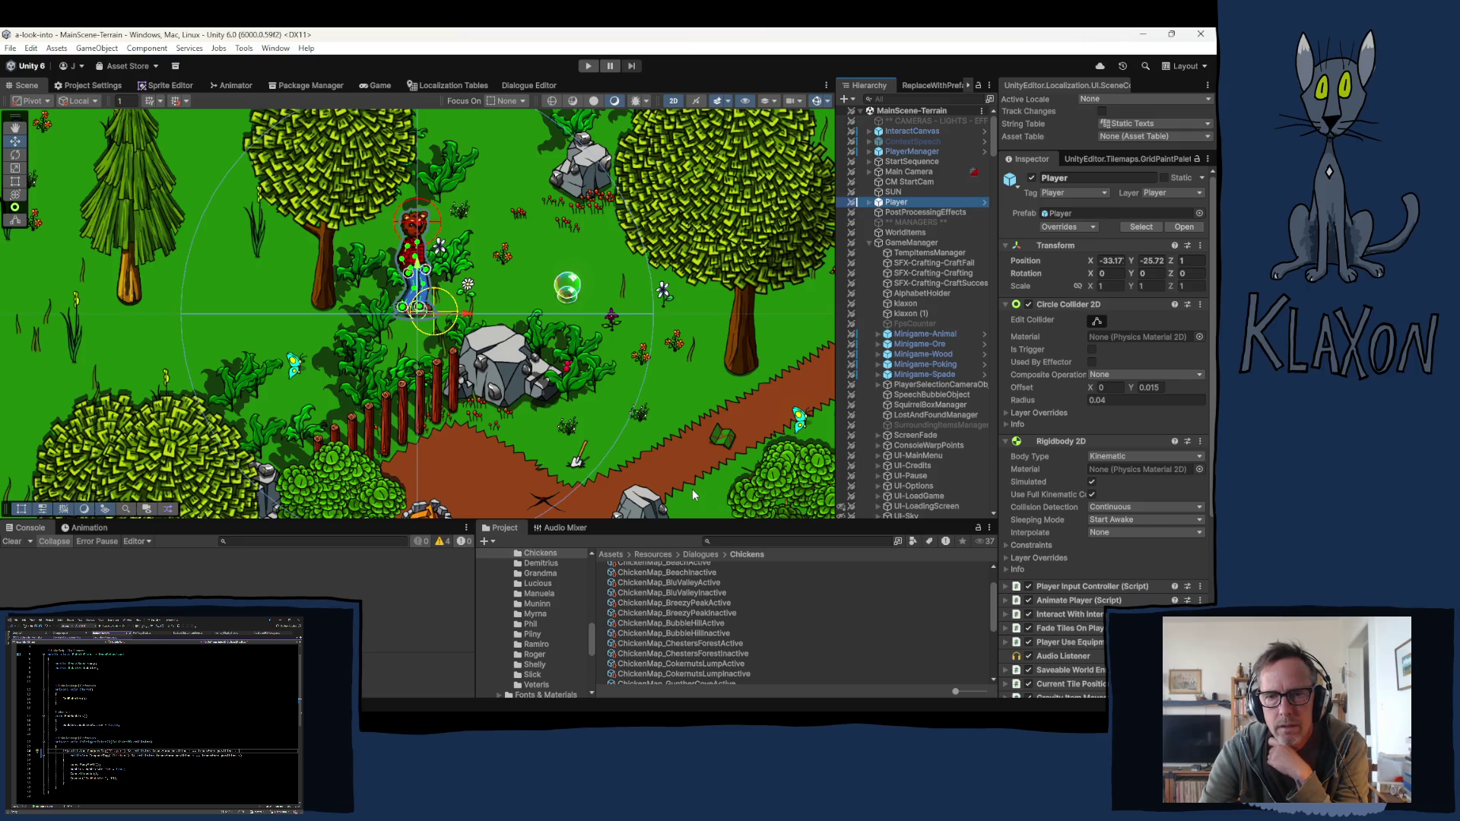
{"action": "right_click", "coordinate": [691, 491]}
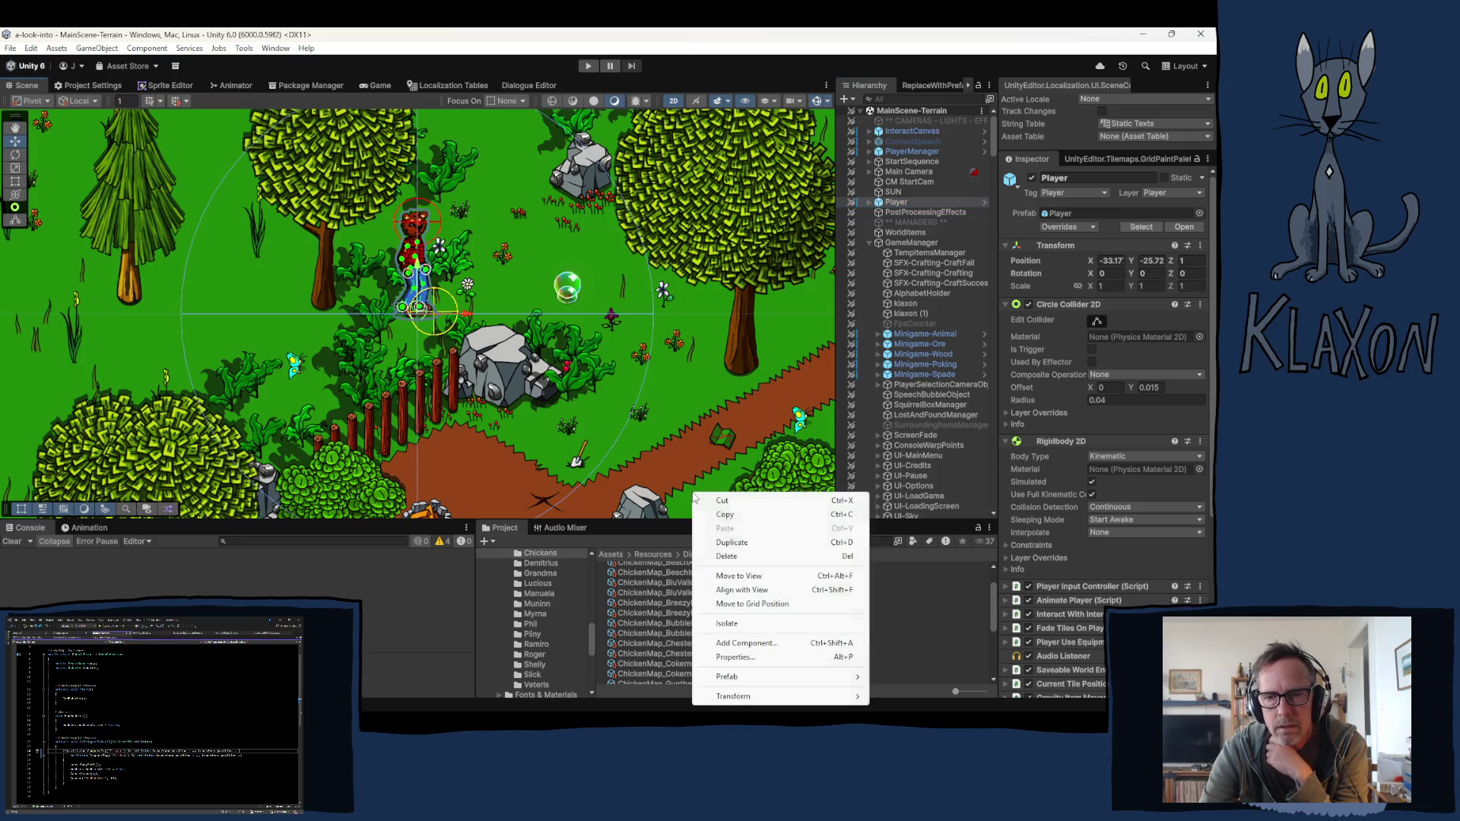
{"action": "left_click", "coordinate": [614, 41]}
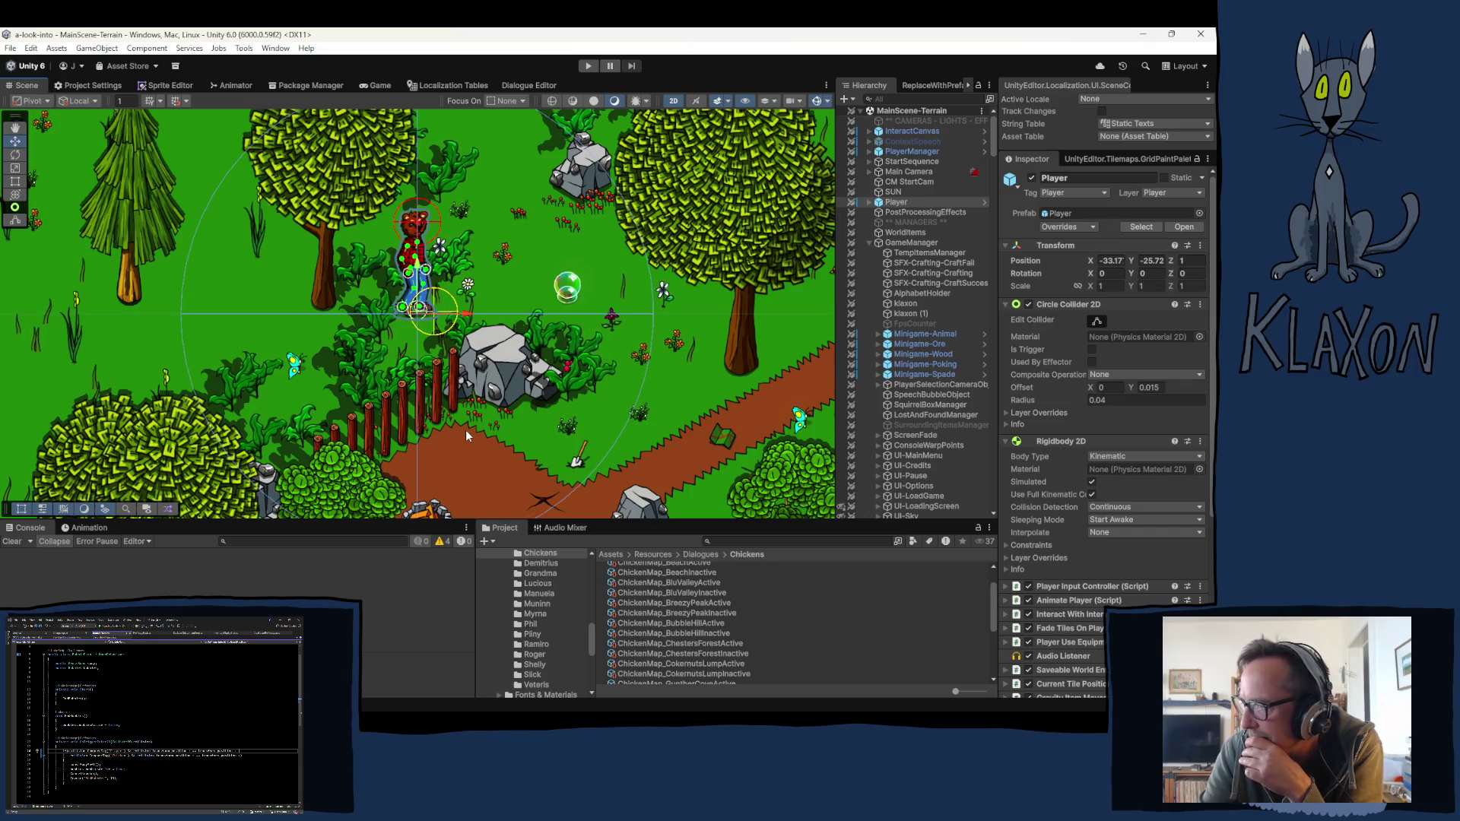
Step: Zoom the Scene view out to show more of the map around the Player
{"action": "scroll", "coordinate": [465, 430], "scroll_direction": "down", "scroll_amount": 2}
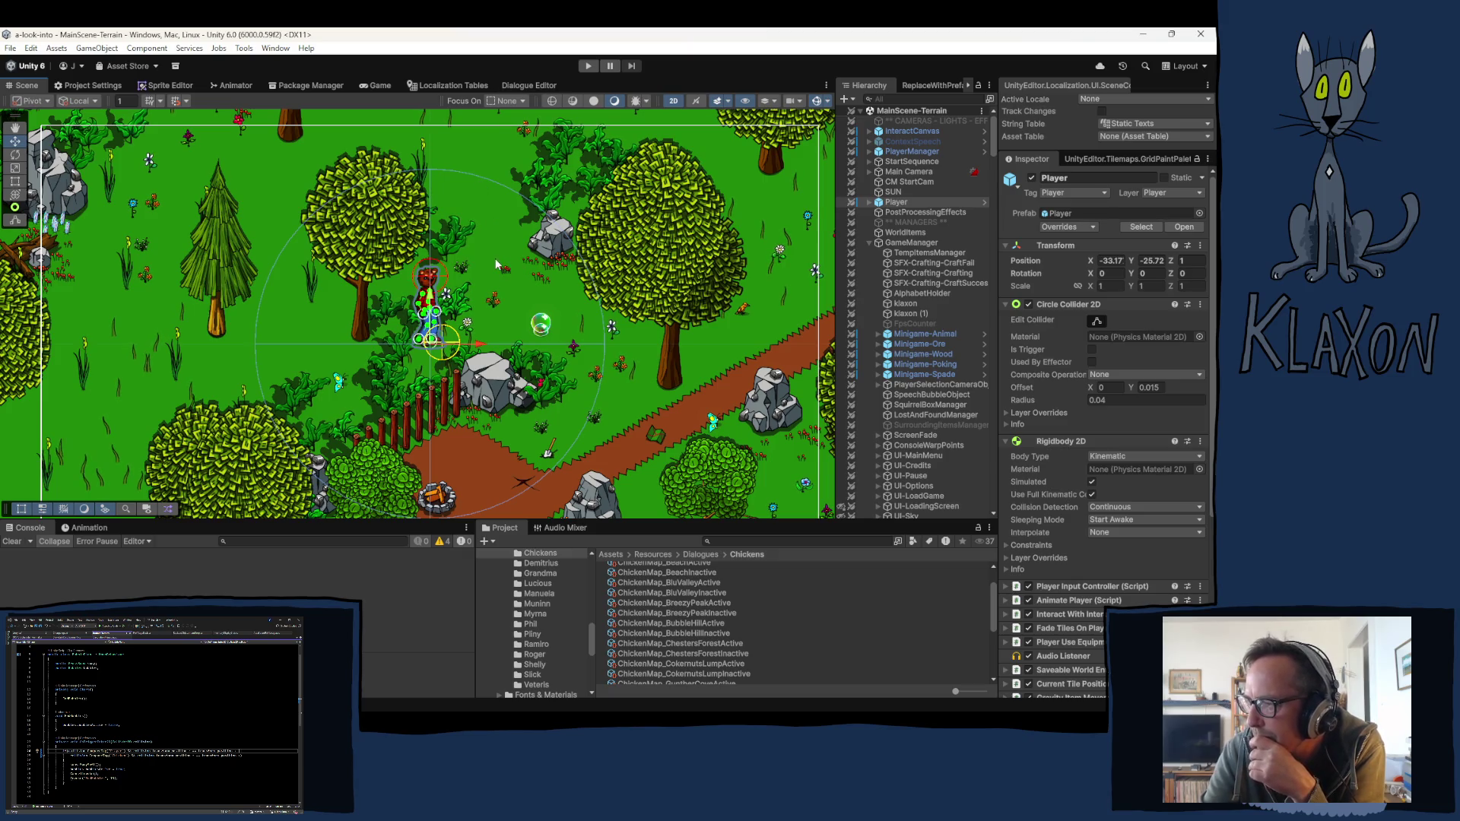
{"action": "scroll", "coordinate": [498, 267], "scroll_direction": "down", "scroll_amount": 2}
{"action": "scroll", "coordinate": [338, 375], "scroll_direction": "down", "scroll_amount": 2}
{"action": "scroll", "coordinate": [342, 380], "scroll_direction": "down", "scroll_amount": 1}
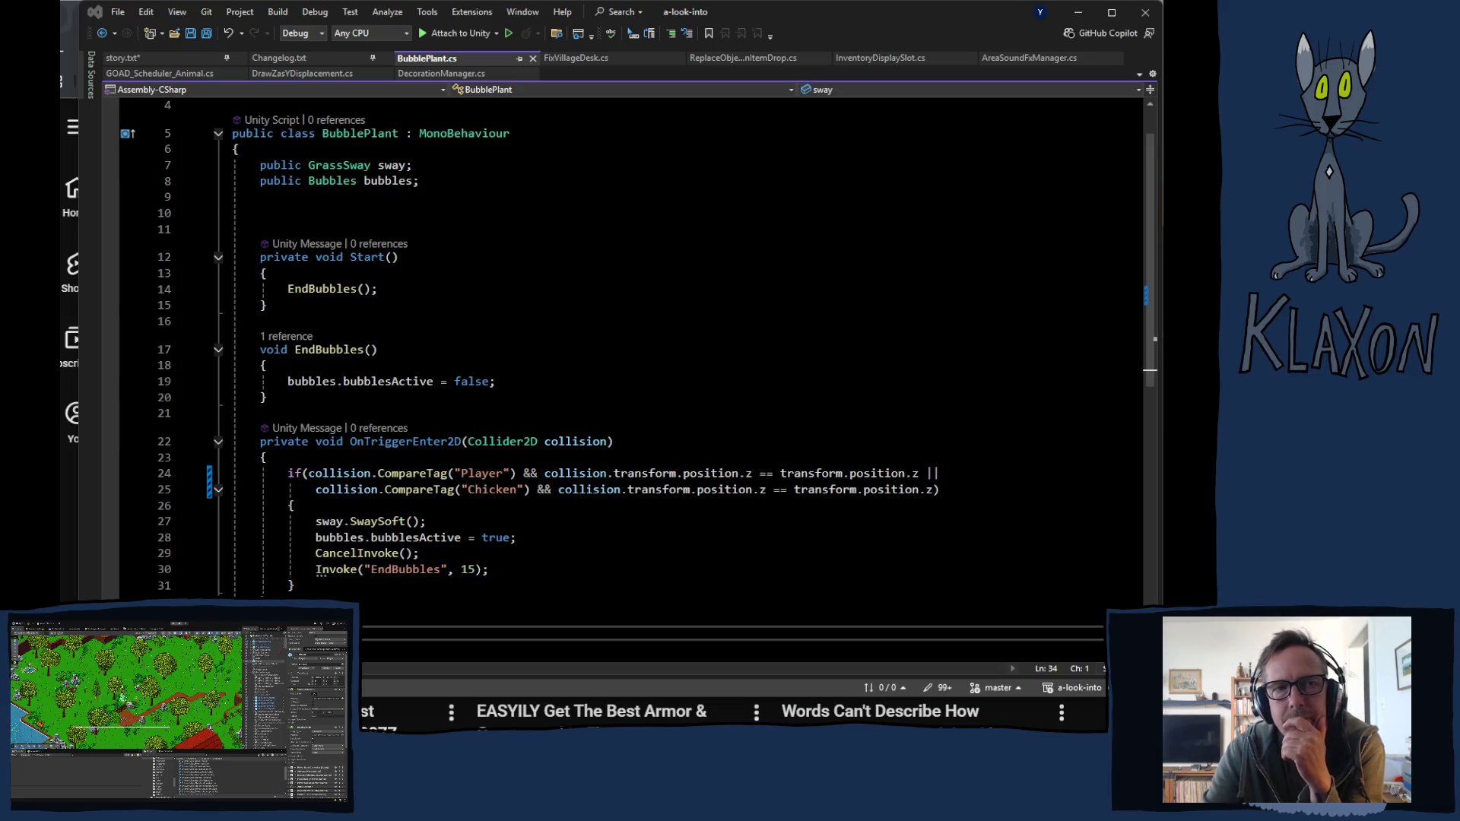
Step: Review the BubblePlant.cs trigger code in Visual Studio, then return to Unity
{"action": "left_click", "coordinate": [883, 15]}
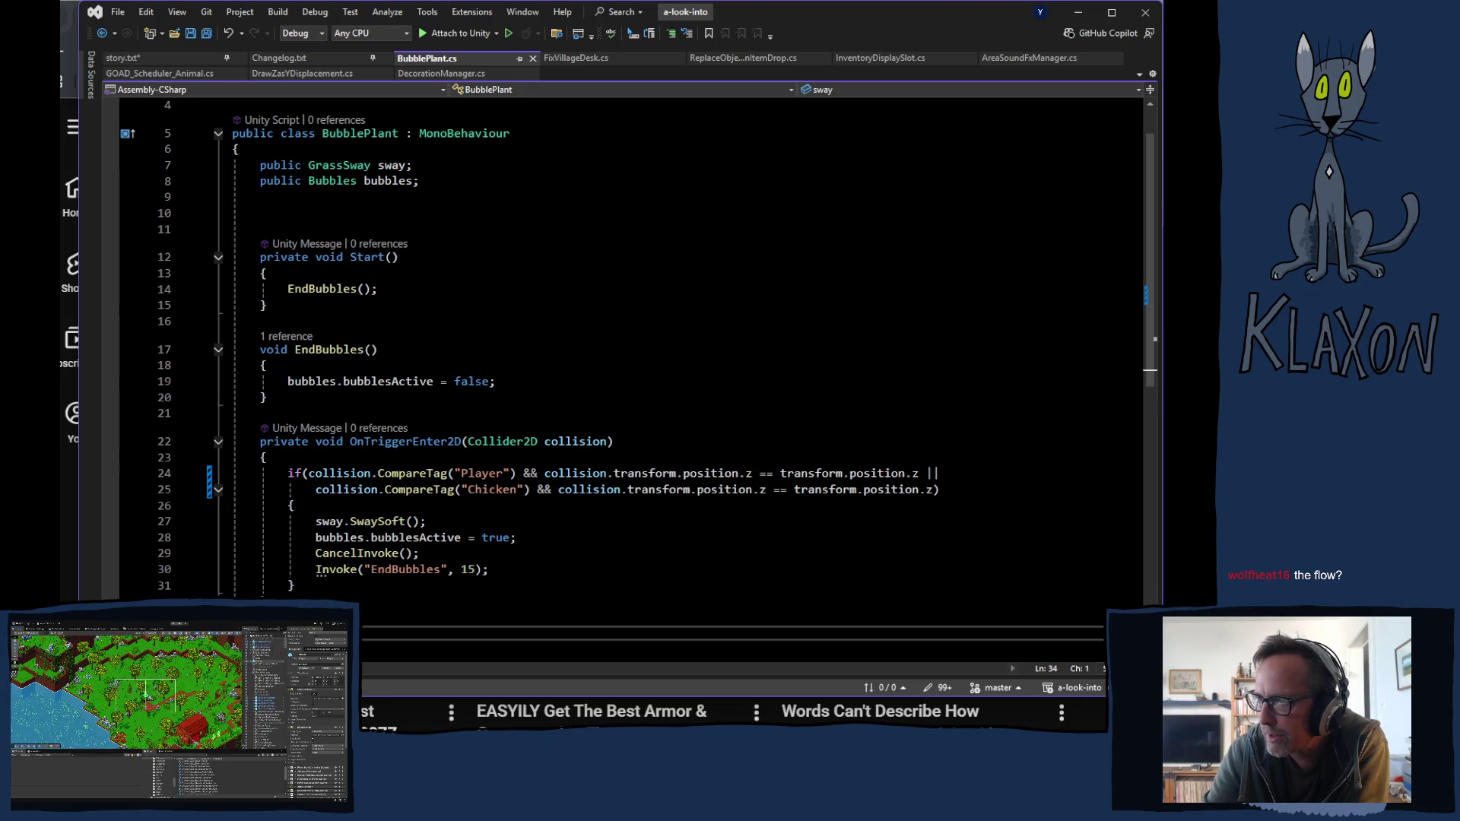
{"action": "key", "text": "alt+Tab"}
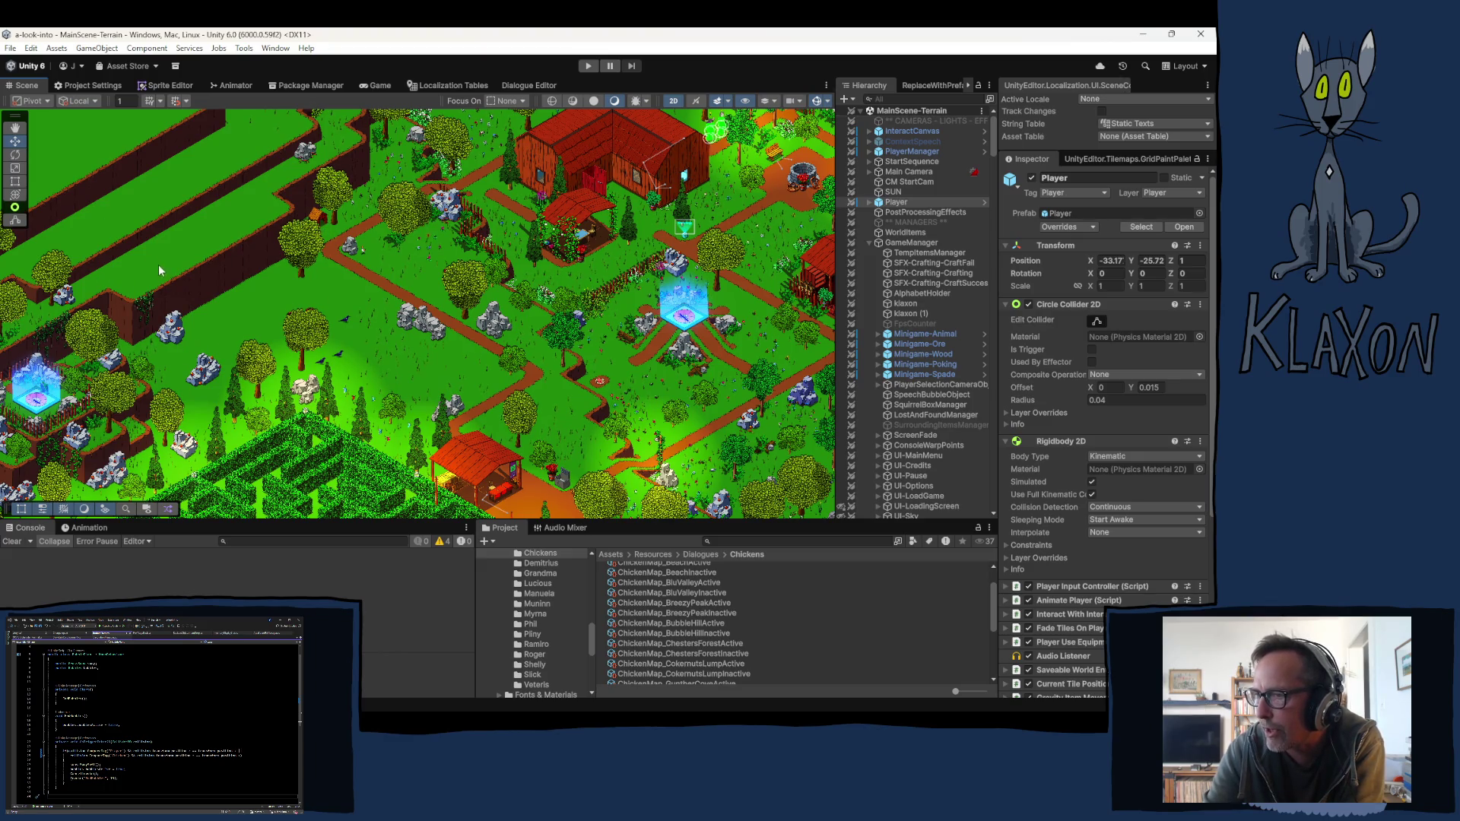
Step: Pan the Scene view from the cliffs past the pool and red barn to the riverside farm plots and houses
{"action": "key", "text": "Up"}
{"action": "key", "text": "Left"}
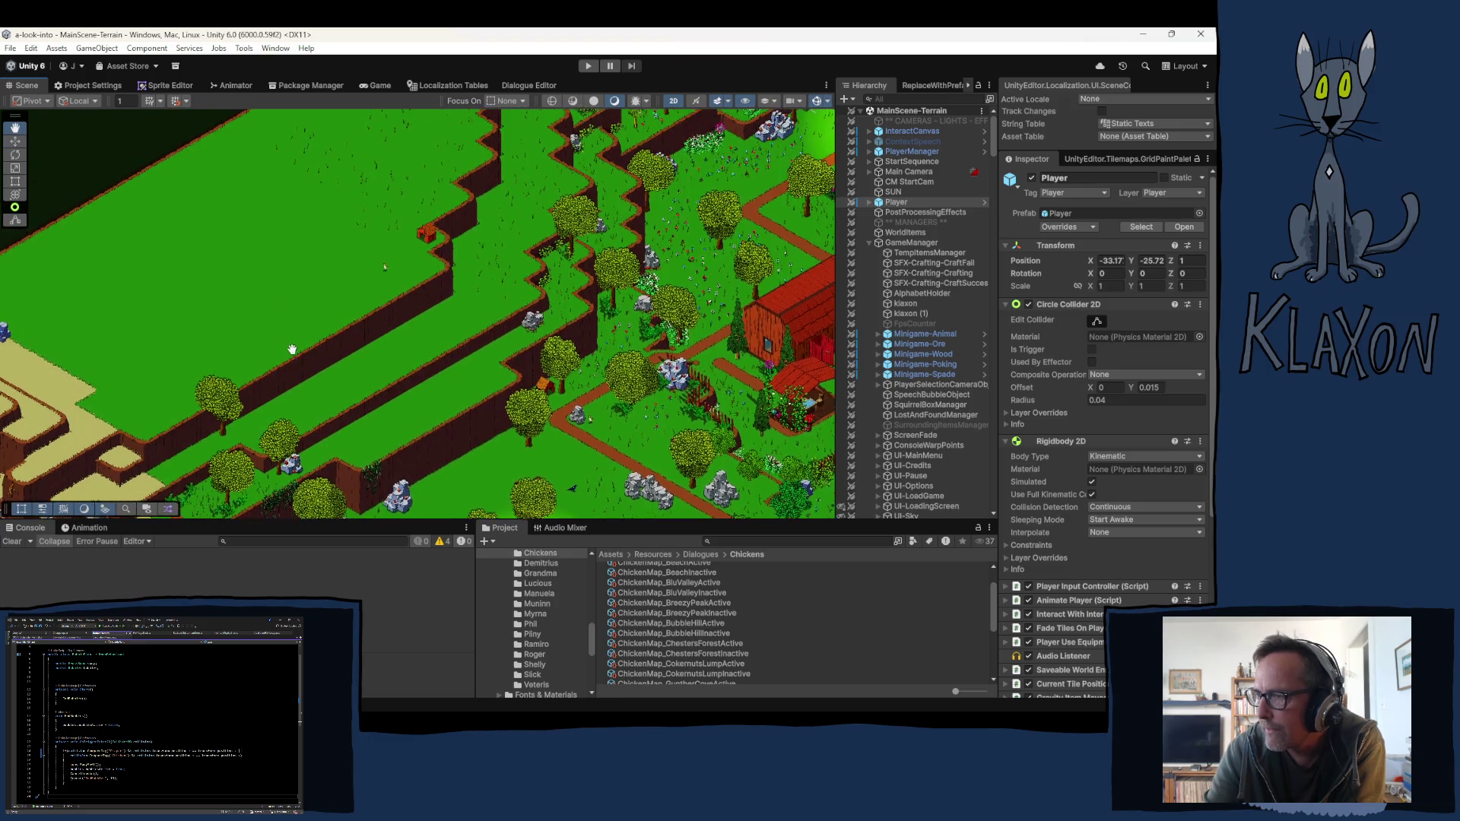
{"action": "mouse_move", "coordinate": [307, 346]}
{"action": "left_mouse_down"}
{"action": "mouse_move", "coordinate": [175, 358]}
{"action": "mouse_move", "coordinate": [188, 360]}
{"action": "left_mouse_up"}
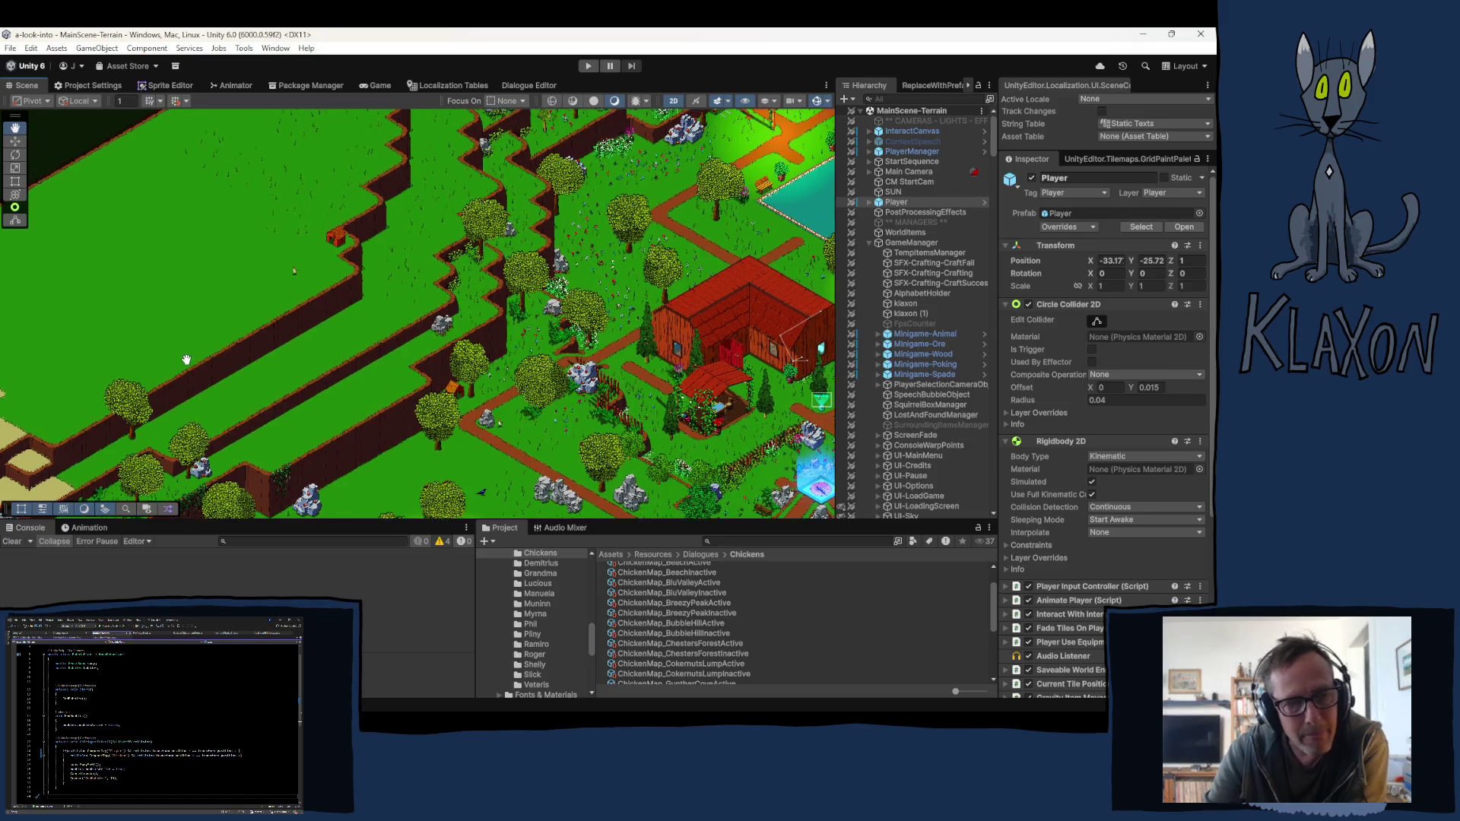
{"action": "key", "text": "Right"}
{"action": "key", "text": "Down"}
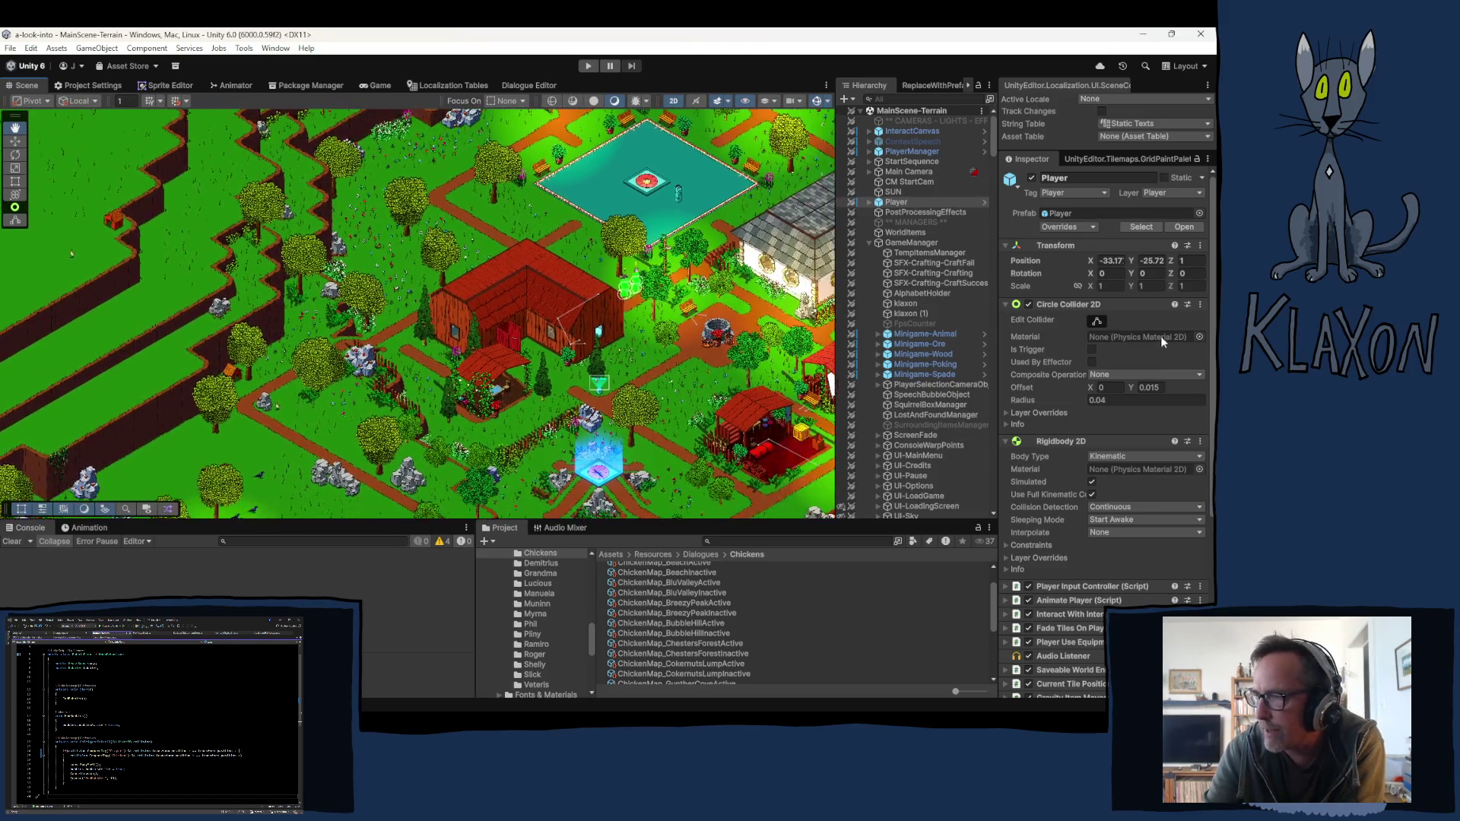
{"action": "key", "text": "Right"}
{"action": "key", "text": "Down"}
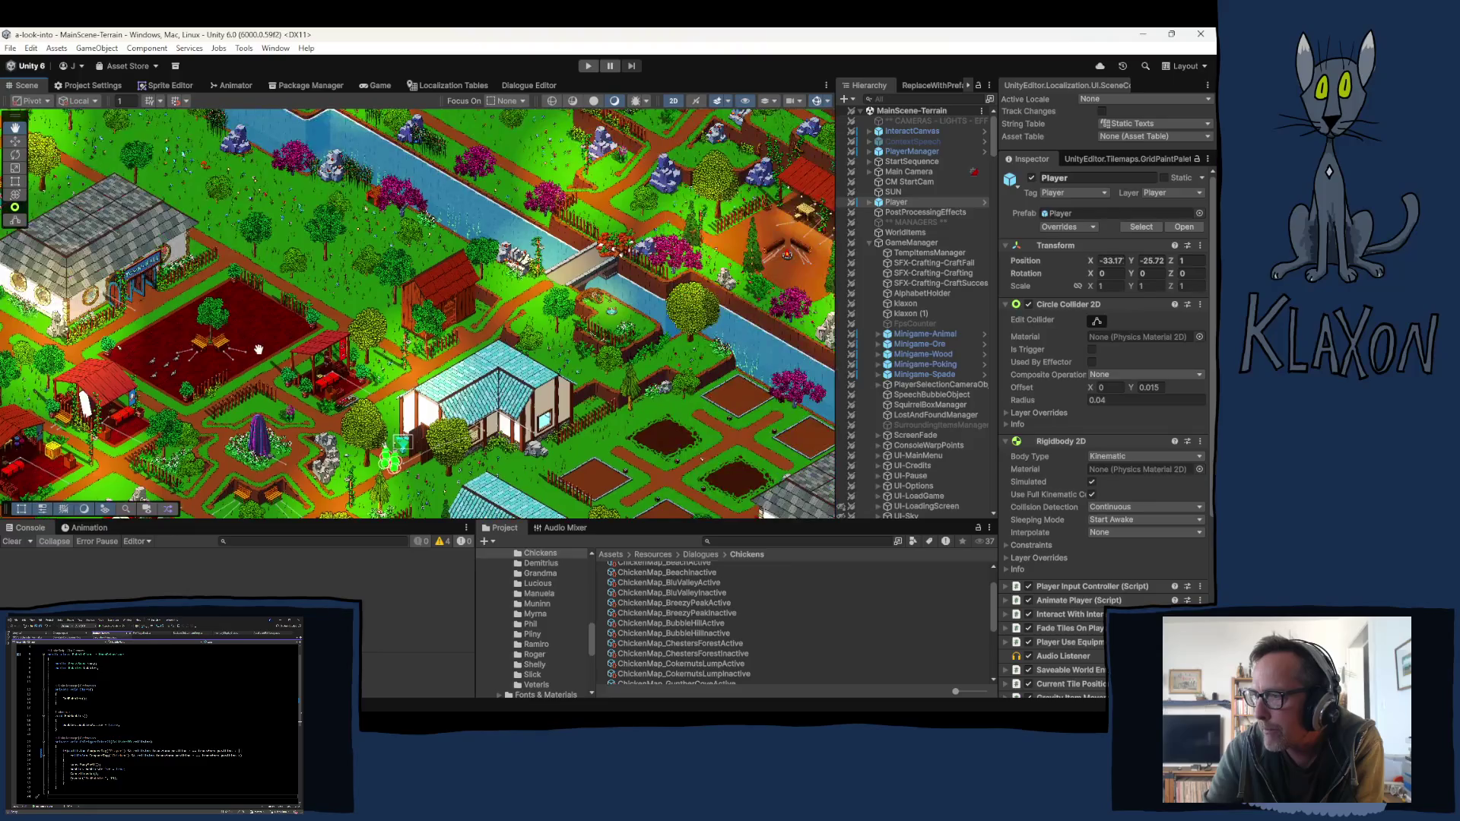
{"action": "key", "text": "Right"}
{"action": "key", "text": "Down"}
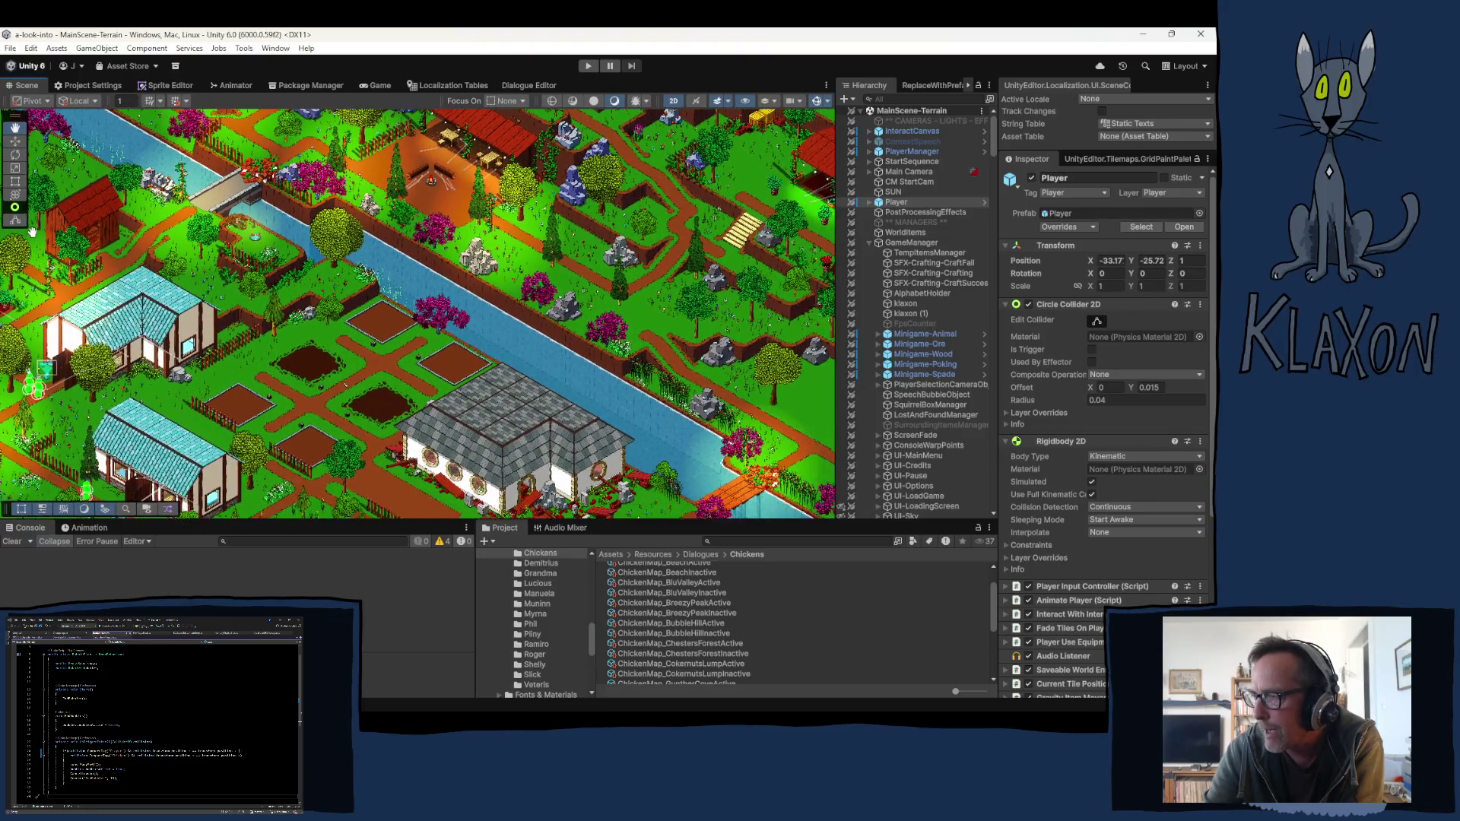
{"action": "key", "text": "Right"}
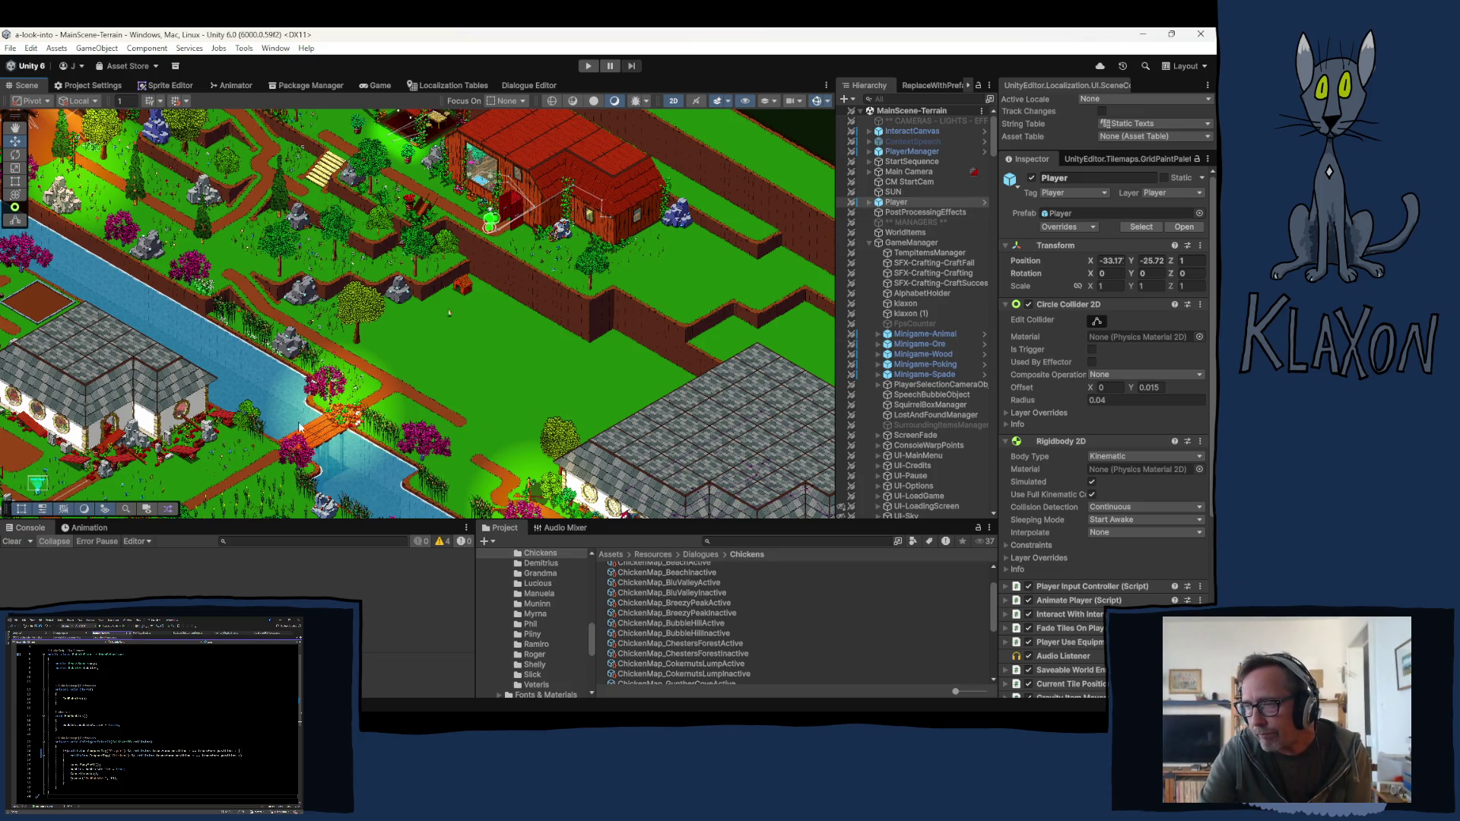
Step: Pan the map down to show the pond and nearby houses
{"action": "mouse_move", "coordinate": [479, 416]}
{"action": "left_mouse_down"}
{"action": "mouse_move", "coordinate": [575, 162]}
{"action": "mouse_move", "coordinate": [646, 125]}
{"action": "mouse_move", "coordinate": [738, 441]}
{"action": "mouse_move", "coordinate": [829, 392]}
{"action": "mouse_move", "coordinate": [1058, 417]}
{"action": "mouse_move", "coordinate": [999, 263]}
{"action": "mouse_move", "coordinate": [42, 476]}
{"action": "mouse_move", "coordinate": [214, 606]}
{"action": "mouse_move", "coordinate": [163, 713]}
{"action": "left_mouse_up"}
Step: Open the ChickenMap_BubbleHillInactive dialogue asset and pan to the grey-roofed house by the river
{"action": "left_click_drag", "start_coordinate": [456, 304], "coordinate": [407, 308]}
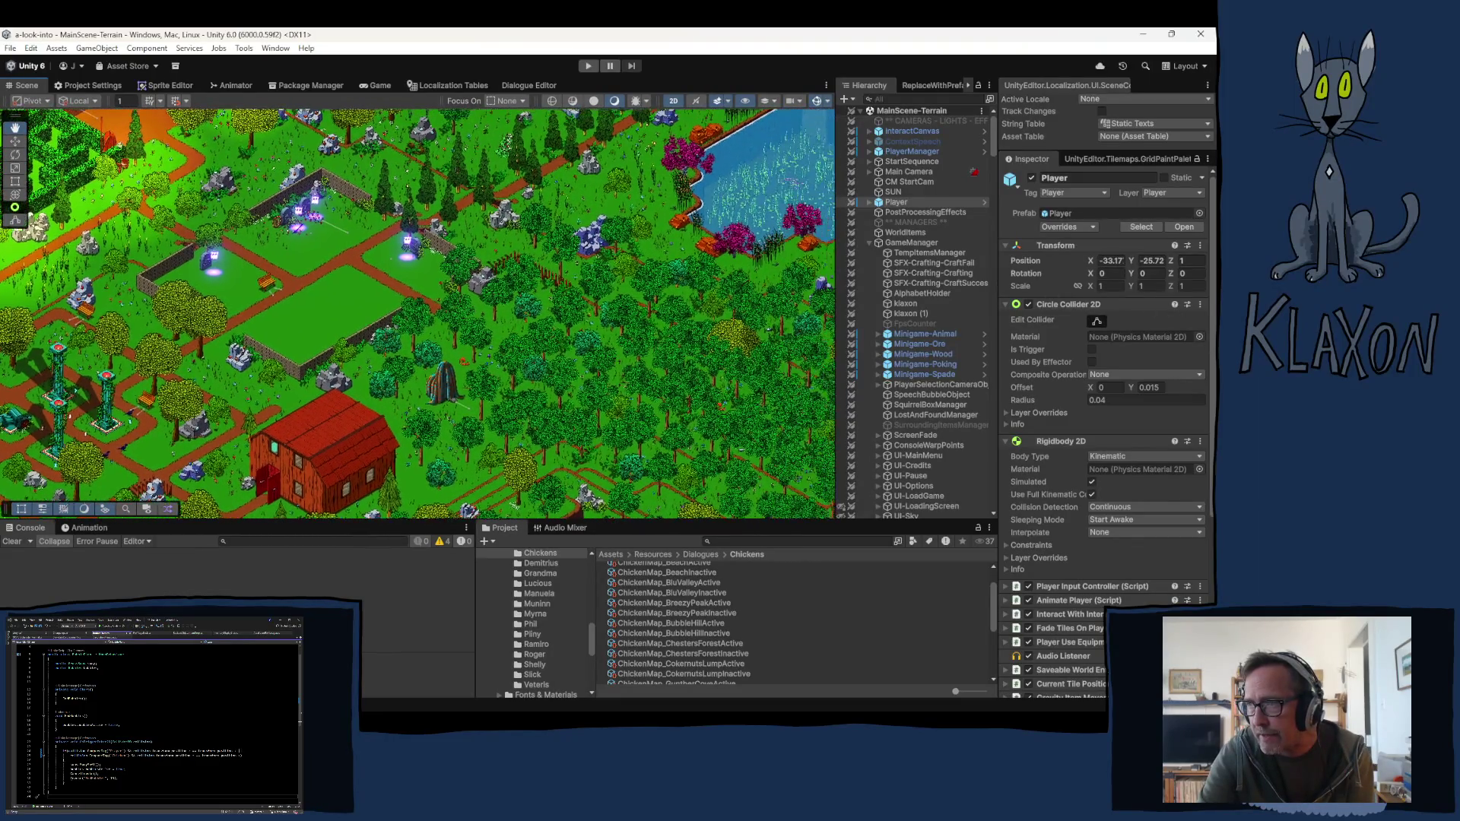
{"action": "scroll", "coordinate": [300, 244], "scroll_direction": "up", "scroll_amount": 3}
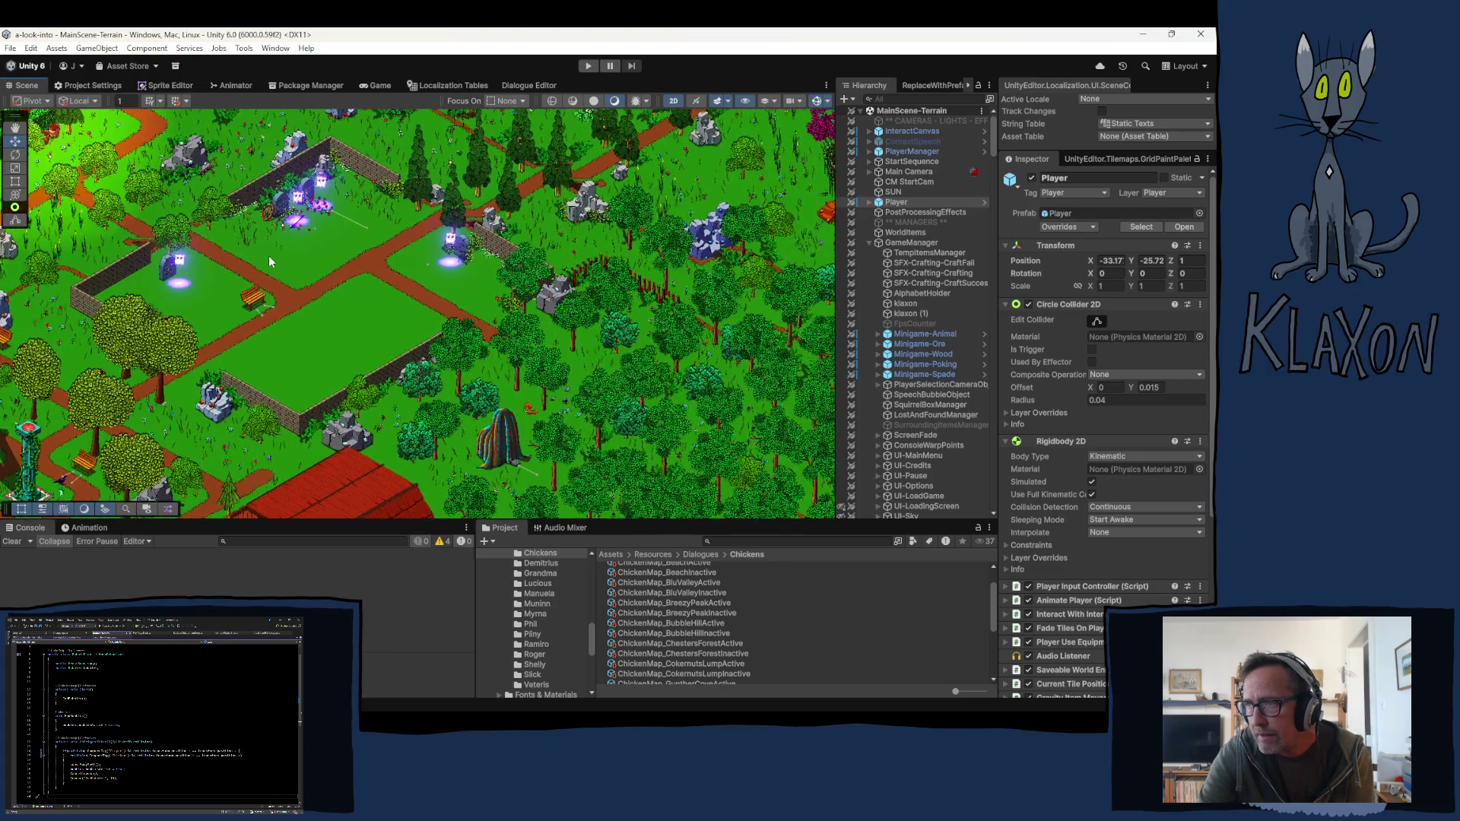
{"action": "mouse_move", "coordinate": [384, 205]}
{"action": "left_mouse_down"}
{"action": "mouse_move", "coordinate": [289, 304]}
{"action": "mouse_move", "coordinate": [1126, 532]}
{"action": "mouse_move", "coordinate": [976, 550]}
{"action": "mouse_move", "coordinate": [849, 638]}
{"action": "left_mouse_up"}
{"action": "right_click", "coordinate": [848, 635]}
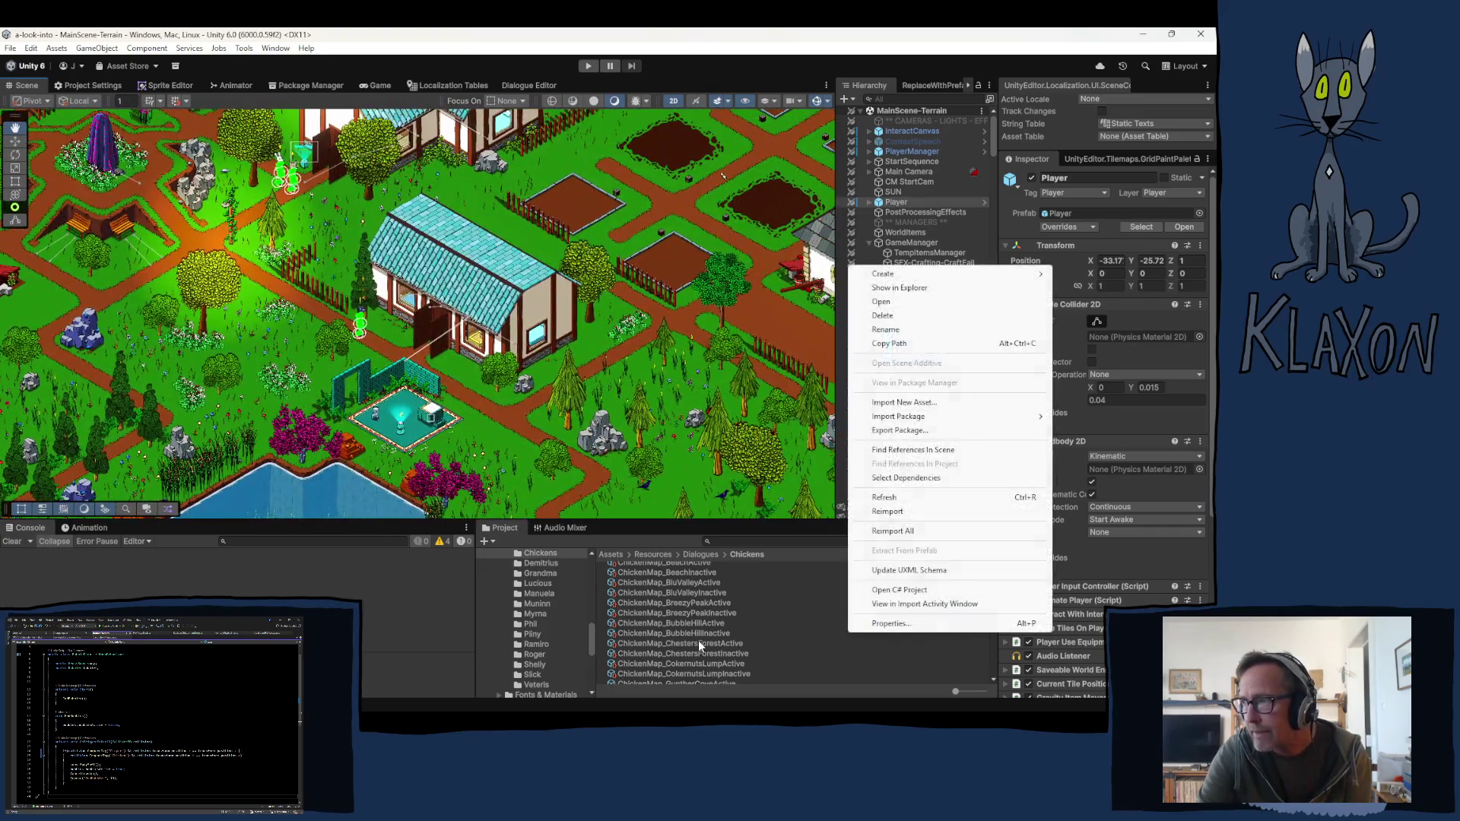
{"action": "left_click", "coordinate": [773, 322]}
{"action": "mouse_move", "coordinate": [337, 344]}
{"action": "left_mouse_down"}
{"action": "mouse_move", "coordinate": [1097, 403]}
{"action": "mouse_move", "coordinate": [850, 389]}
{"action": "mouse_move", "coordinate": [798, 356]}
{"action": "mouse_move", "coordinate": [651, 324]}
{"action": "mouse_move", "coordinate": [586, 291]}
{"action": "mouse_move", "coordinate": [392, 281]}
{"action": "mouse_move", "coordinate": [272, 207]}
{"action": "left_mouse_up"}
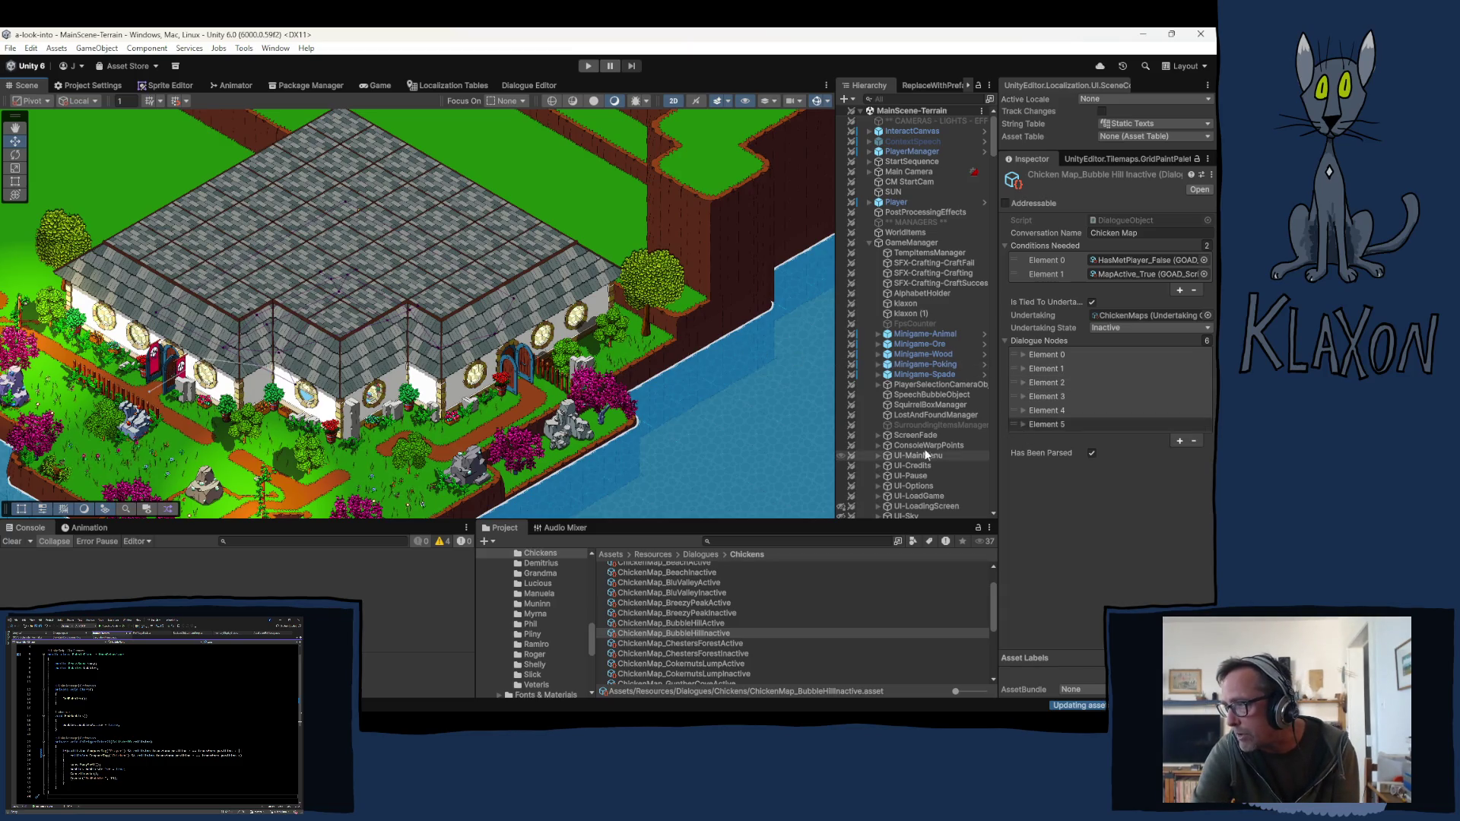
Step: Collapse GameManager and expand Grid to list its tilemap layers, such as GroundTiles, Paths and Walls
{"action": "scroll", "coordinate": [910, 424], "scroll_direction": "down", "scroll_amount": 5}
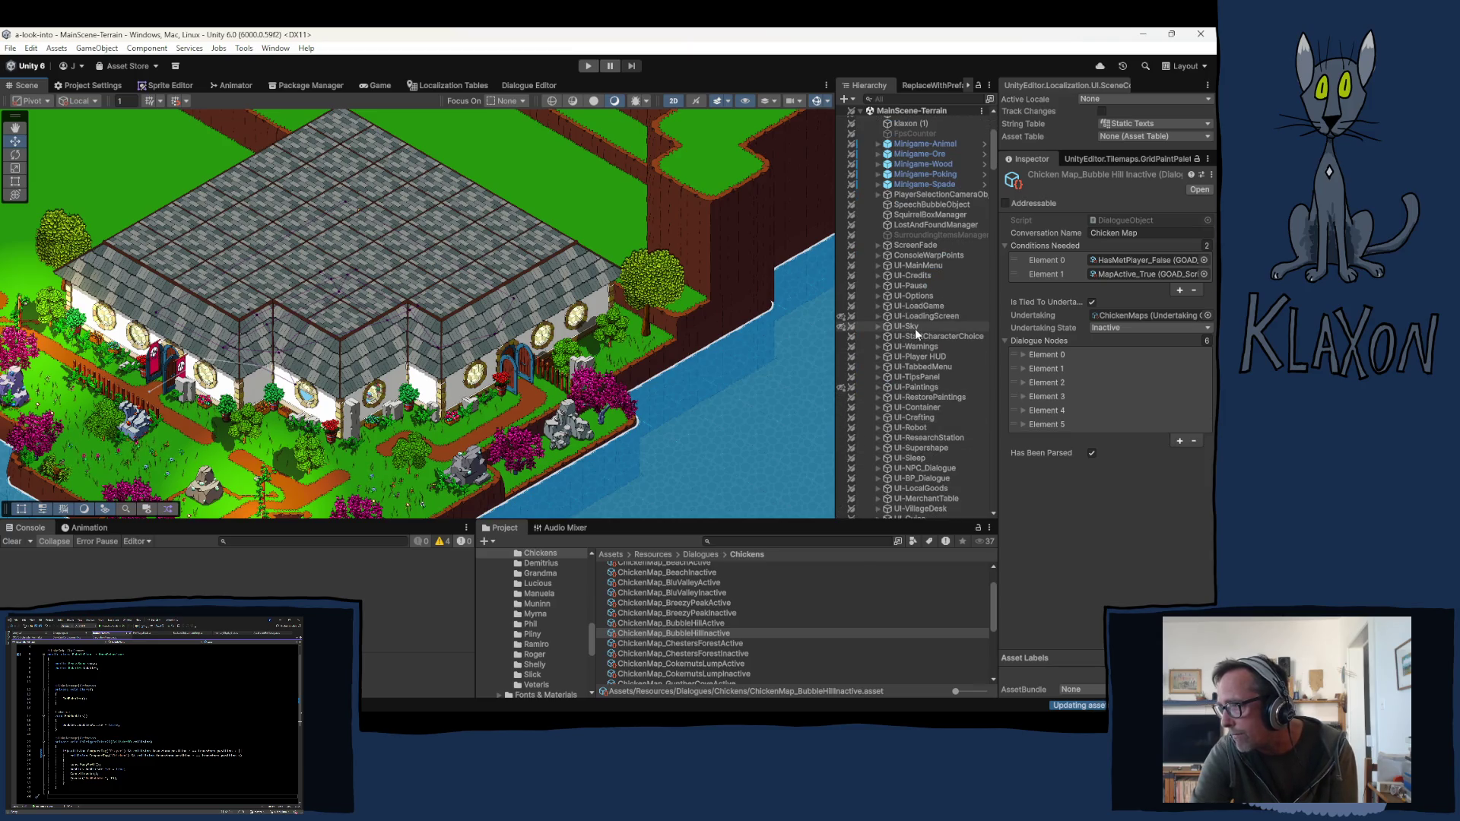
{"action": "scroll", "coordinate": [915, 322], "scroll_direction": "up", "scroll_amount": 3}
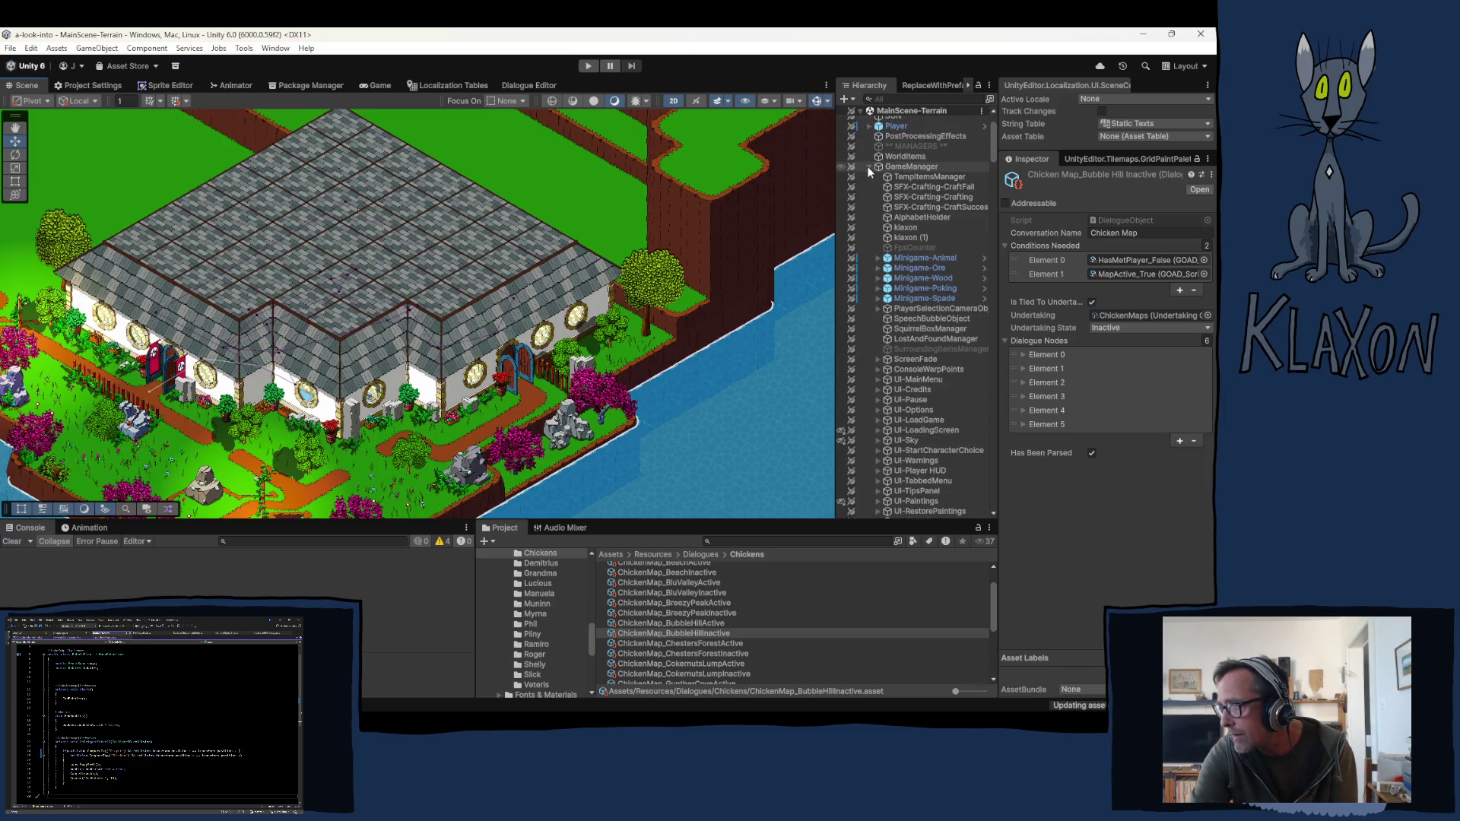
{"action": "left_click", "coordinate": [868, 166]}
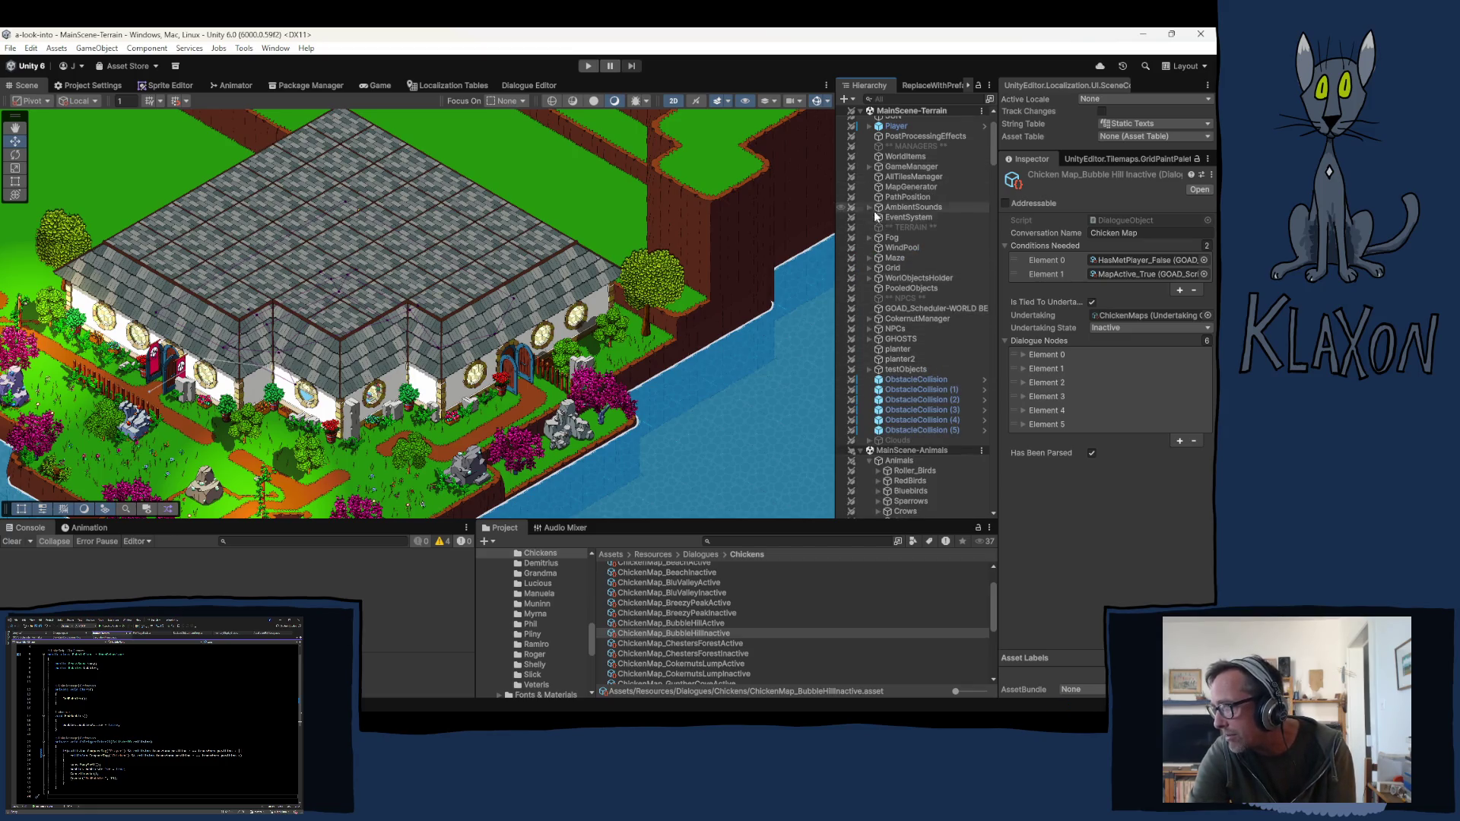
{"action": "left_click", "coordinate": [869, 267]}
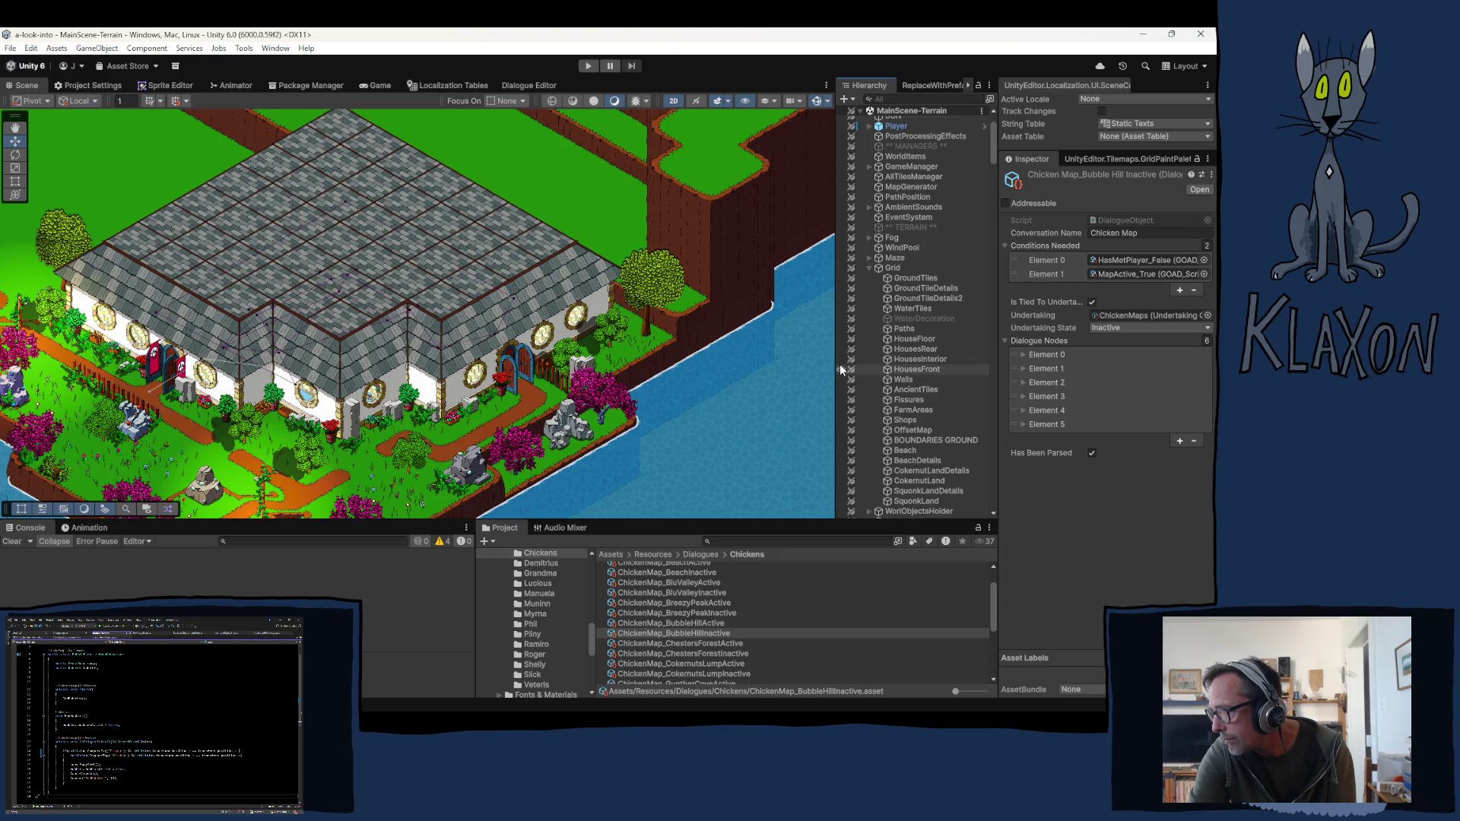
Step: Hide the HousesFront tilemap to view the house interior, then make it visible again
{"action": "left_click", "coordinate": [840, 367]}
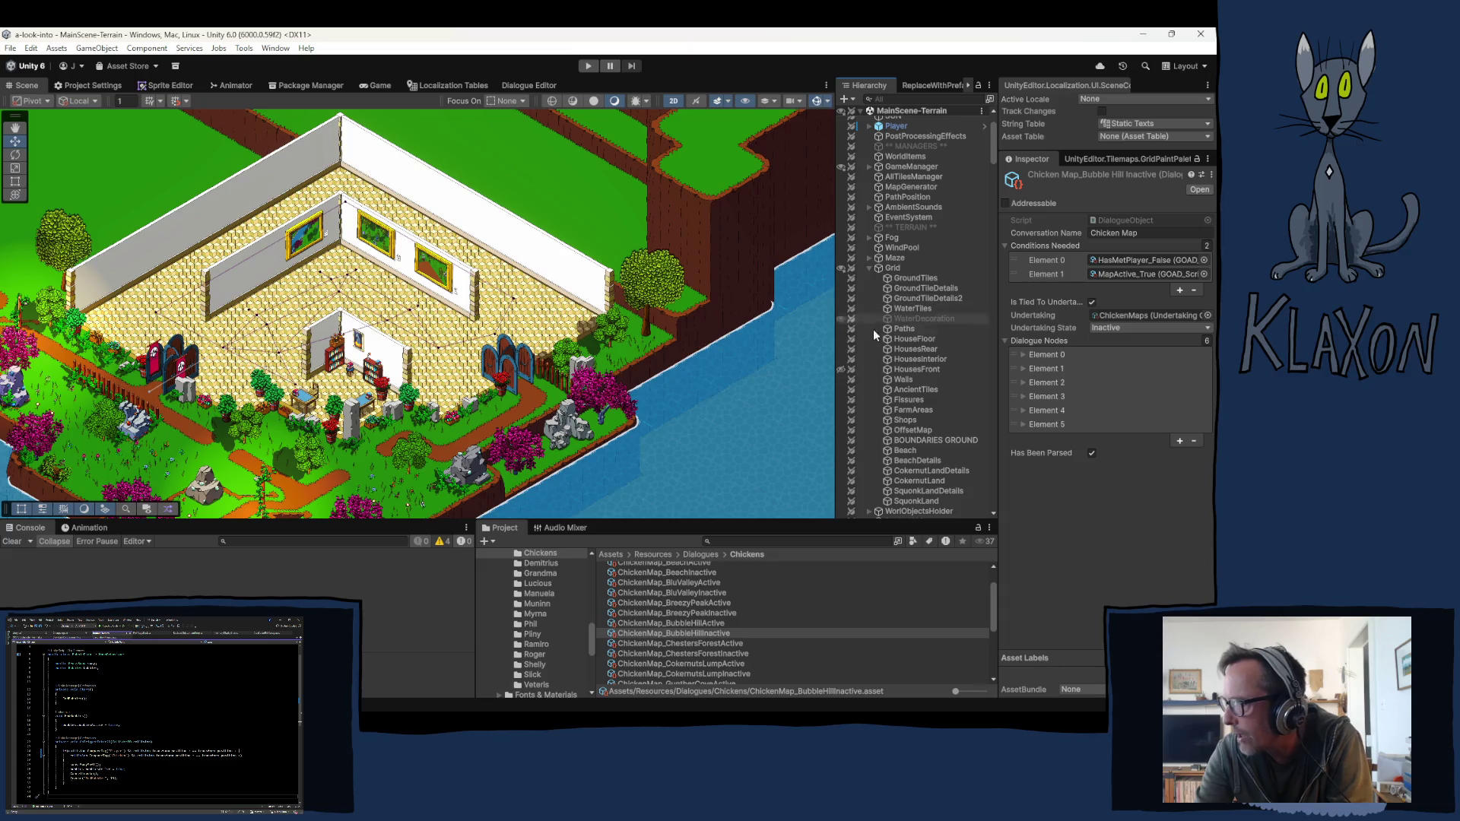
{"action": "left_click", "coordinate": [843, 368]}
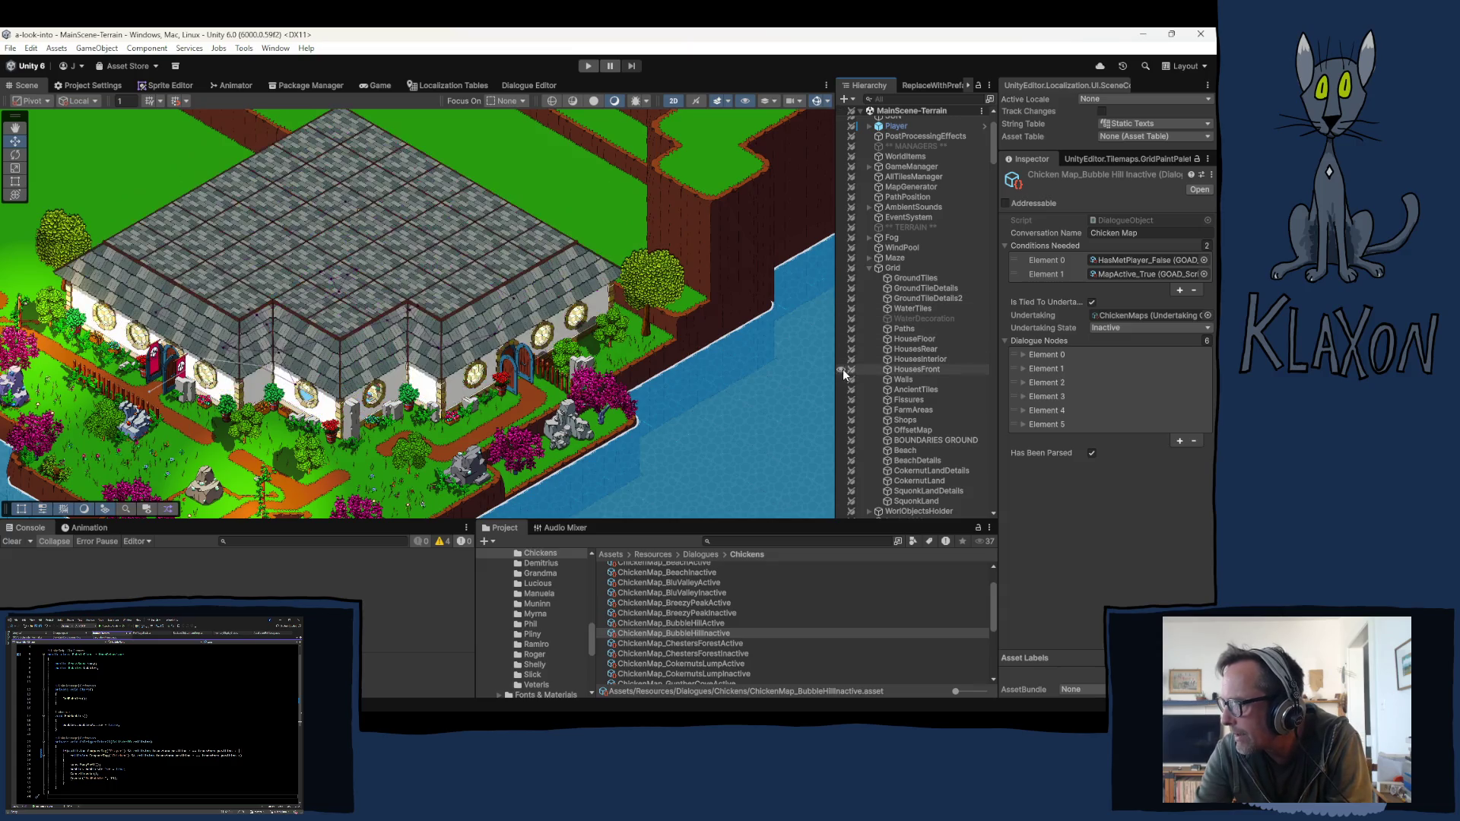
Step: Collapse Grid and the Bubble Hill and GuntherCove chicken object groups
{"action": "left_click", "coordinate": [869, 268]}
{"action": "scroll", "coordinate": [913, 441], "scroll_direction": "down", "scroll_amount": 4}
{"action": "scroll", "coordinate": [912, 445], "scroll_direction": "down", "scroll_amount": 4}
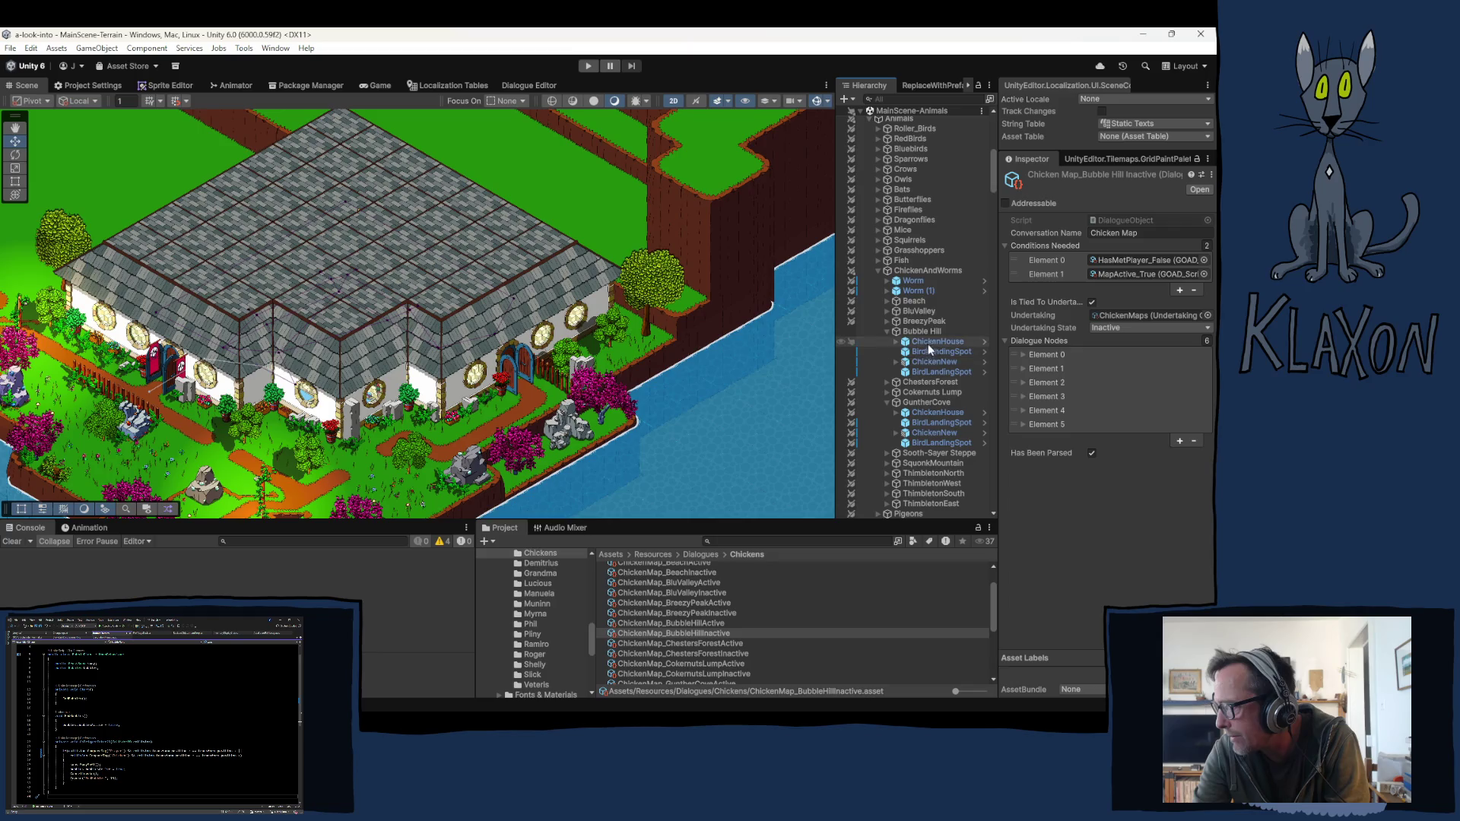
{"action": "left_click", "coordinate": [886, 331]}
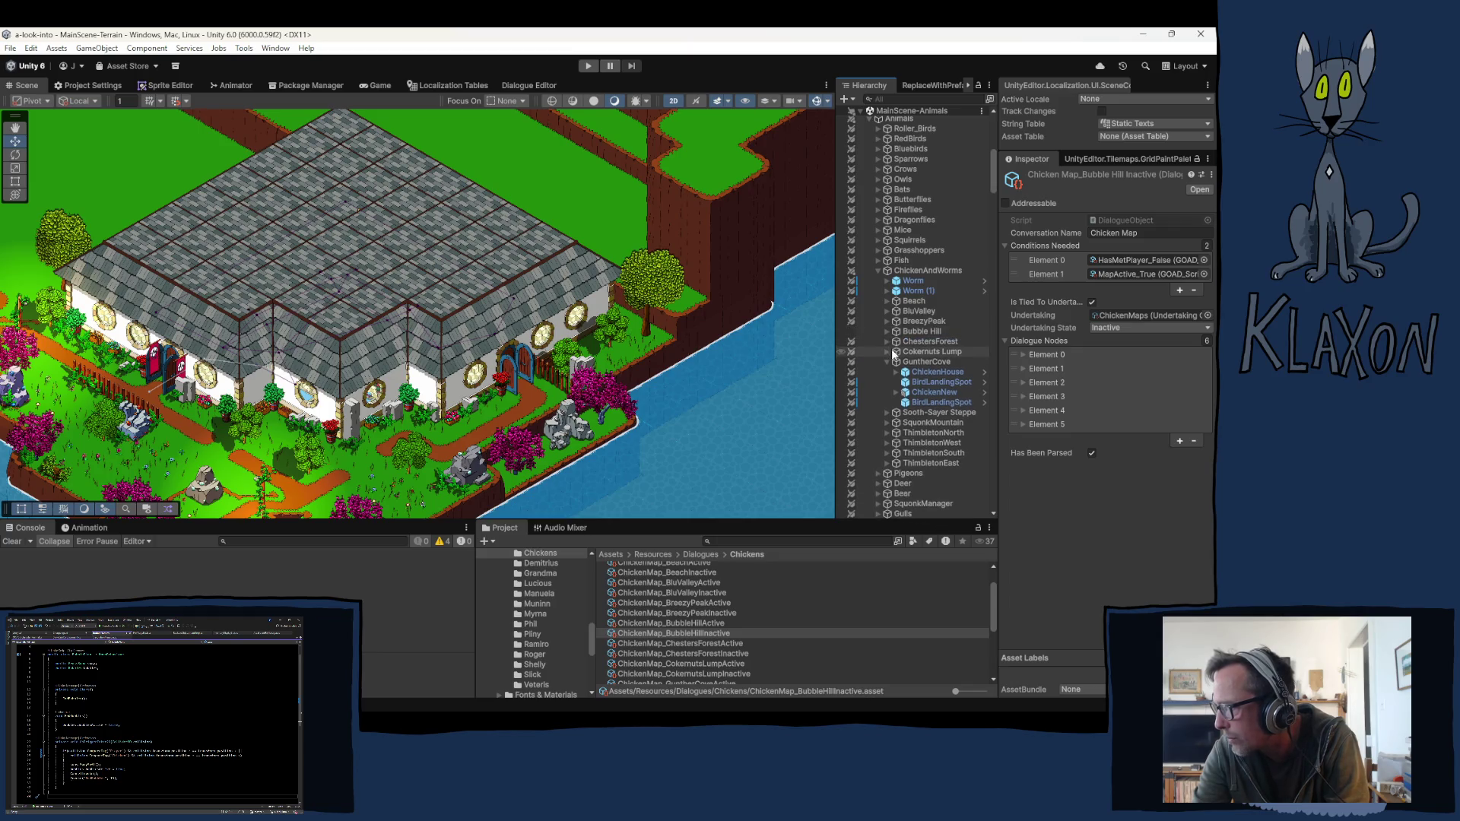
{"action": "left_click", "coordinate": [887, 362]}
Step: Select ThimbletonSouth's ChickenHouse and BirdLandingSpot and frame them in the Scene view
{"action": "left_click", "coordinate": [887, 413]}
{"action": "left_click", "coordinate": [937, 424]}
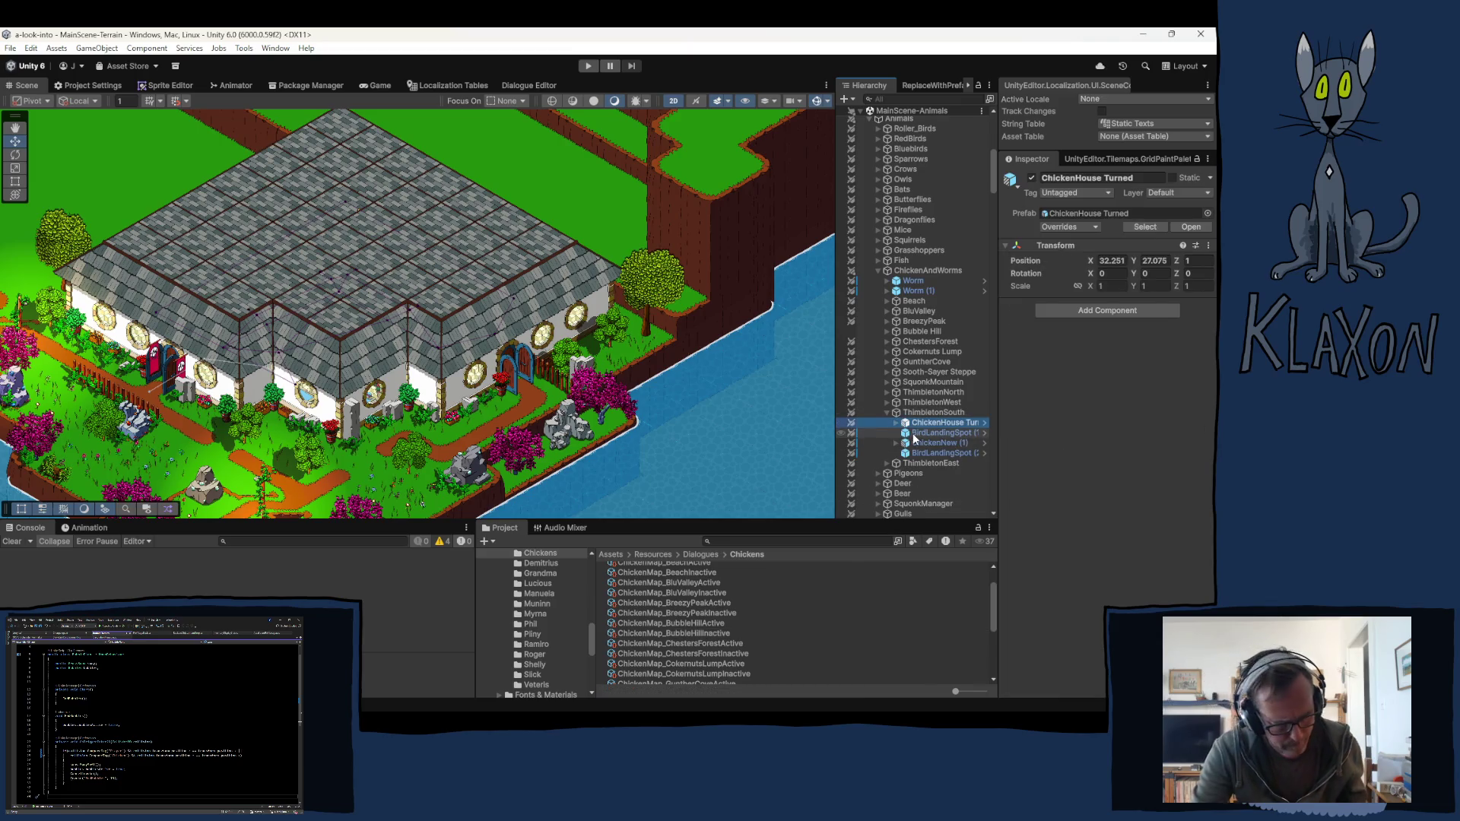
{"action": "left_click", "coordinate": [932, 442], "text": "ctrl"}
{"action": "key", "text": "f"}
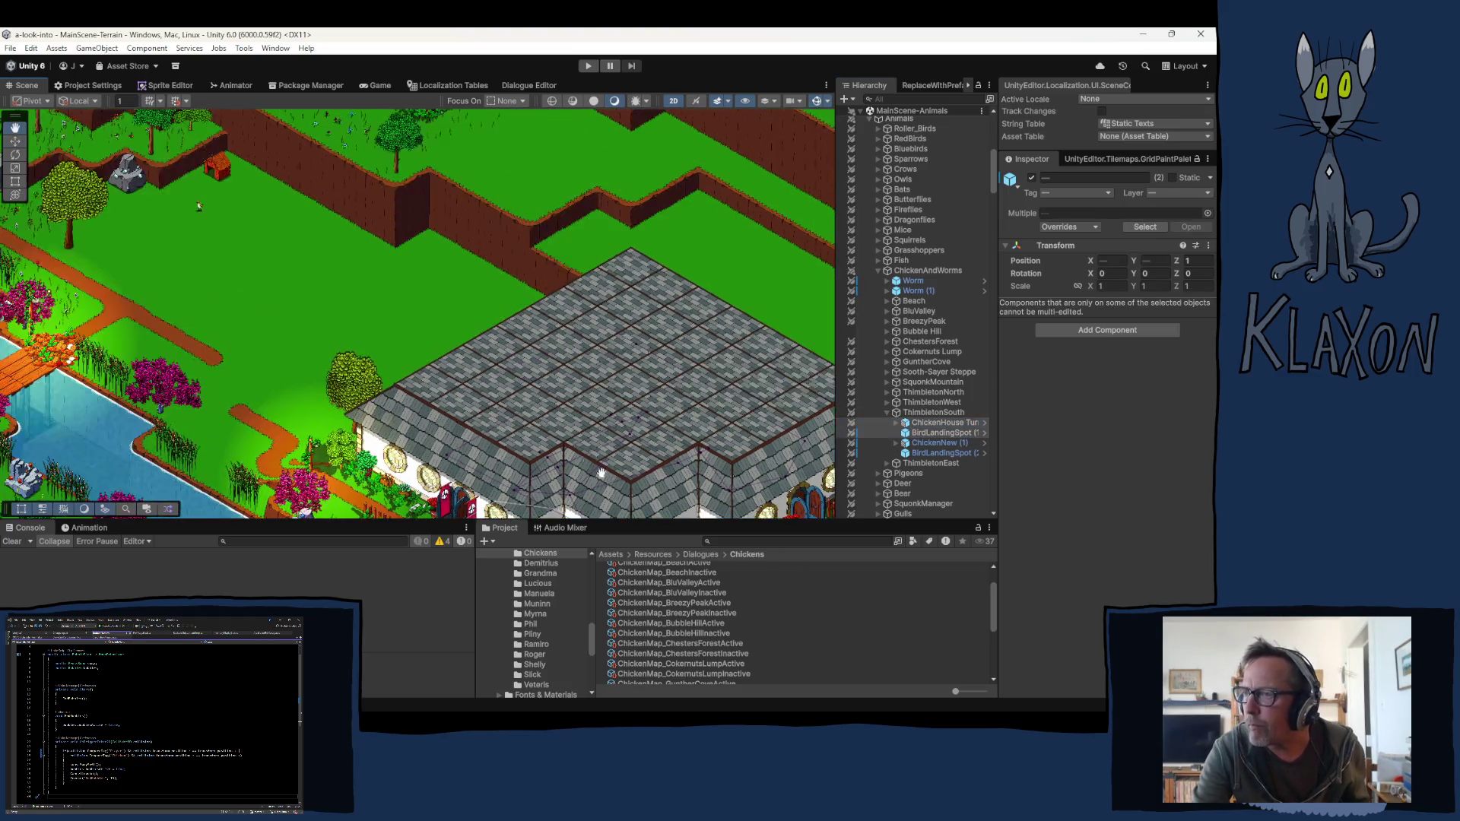
{"action": "left_click_drag", "start_coordinate": [293, 303], "coordinate": [346, 350]}
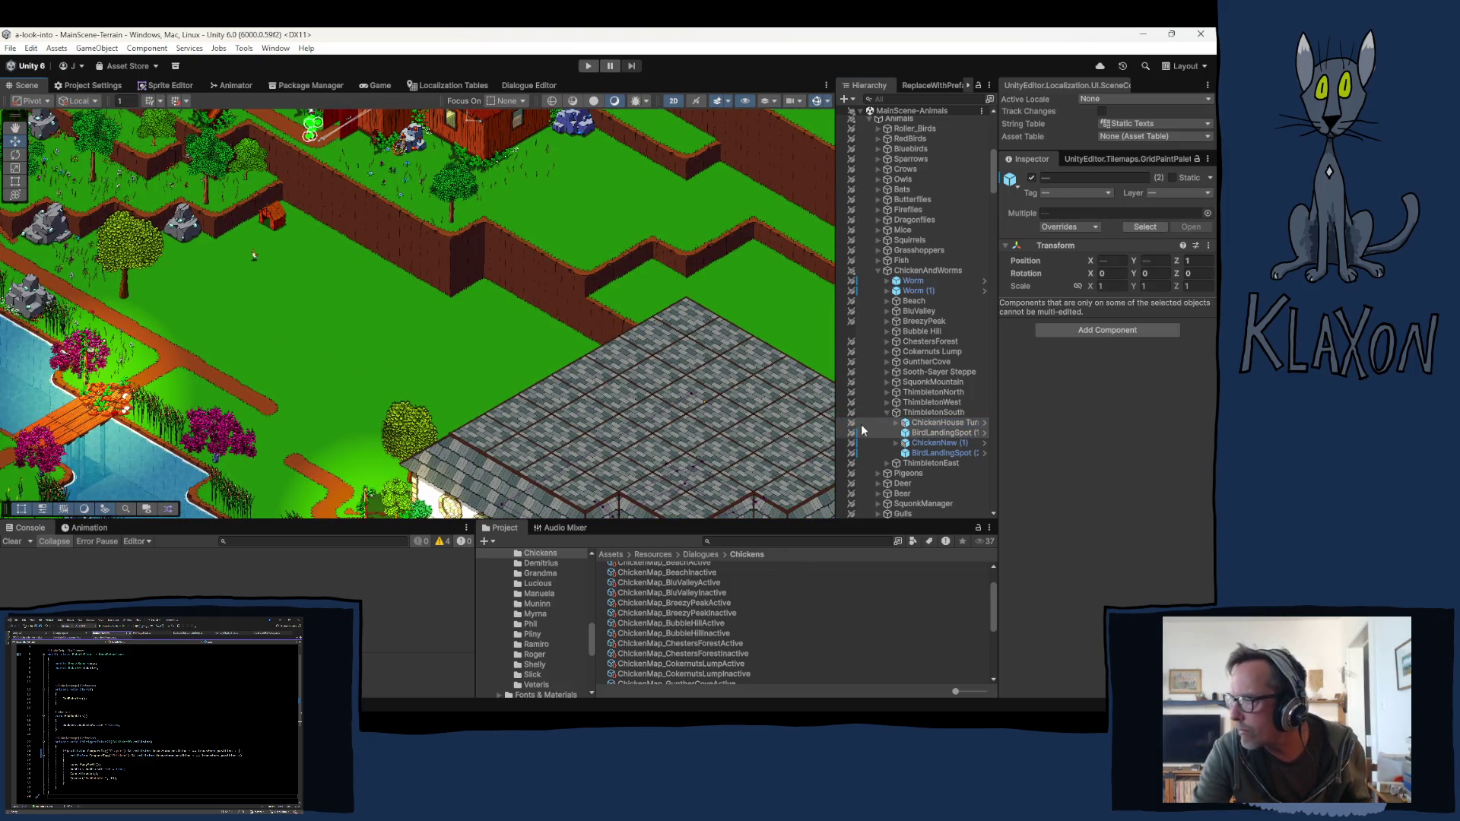
Step: Collapse ThimbletonSouth and select ThimbletonEast's ChickenHouse with its landing spot
{"action": "left_click", "coordinate": [886, 412]}
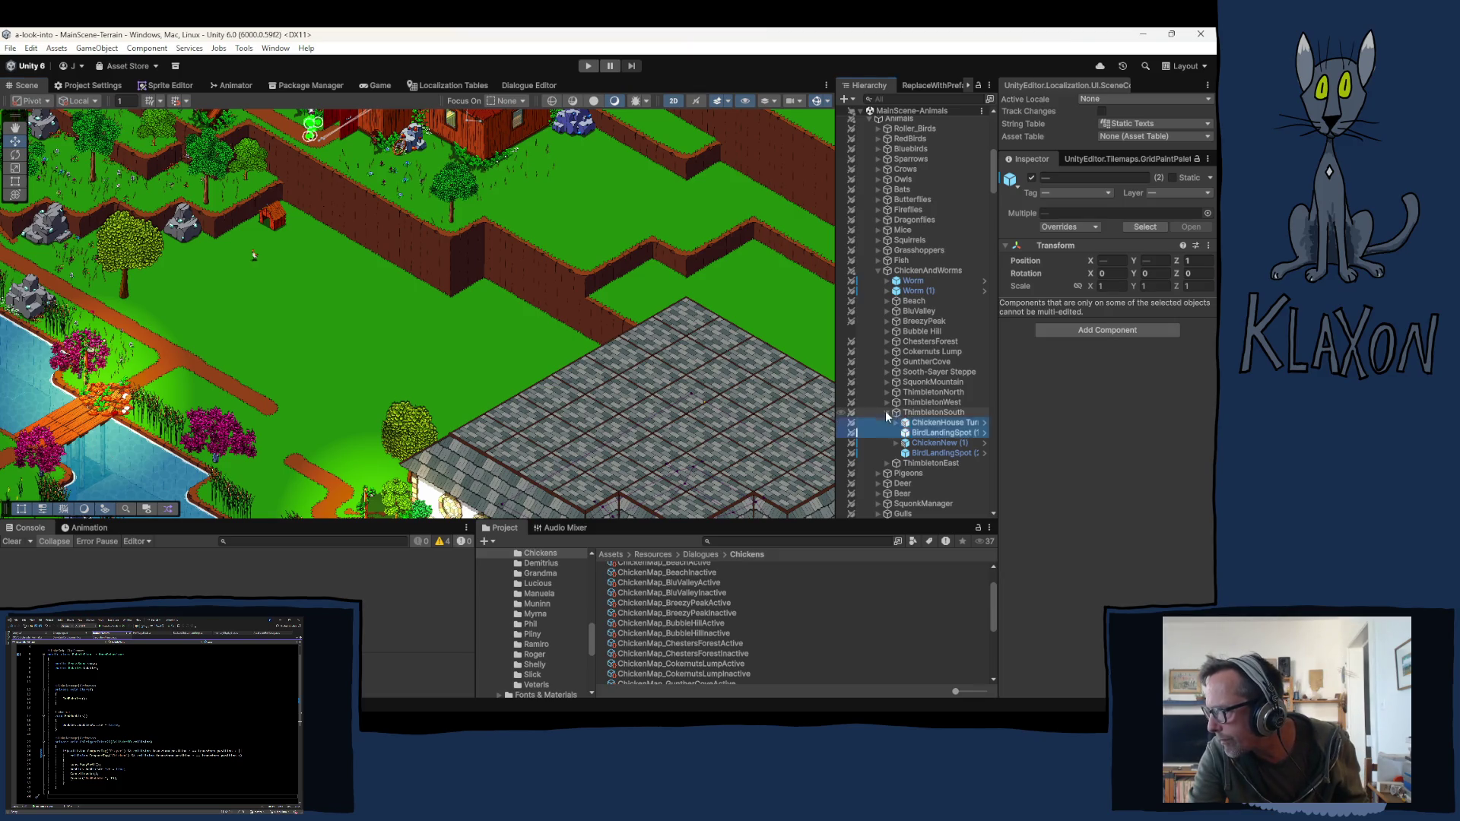
{"action": "left_click", "coordinate": [886, 422]}
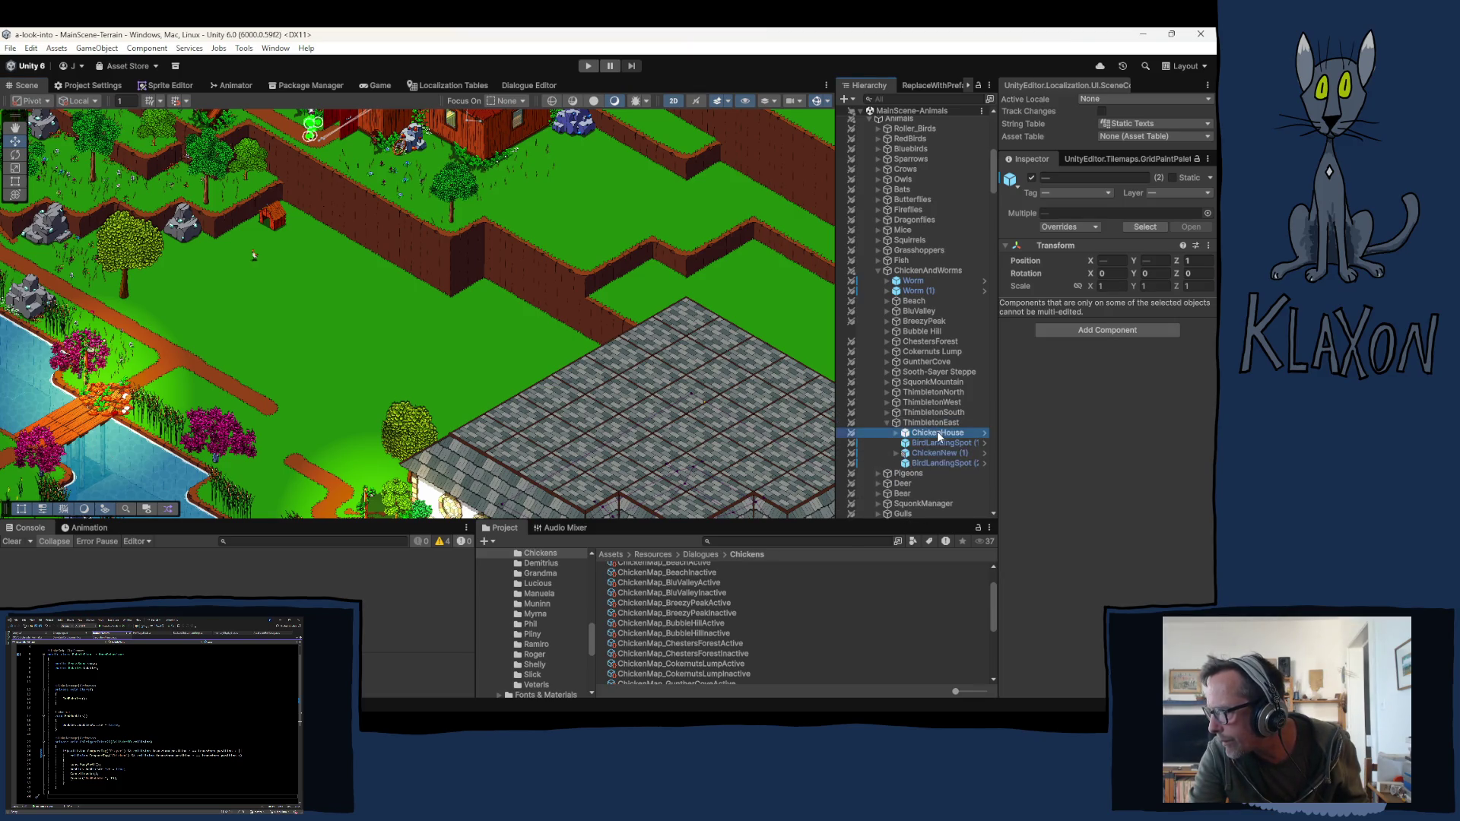
{"action": "left_click", "coordinate": [934, 444], "text": "ctrl"}
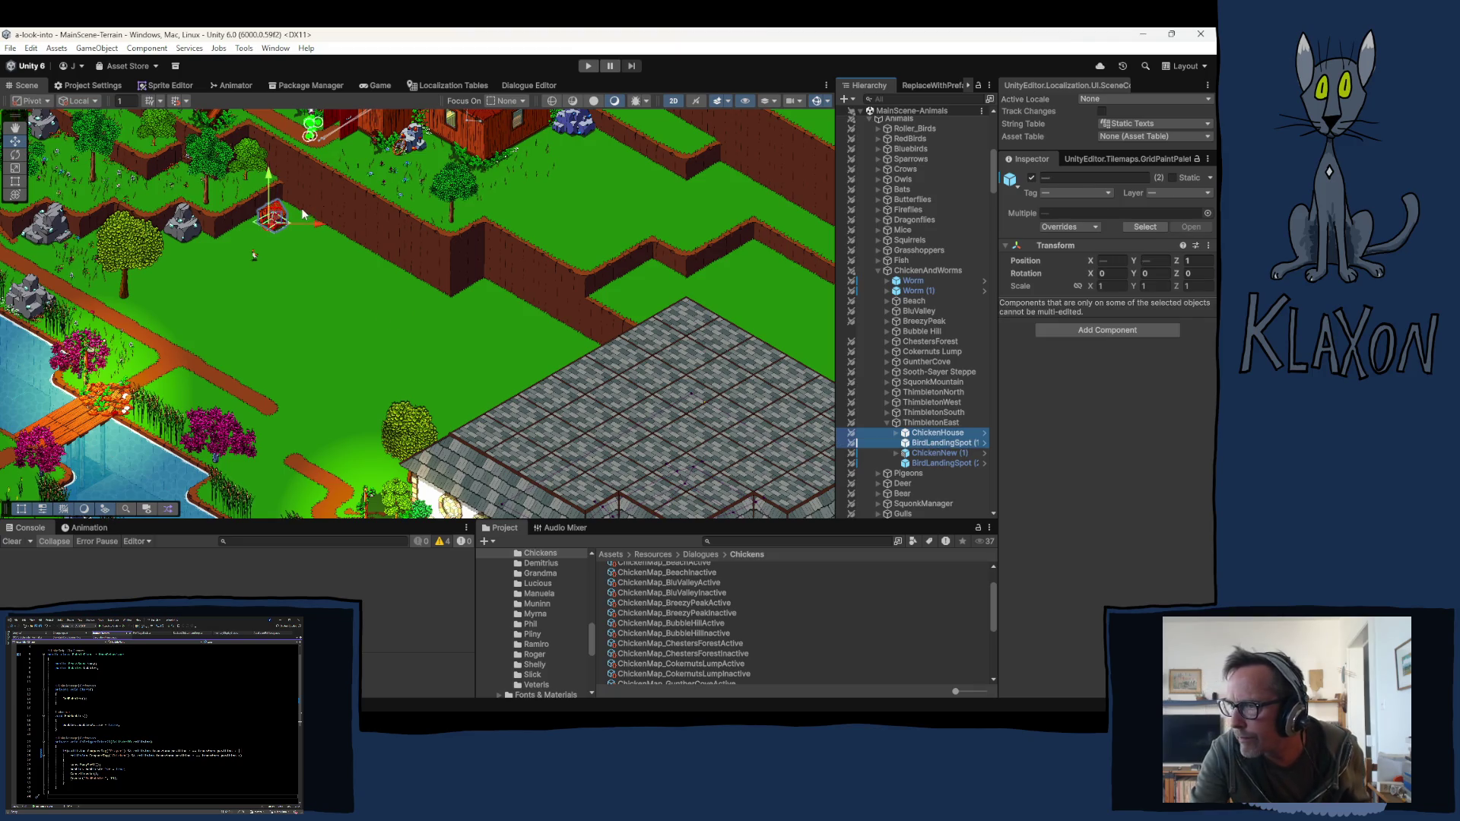
Step: Drag the ThimbletonEast chicken house and landing spot up and right in the field
{"action": "scroll", "coordinate": [255, 222], "scroll_direction": "up", "scroll_amount": 2}
{"action": "scroll", "coordinate": [255, 222], "scroll_direction": "up", "scroll_amount": 3}
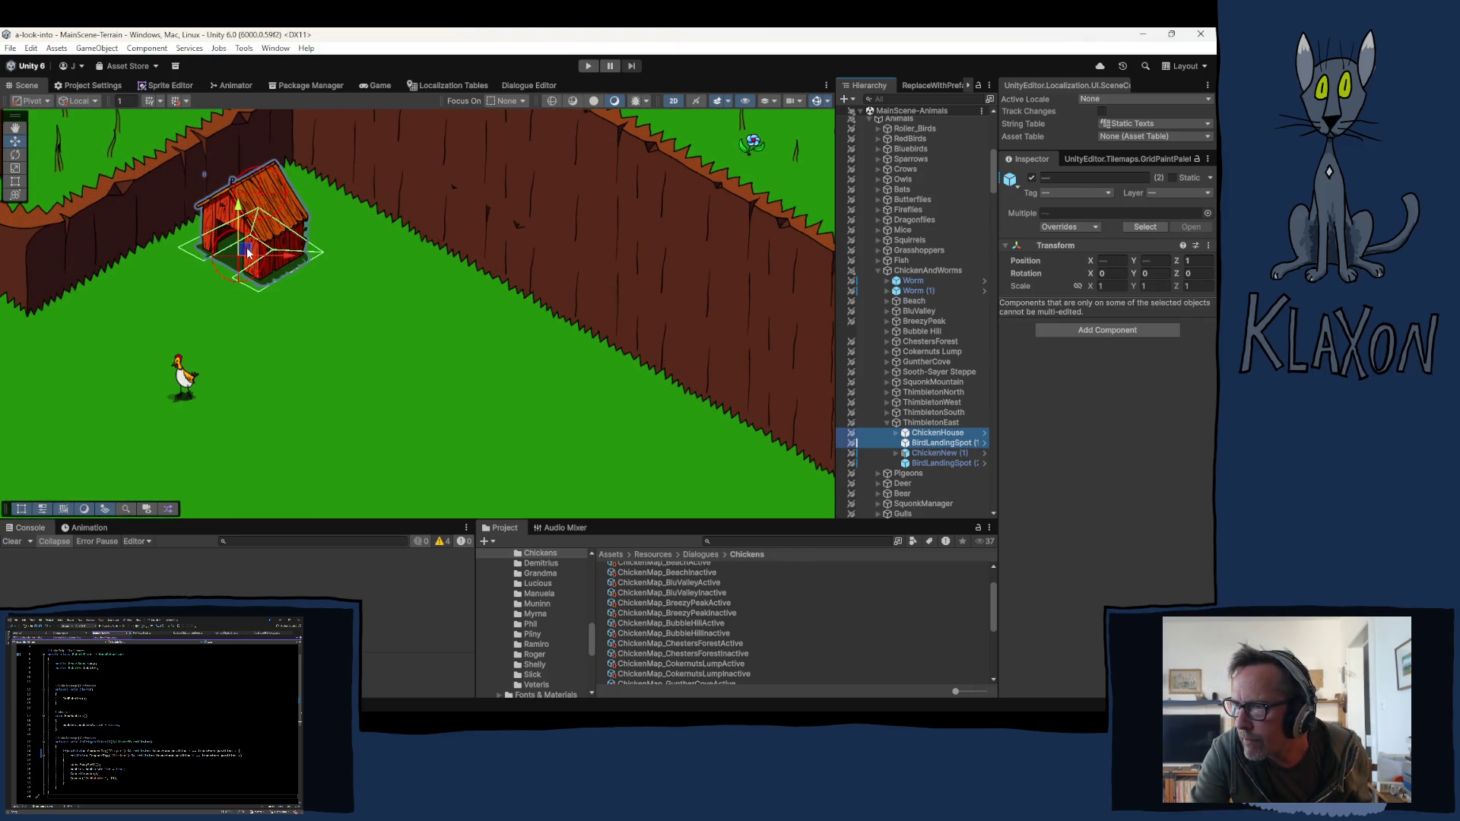
{"action": "left_click_drag", "start_coordinate": [265, 228], "coordinate": [294, 202]}
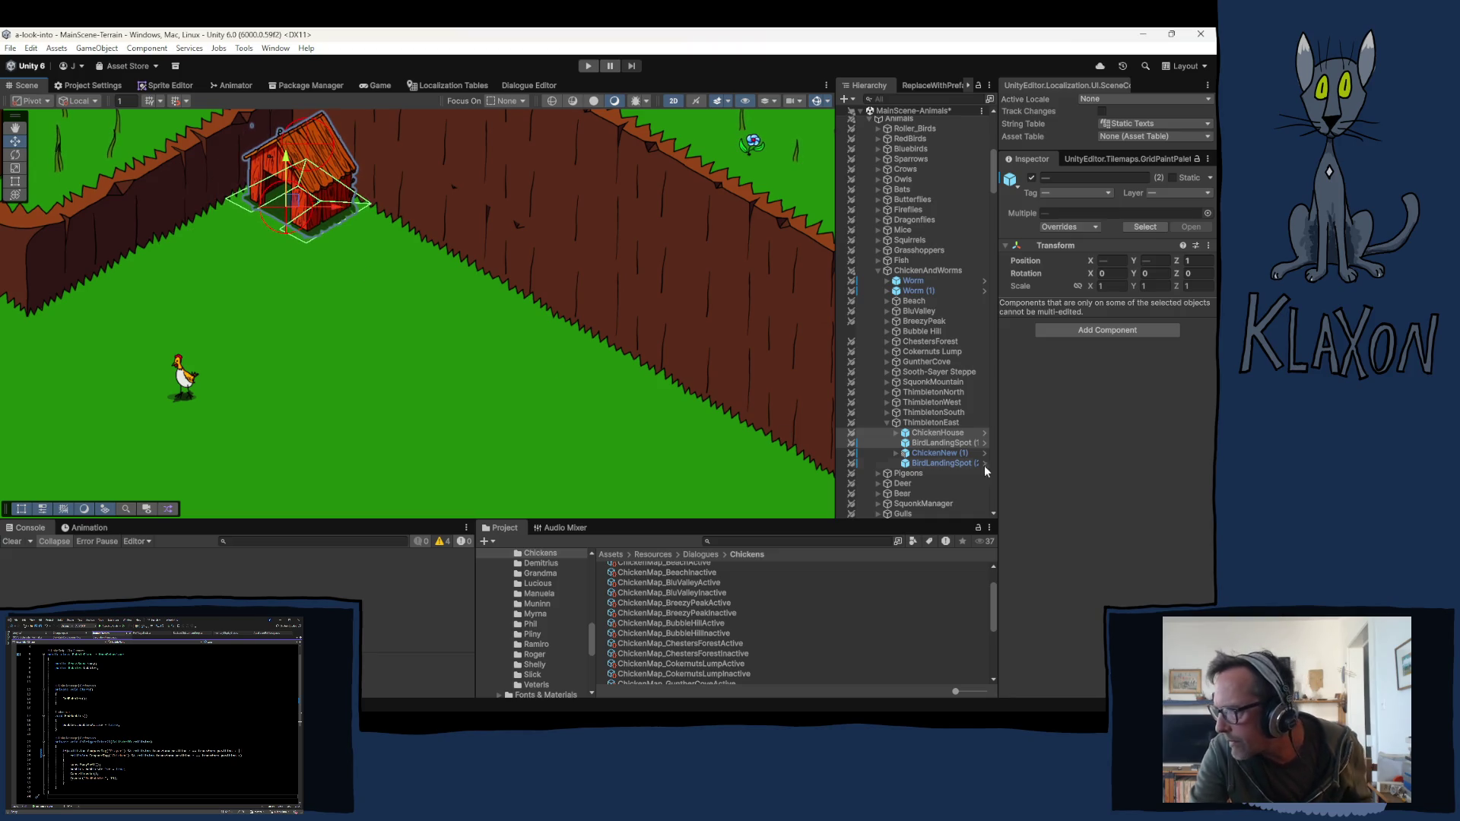
Step: Move BirdLandingSpot (2) alone to about X 46.29, Y 31.43, then deselect it
{"action": "left_click", "coordinate": [935, 463]}
{"action": "scroll", "coordinate": [314, 379], "scroll_direction": "down", "scroll_amount": 10}
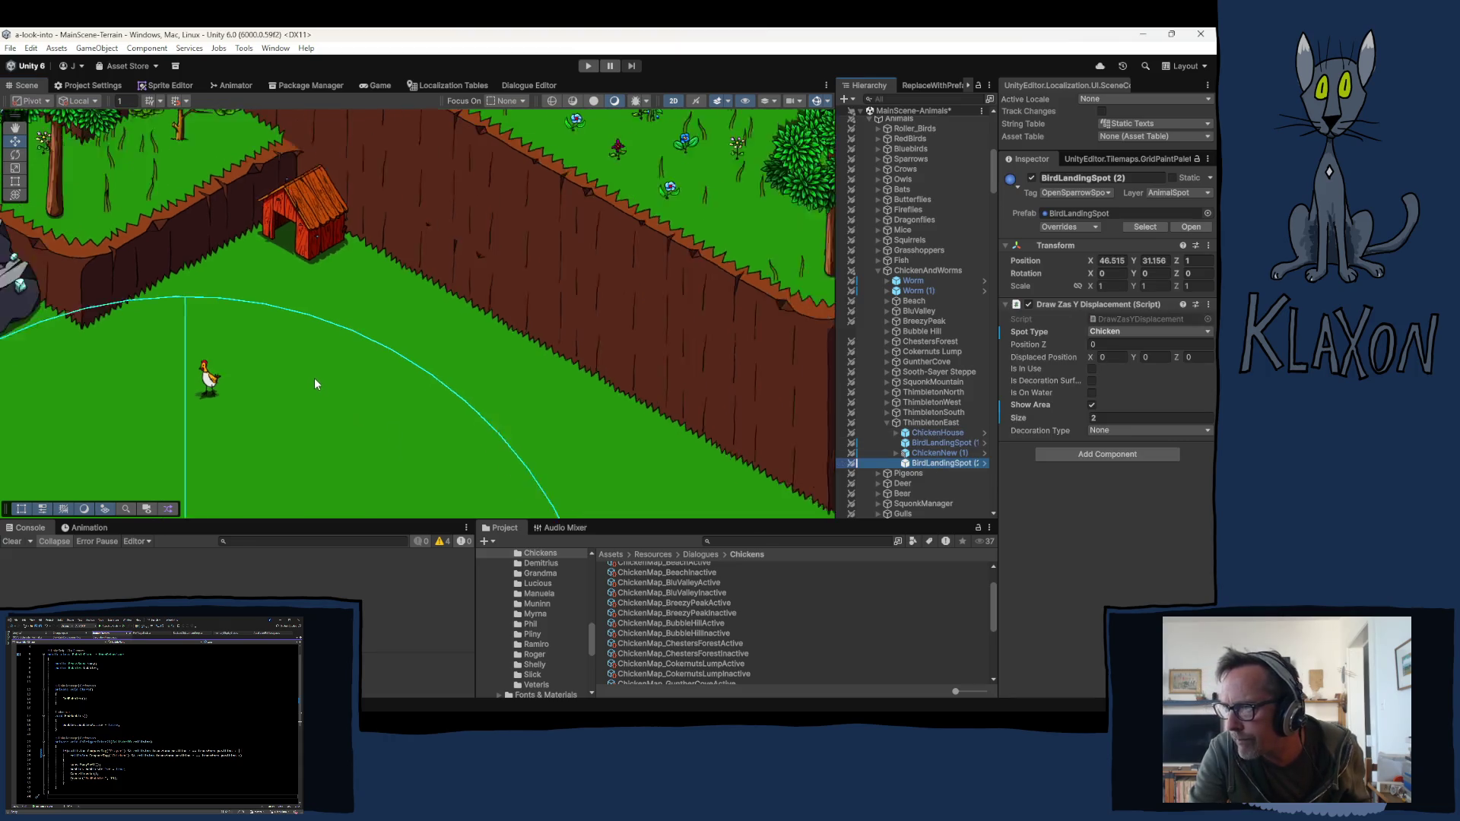
{"action": "scroll", "coordinate": [335, 395], "scroll_direction": "up", "scroll_amount": 5}
{"action": "key", "text": "w"}
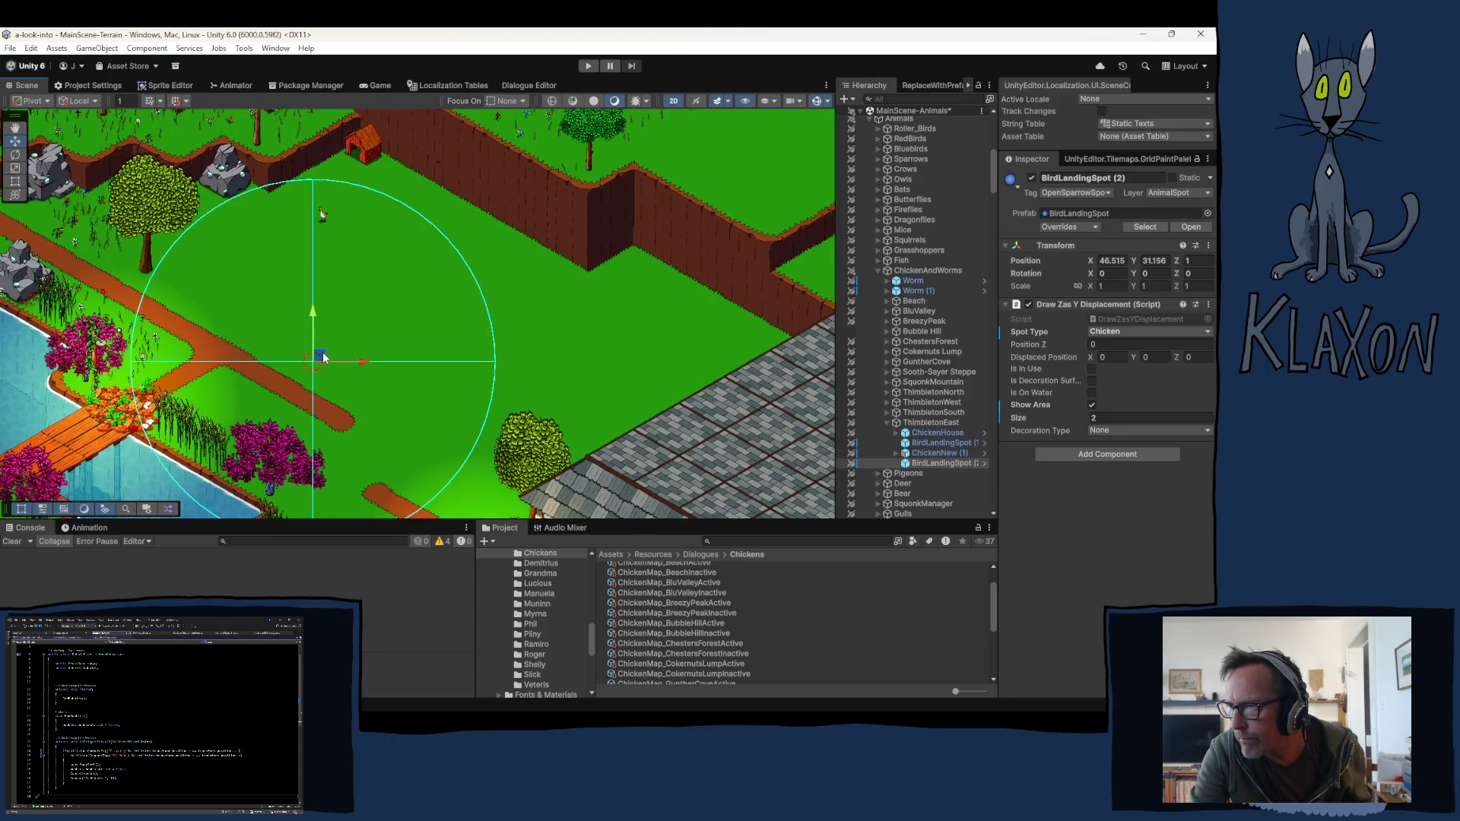
{"action": "mouse_move", "coordinate": [312, 357]}
{"action": "left_mouse_down"}
{"action": "mouse_move", "coordinate": [303, 322]}
{"action": "mouse_move", "coordinate": [279, 322]}
{"action": "mouse_move", "coordinate": [310, 332]}
{"action": "mouse_move", "coordinate": [297, 331]}
{"action": "left_mouse_up"}
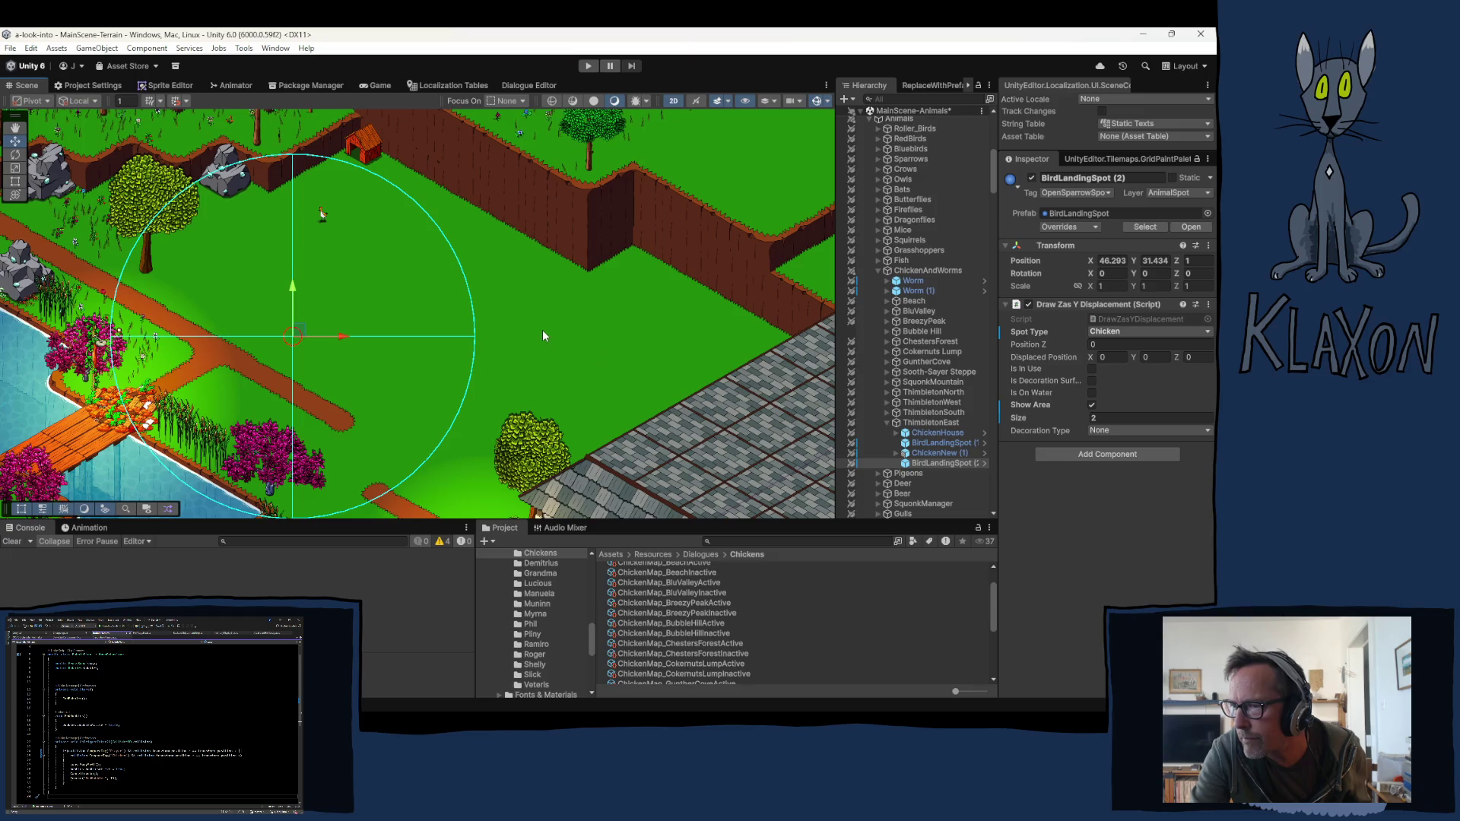
{"action": "left_click", "coordinate": [498, 321]}
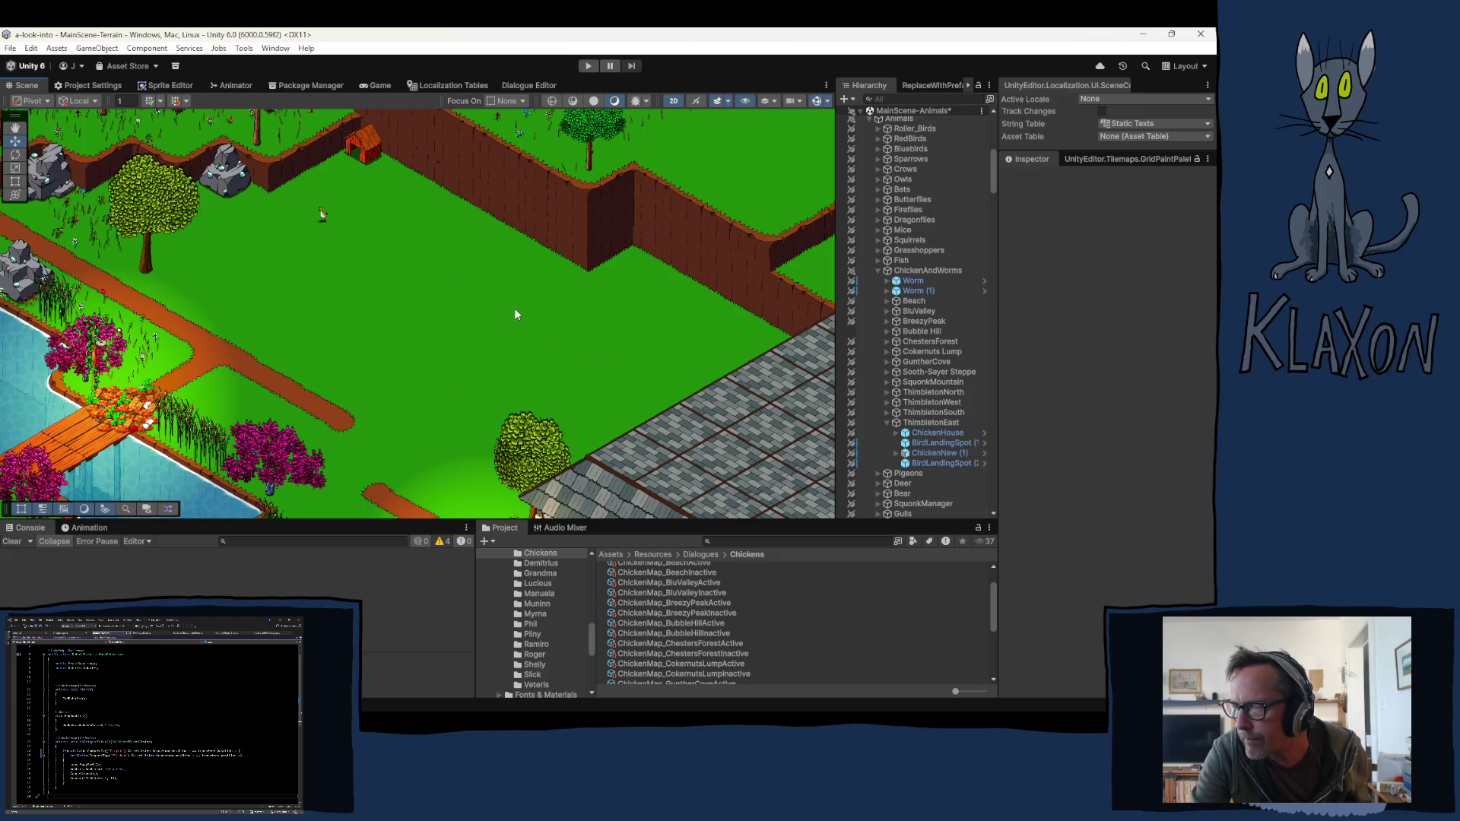
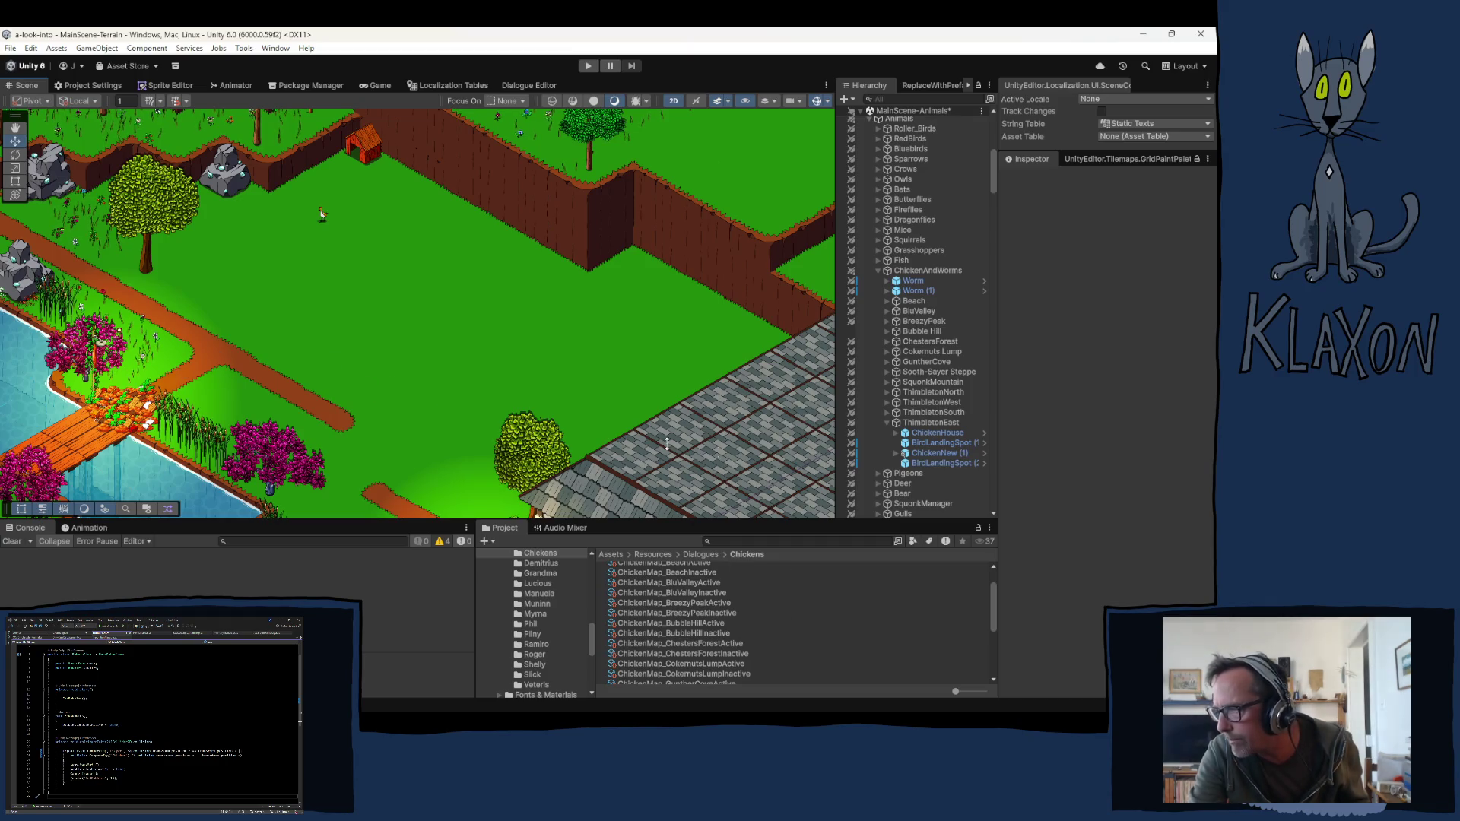
Step: Pan from the field over to the house and river, then zoom in to frame the purple crow by the door
{"action": "mouse_move", "coordinate": [68, 307]}
{"action": "left_mouse_down"}
{"action": "mouse_move", "coordinate": [309, 299]}
{"action": "mouse_move", "coordinate": [415, 236]}
{"action": "mouse_move", "coordinate": [571, 195]}
{"action": "mouse_move", "coordinate": [853, 175]}
{"action": "left_mouse_up"}
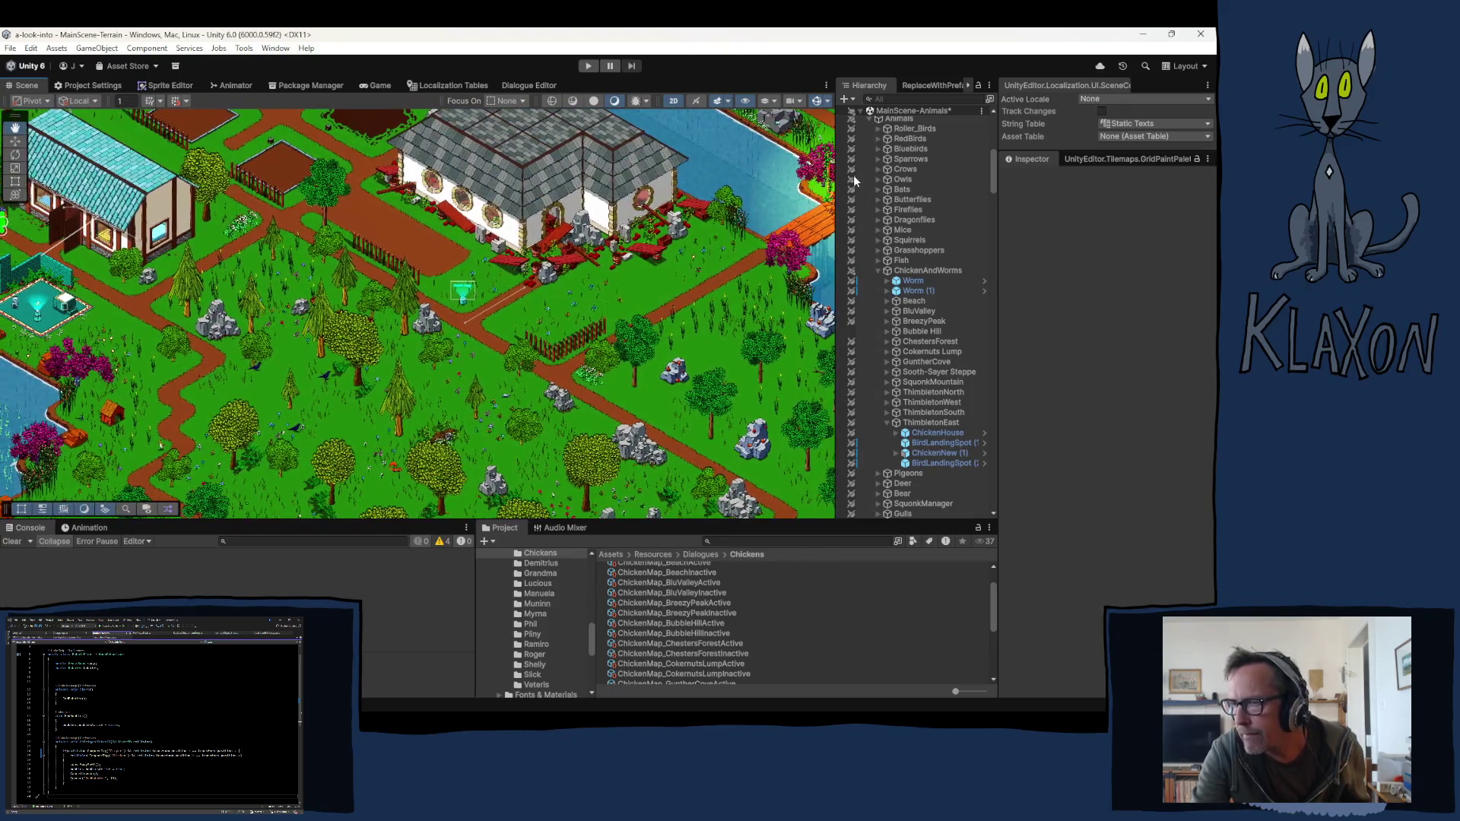
{"action": "left_click_drag", "start_coordinate": [964, 189], "coordinate": [980, 191]}
{"action": "scroll", "coordinate": [124, 245], "scroll_direction": "up", "scroll_amount": 5}
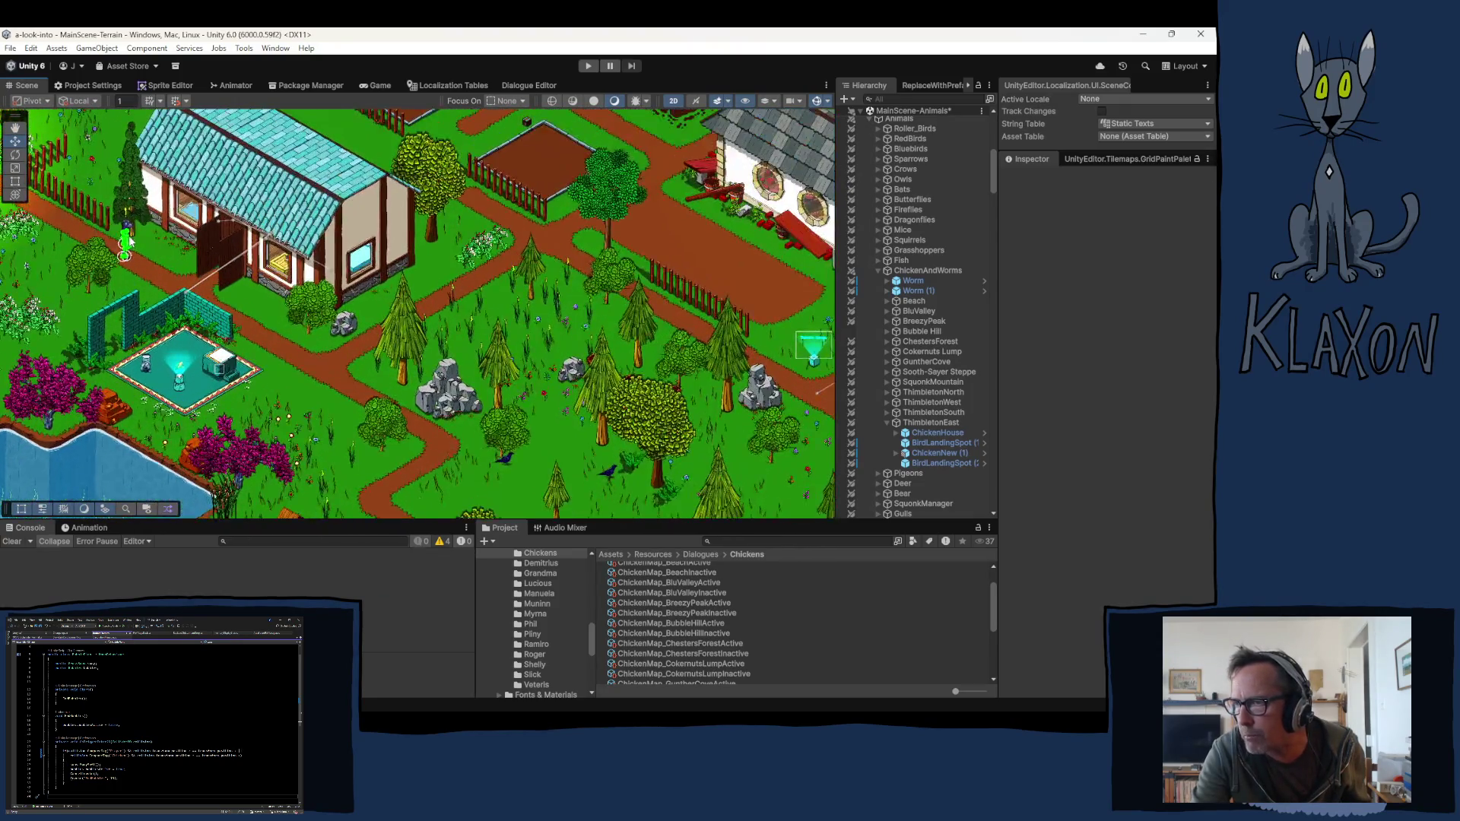
{"action": "scroll", "coordinate": [124, 246], "scroll_direction": "up", "scroll_amount": 6}
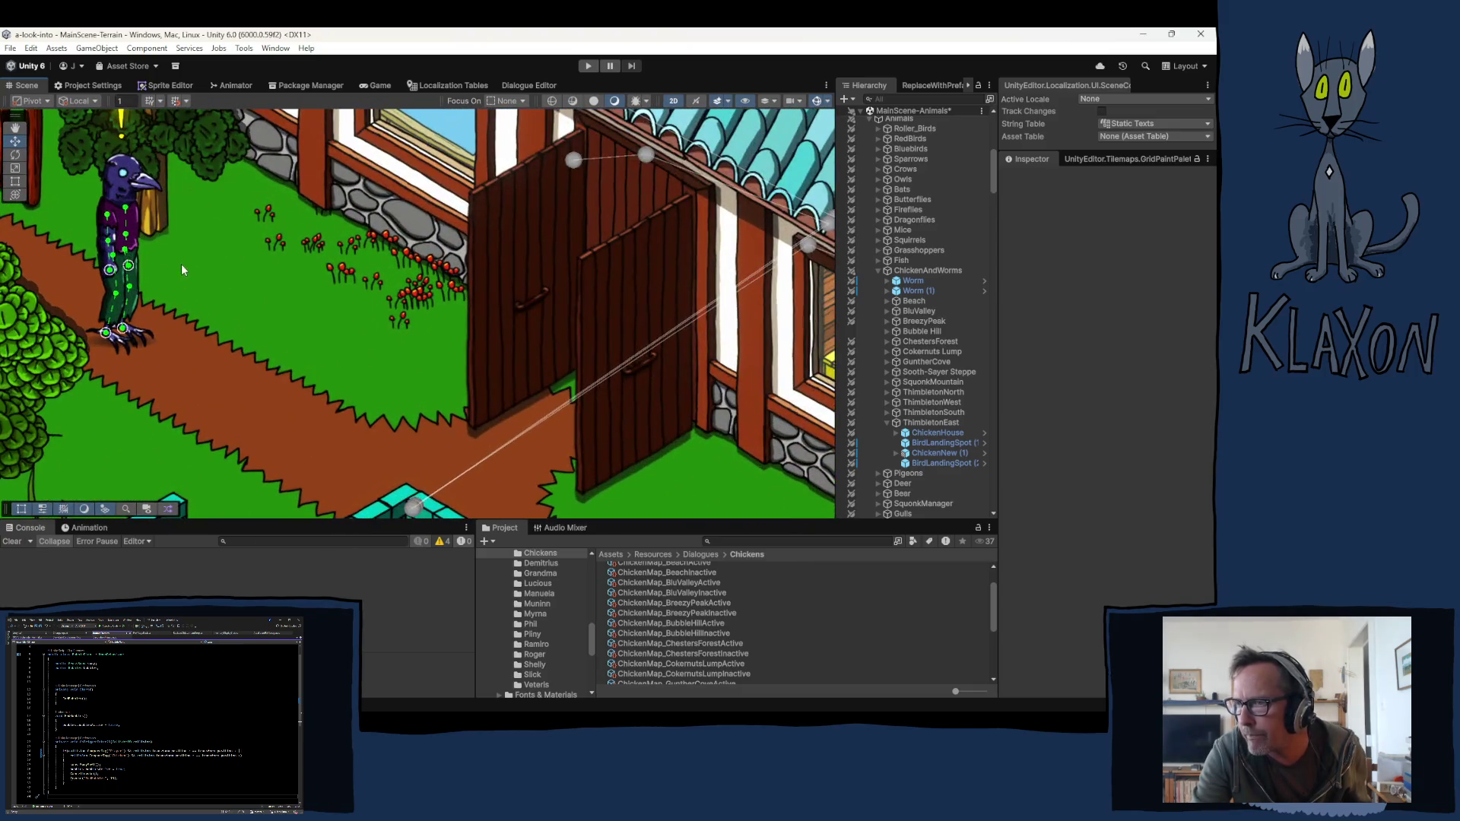
{"action": "left_click_drag", "start_coordinate": [218, 307], "coordinate": [222, 310]}
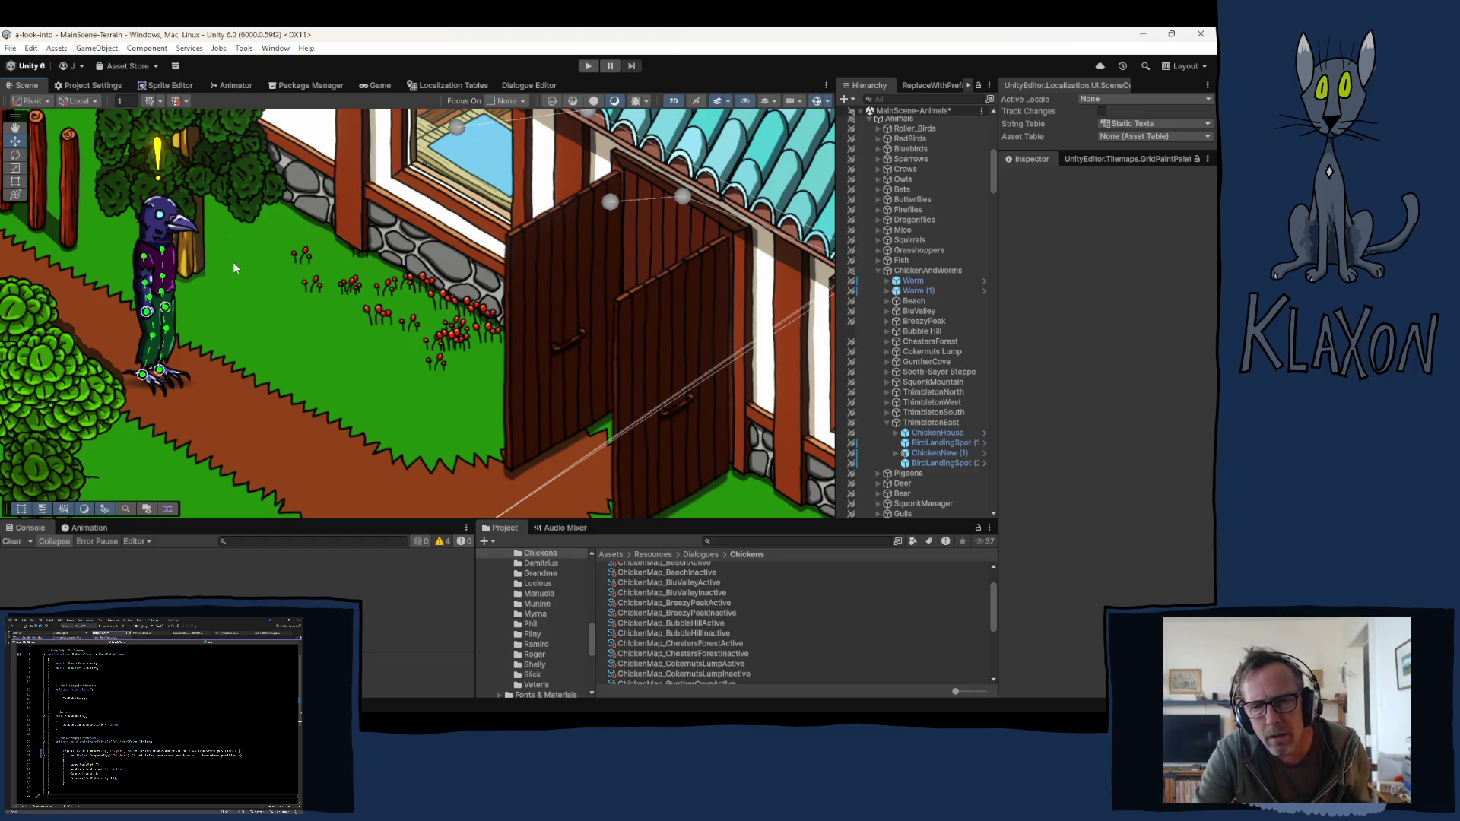
{"action": "scroll", "coordinate": [558, 646], "scroll_direction": "up", "scroll_amount": 10}
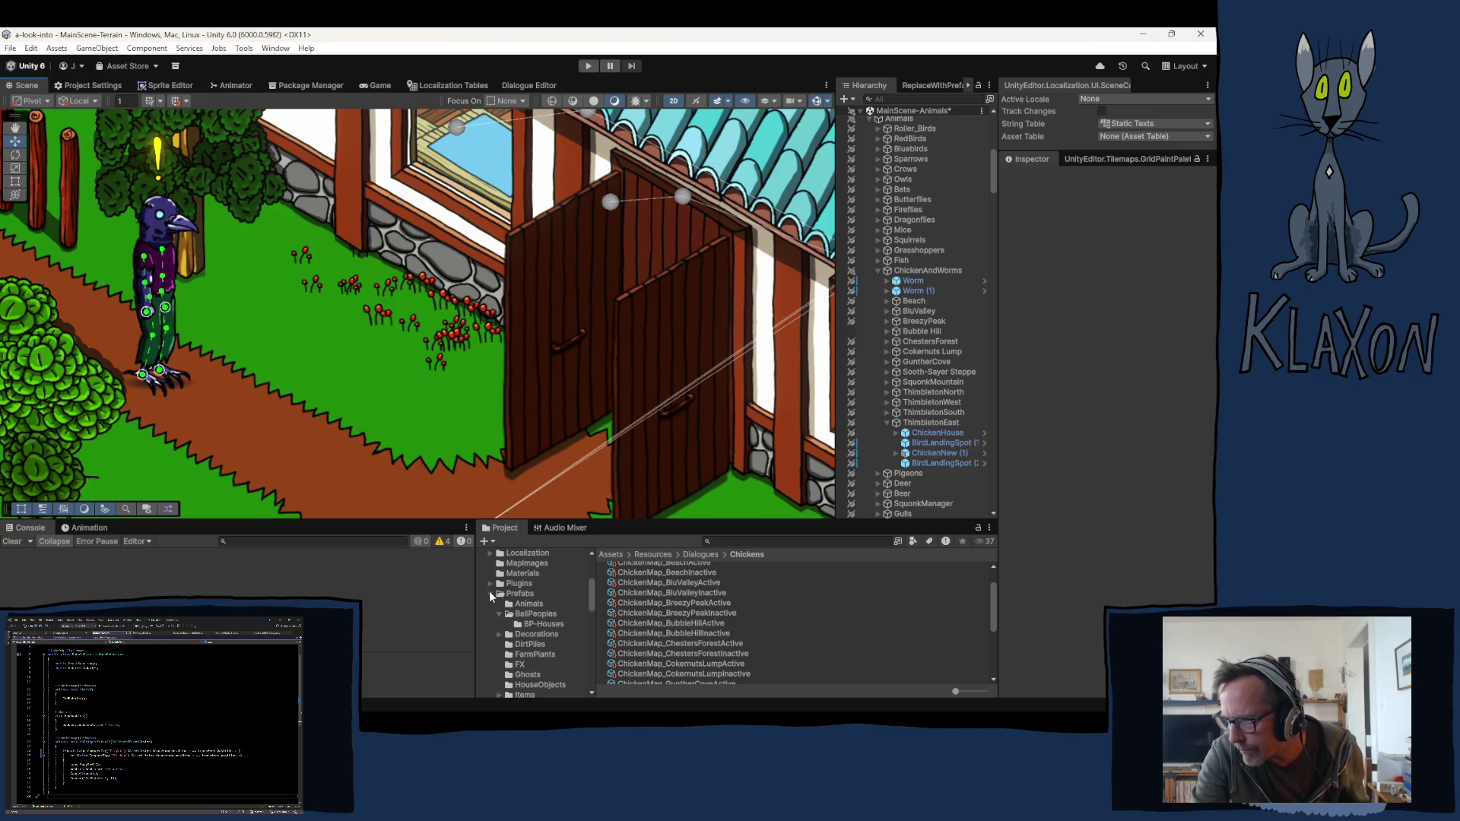
Step: Collapse Prefabs in the Project tree and show the Sprites folder's contents
{"action": "left_click", "coordinate": [489, 592]}
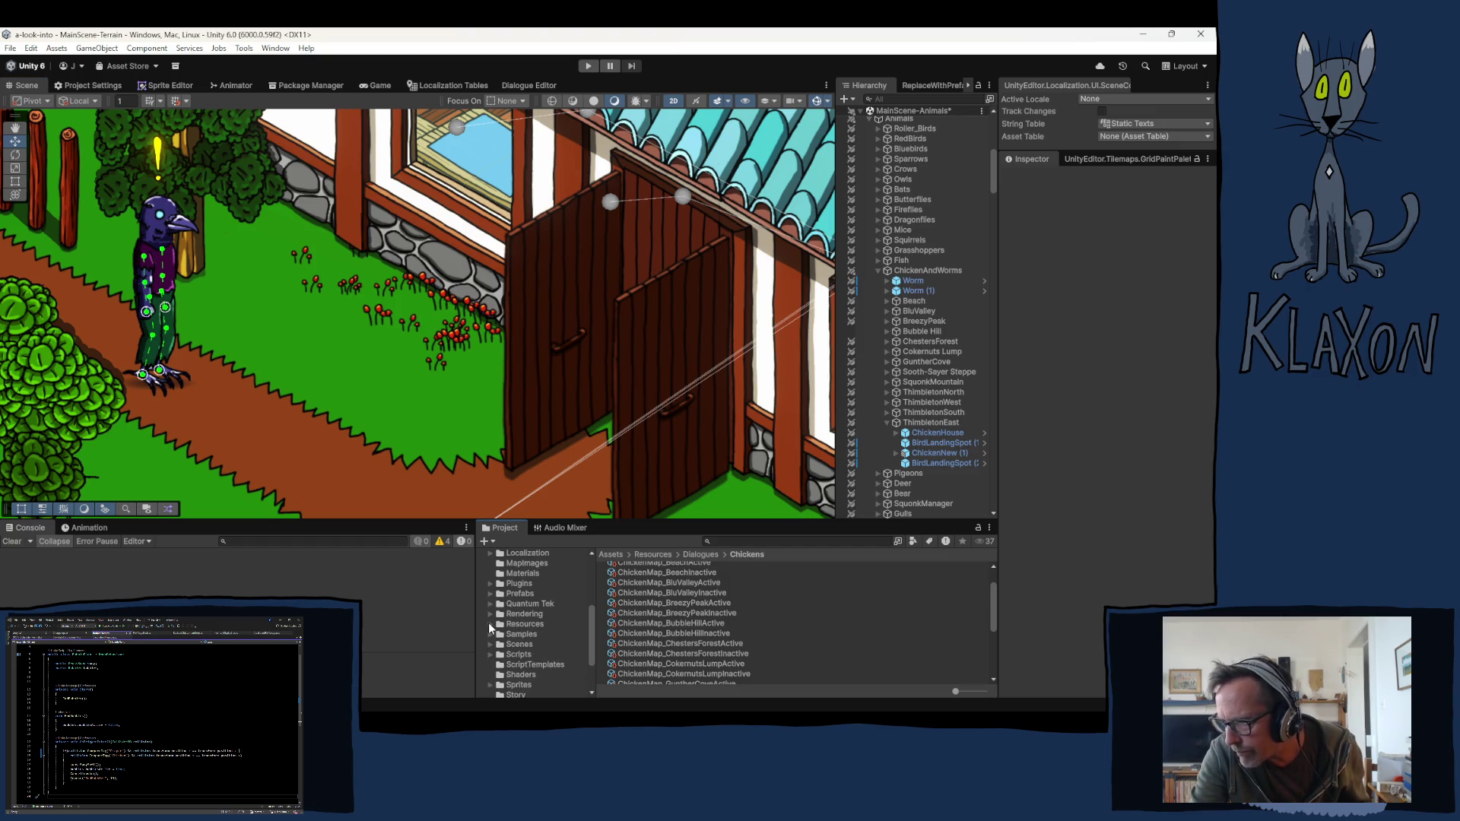
{"action": "scroll", "coordinate": [491, 616], "scroll_direction": "up", "scroll_amount": 4}
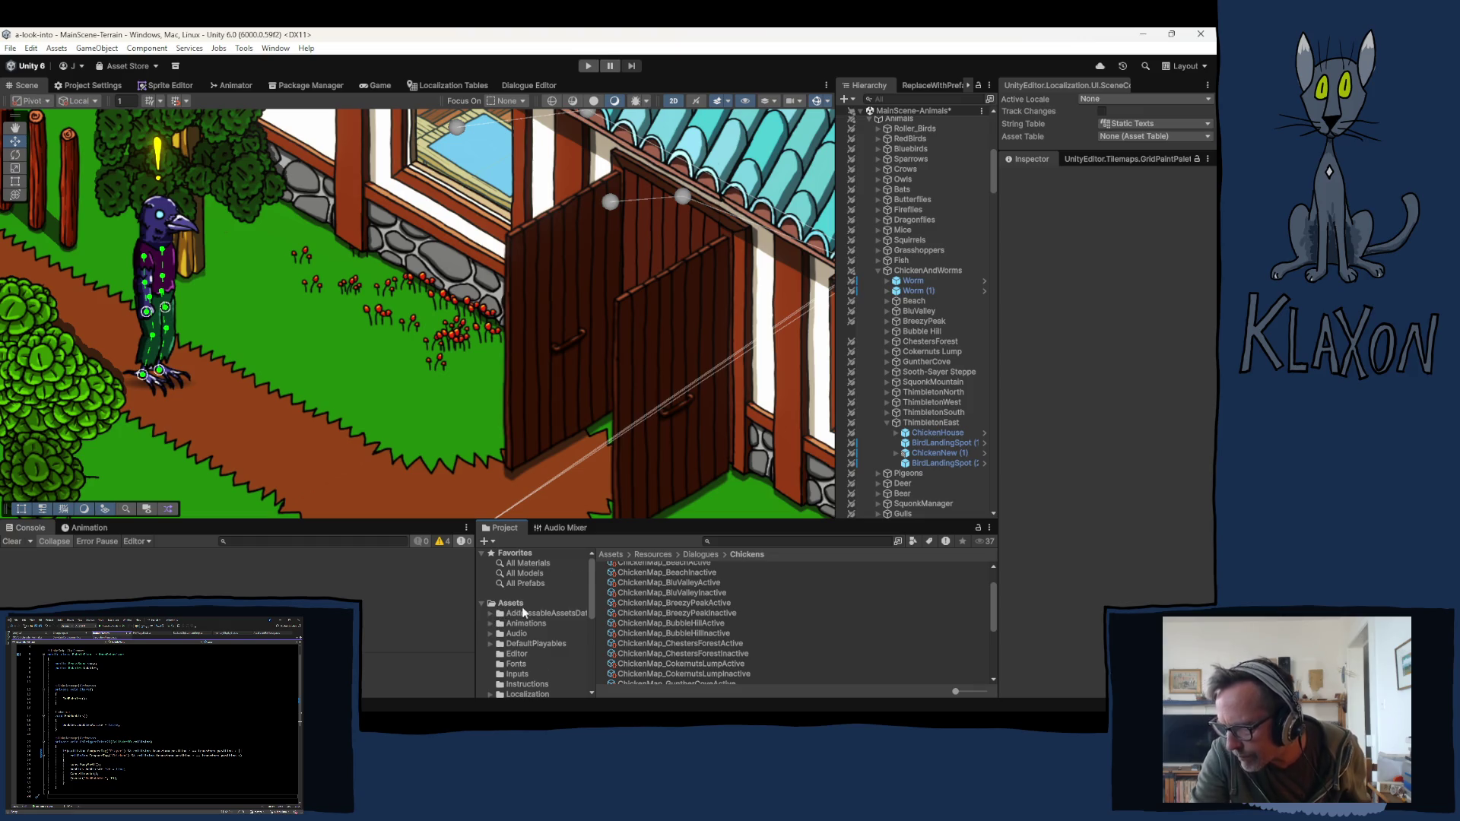
{"action": "scroll", "coordinate": [522, 617], "scroll_direction": "down", "scroll_amount": 2}
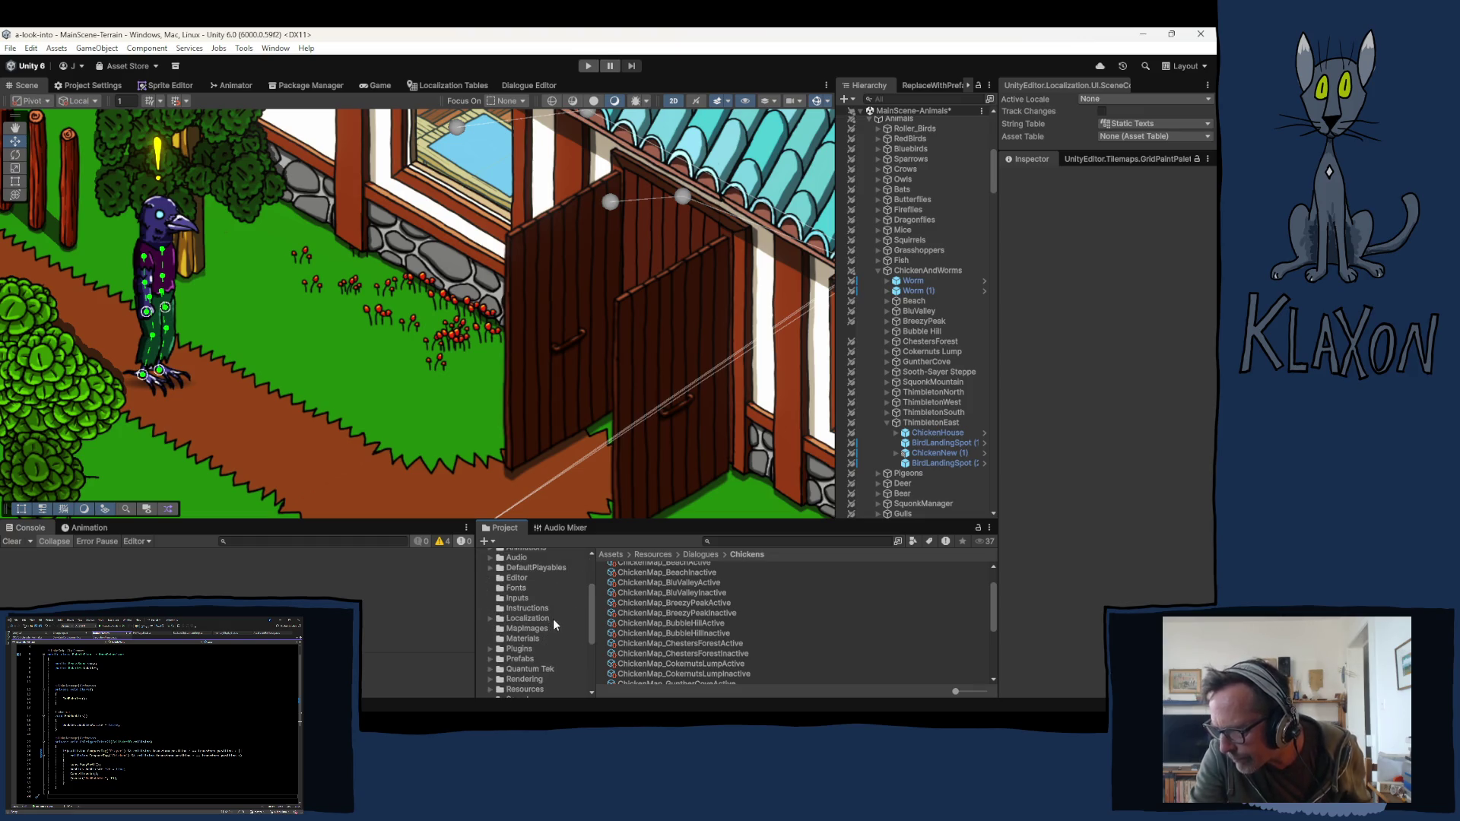
{"action": "scroll", "coordinate": [528, 617], "scroll_direction": "down", "scroll_amount": 3}
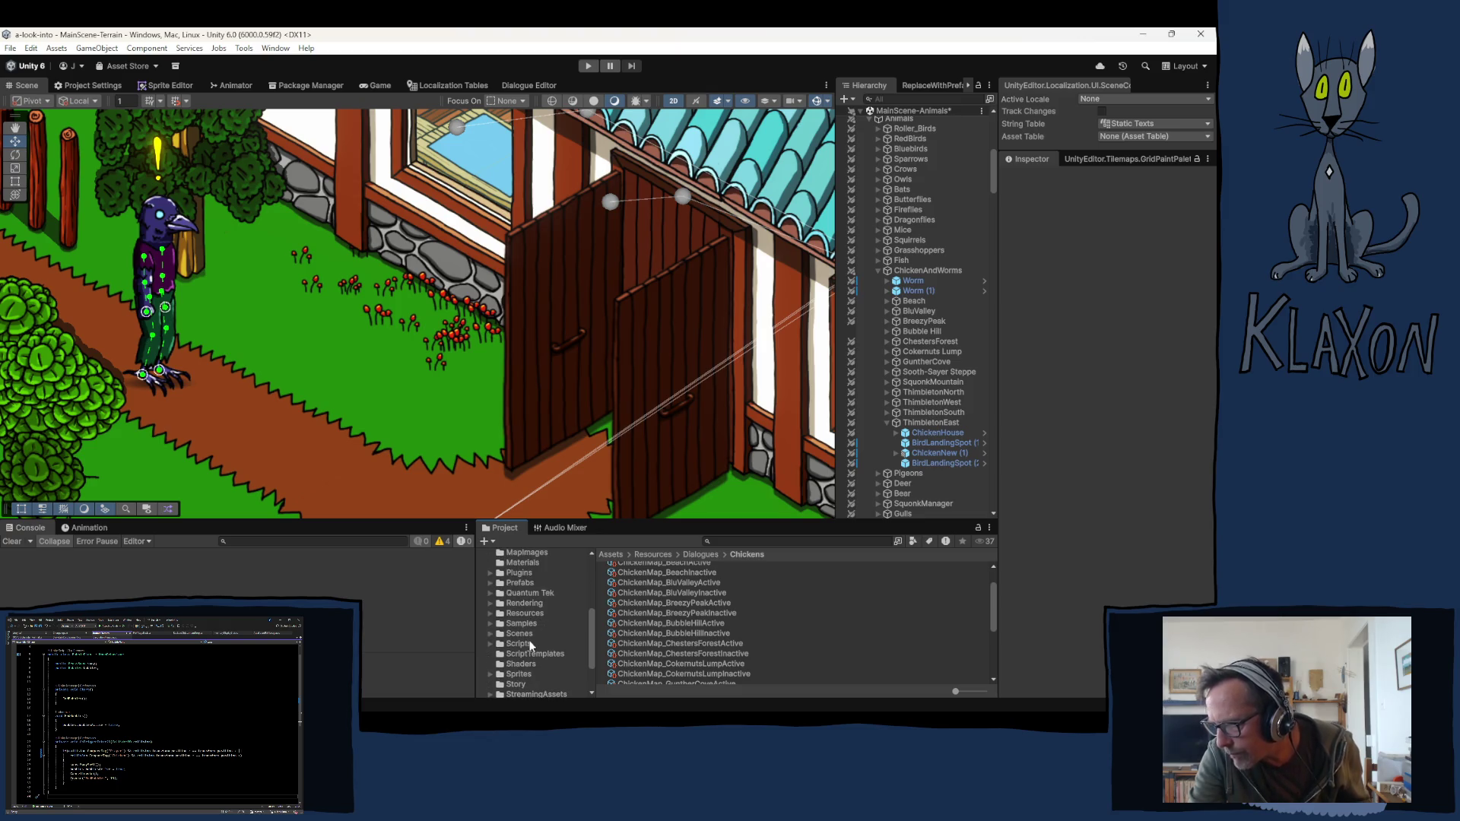
{"action": "left_click", "coordinate": [490, 672]}
{"action": "left_click", "coordinate": [500, 672]}
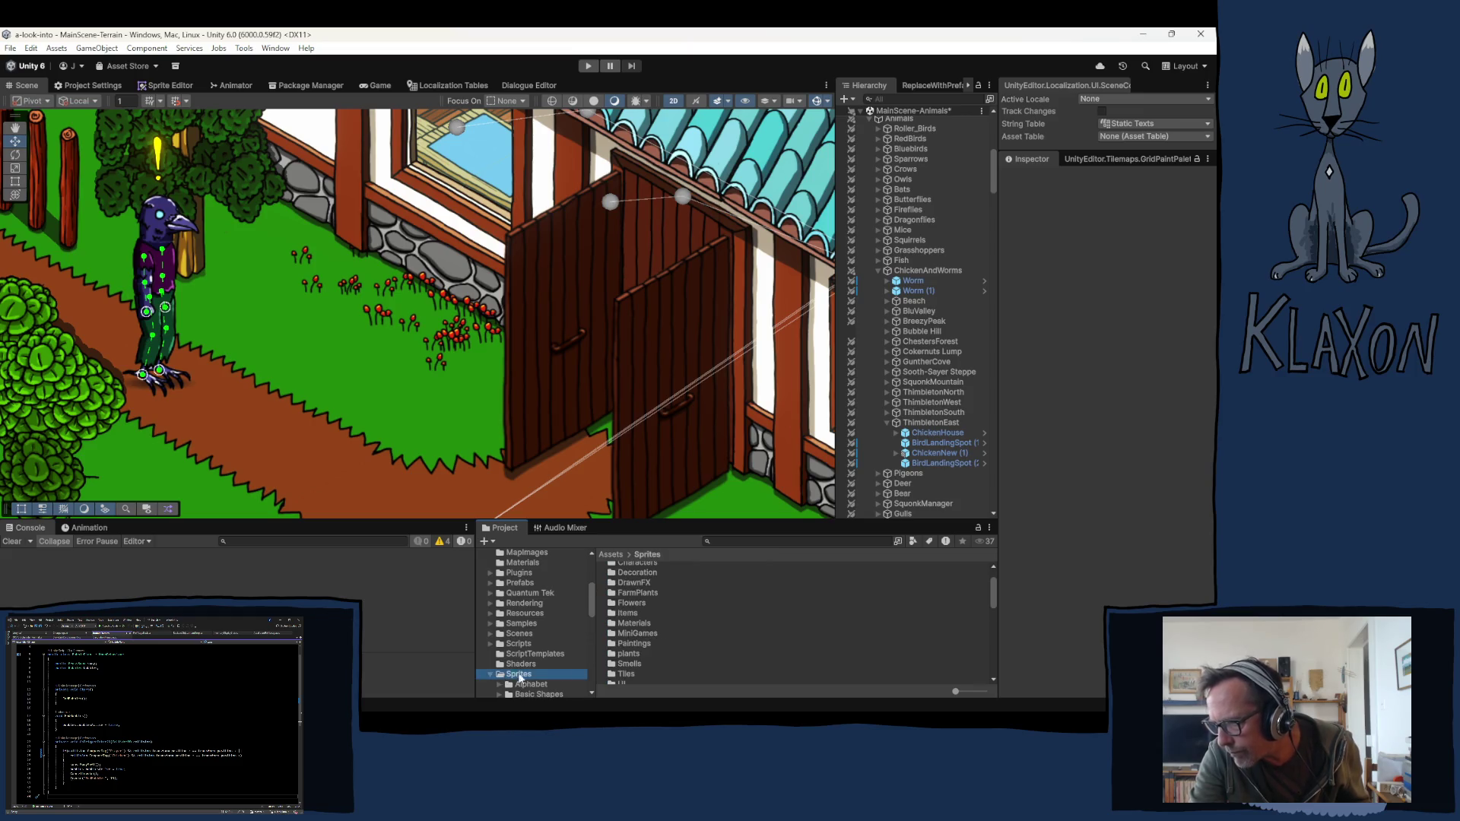
Step: Inspect SquirrelSculptureCovering, then SquirrelSculpture's import settings: Sprite (2D and UI), 512 pixels per unit
{"action": "scroll", "coordinate": [681, 653], "scroll_direction": "down", "scroll_amount": 5}
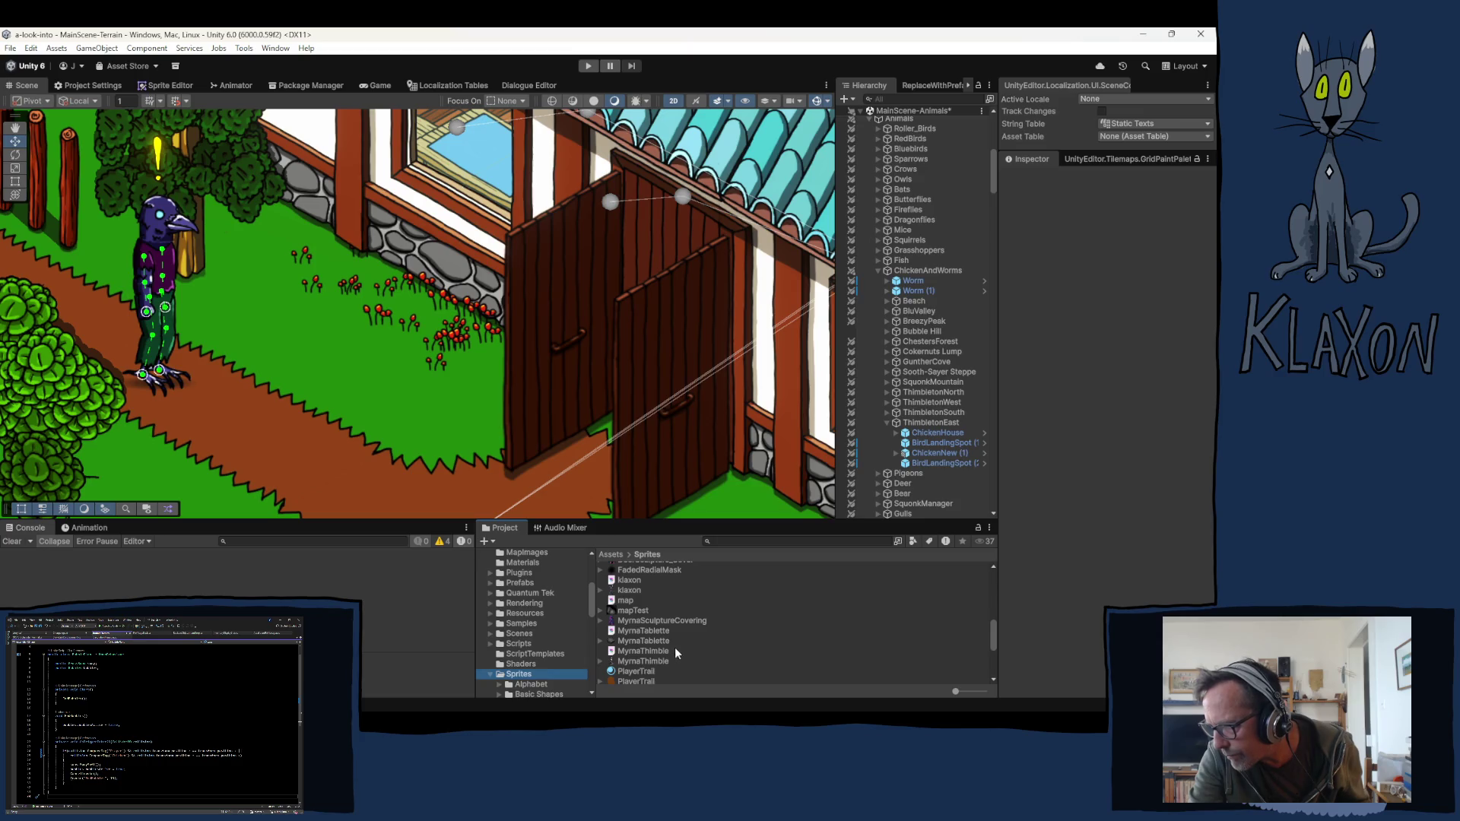
{"action": "scroll", "coordinate": [664, 640], "scroll_direction": "down", "scroll_amount": 10}
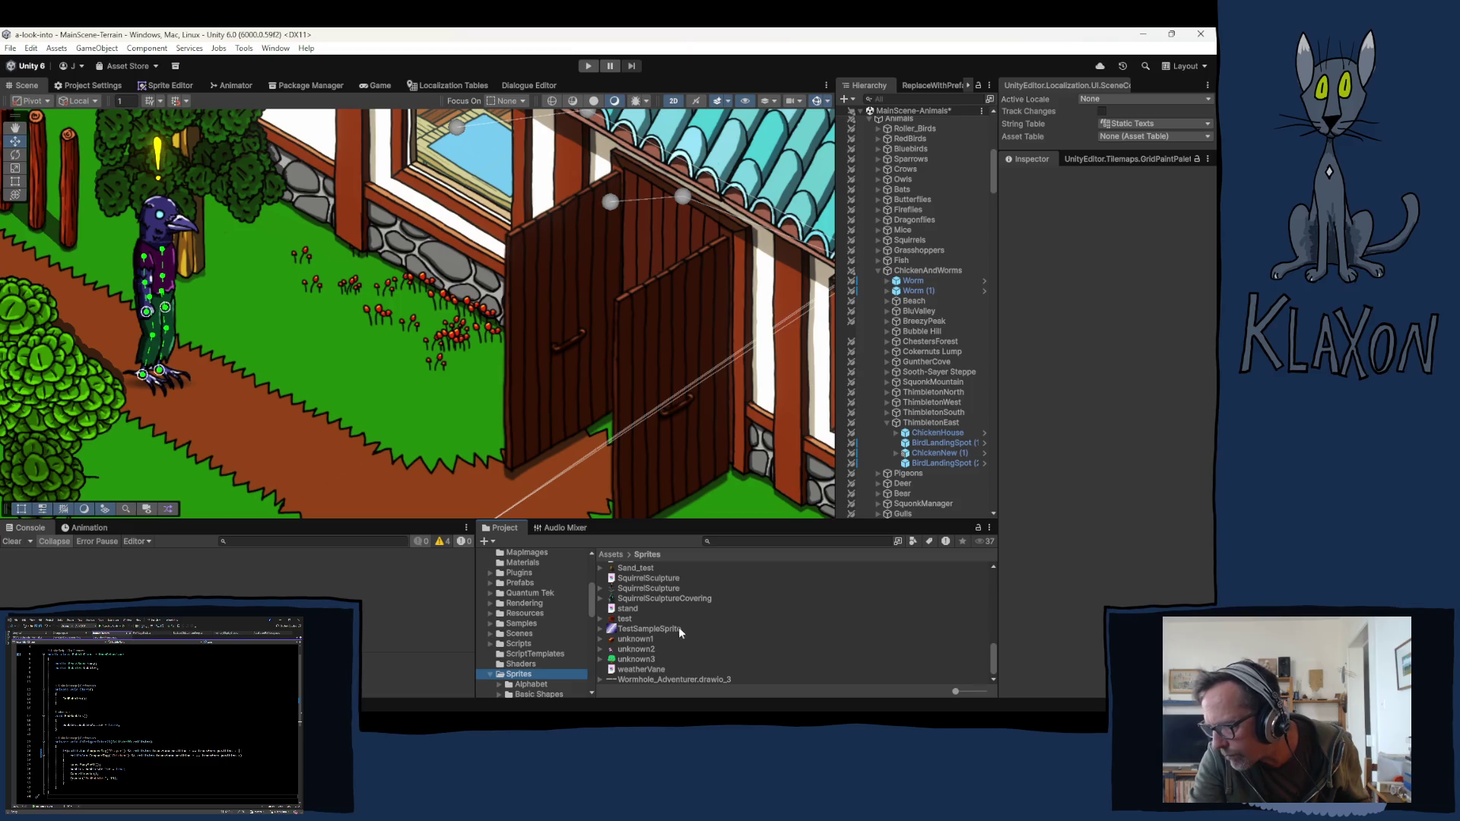
{"action": "left_click", "coordinate": [652, 598]}
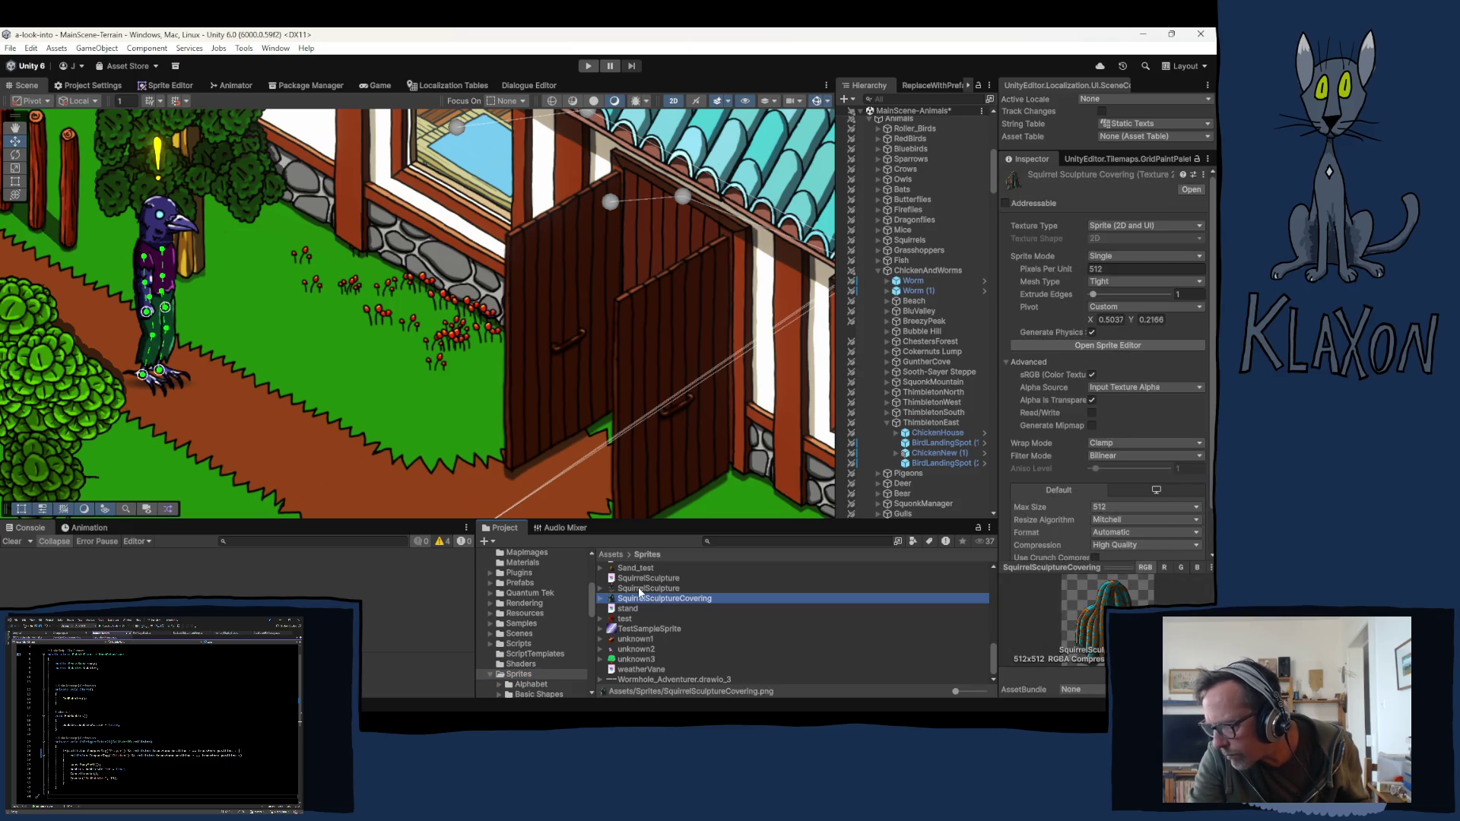
{"action": "left_click", "coordinate": [639, 589]}
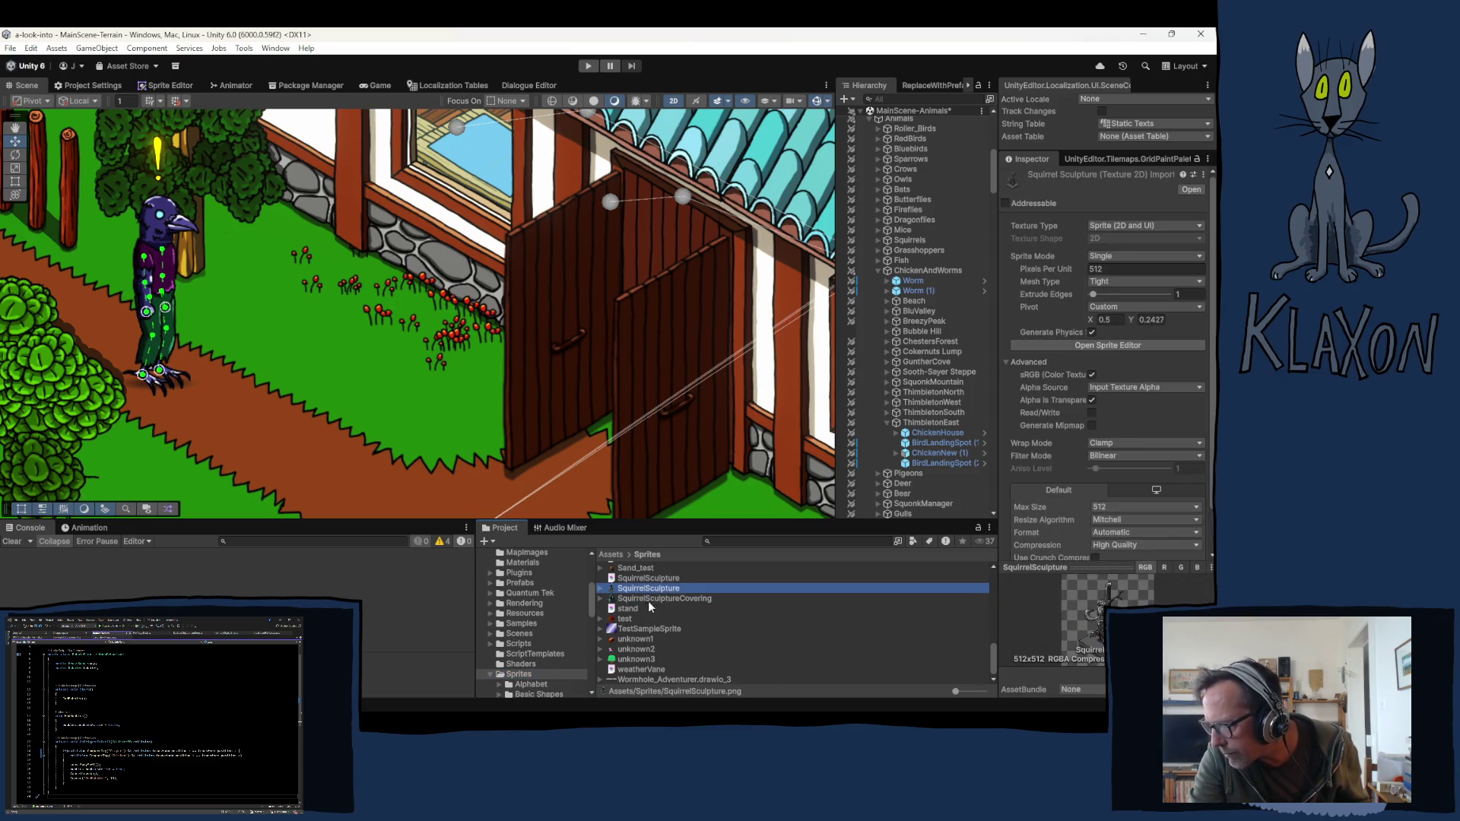
{"action": "scroll", "coordinate": [527, 682], "scroll_direction": "down", "scroll_amount": 5}
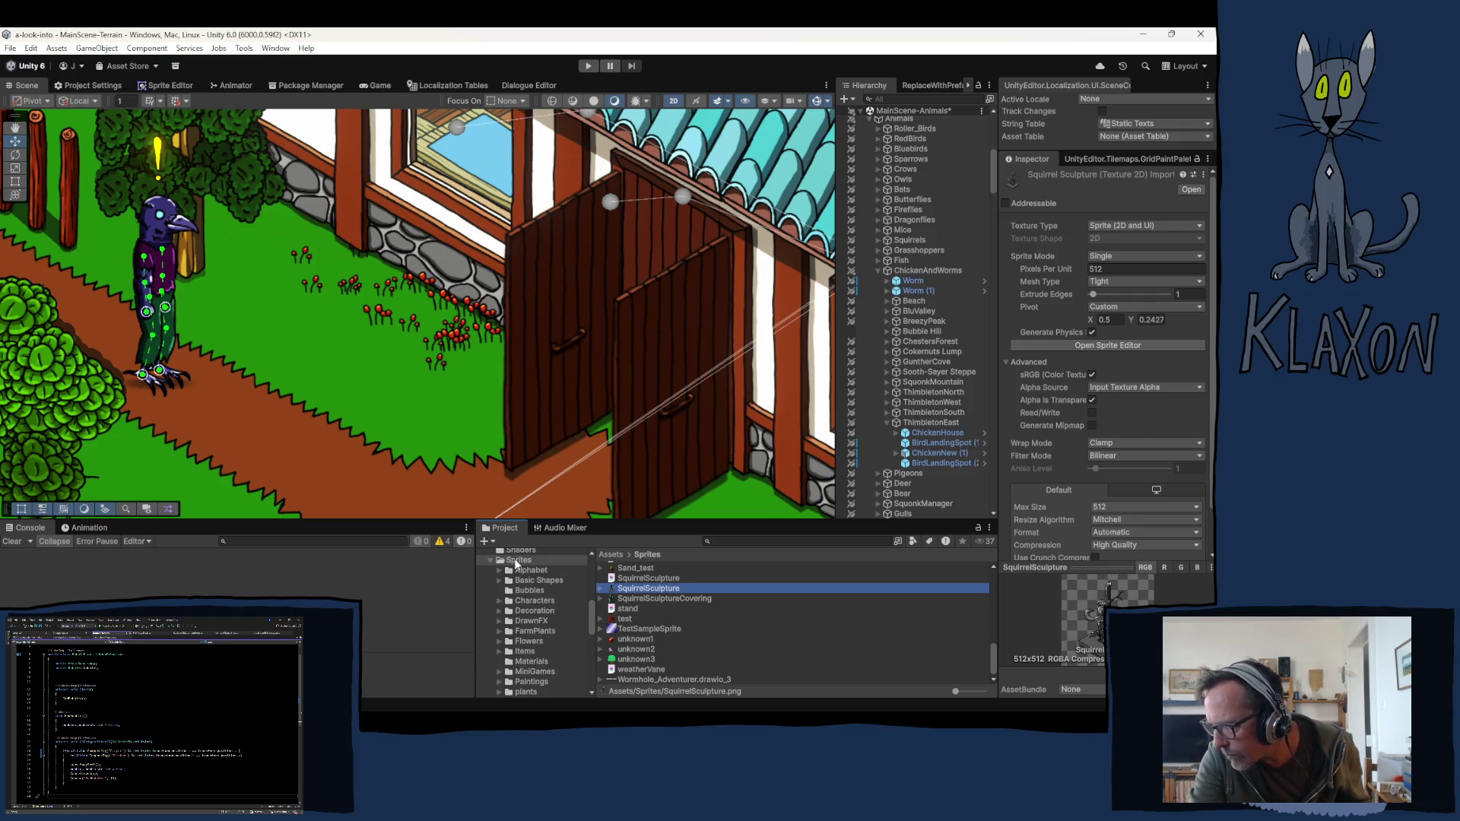
Step: Create a folder named 'Sculptures' inside Assets/Sprites
{"action": "right_click", "coordinate": [515, 563]}
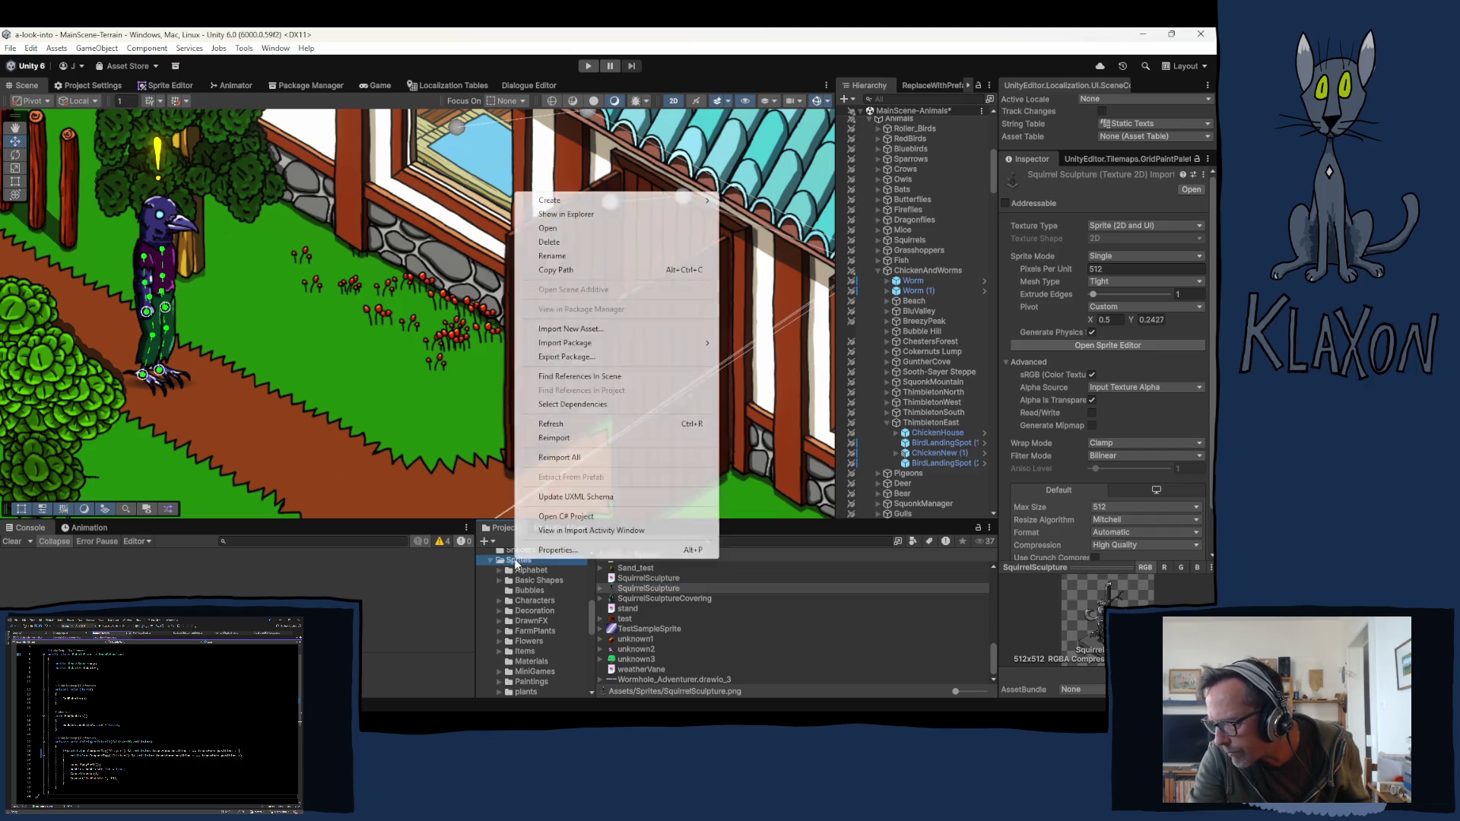
{"action": "mouse_move", "coordinate": [567, 204]}
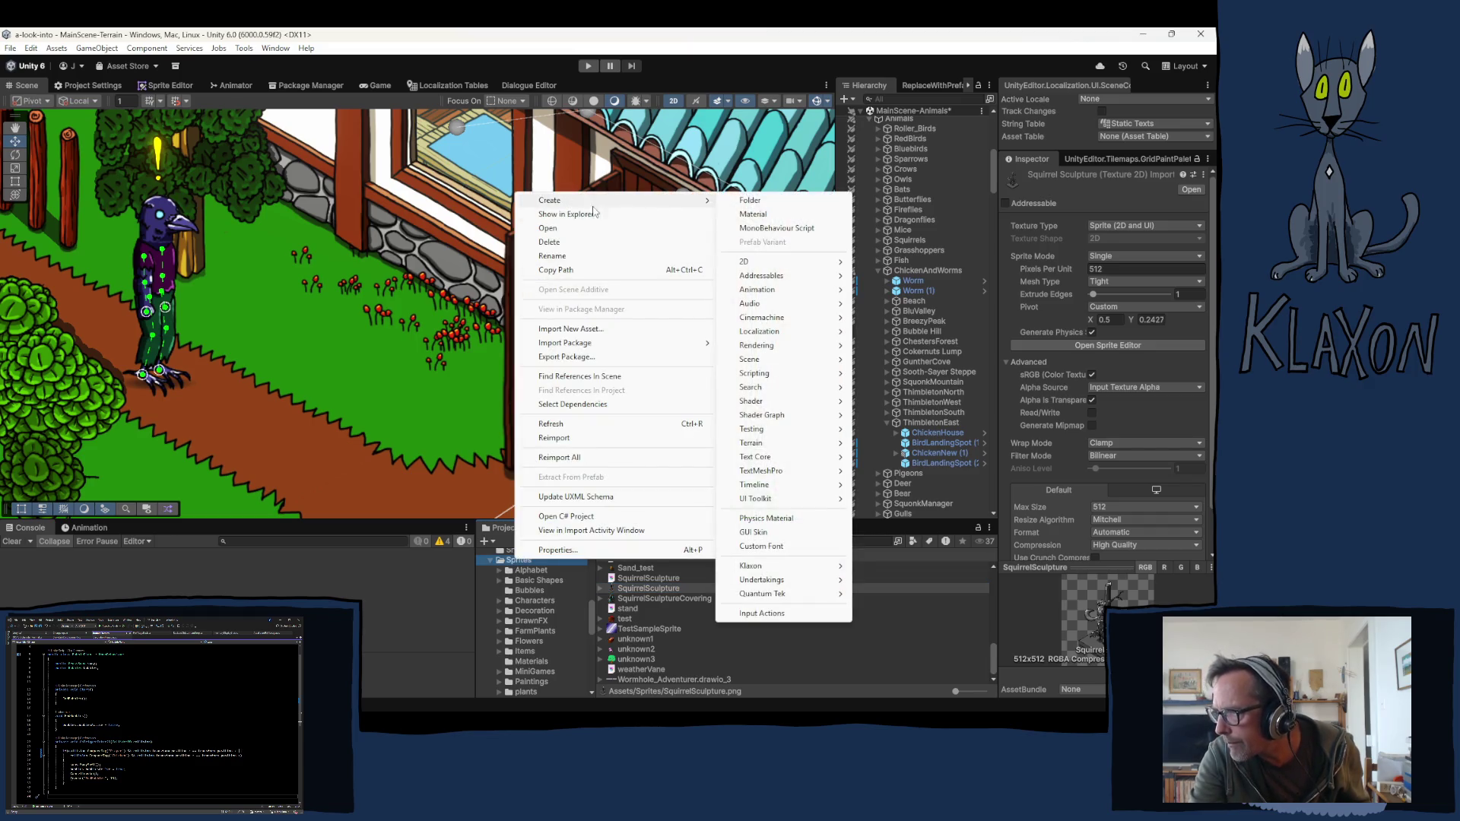
{"action": "left_click", "coordinate": [750, 202]}
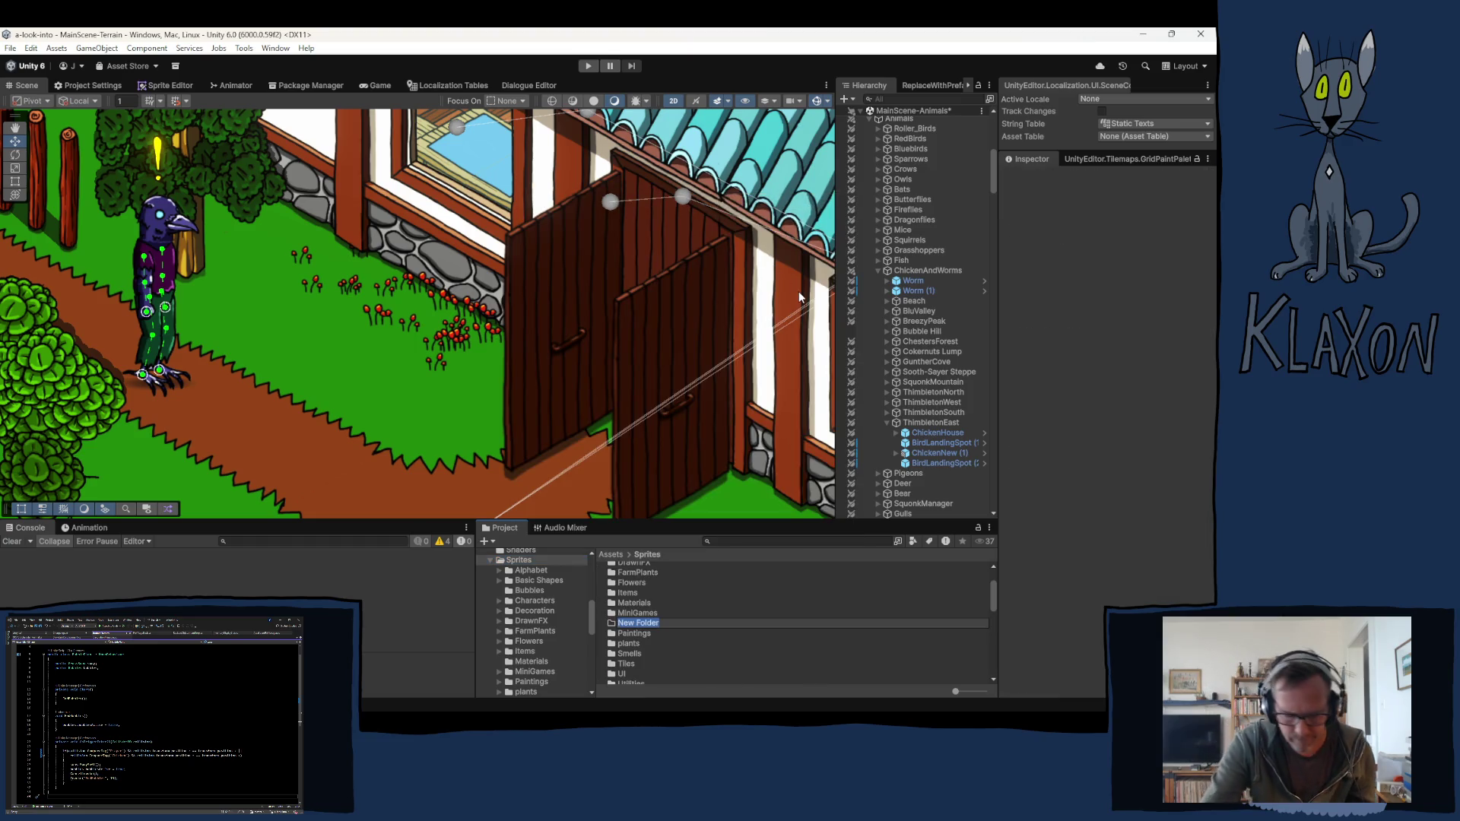
{"action": "type", "text": "Sculptures"}
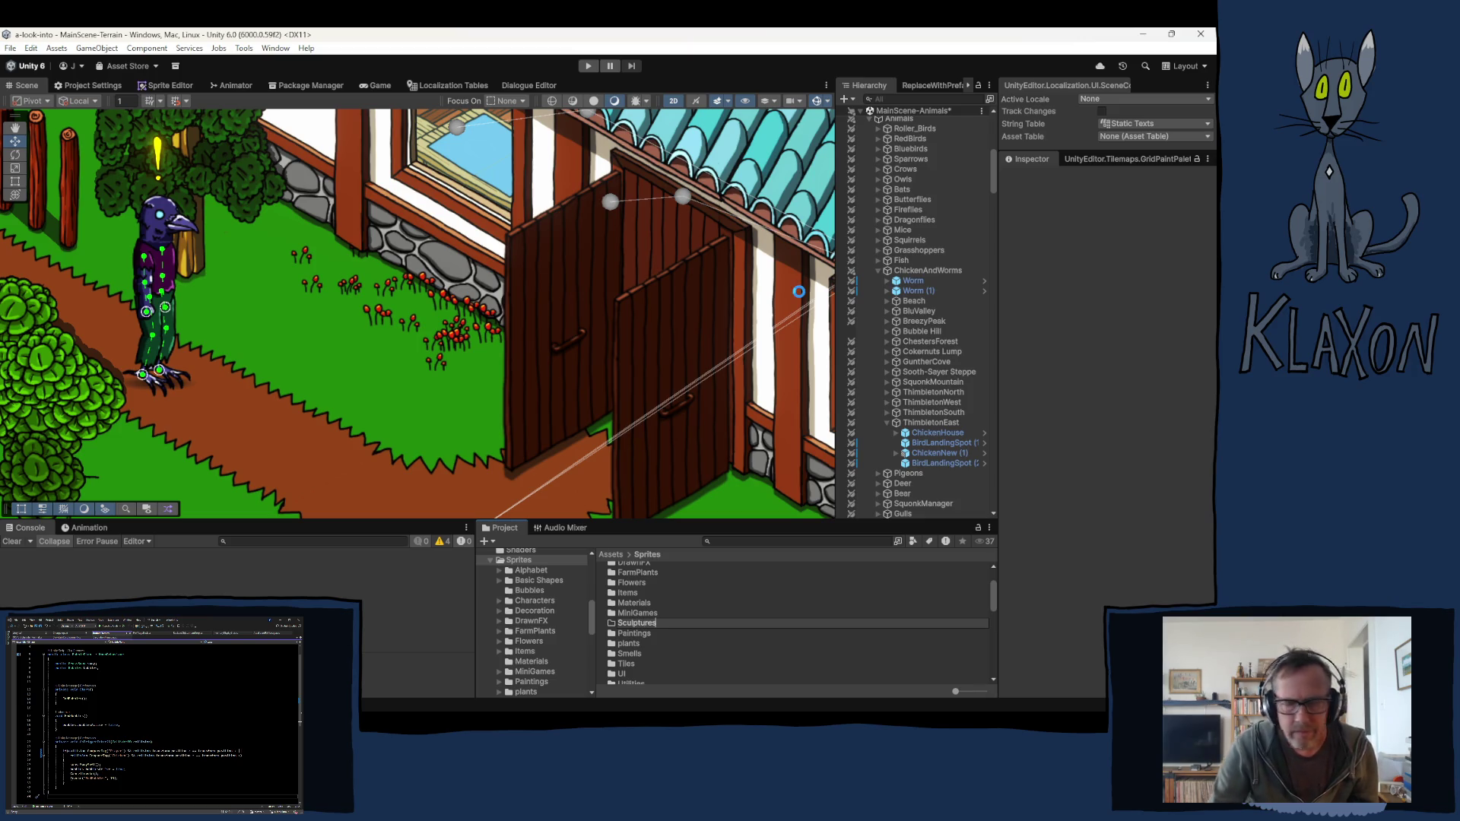
{"action": "key", "text": "Return"}
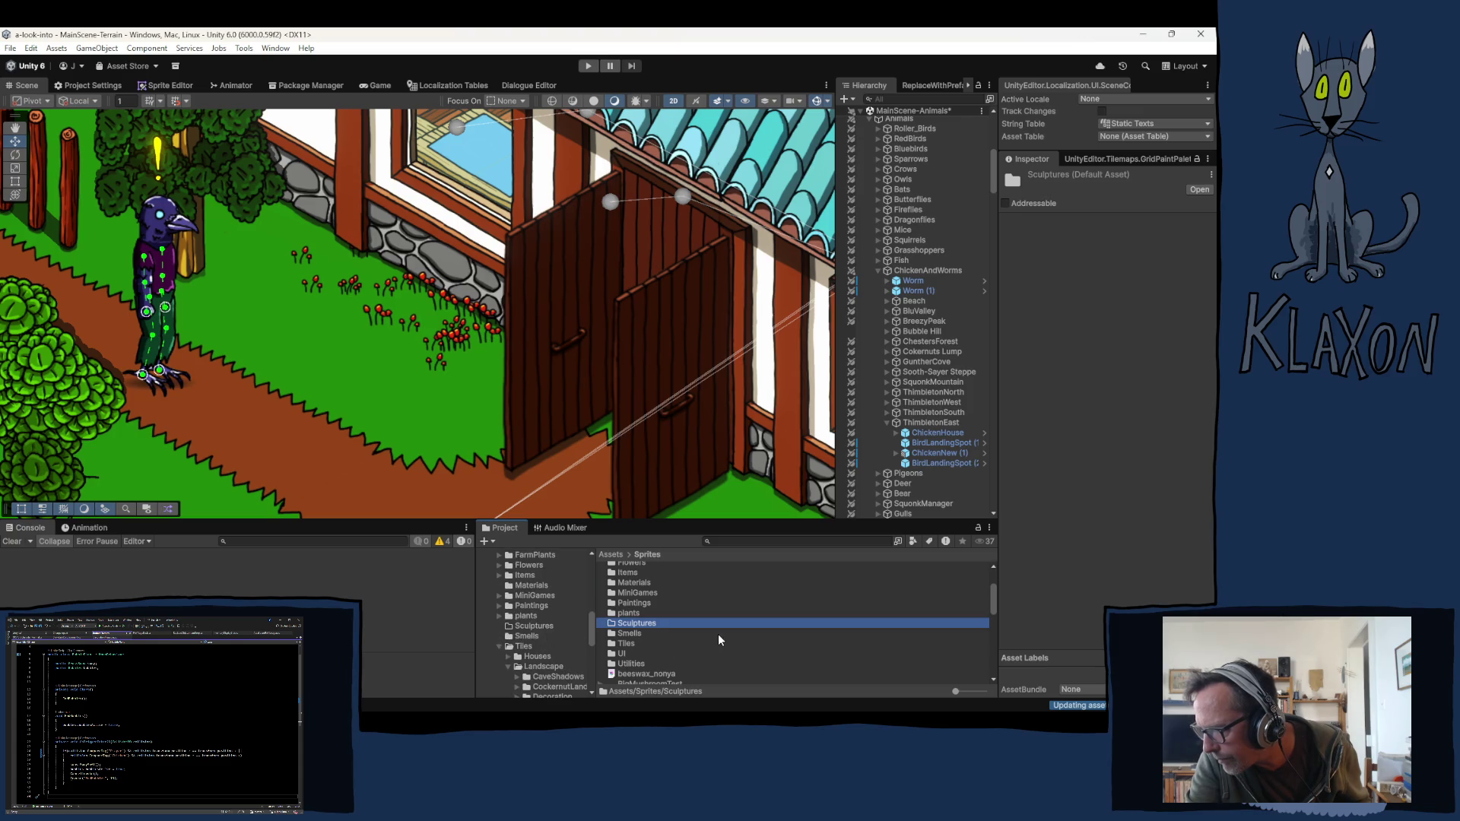
Step: Select the Bucheron, CaterpillarSculpture and DeerSculpture sprite assets together
{"action": "scroll", "coordinate": [717, 632], "scroll_direction": "down", "scroll_amount": 3}
{"action": "scroll", "coordinate": [677, 614], "scroll_direction": "down", "scroll_amount": 2}
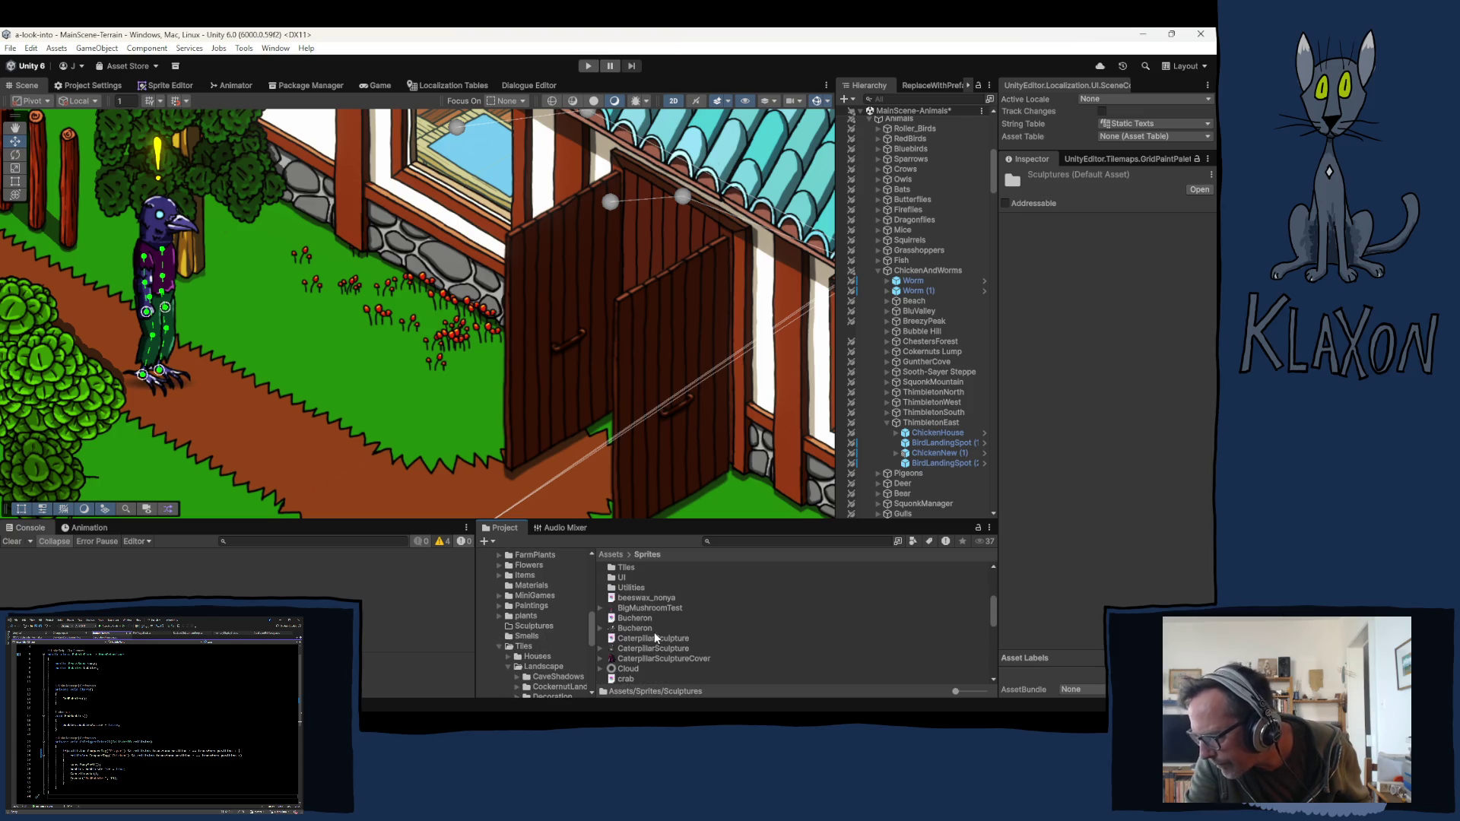
{"action": "left_click", "coordinate": [644, 618]}
{"action": "left_click", "coordinate": [636, 628], "text": "shift"}
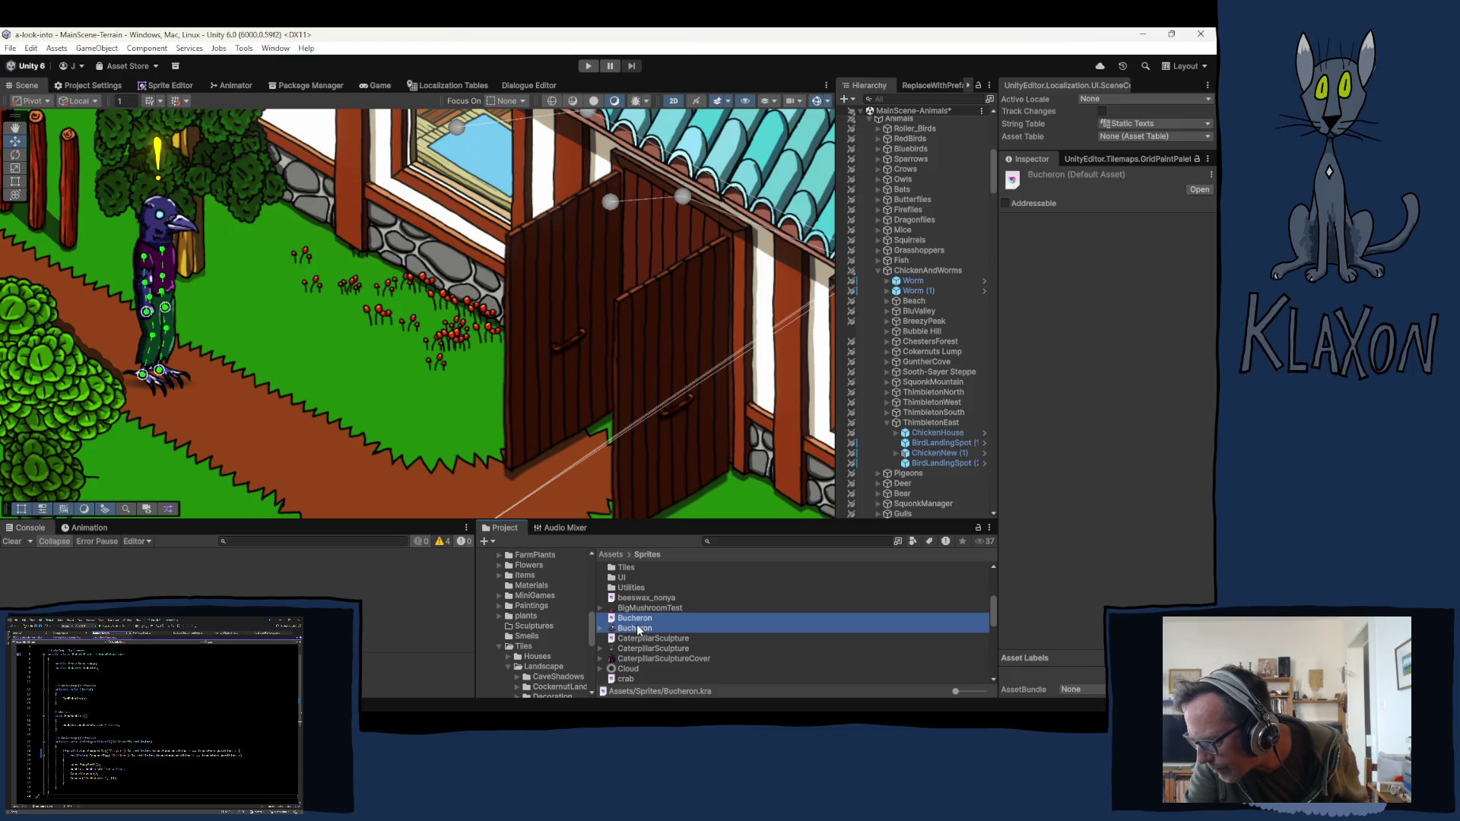
{"action": "left_click", "coordinate": [654, 637], "text": "shift"}
{"action": "left_click", "coordinate": [643, 648], "text": "shift"}
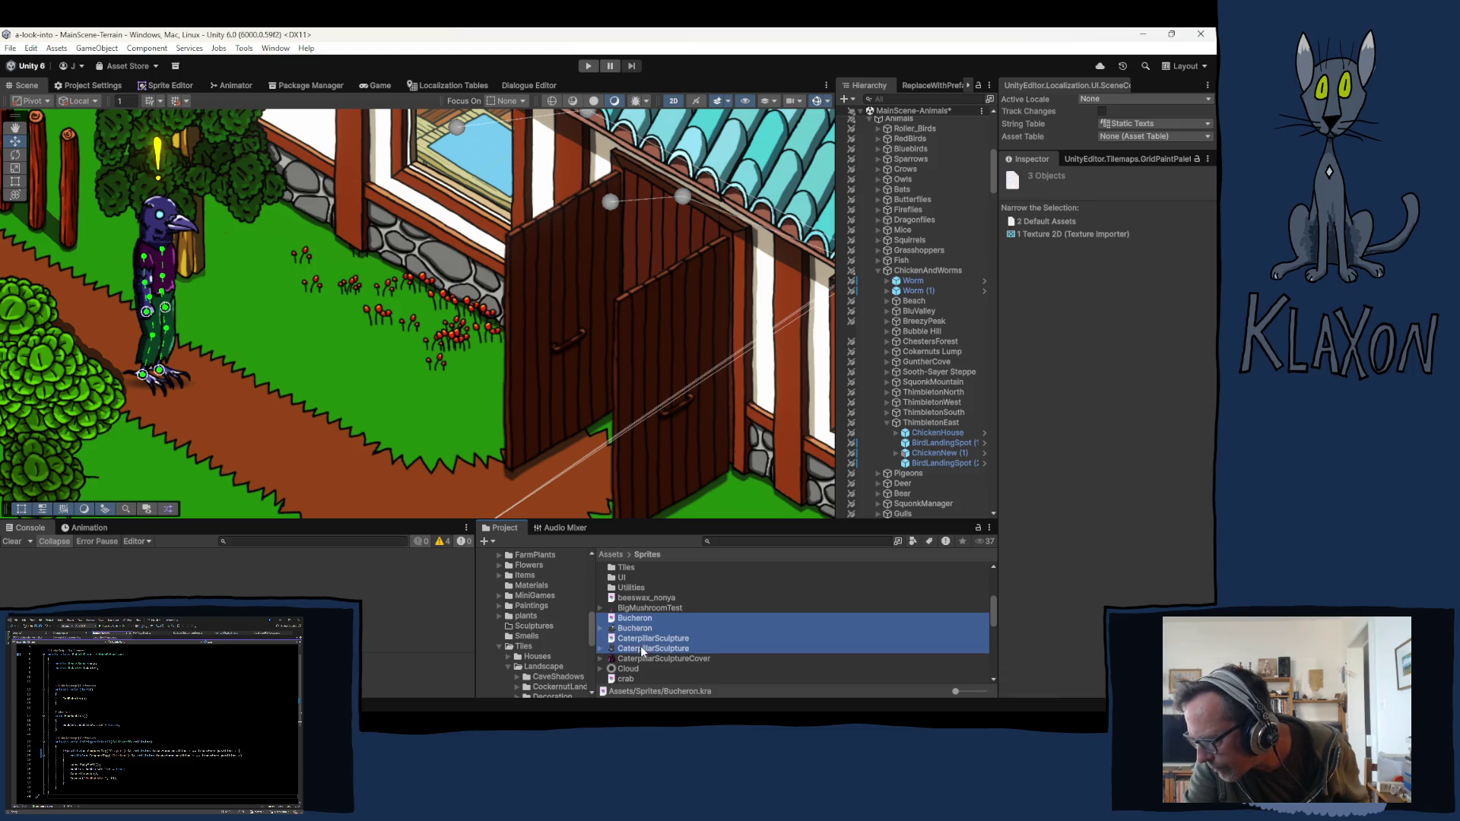
{"action": "left_click", "coordinate": [665, 658], "text": "shift"}
{"action": "scroll", "coordinate": [679, 647], "scroll_direction": "down", "scroll_amount": 2}
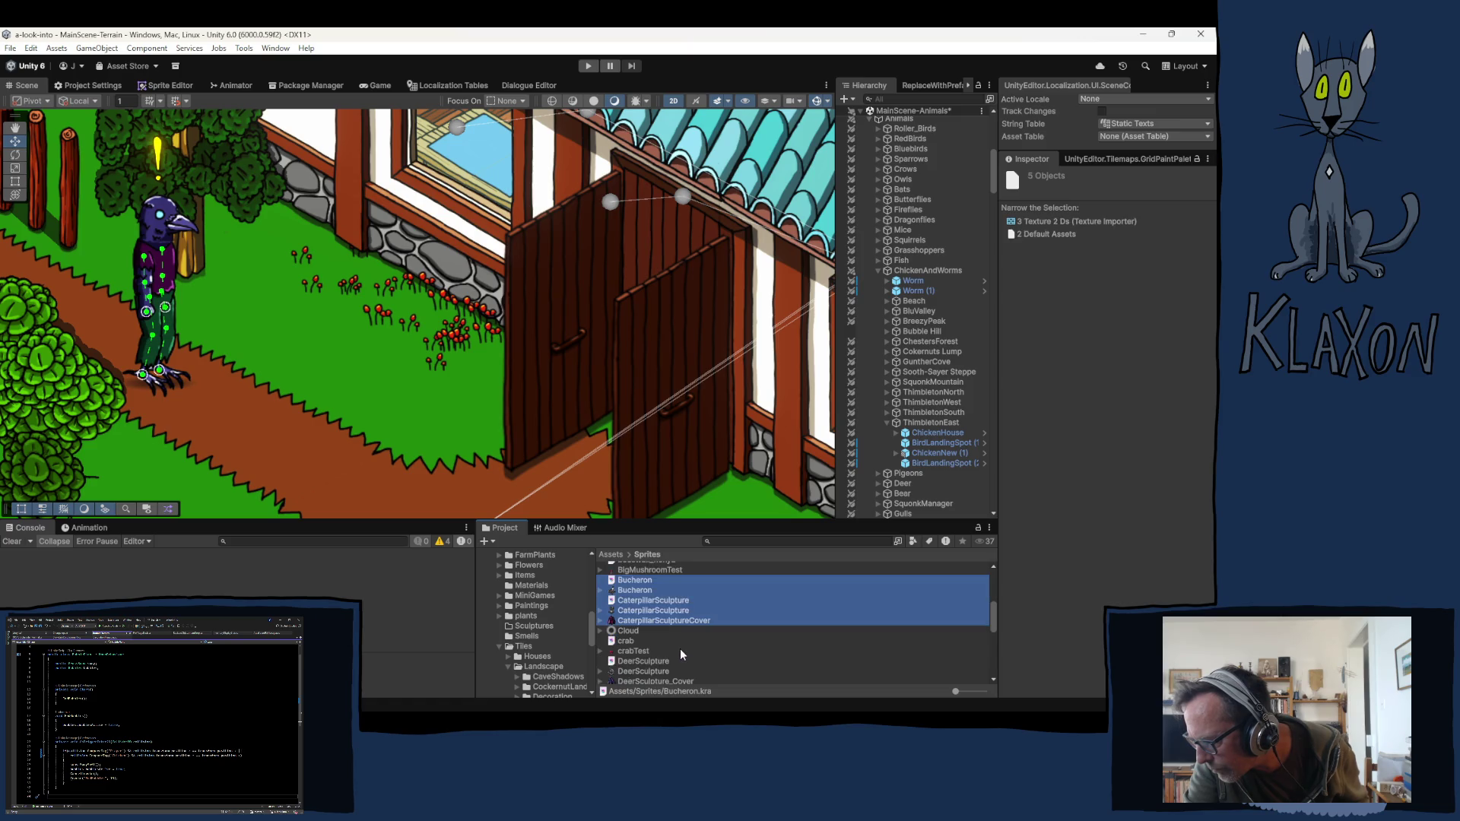
{"action": "left_click", "coordinate": [660, 624], "text": "ctrl"}
{"action": "left_click", "coordinate": [654, 632], "text": "ctrl"}
{"action": "left_click", "coordinate": [653, 642], "text": "ctrl"}
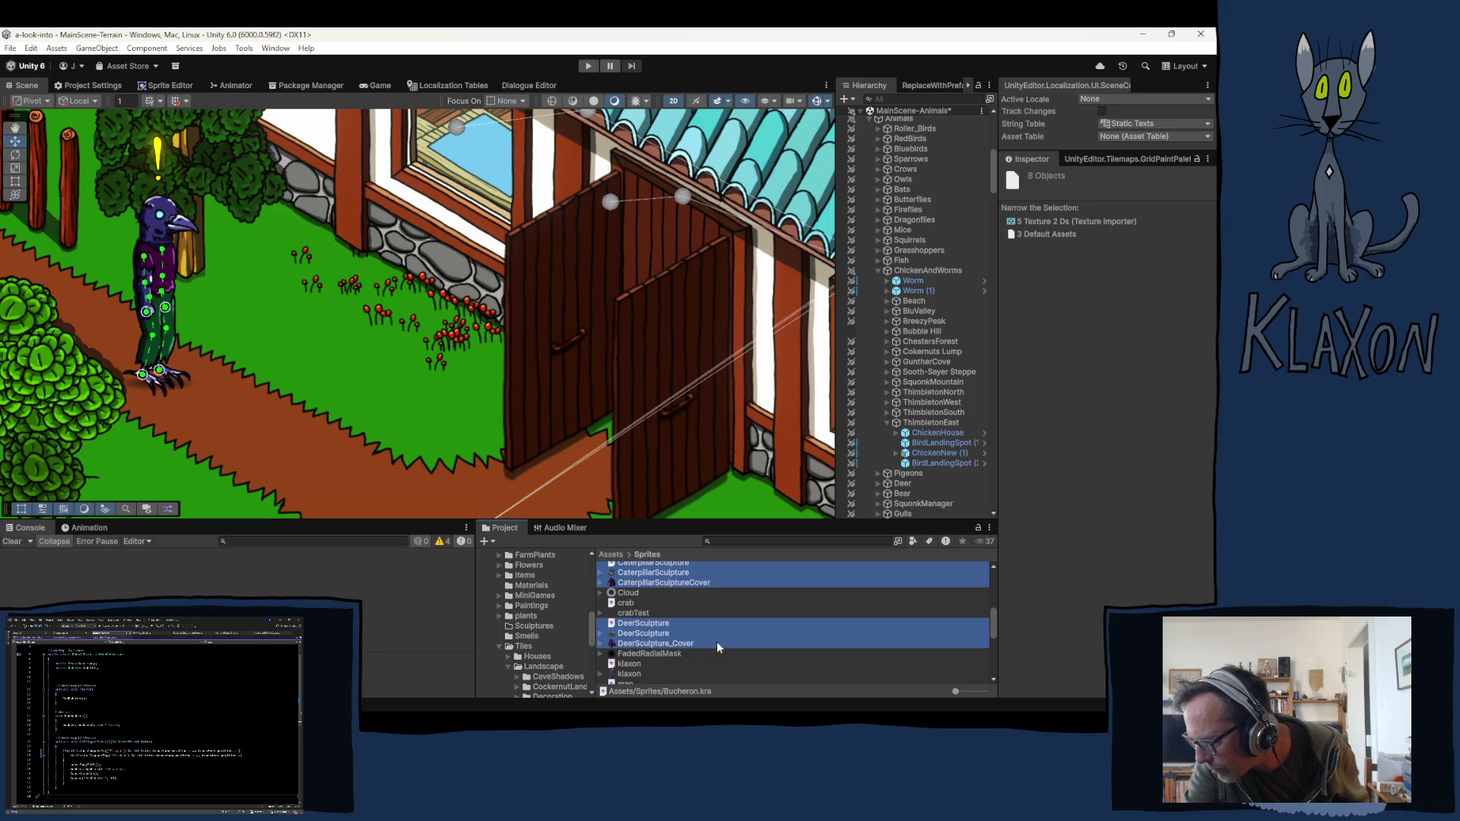
Step: Add the Myrna and SquirrelSculpture sprites to the selection and drag them all into Sculptures
{"action": "scroll", "coordinate": [714, 640], "scroll_direction": "down", "scroll_amount": 2}
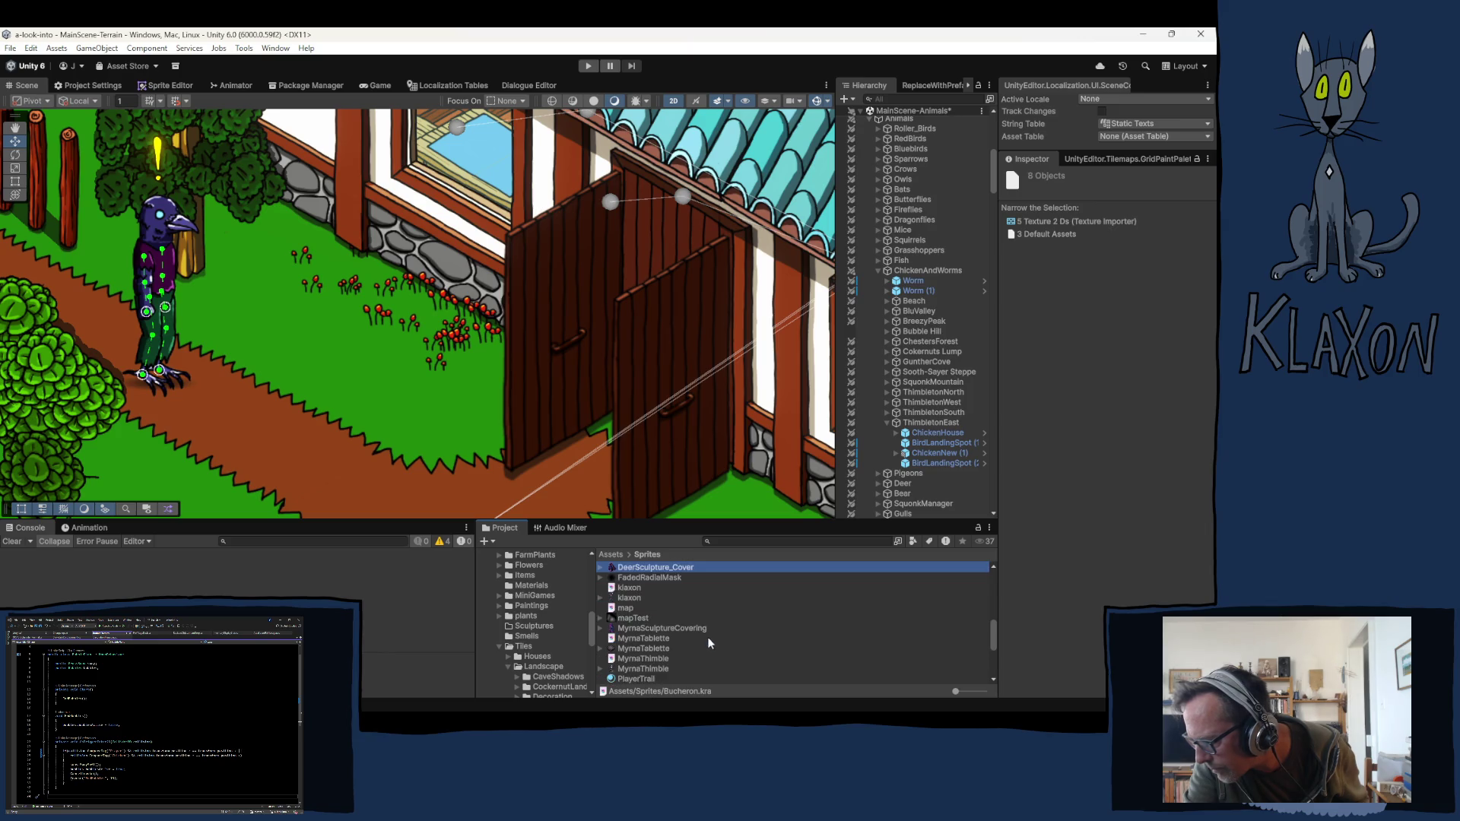
{"action": "left_click", "coordinate": [639, 627], "text": "ctrl"}
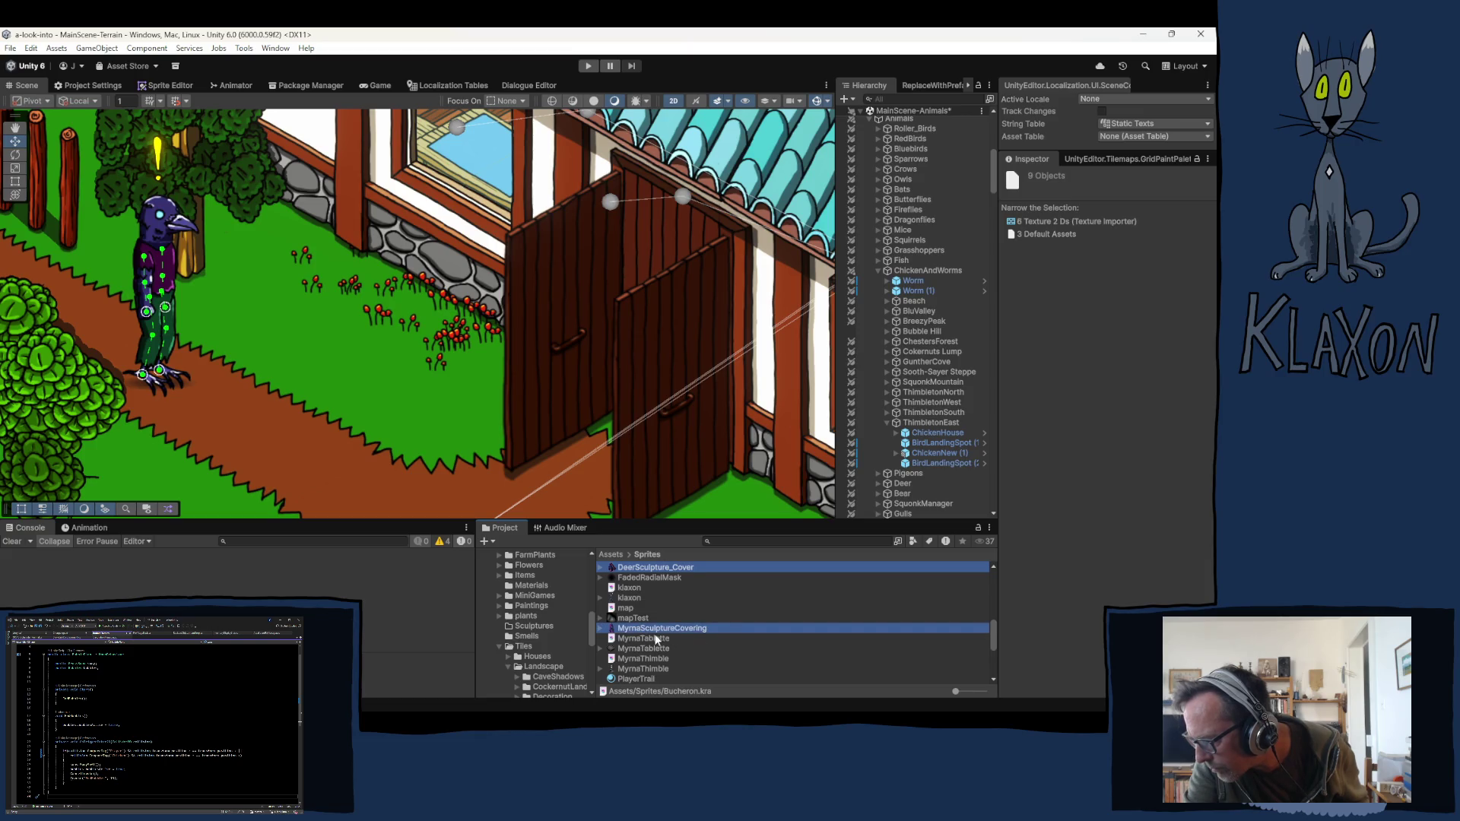
{"action": "left_click", "coordinate": [650, 637], "text": "ctrl"}
{"action": "left_click", "coordinate": [649, 648], "text": "ctrl"}
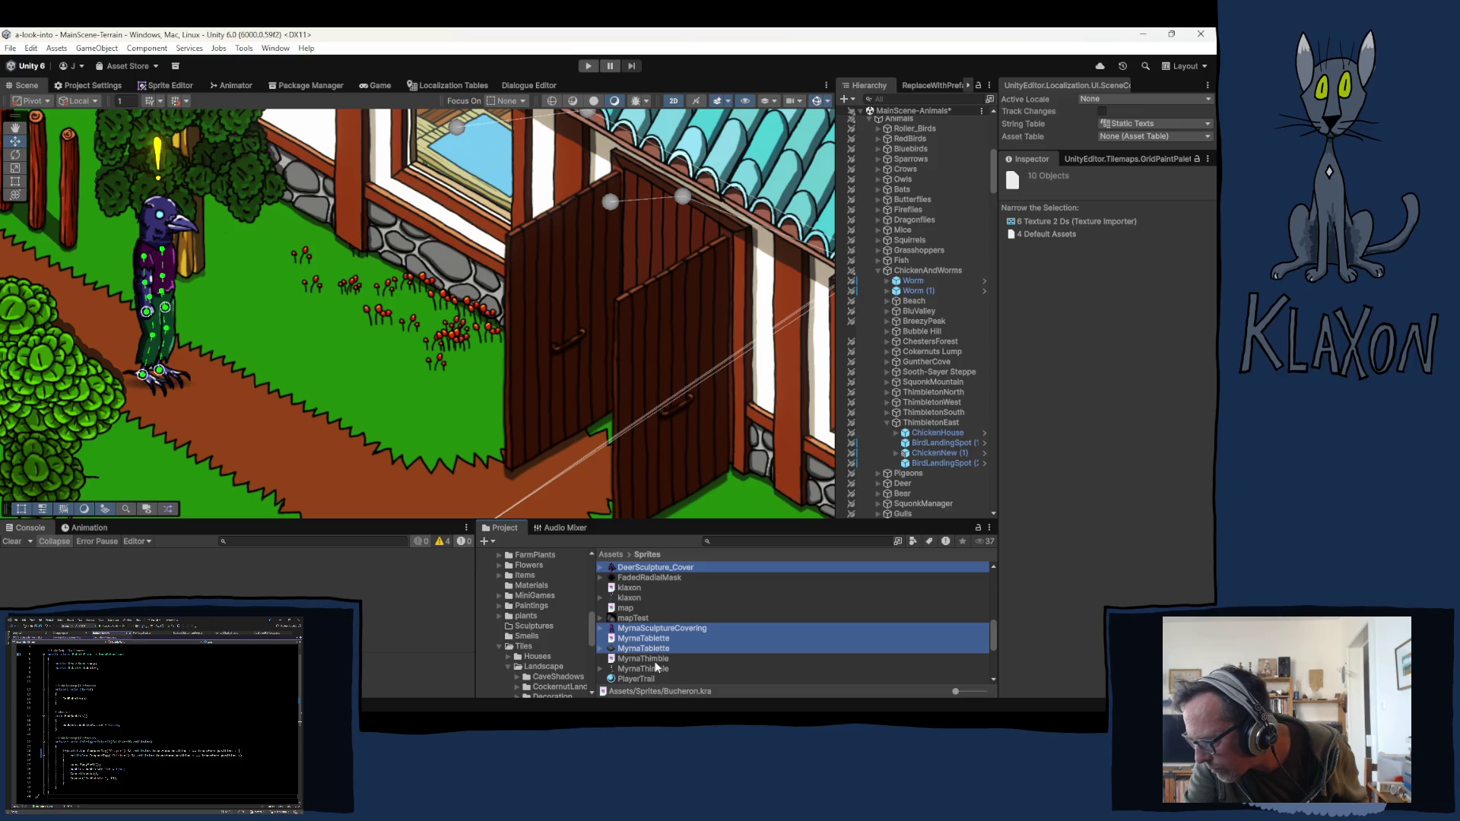
{"action": "left_click", "coordinate": [646, 659], "text": "ctrl"}
{"action": "left_click", "coordinate": [666, 668], "text": "ctrl"}
{"action": "scroll", "coordinate": [667, 667], "scroll_direction": "down", "scroll_amount": 2}
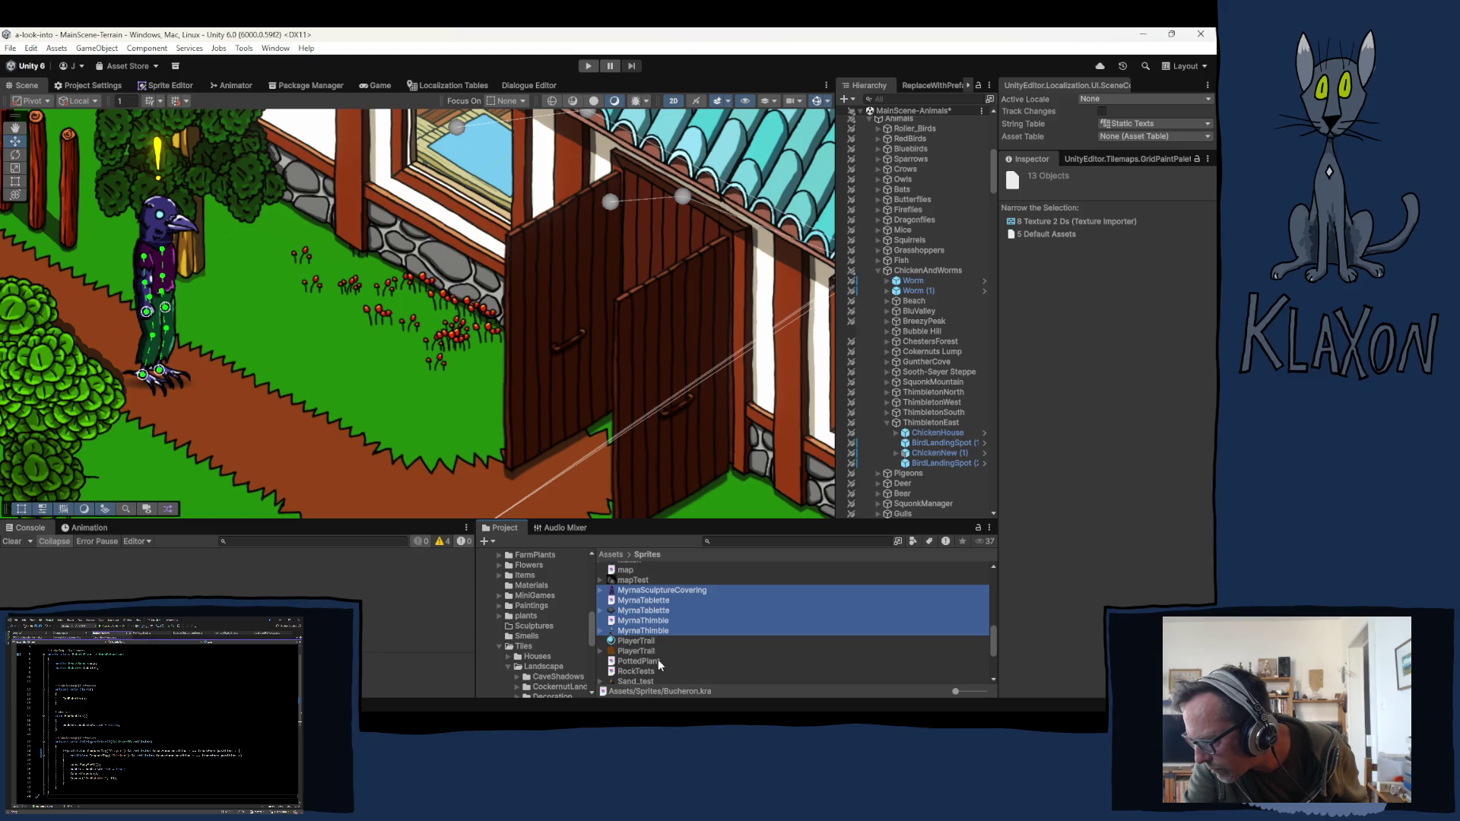
{"action": "scroll", "coordinate": [659, 659], "scroll_direction": "down", "scroll_amount": 4}
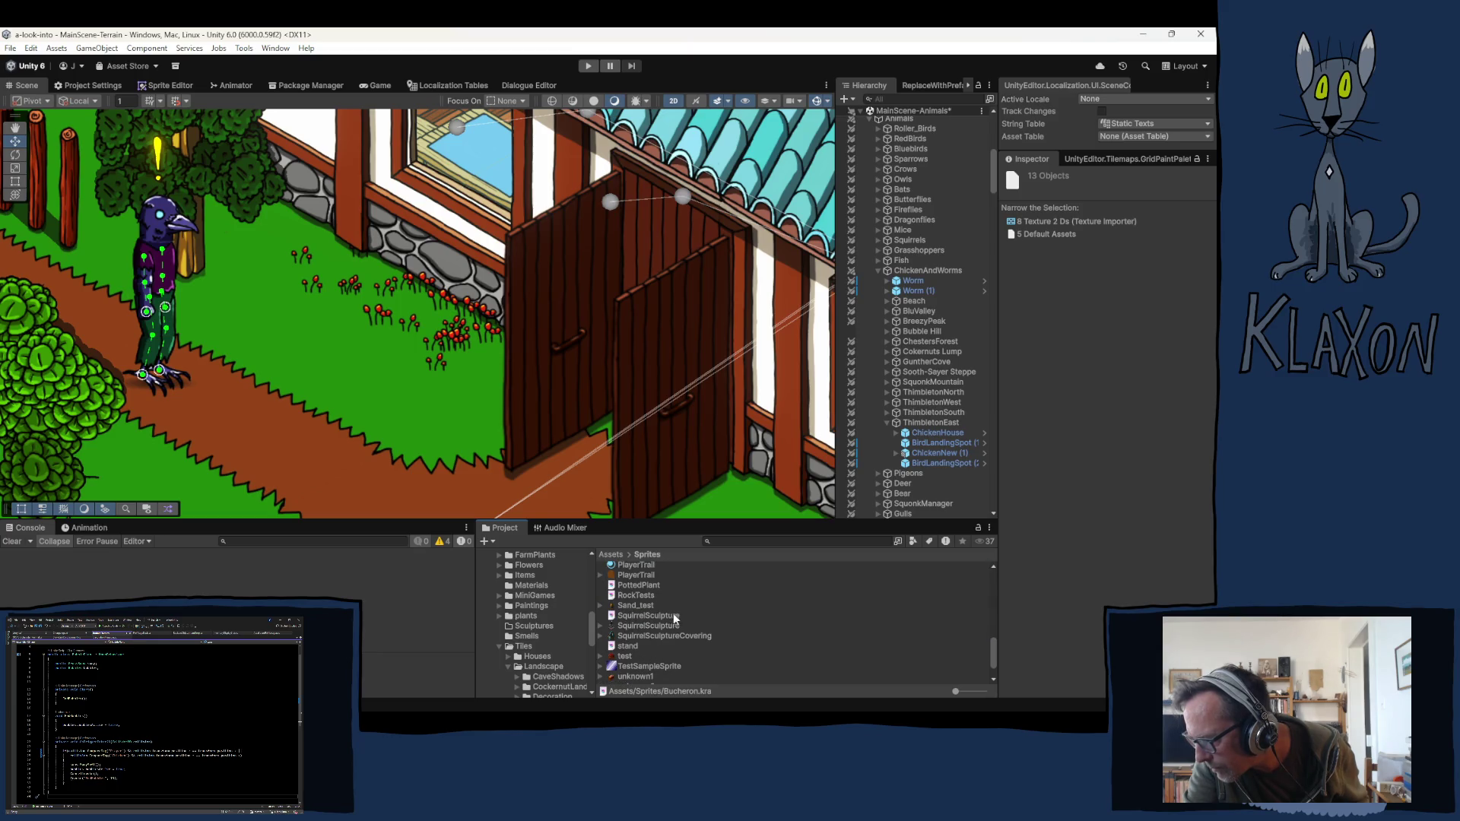
{"action": "left_click", "coordinate": [639, 616]}
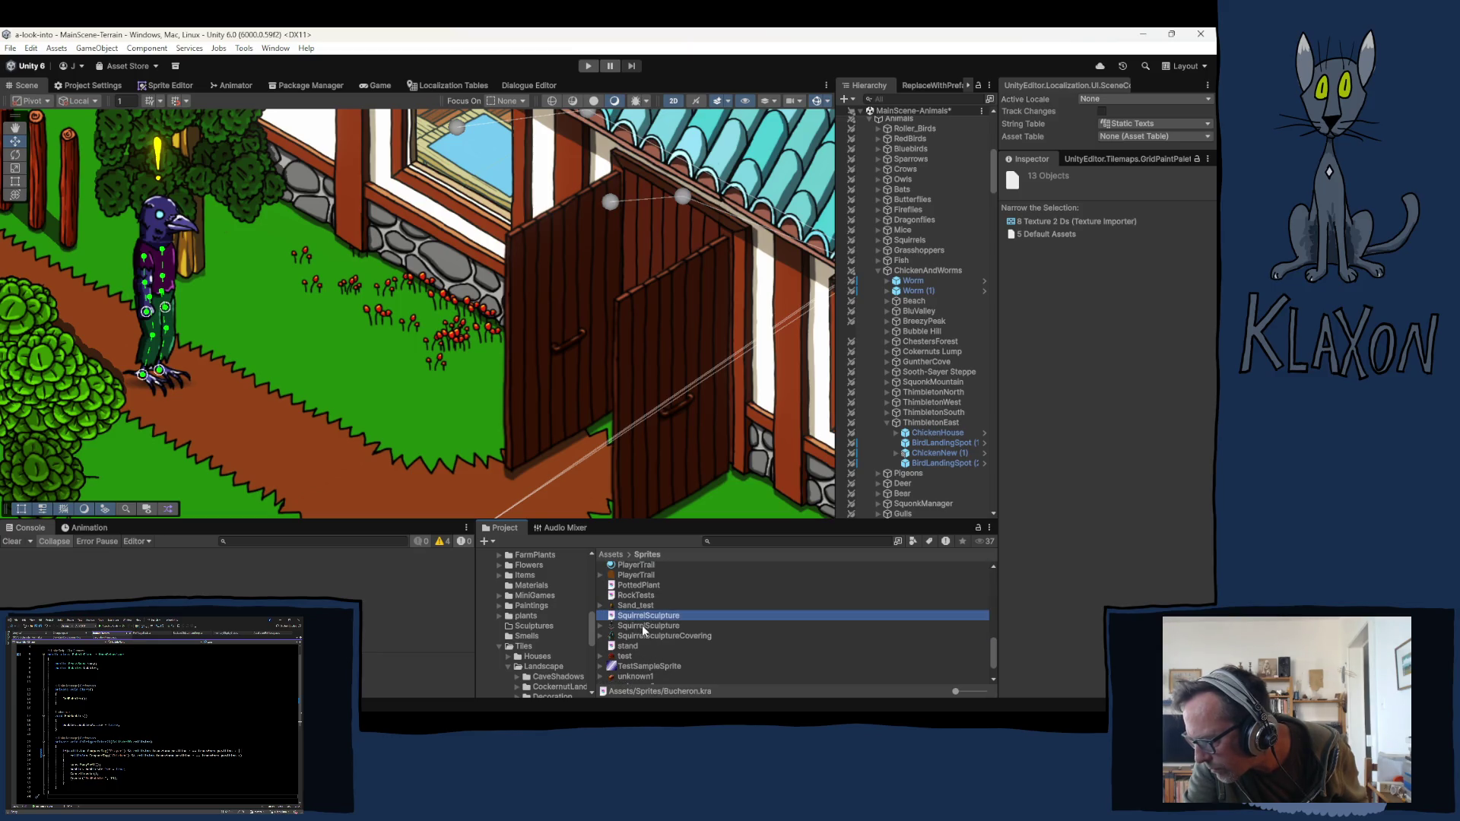
{"action": "left_click", "coordinate": [642, 636], "text": "shift"}
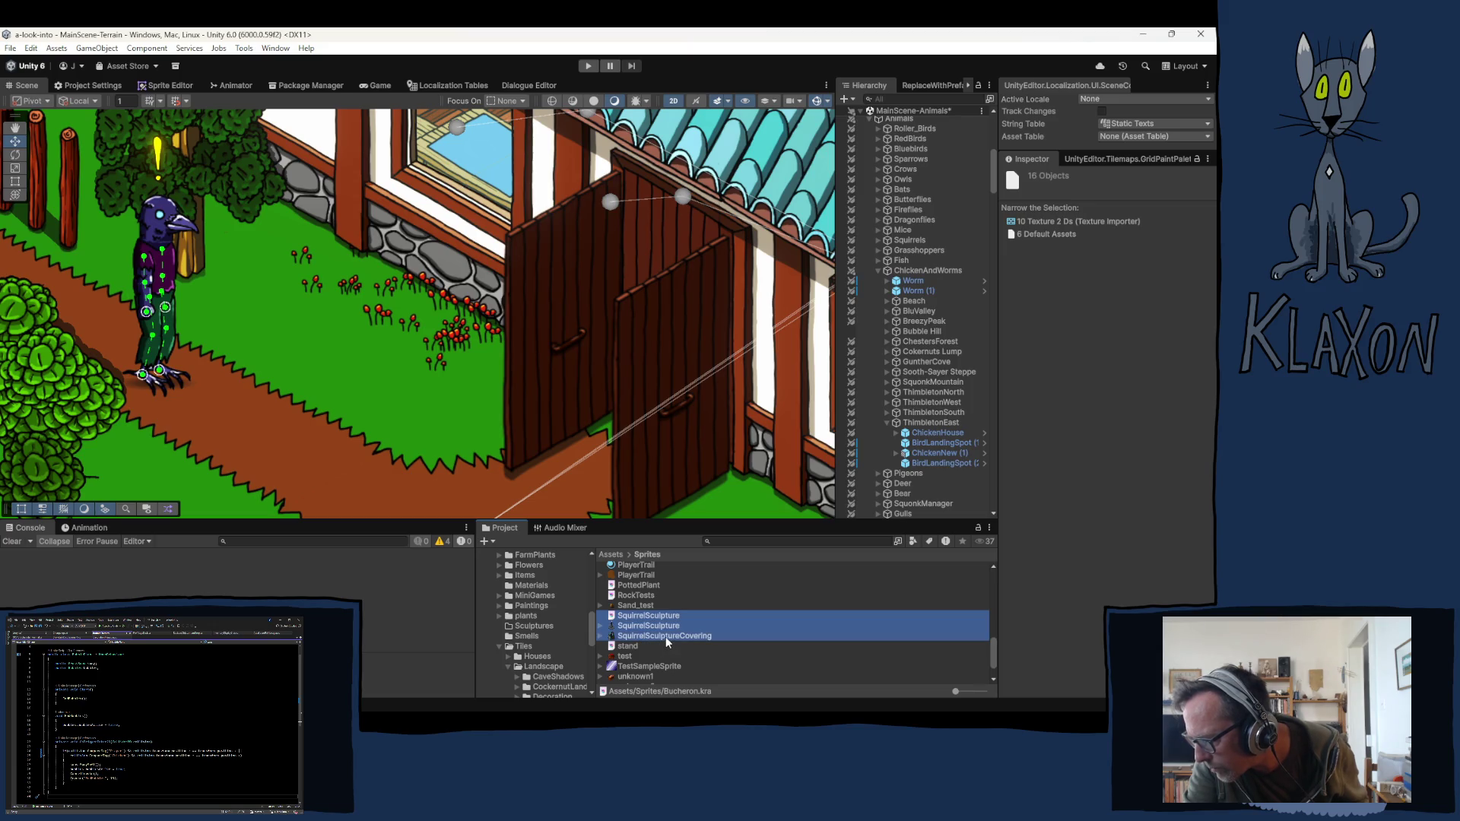
{"action": "scroll", "coordinate": [664, 636], "scroll_direction": "down", "scroll_amount": 2}
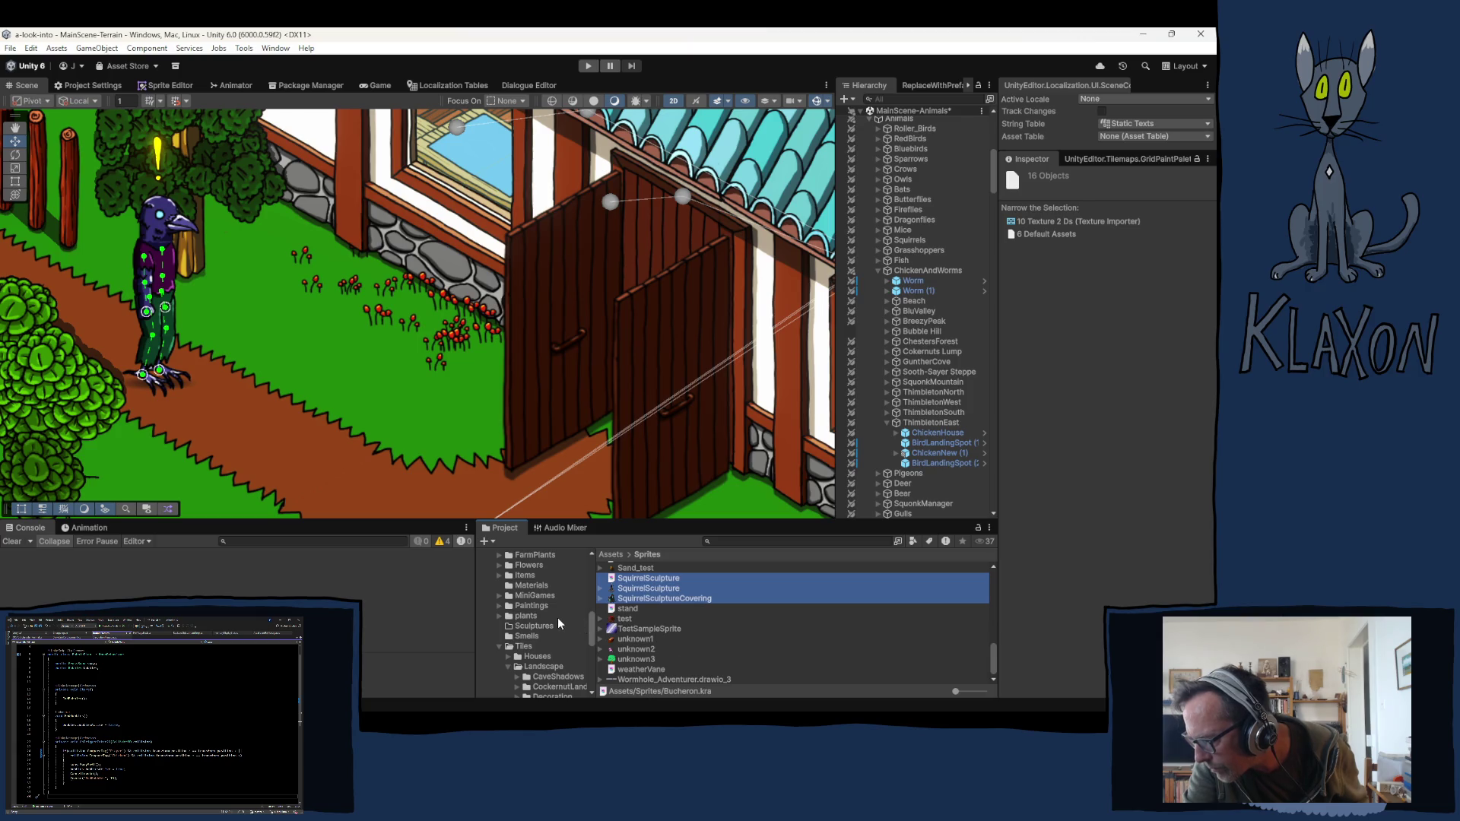
{"action": "left_click_drag", "start_coordinate": [619, 598], "coordinate": [535, 626]}
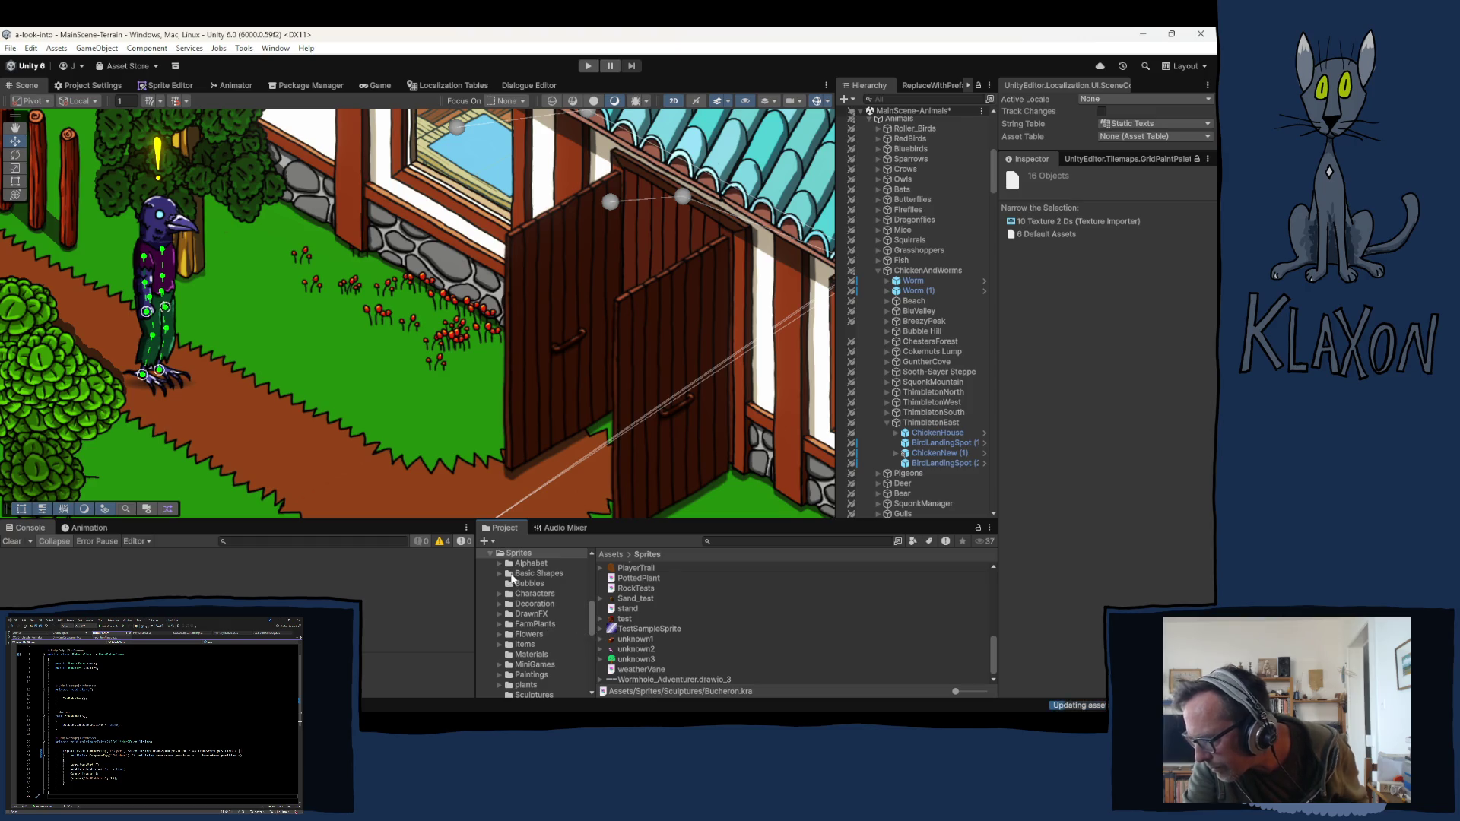
Step: Collapse Tiles and check the moved sprites inside the Sculptures folder
{"action": "scroll", "coordinate": [548, 624], "scroll_direction": "down", "scroll_amount": 2}
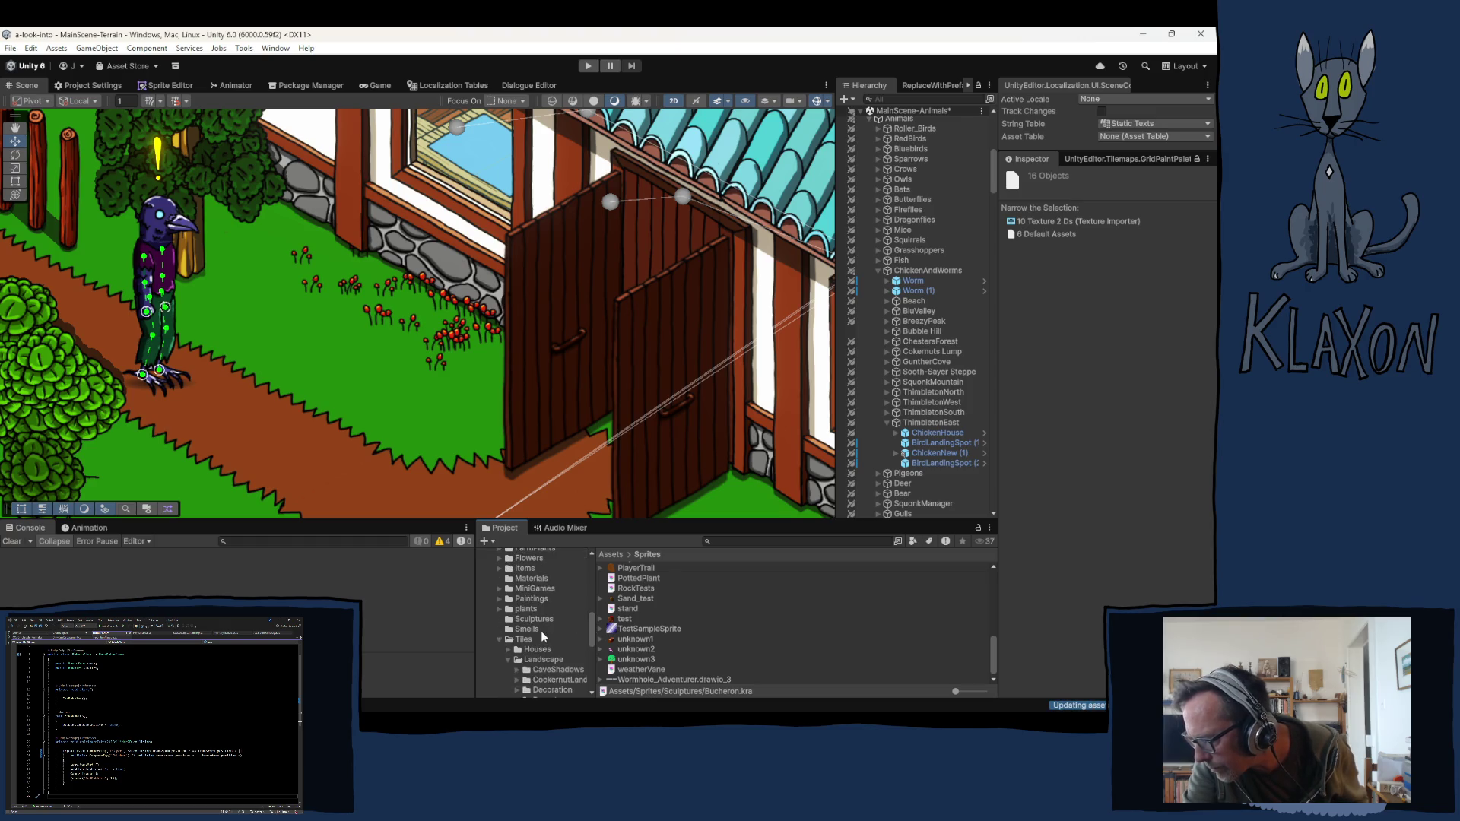
{"action": "left_click", "coordinate": [499, 640]}
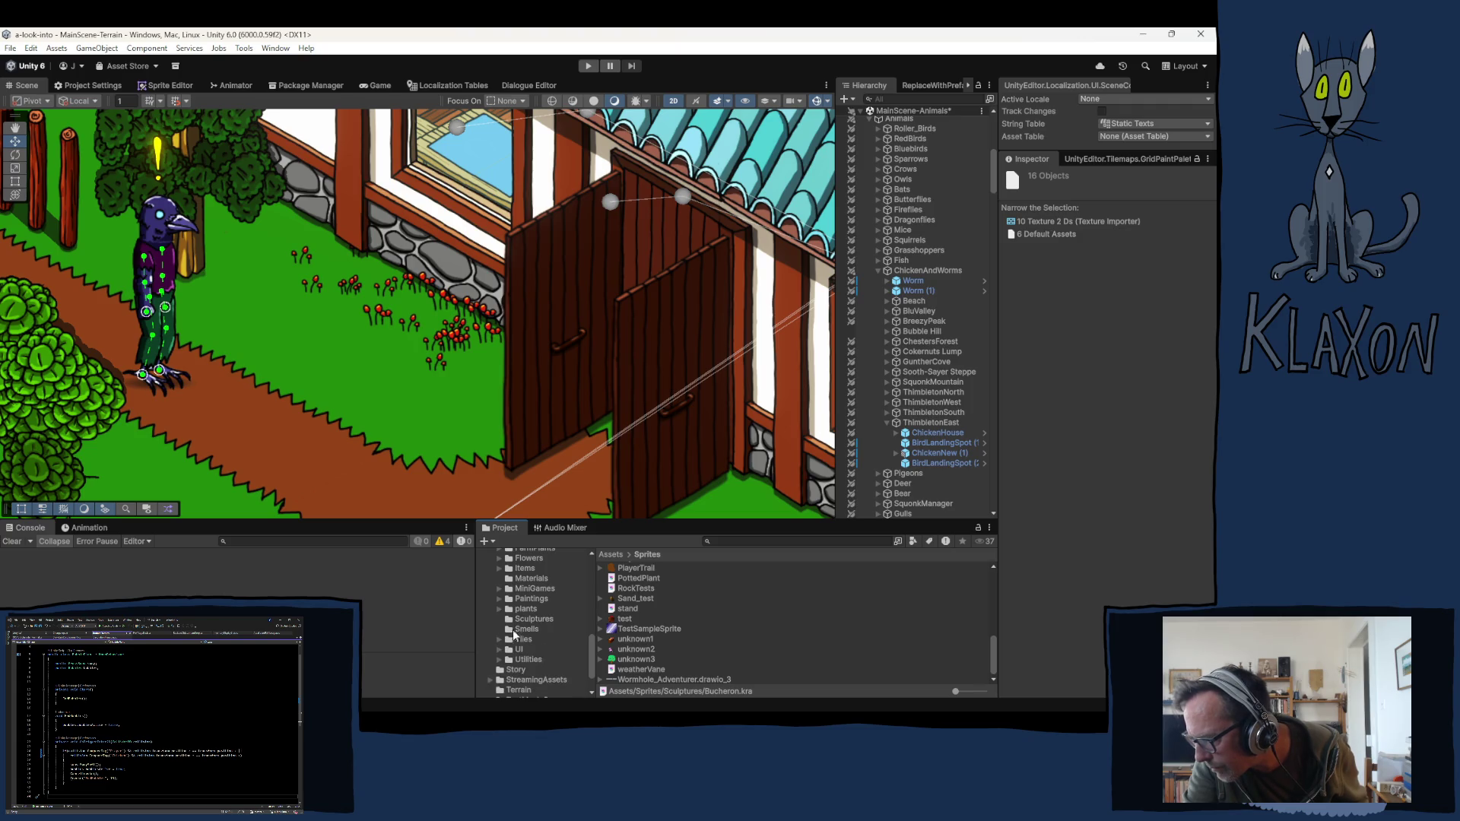
{"action": "left_click", "coordinate": [530, 619]}
{"action": "left_click", "coordinate": [772, 638]}
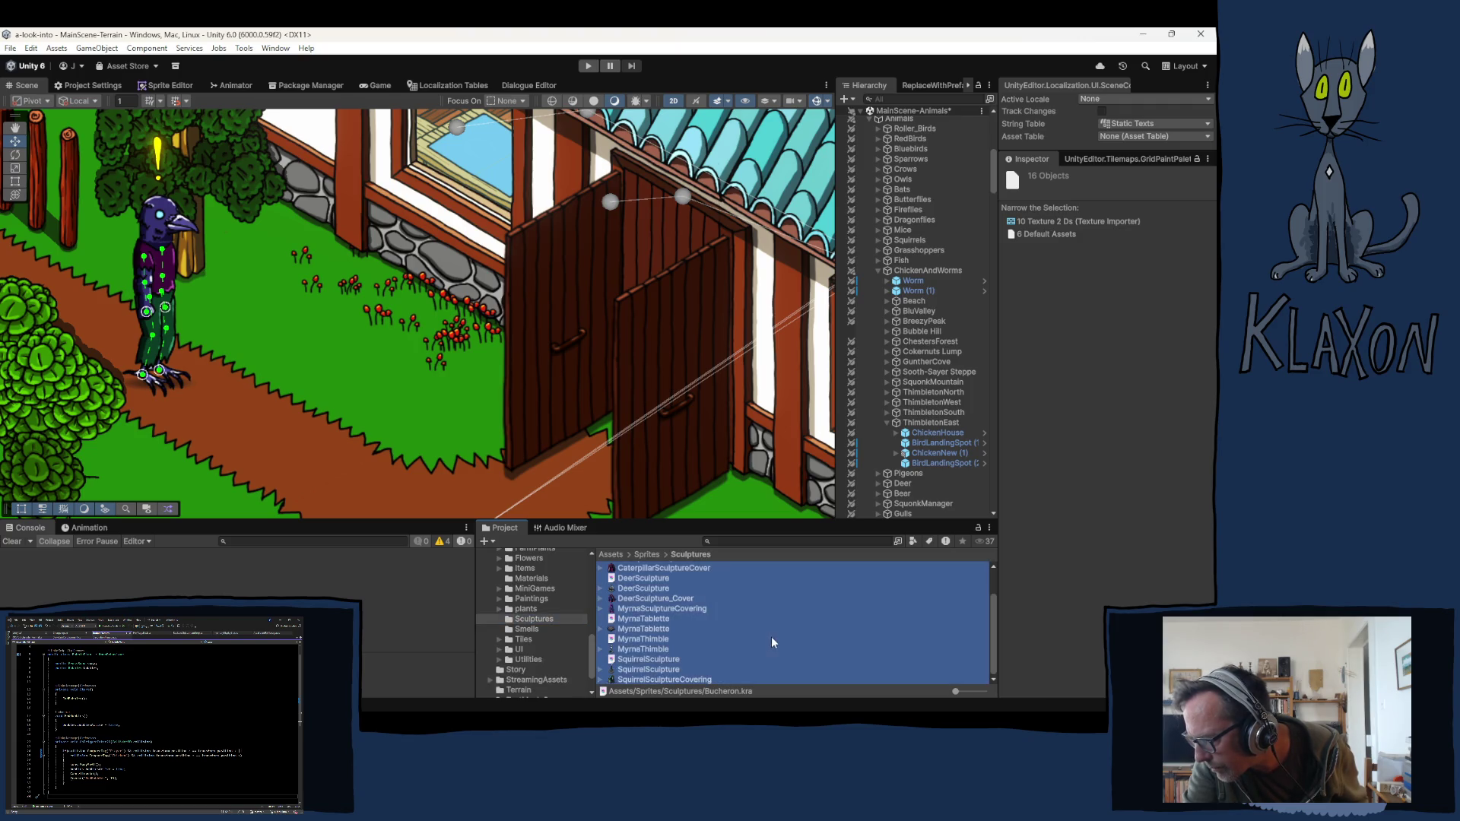
{"action": "scroll", "coordinate": [536, 617], "scroll_direction": "up", "scroll_amount": 5}
{"action": "scroll", "coordinate": [528, 646], "scroll_direction": "down", "scroll_amount": 3}
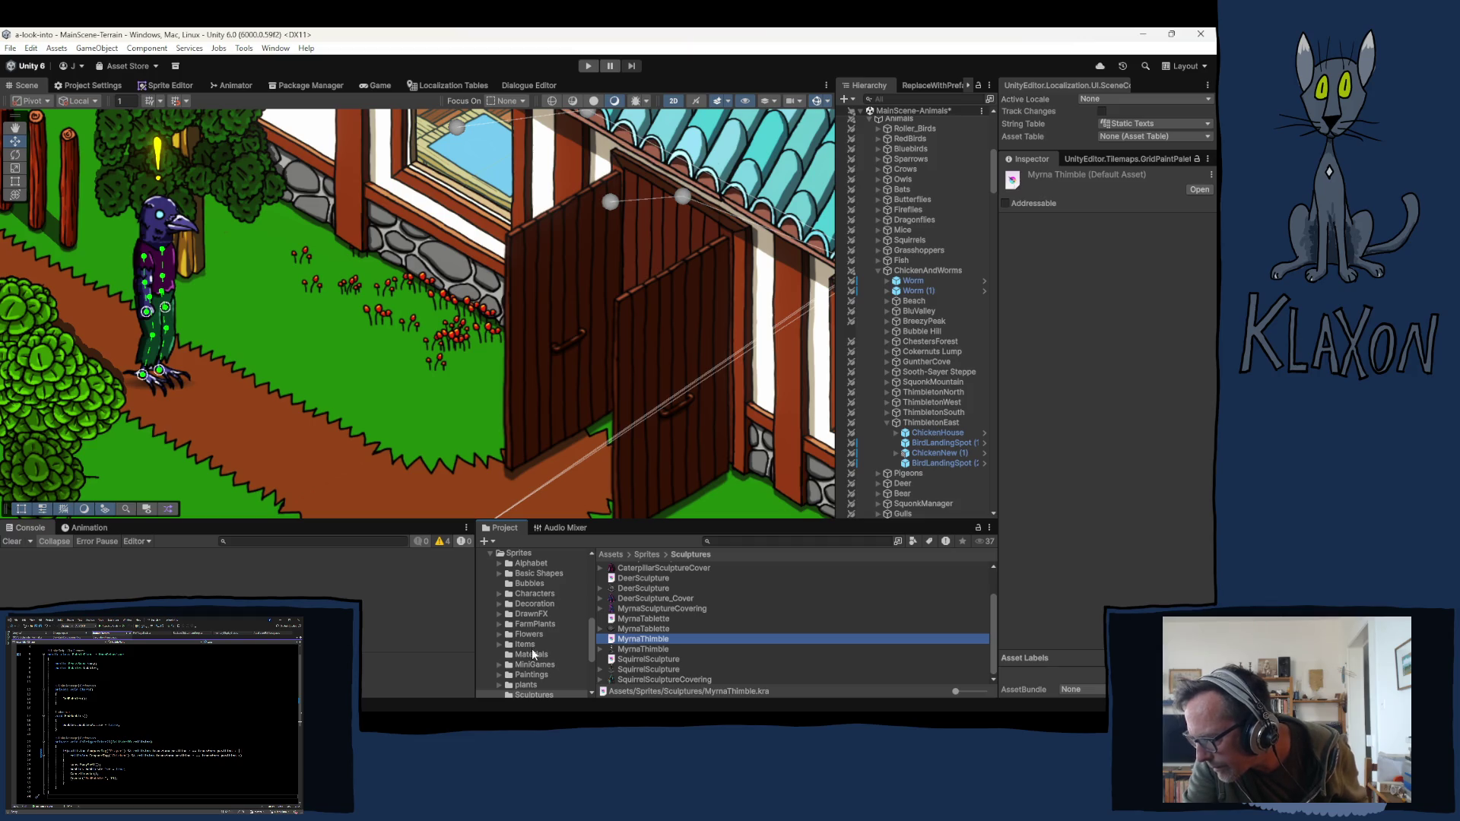
{"action": "scroll", "coordinate": [541, 650], "scroll_direction": "down", "scroll_amount": 2}
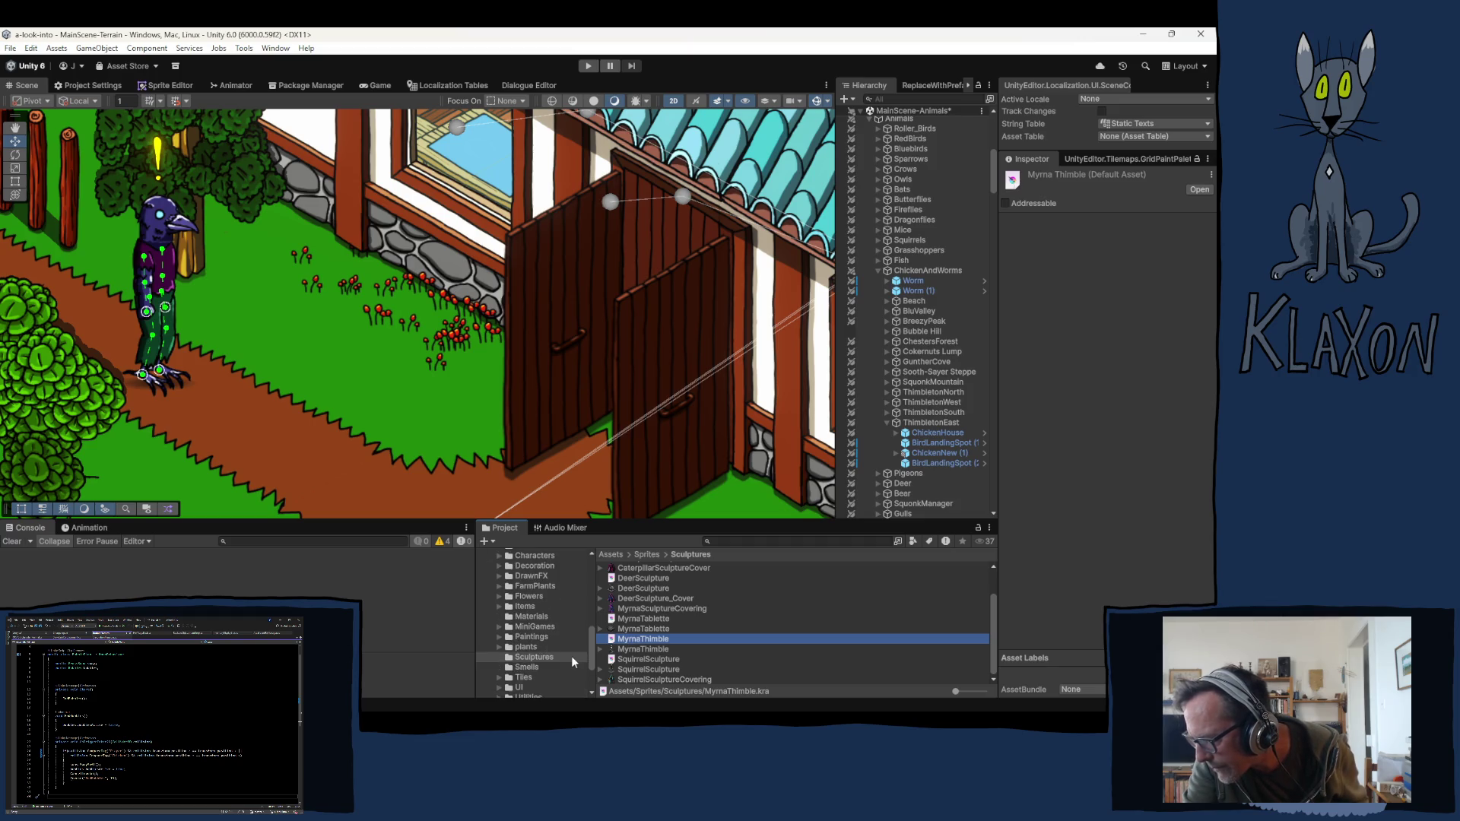
{"action": "scroll", "coordinate": [569, 659], "scroll_direction": "down", "scroll_amount": 2}
{"action": "scroll", "coordinate": [537, 650], "scroll_direction": "up", "scroll_amount": 2}
{"action": "scroll", "coordinate": [521, 648], "scroll_direction": "up", "scroll_amount": 2}
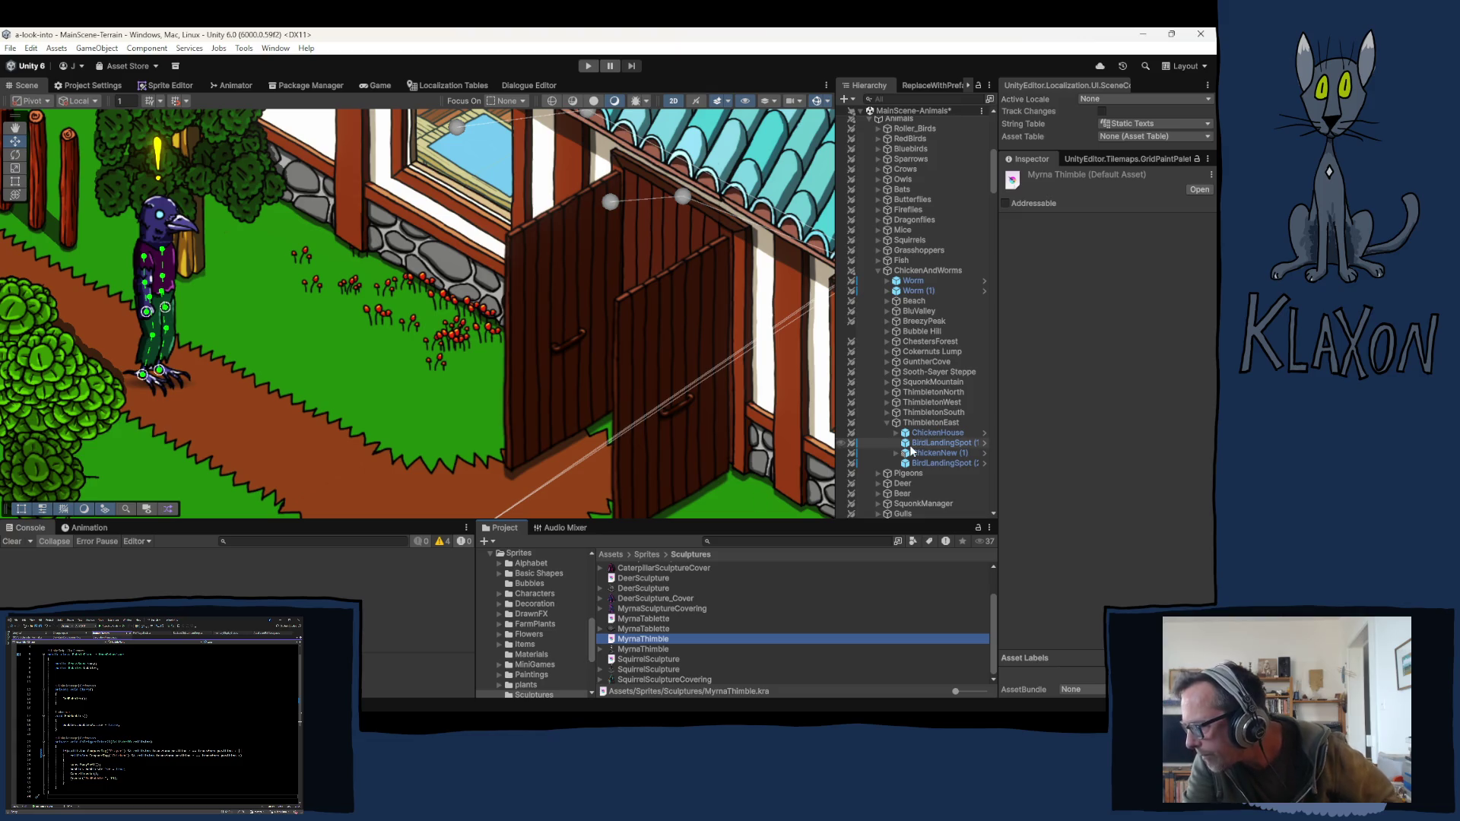
{"action": "scroll", "coordinate": [909, 383], "scroll_direction": "down", "scroll_amount": 7}
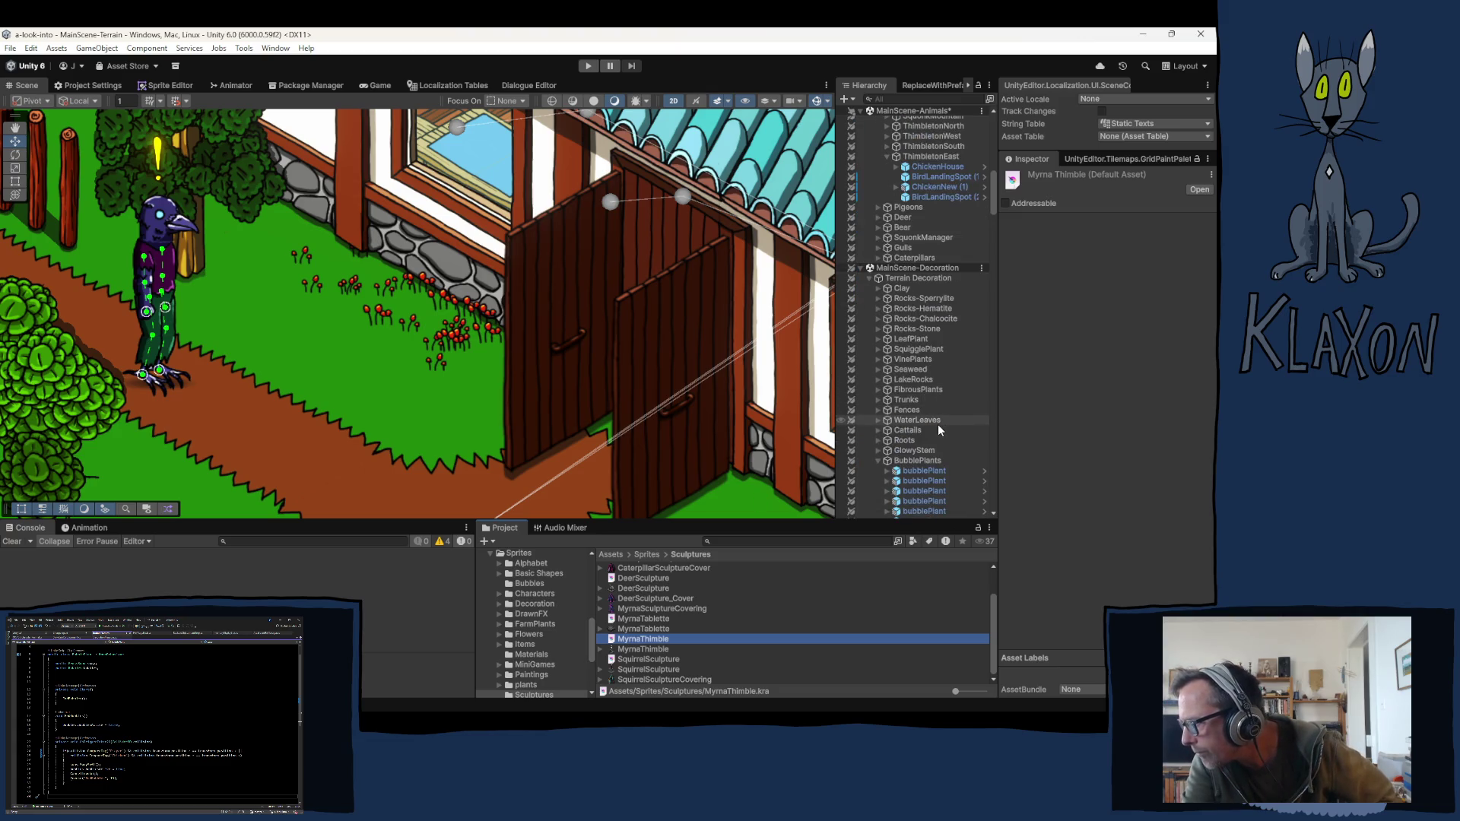
{"action": "scroll", "coordinate": [933, 418], "scroll_direction": "up", "scroll_amount": 10}
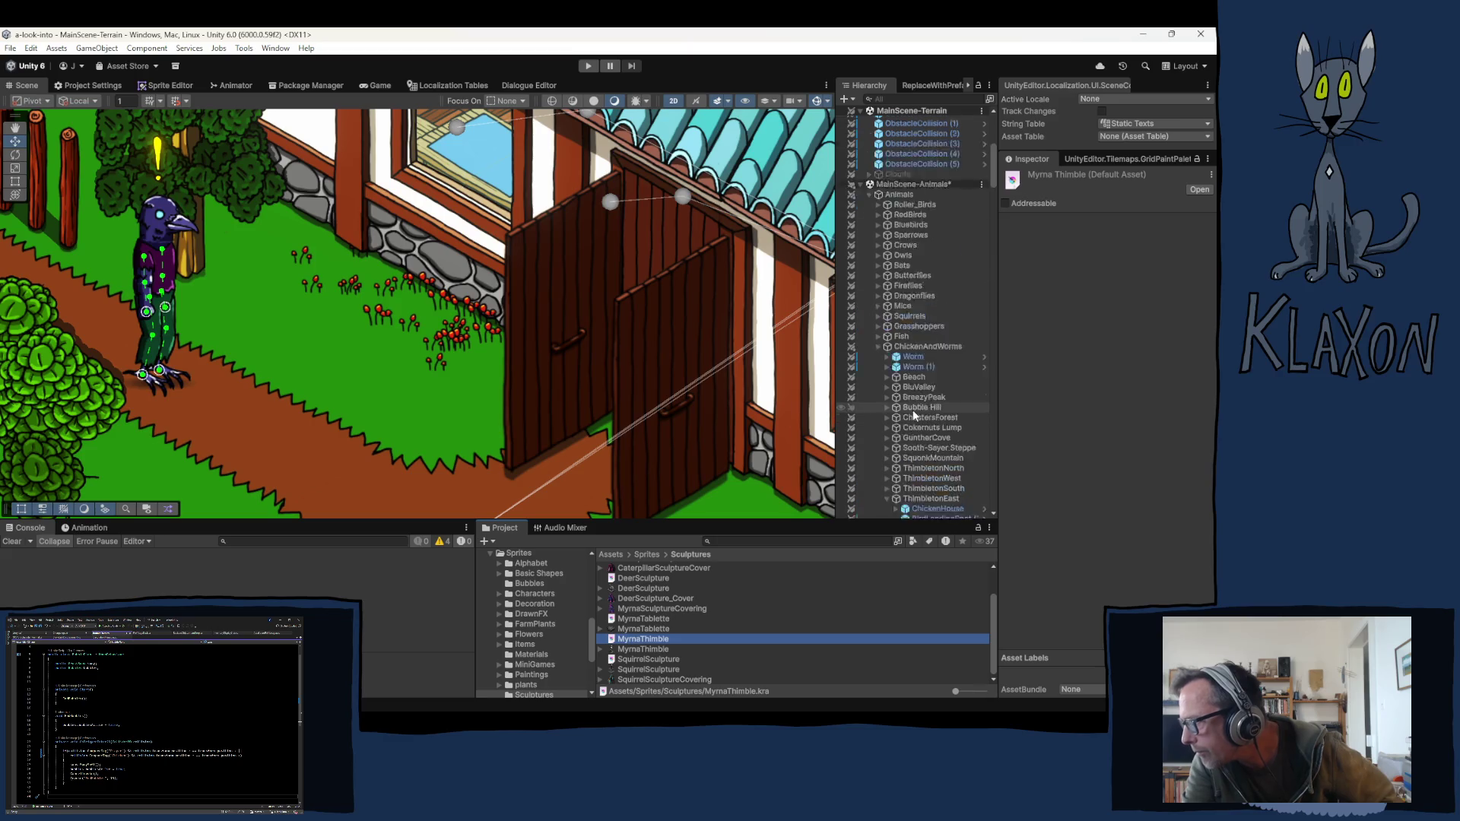
{"action": "scroll", "coordinate": [910, 410], "scroll_direction": "up", "scroll_amount": 4}
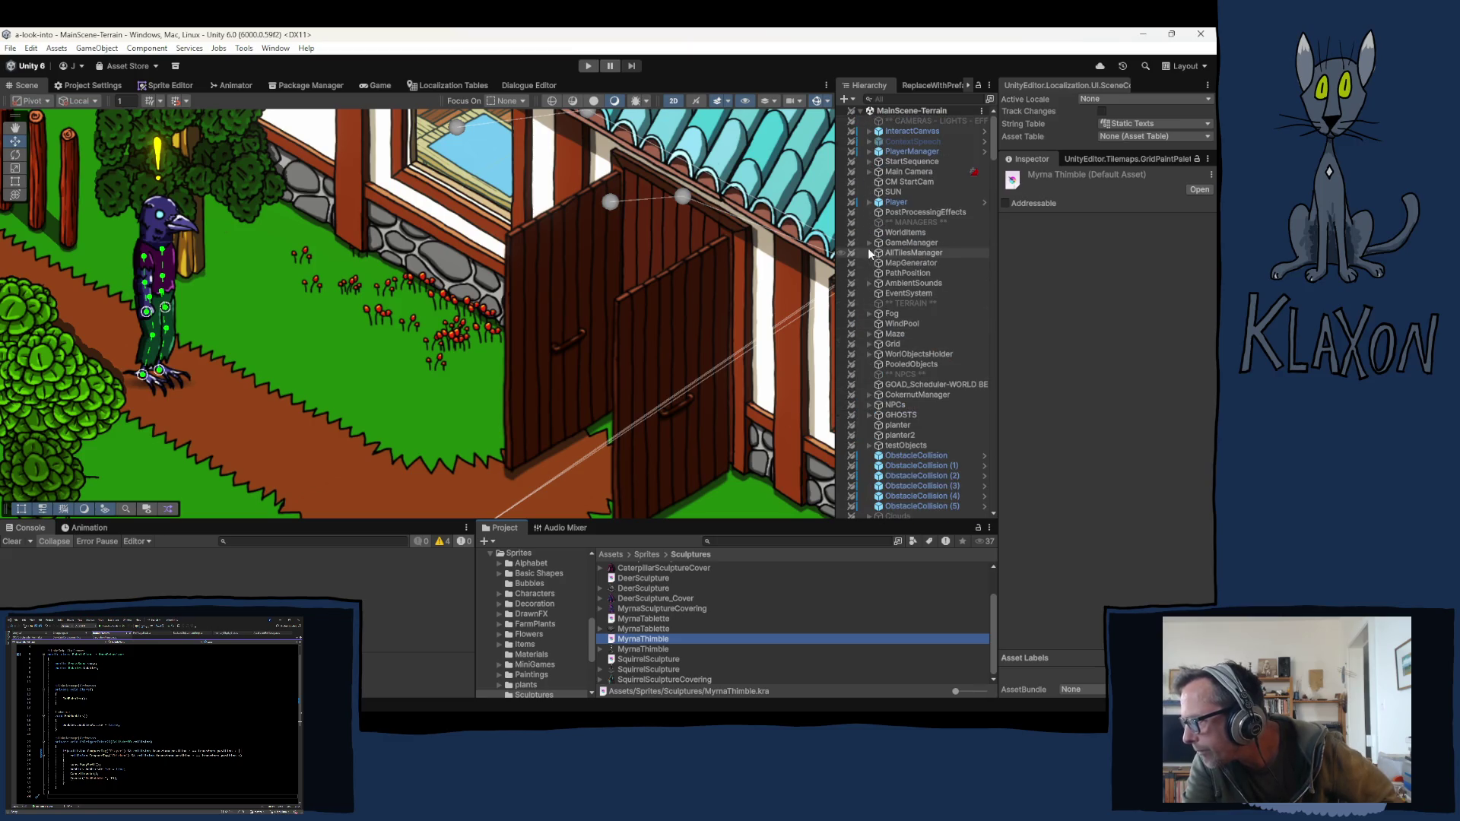
Step: Expand WorlObjectsHolder > SHOPS > Museum > Museum - Active > Art in the Hierarchy
{"action": "left_click", "coordinate": [869, 354]}
{"action": "scroll", "coordinate": [894, 407], "scroll_direction": "down", "scroll_amount": 4}
{"action": "scroll", "coordinate": [894, 407], "scroll_direction": "down", "scroll_amount": 4}
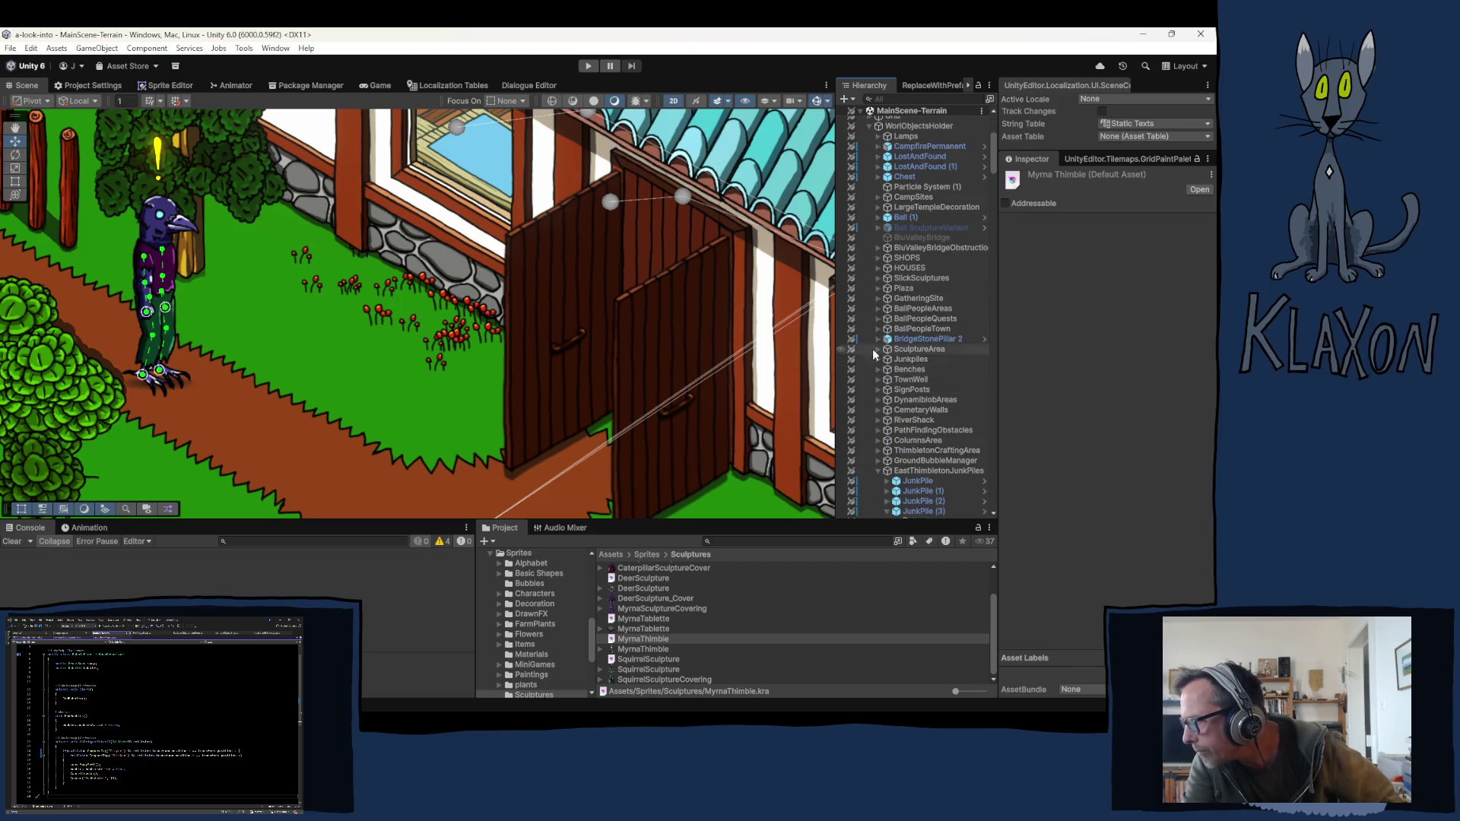
{"action": "left_click", "coordinate": [877, 257]}
{"action": "left_click", "coordinate": [885, 419]}
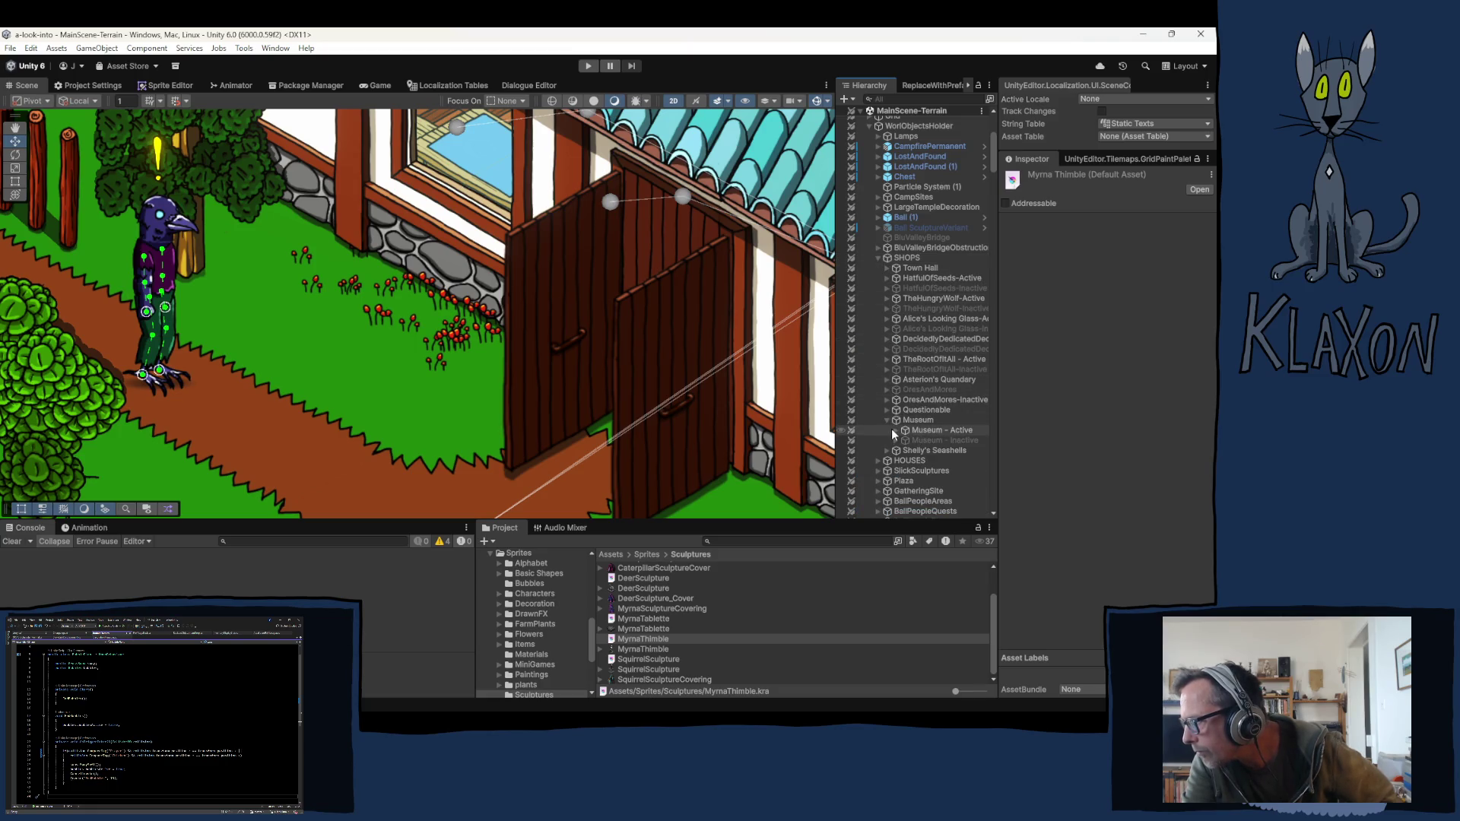
{"action": "left_click", "coordinate": [894, 430]}
{"action": "scroll", "coordinate": [960, 444], "scroll_direction": "down", "scroll_amount": 3}
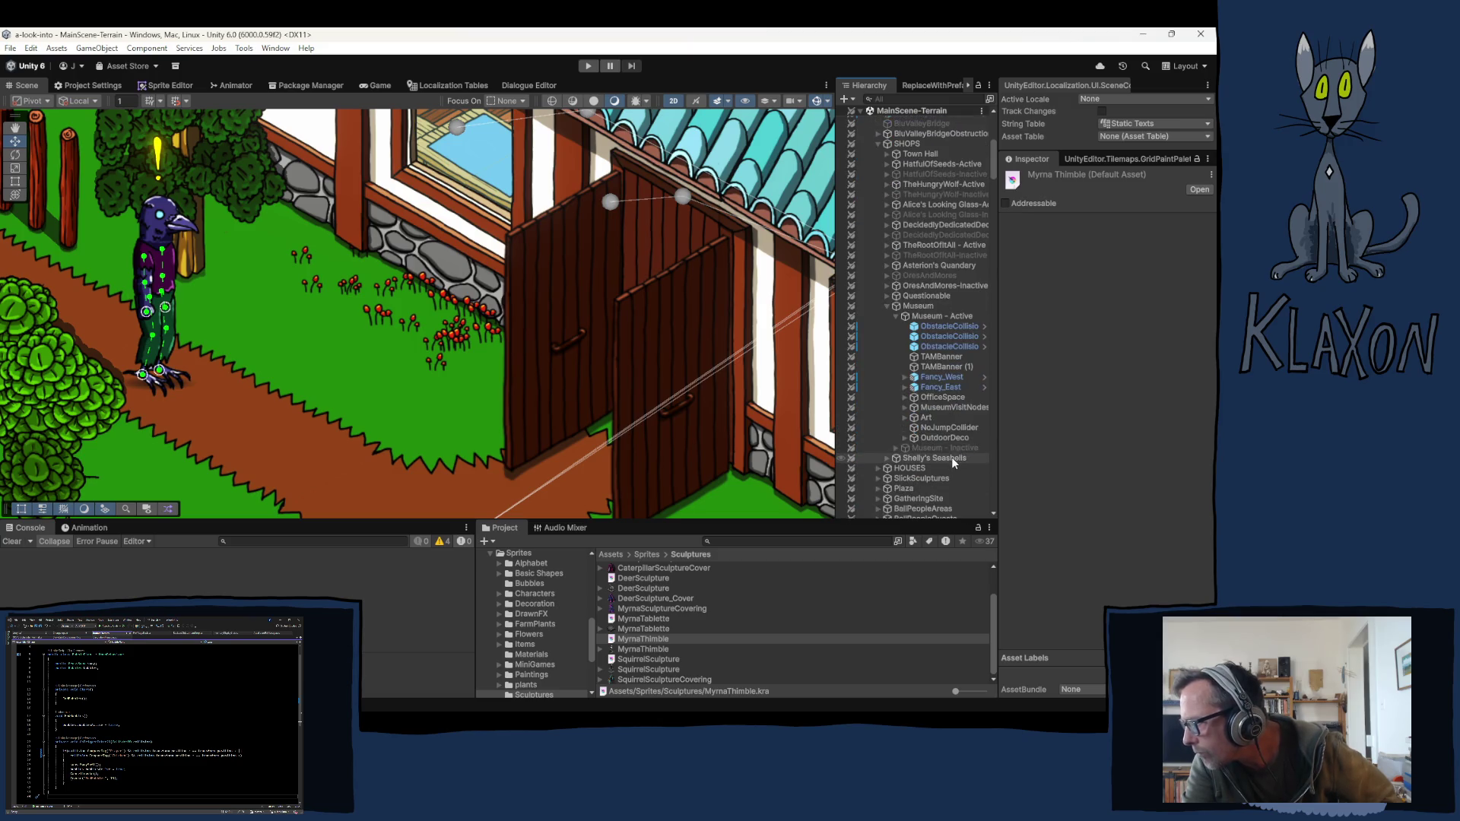
{"action": "left_click", "coordinate": [905, 418]}
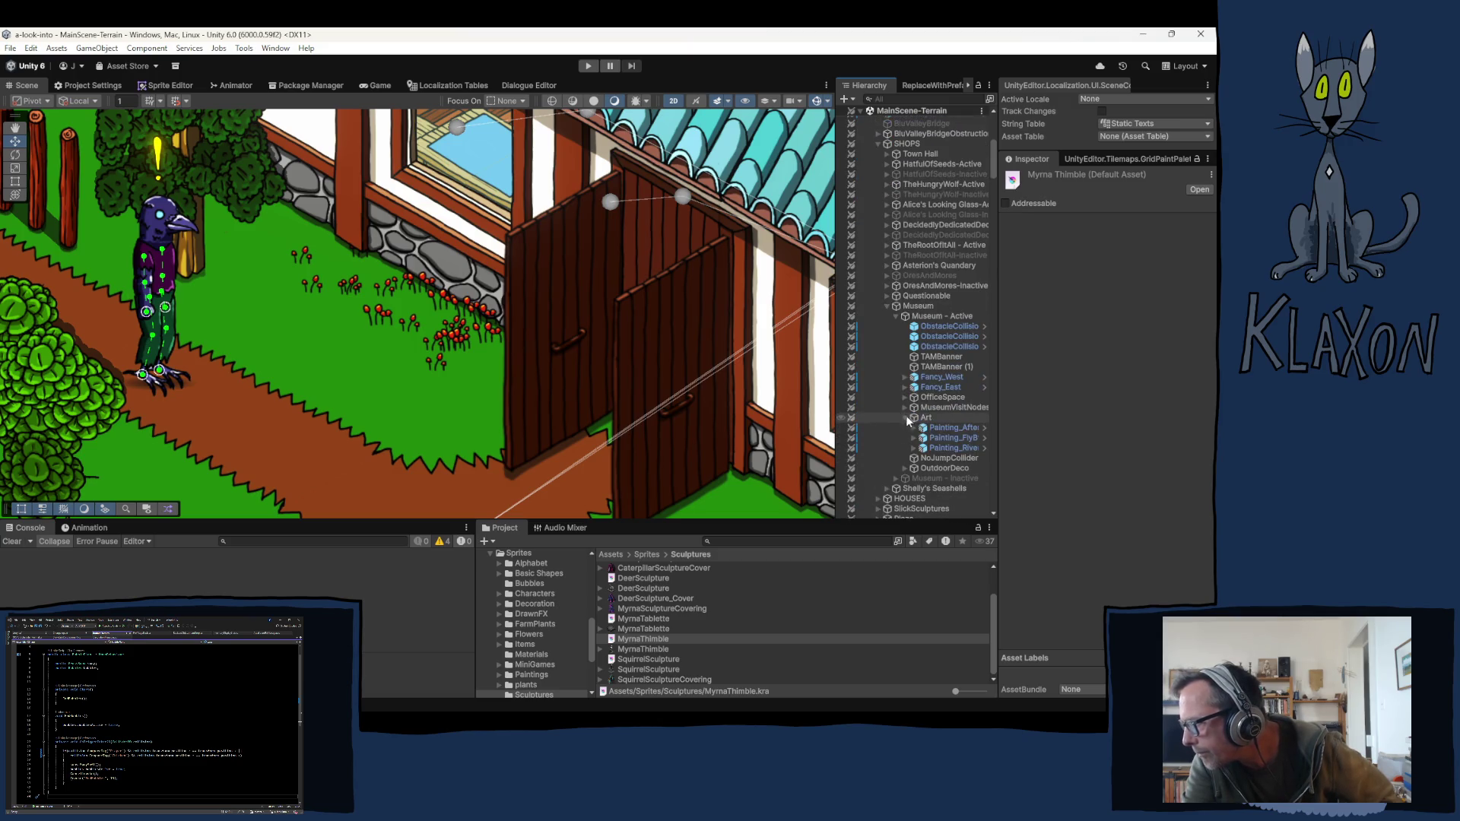
Step: Select the Afternoon Scritches painting's framed sprite child and ping its asset in the project
{"action": "left_click", "coordinate": [950, 428]}
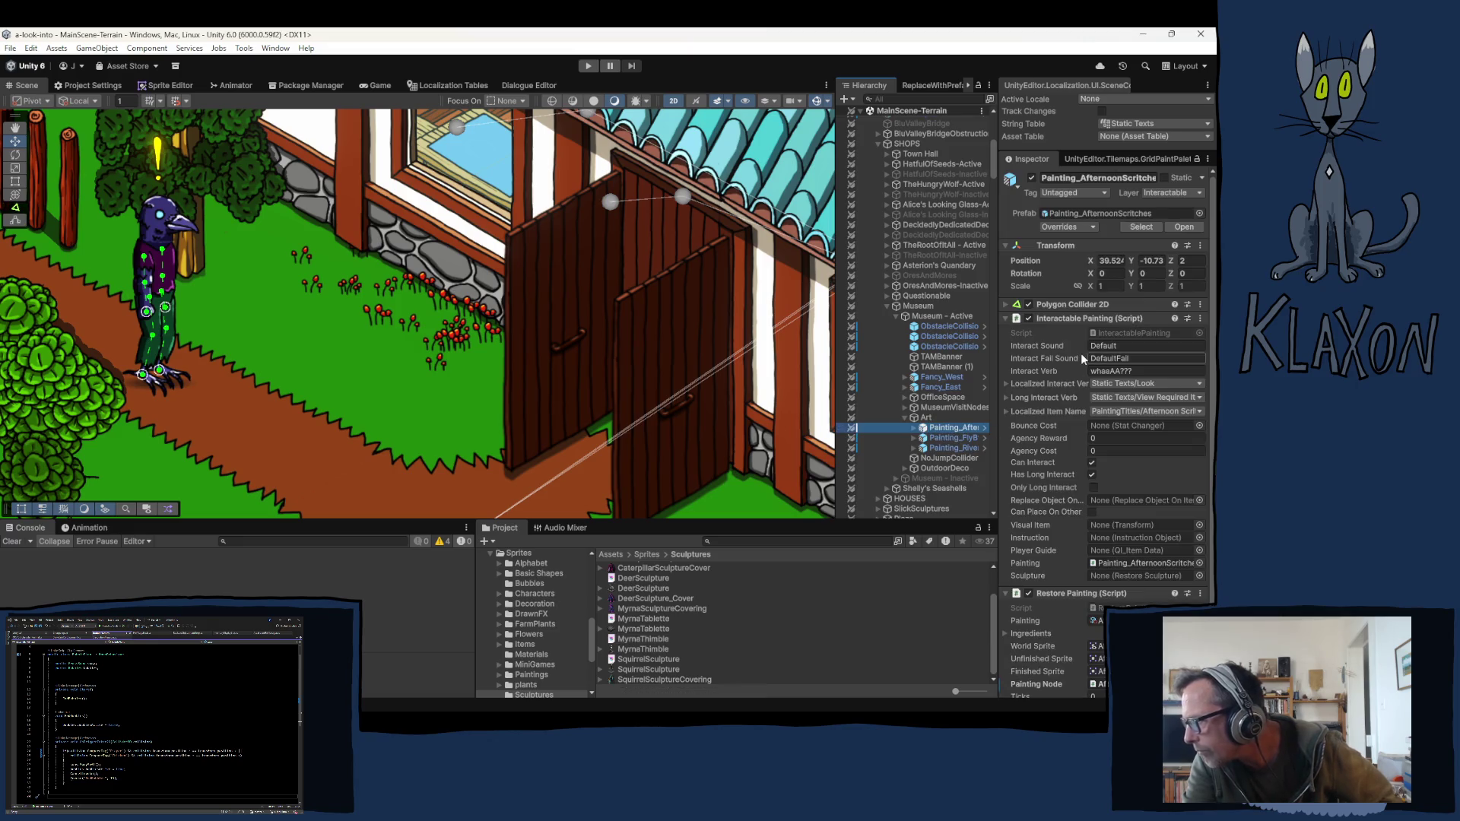
{"action": "left_click", "coordinate": [914, 428]}
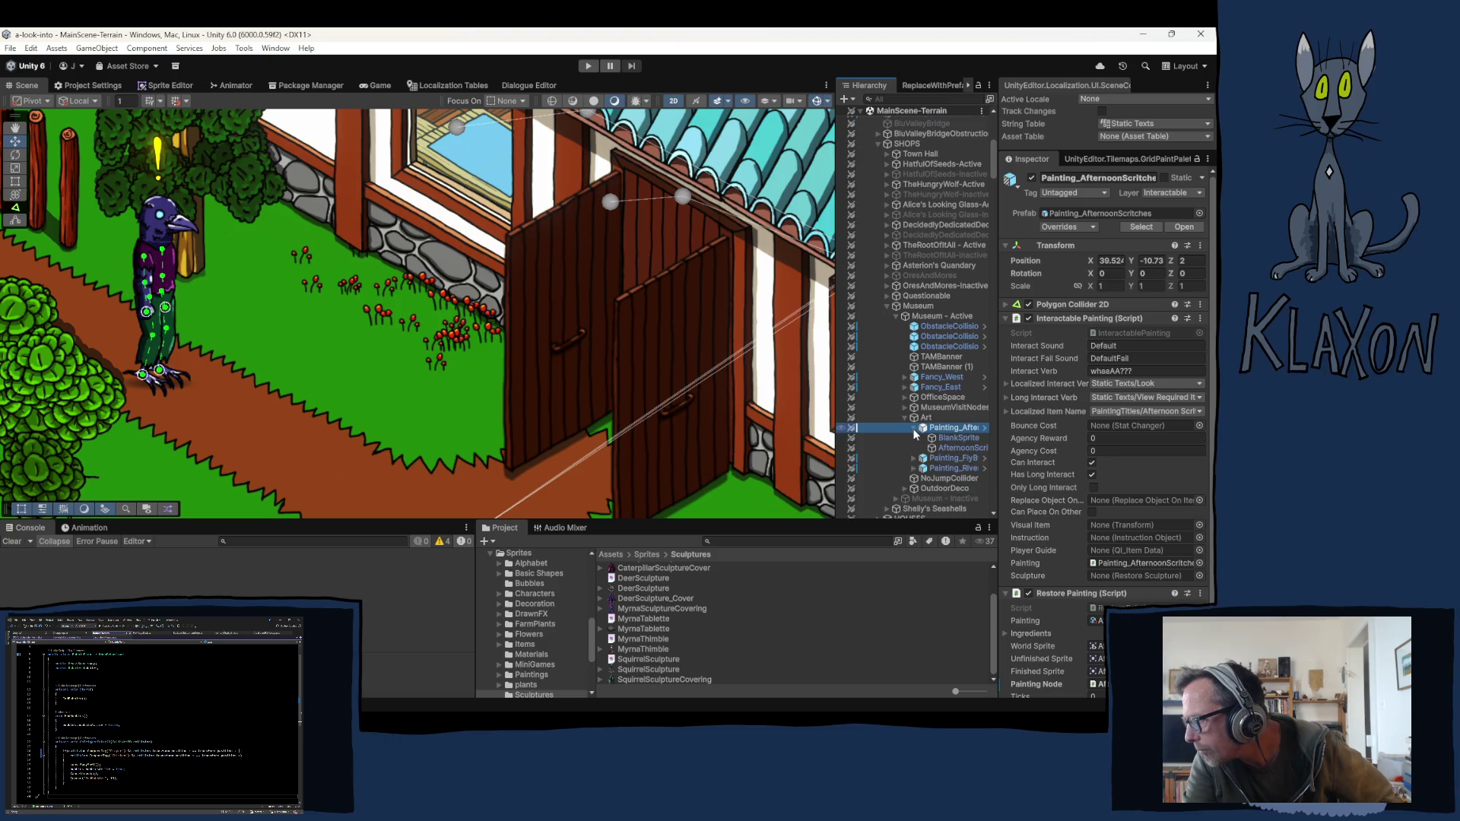
{"action": "left_click", "coordinate": [961, 447]}
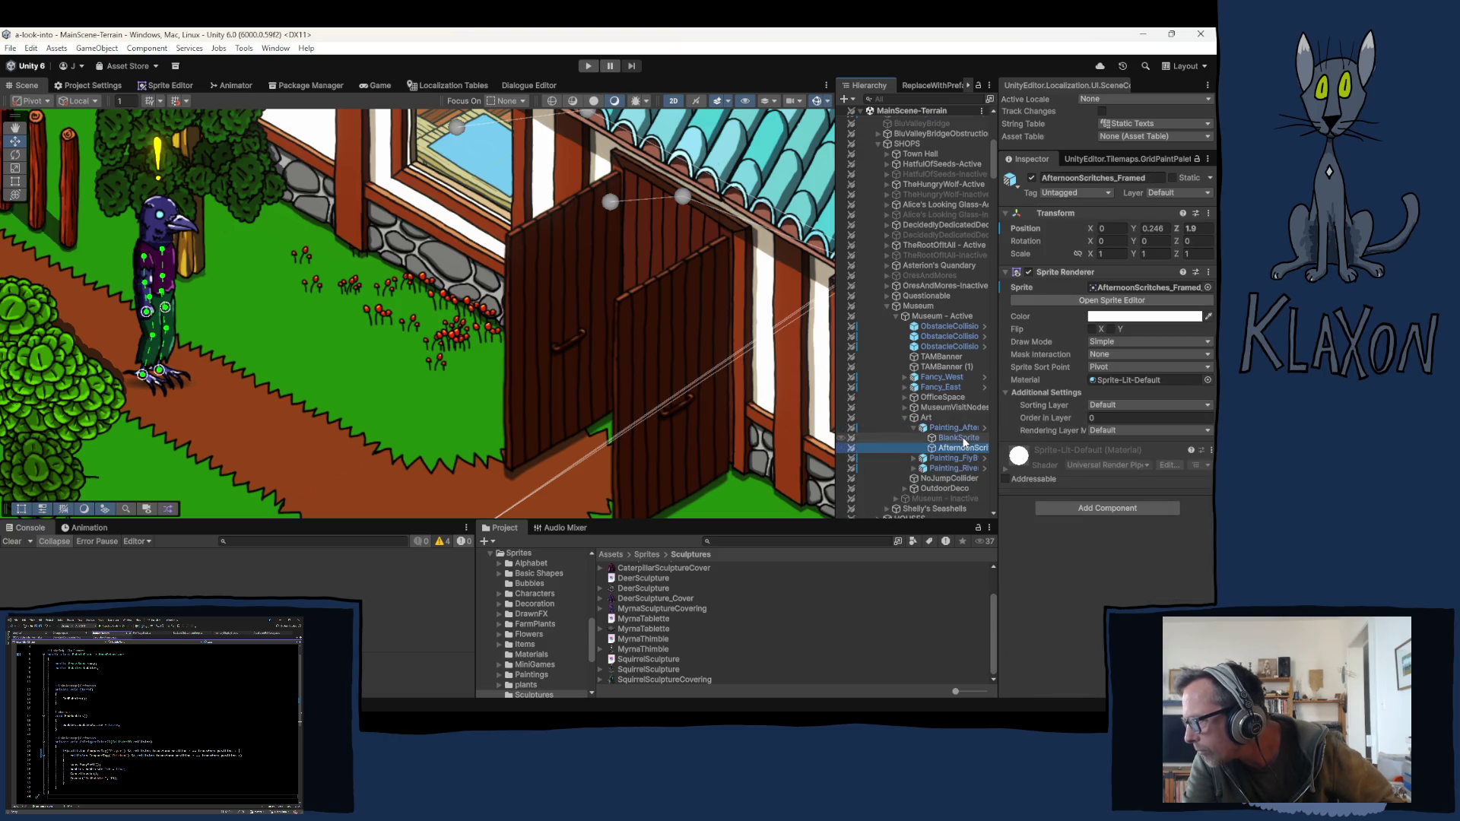
{"action": "left_click", "coordinate": [1116, 286]}
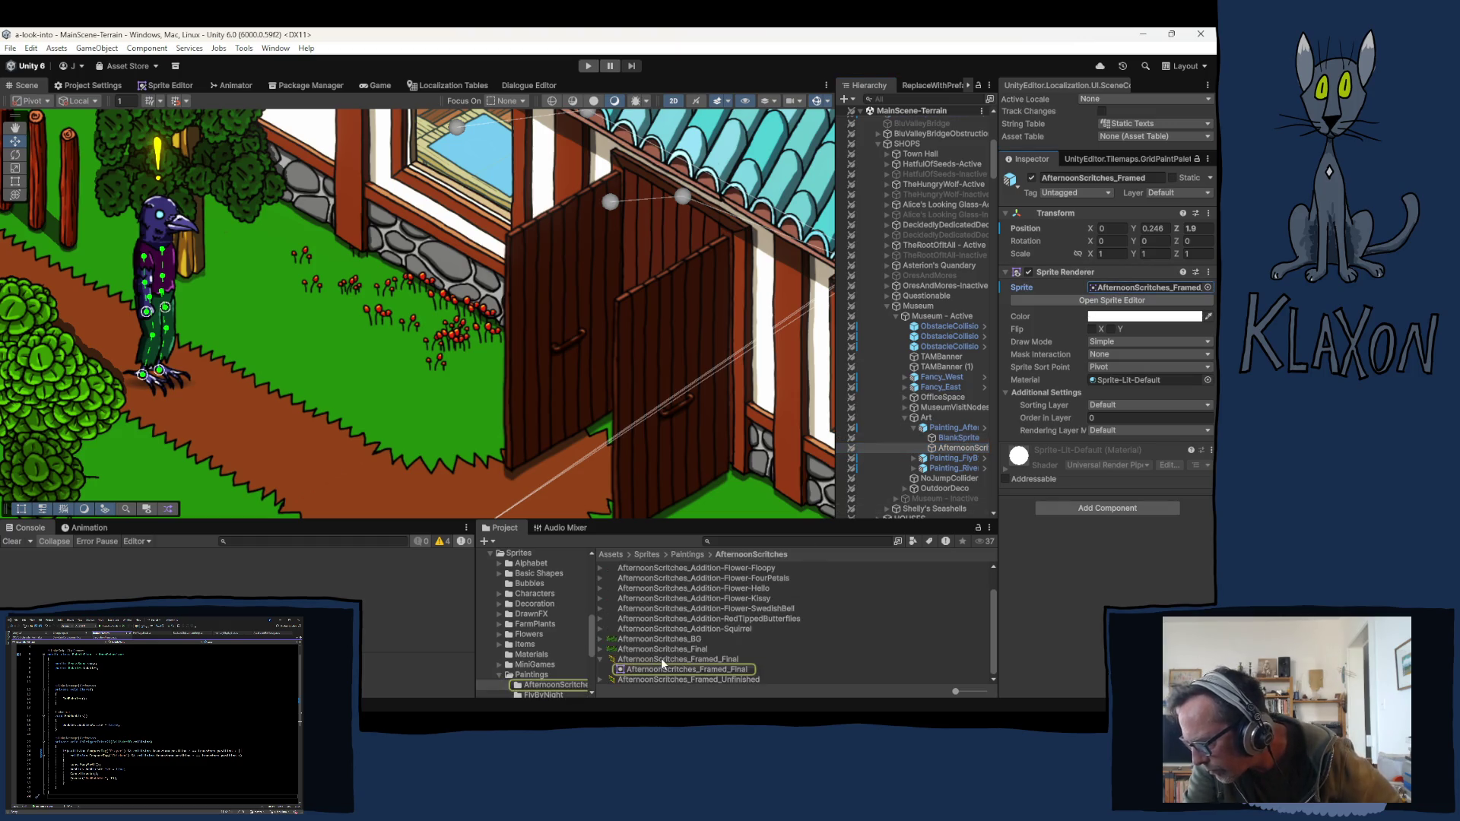
Step: Browse the Paintings folder and clear the selection
{"action": "left_click", "coordinate": [536, 678]}
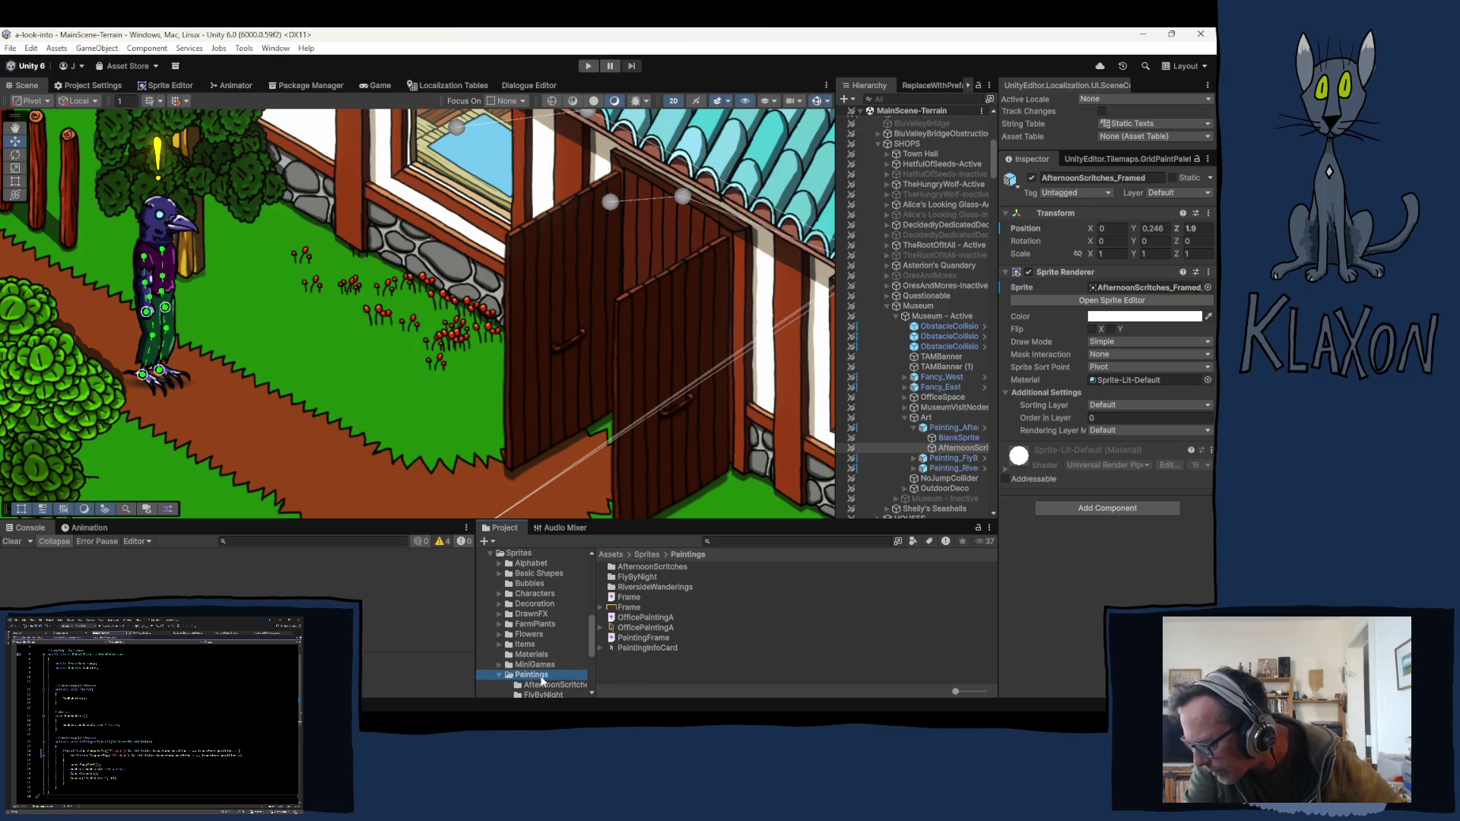
{"action": "scroll", "coordinate": [533, 660], "scroll_direction": "down", "scroll_amount": 2}
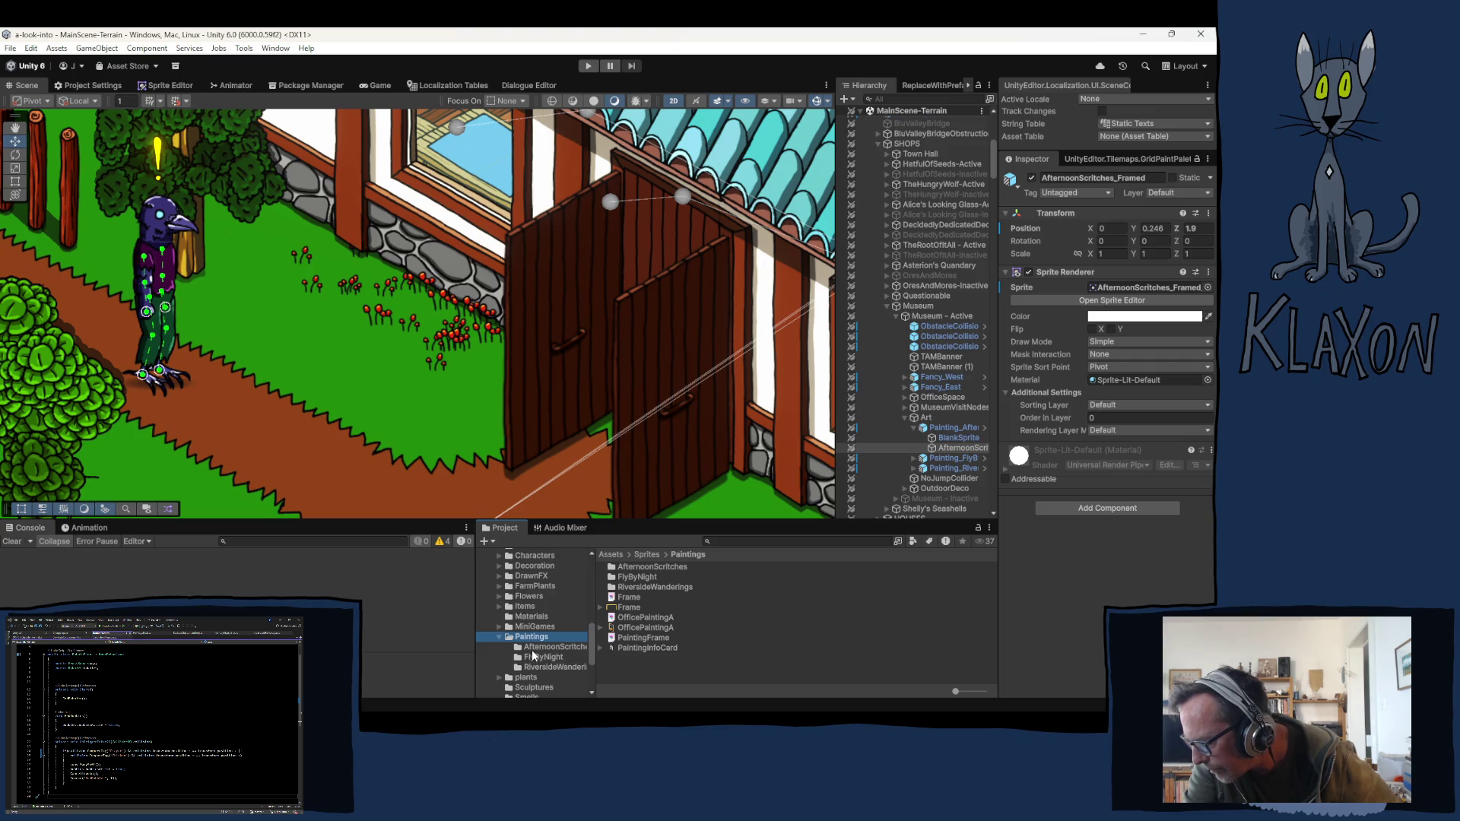
{"action": "left_click", "coordinate": [657, 660]}
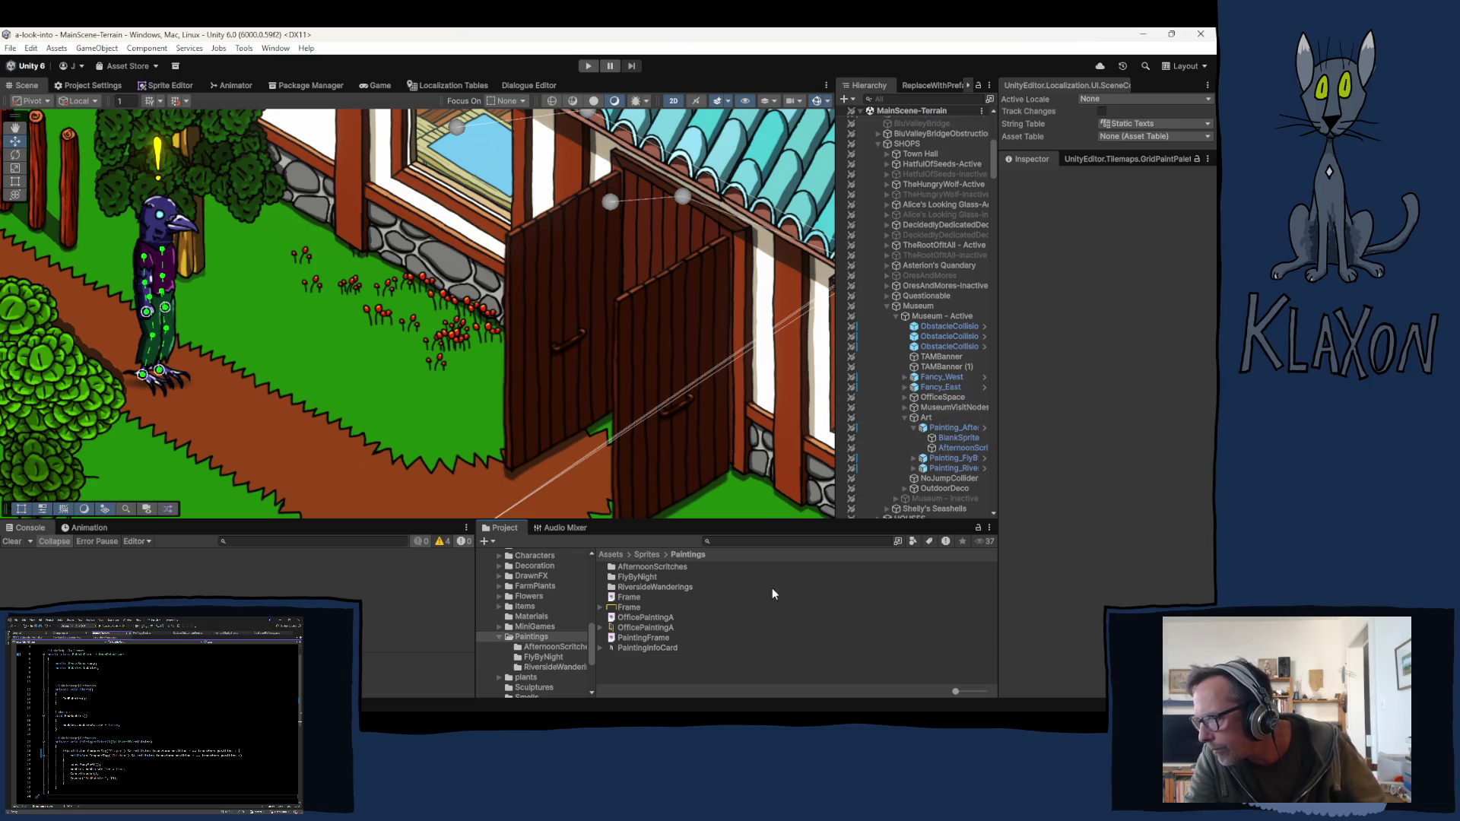
Step: Open MyrnaThimble.kra from the Sculptures folder in Krita
{"action": "scroll", "coordinate": [546, 641], "scroll_direction": "down", "scroll_amount": 3}
{"action": "left_click", "coordinate": [533, 611]}
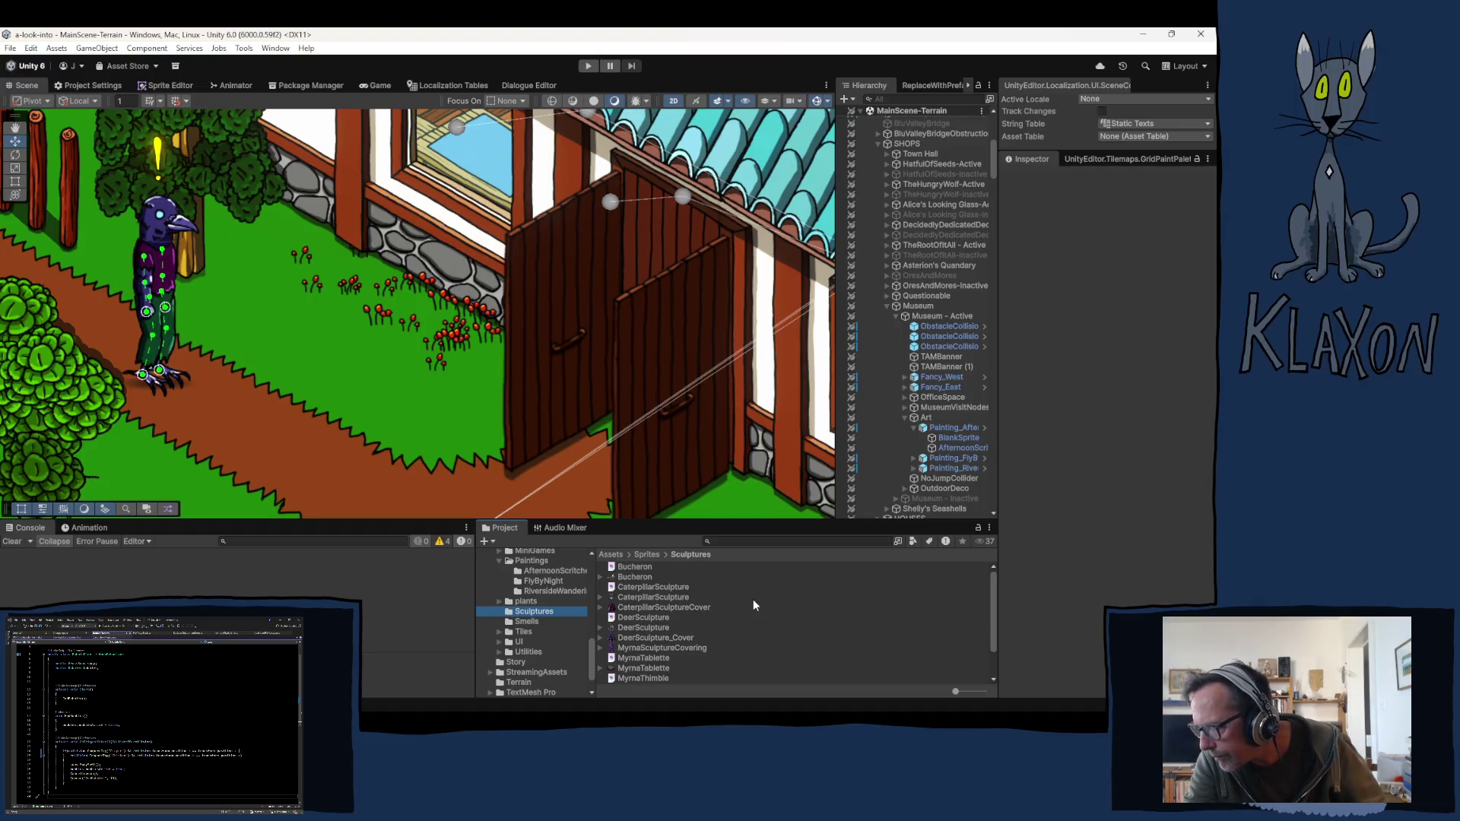
{"action": "scroll", "coordinate": [748, 605], "scroll_direction": "down", "scroll_amount": 2}
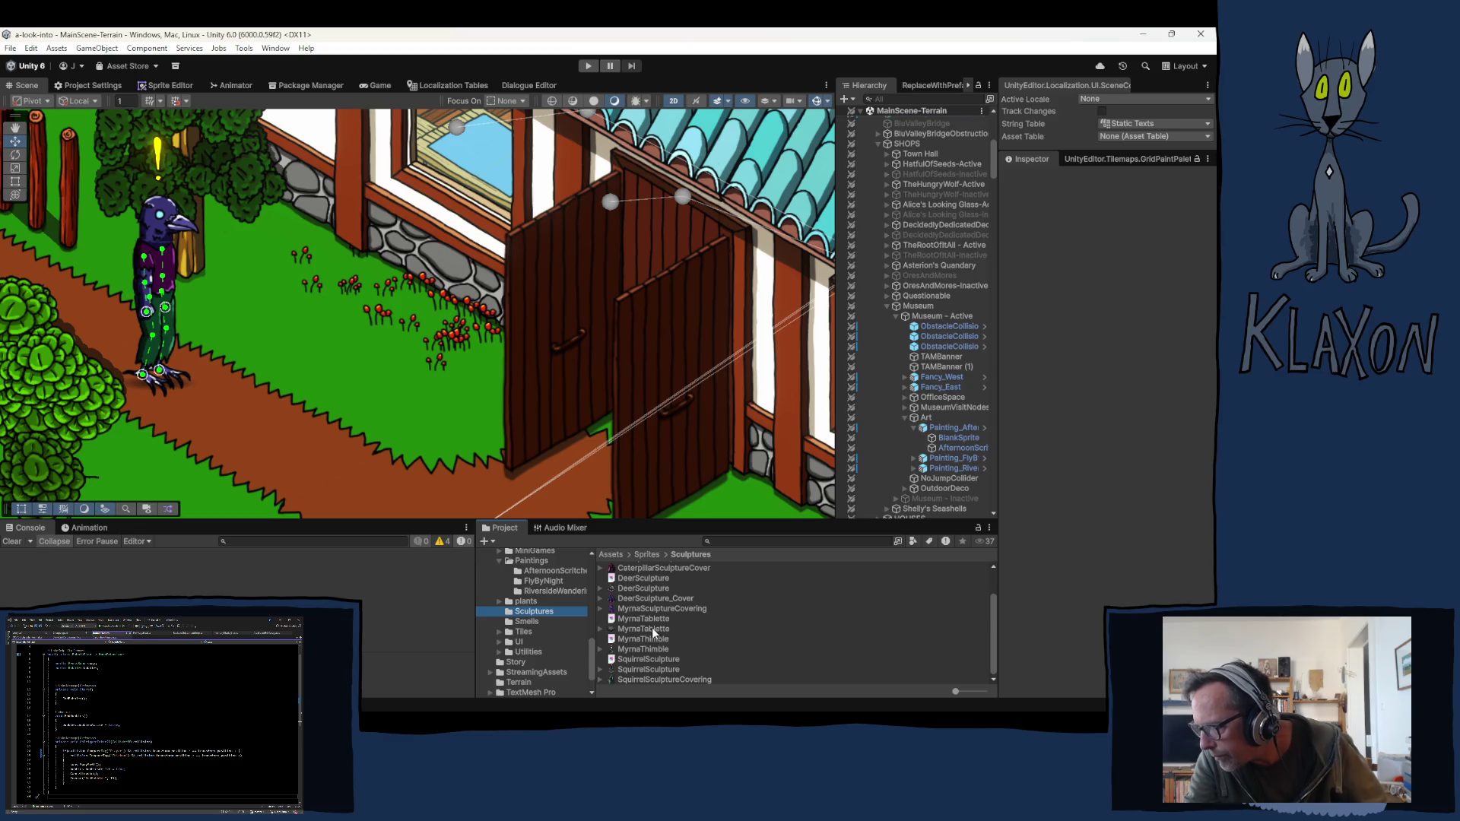
{"action": "left_click", "coordinate": [625, 643]}
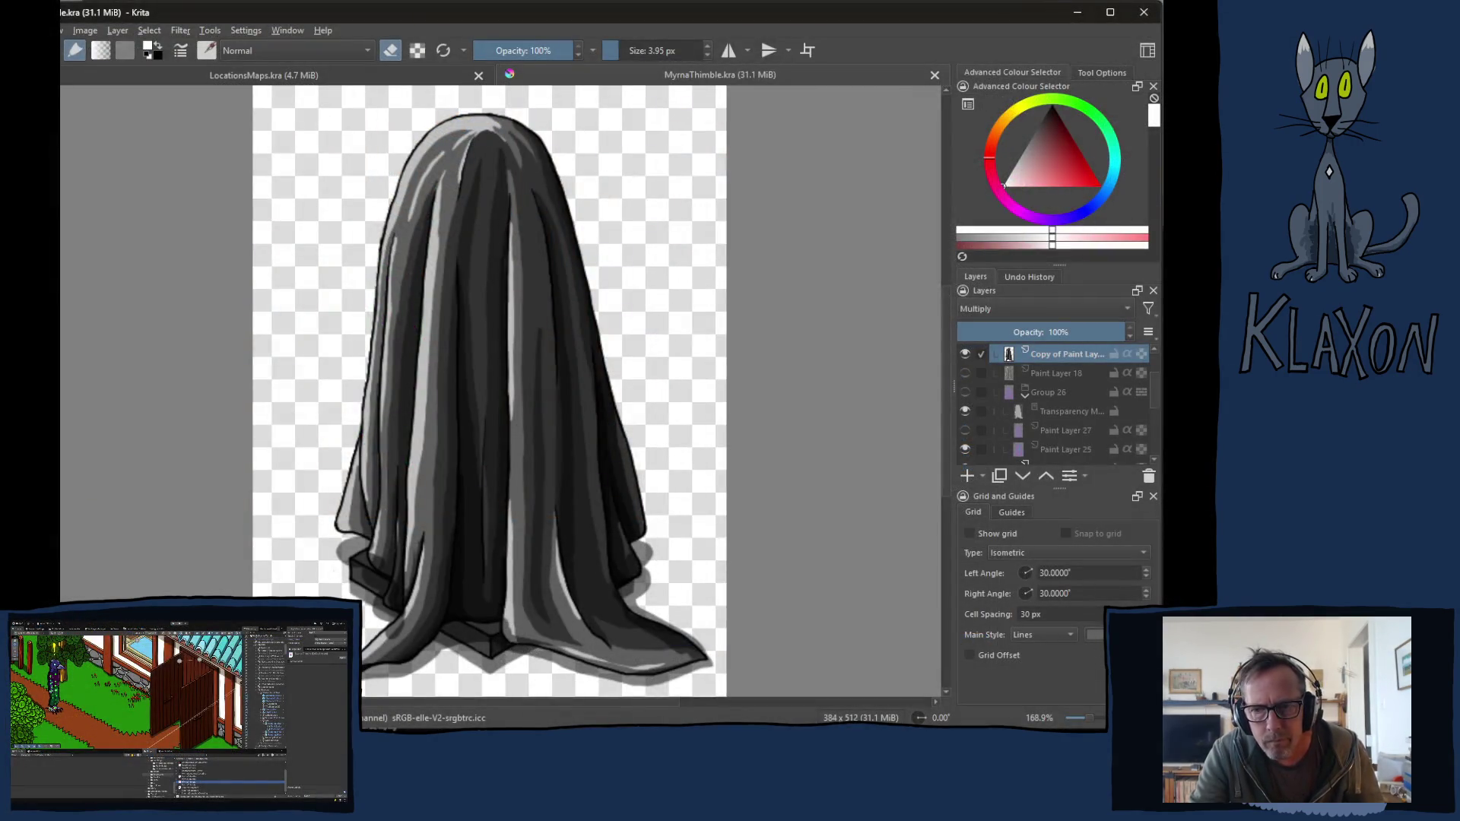
Step: Undo the cloth-layer toggle, then hide and collapse Group 19 to reveal the fox-woman statue
{"action": "left_click", "coordinate": [964, 354]}
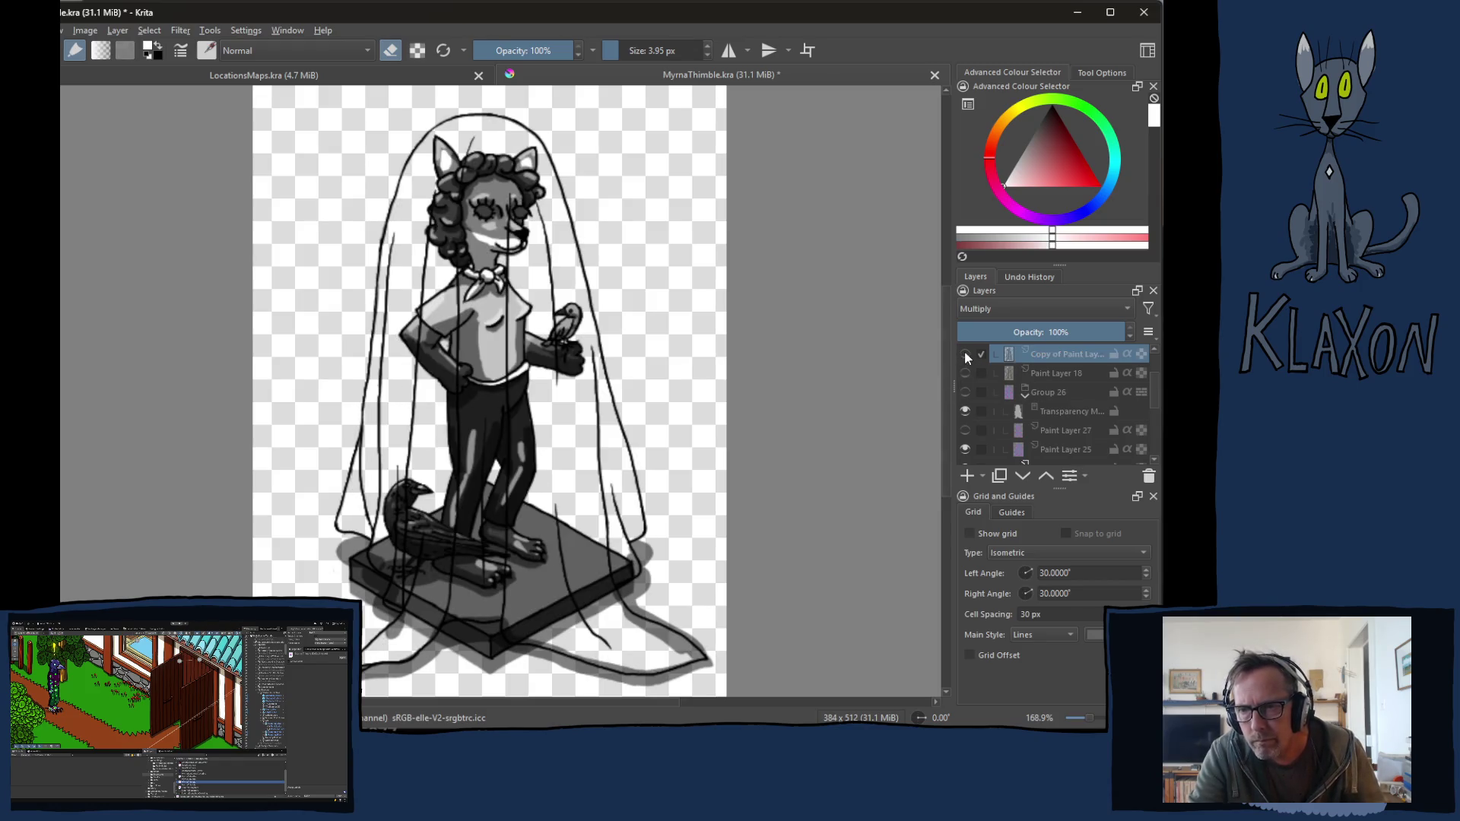
{"action": "key", "text": "ctrl+z"}
{"action": "scroll", "coordinate": [1029, 400], "scroll_direction": "up", "scroll_amount": 1}
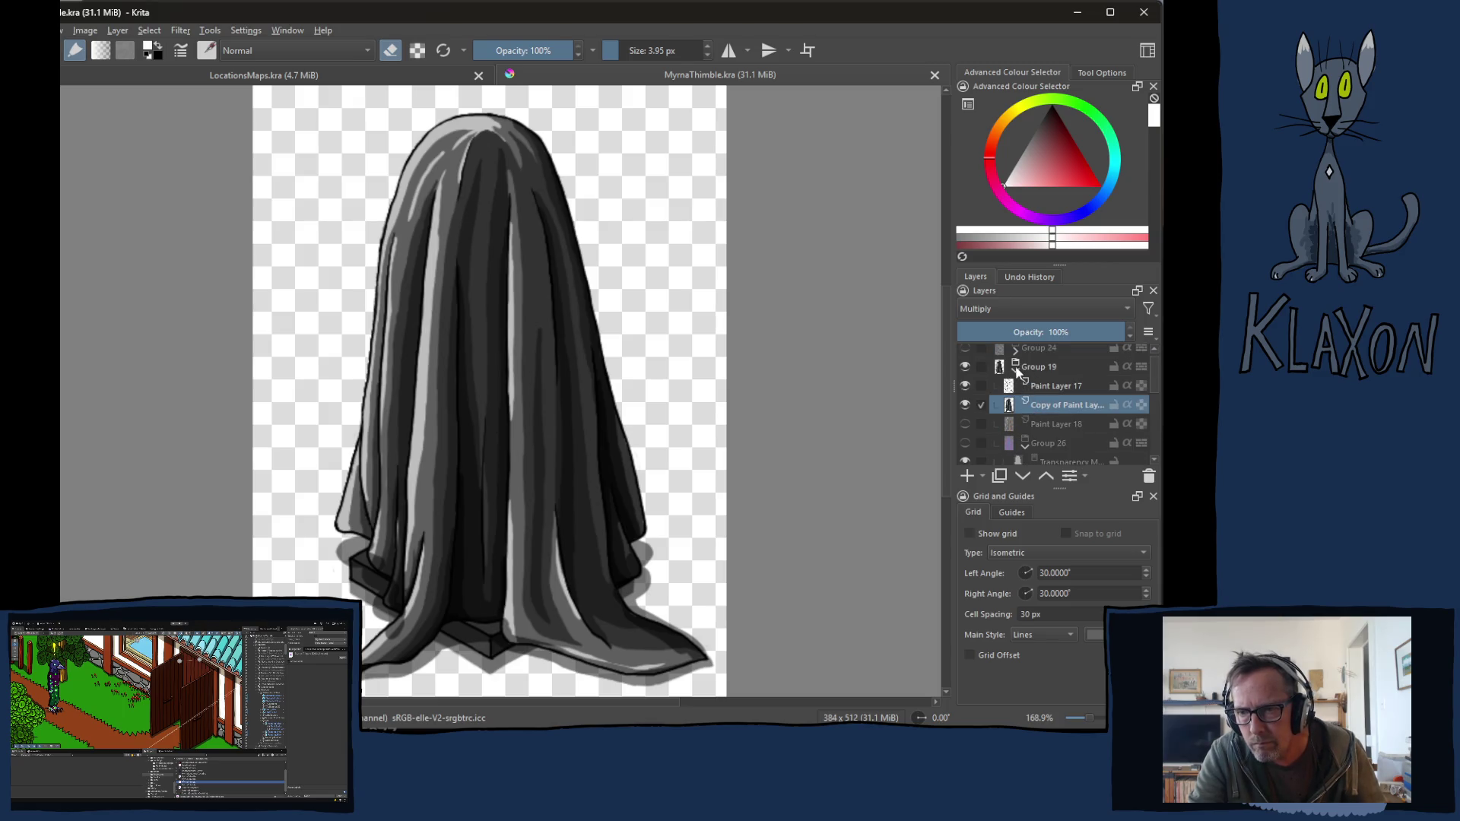
{"action": "left_click", "coordinate": [965, 366]}
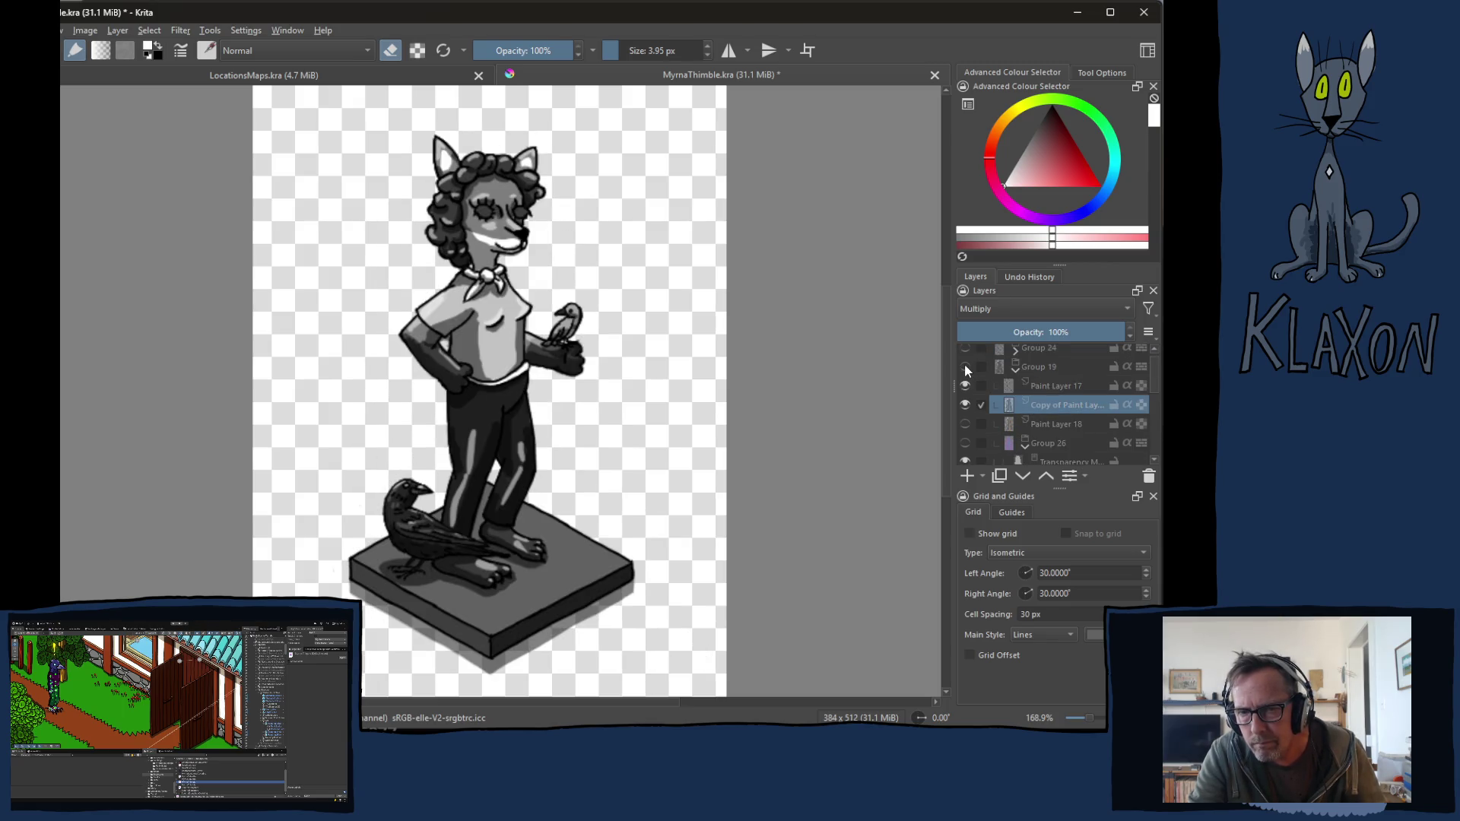
{"action": "left_click", "coordinate": [1015, 368]}
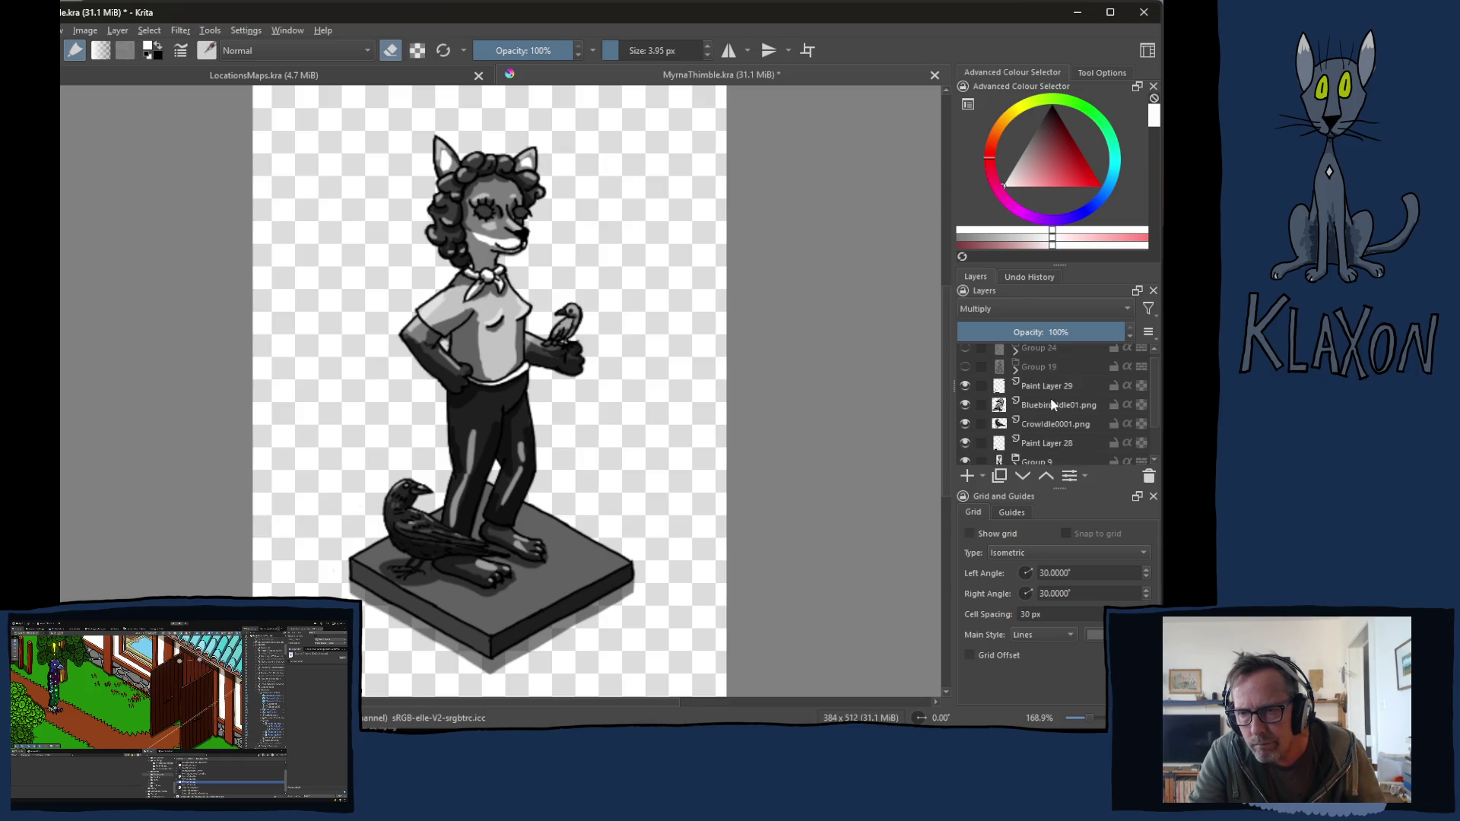
{"action": "mouse_move", "coordinate": [1071, 423]}
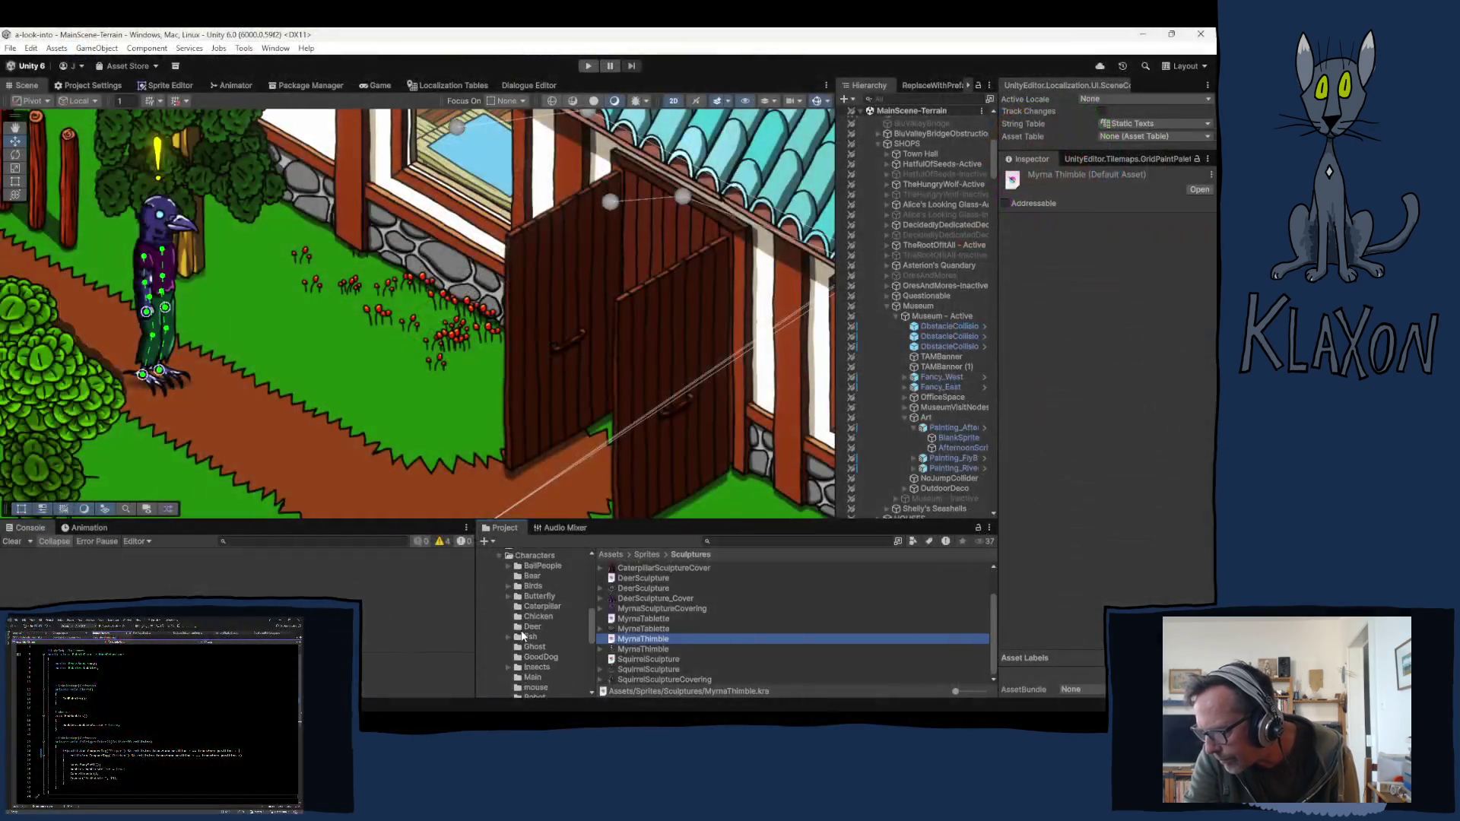
Step: Browse Characters > Main, peek into Crow_Muninn, and open Animal_Characters.kra
{"action": "left_click", "coordinate": [522, 643]}
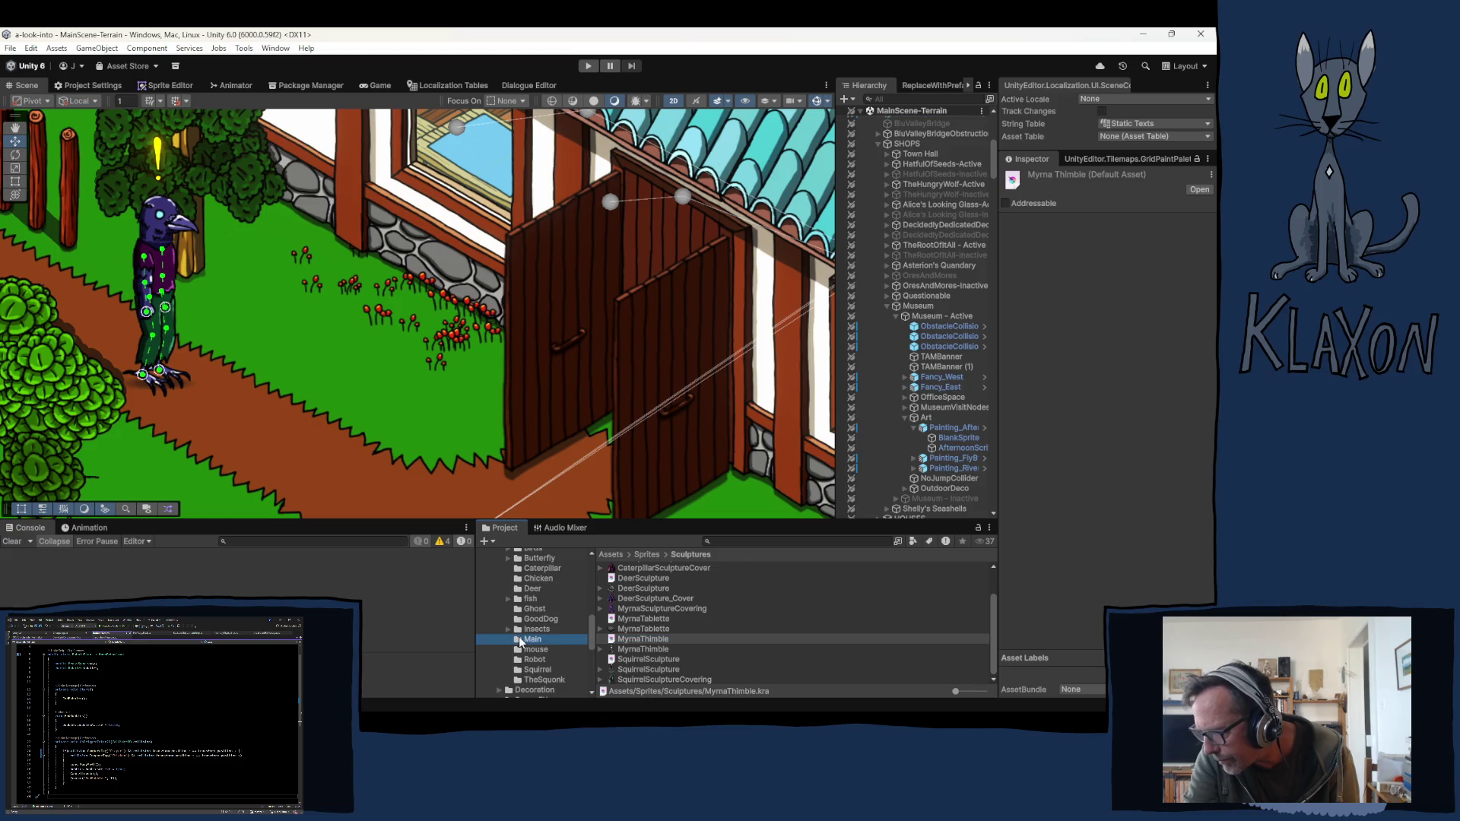
{"action": "scroll", "coordinate": [719, 606], "scroll_direction": "down", "scroll_amount": 10}
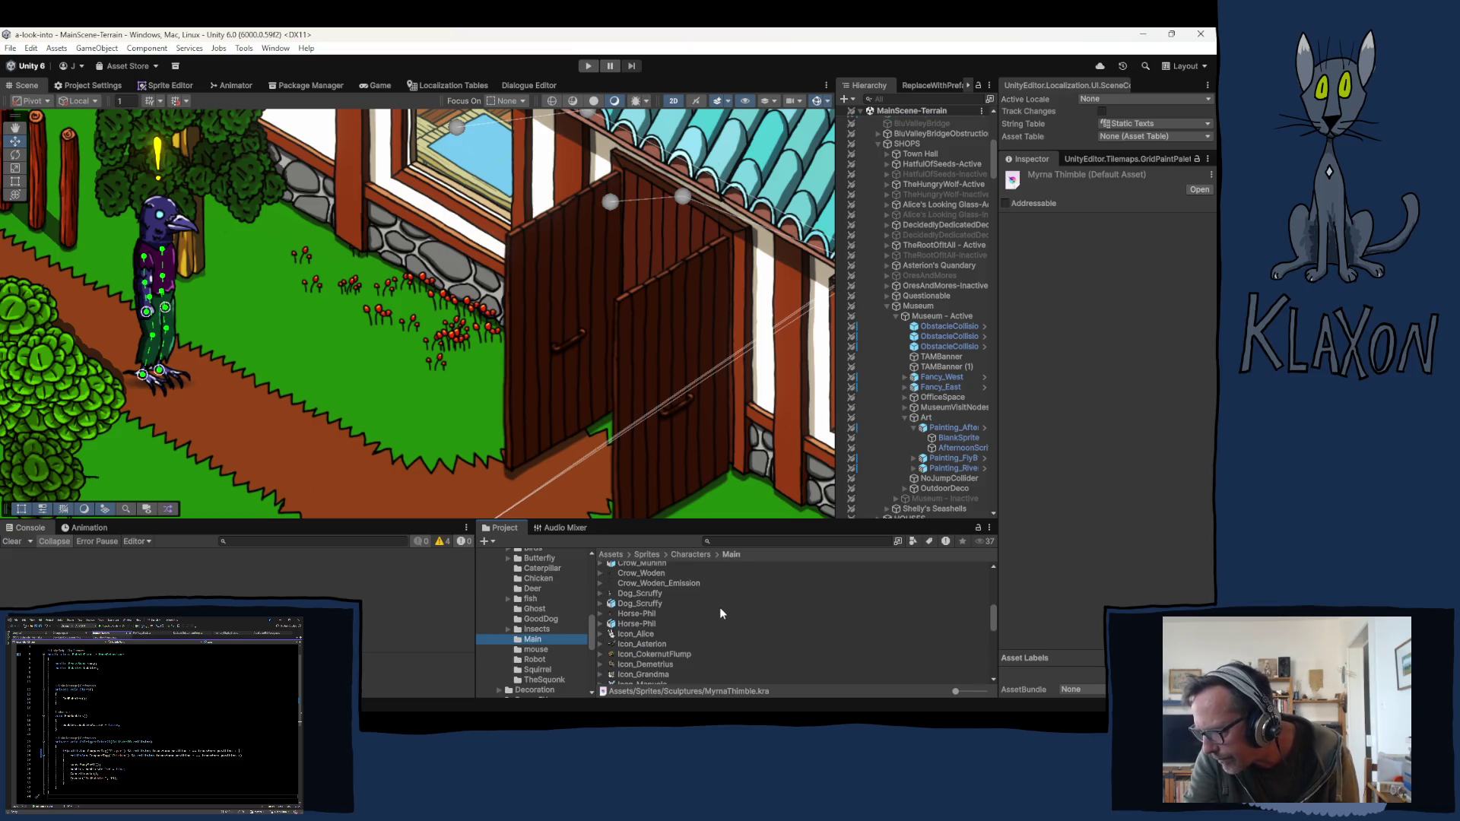
{"action": "scroll", "coordinate": [730, 619], "scroll_direction": "down", "scroll_amount": 5}
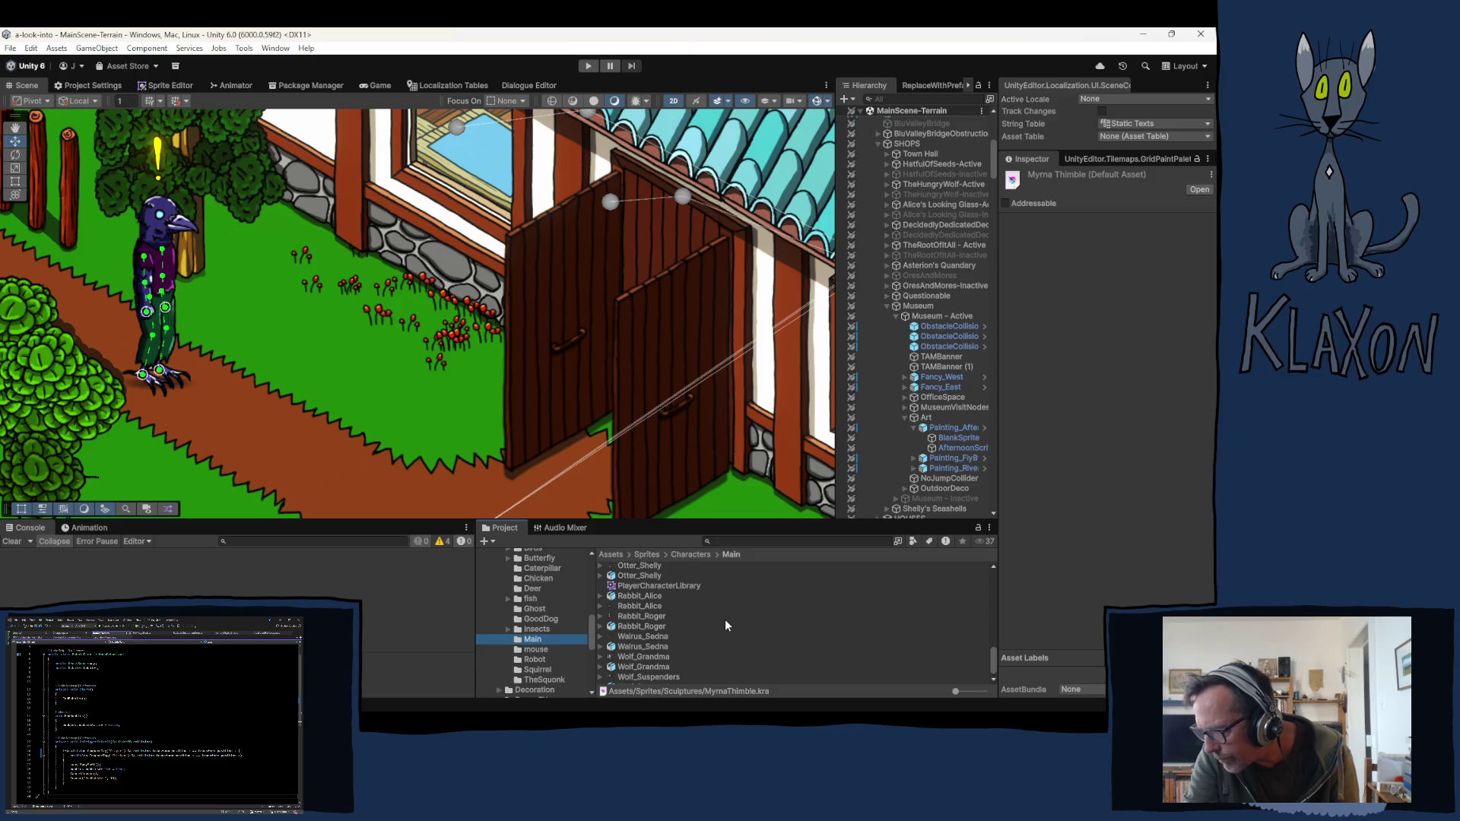
{"action": "scroll", "coordinate": [724, 622], "scroll_direction": "up", "scroll_amount": 1}
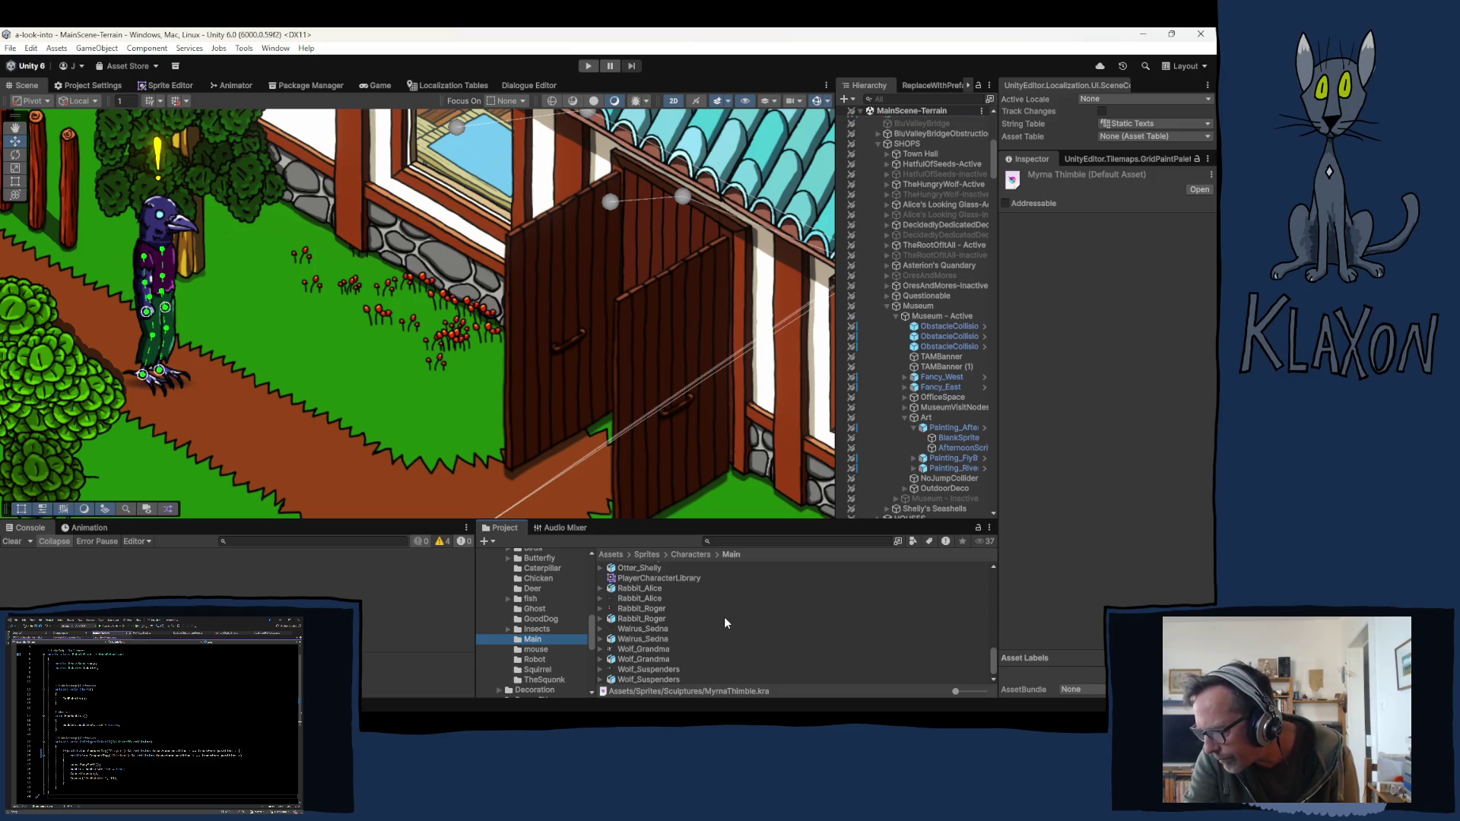
{"action": "scroll", "coordinate": [724, 622], "scroll_direction": "up", "scroll_amount": 1}
{"action": "scroll", "coordinate": [724, 623], "scroll_direction": "up", "scroll_amount": 2}
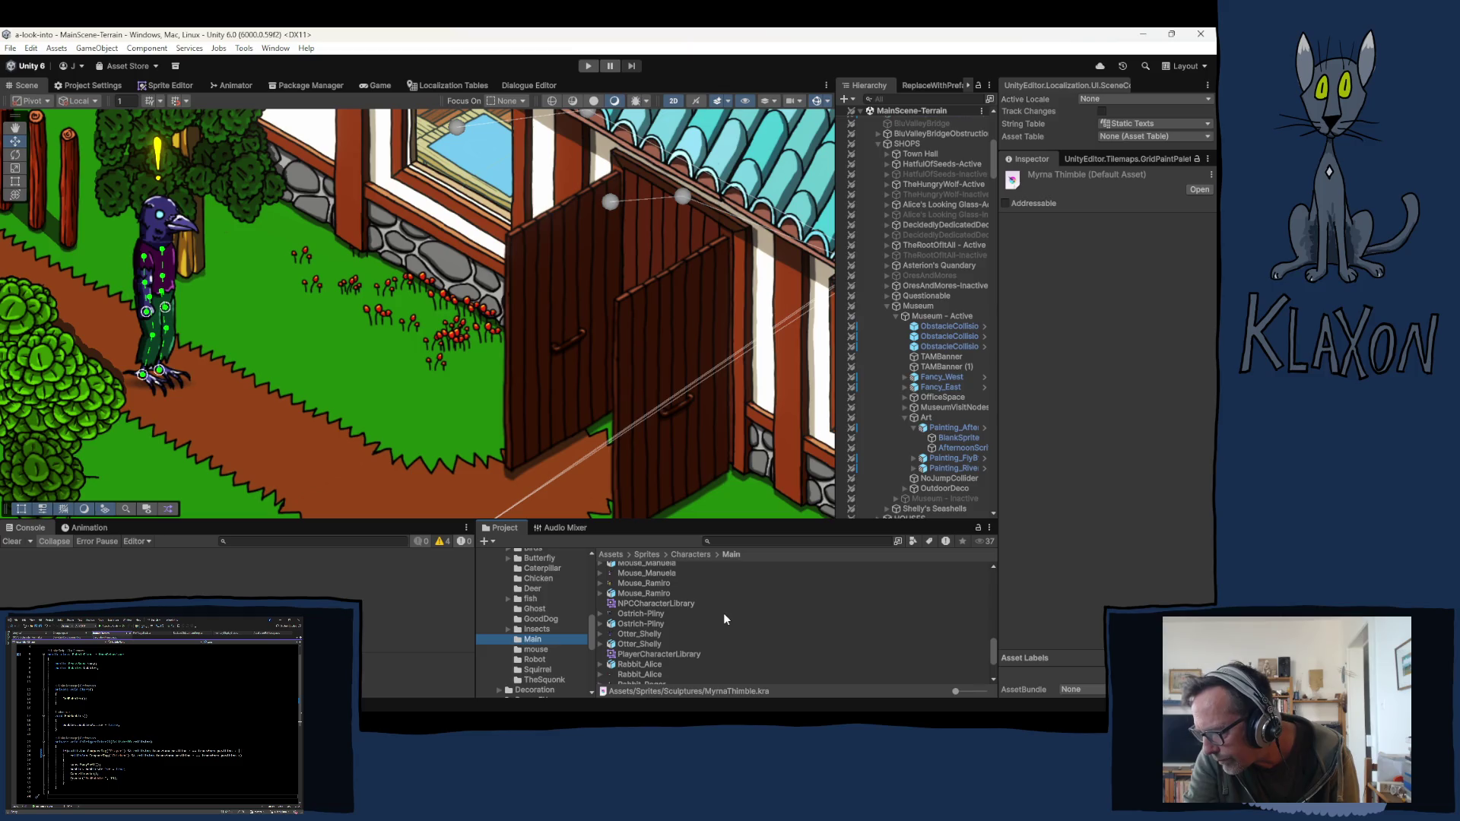
{"action": "scroll", "coordinate": [723, 618], "scroll_direction": "up", "scroll_amount": 2}
{"action": "scroll", "coordinate": [718, 609], "scroll_direction": "up", "scroll_amount": 5}
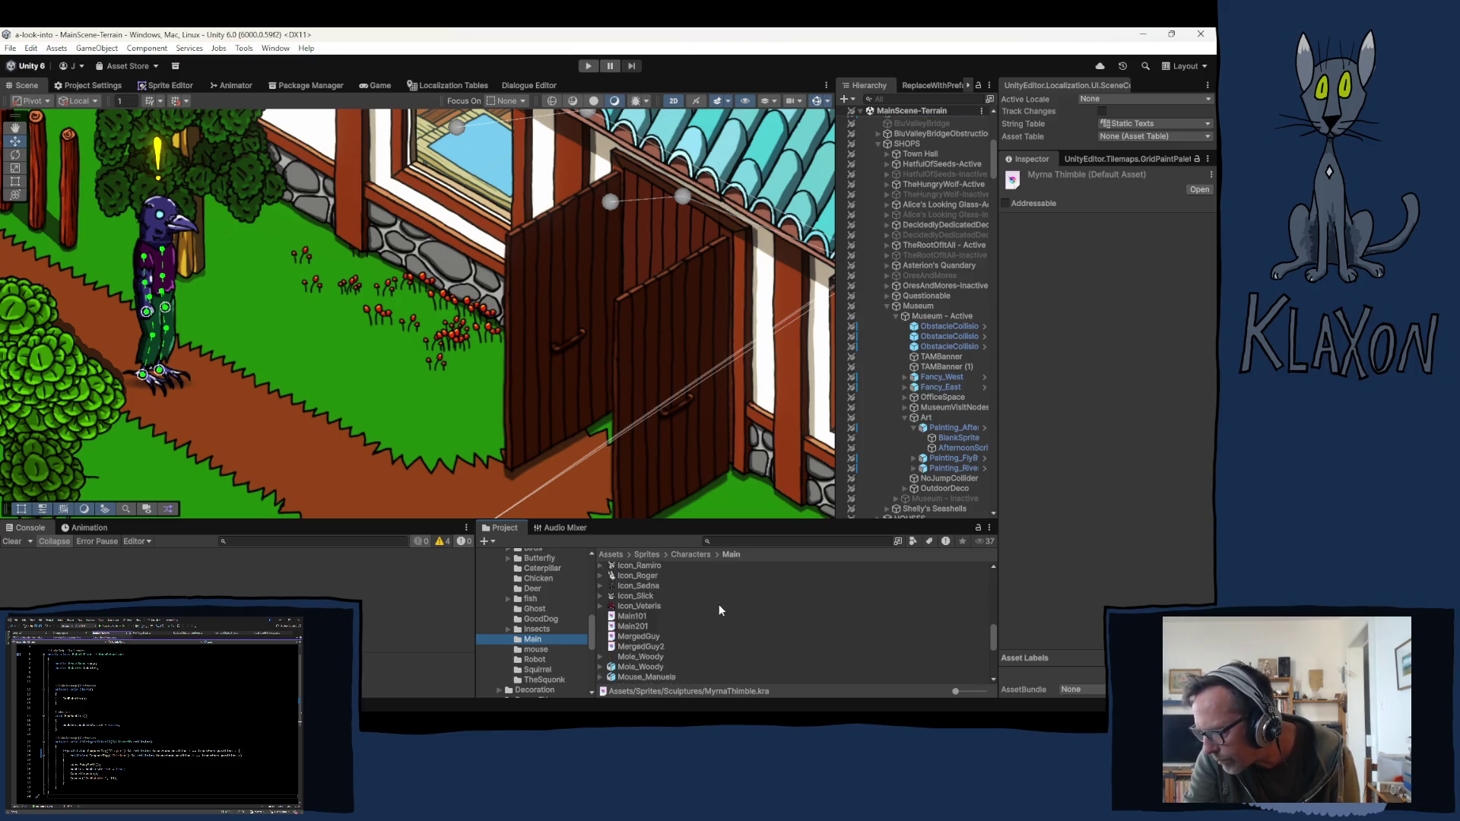
{"action": "scroll", "coordinate": [718, 608], "scroll_direction": "up", "scroll_amount": 2}
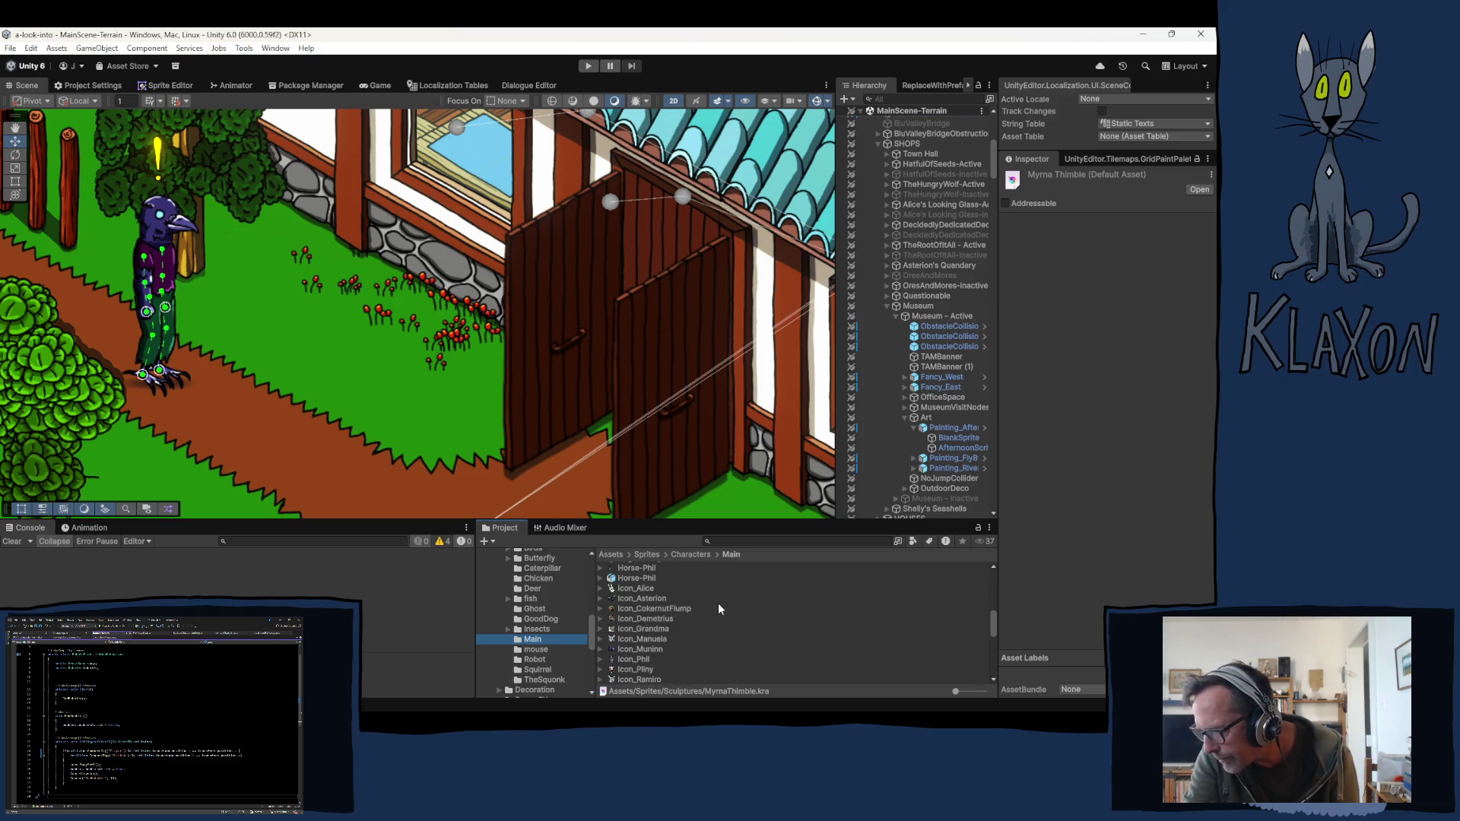
{"action": "scroll", "coordinate": [717, 602], "scroll_direction": "up", "scroll_amount": 4}
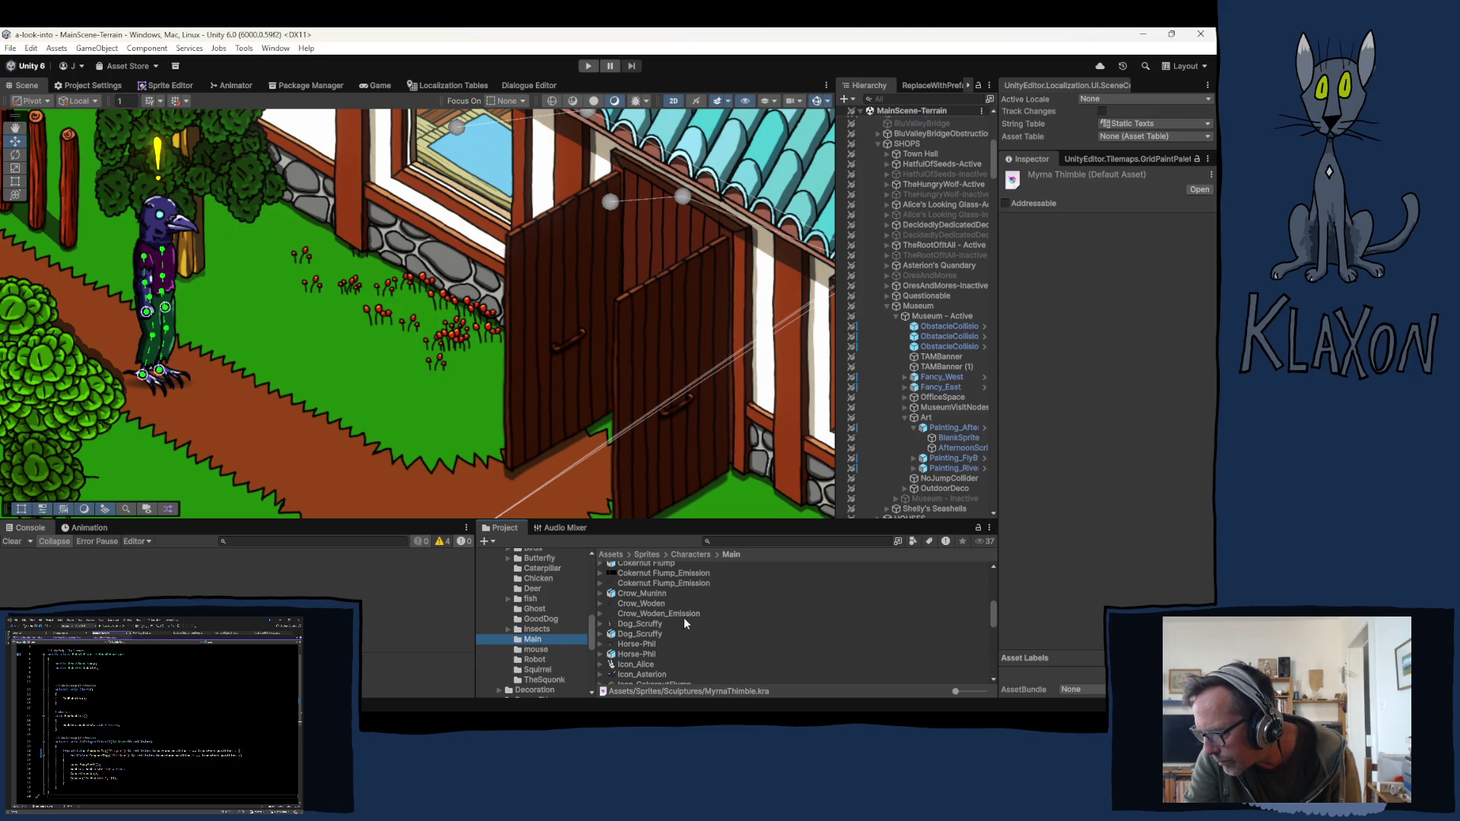
{"action": "left_click", "coordinate": [600, 593]}
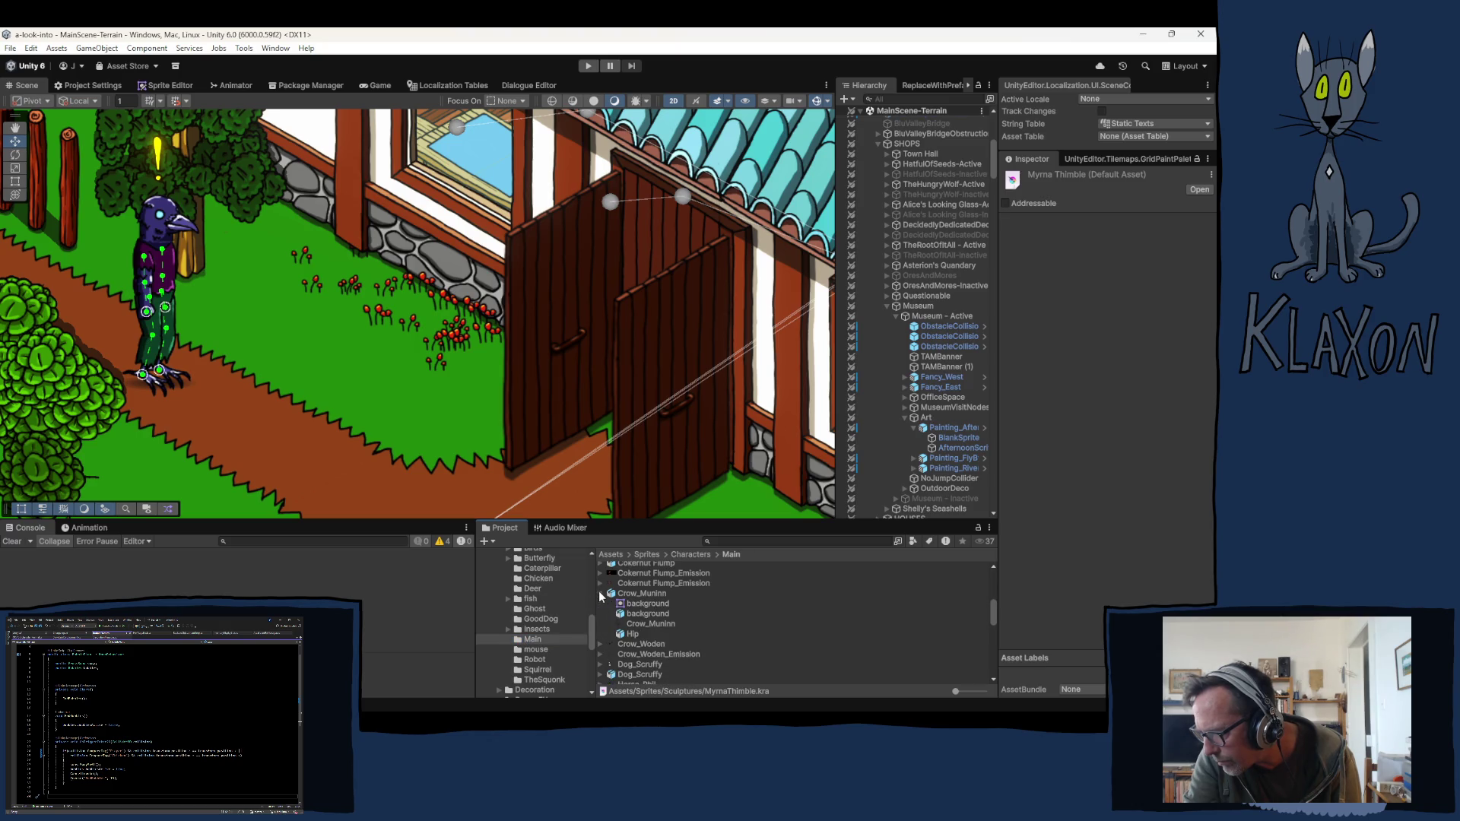
{"action": "left_click", "coordinate": [599, 592]}
{"action": "scroll", "coordinate": [696, 627], "scroll_direction": "up", "scroll_amount": 3}
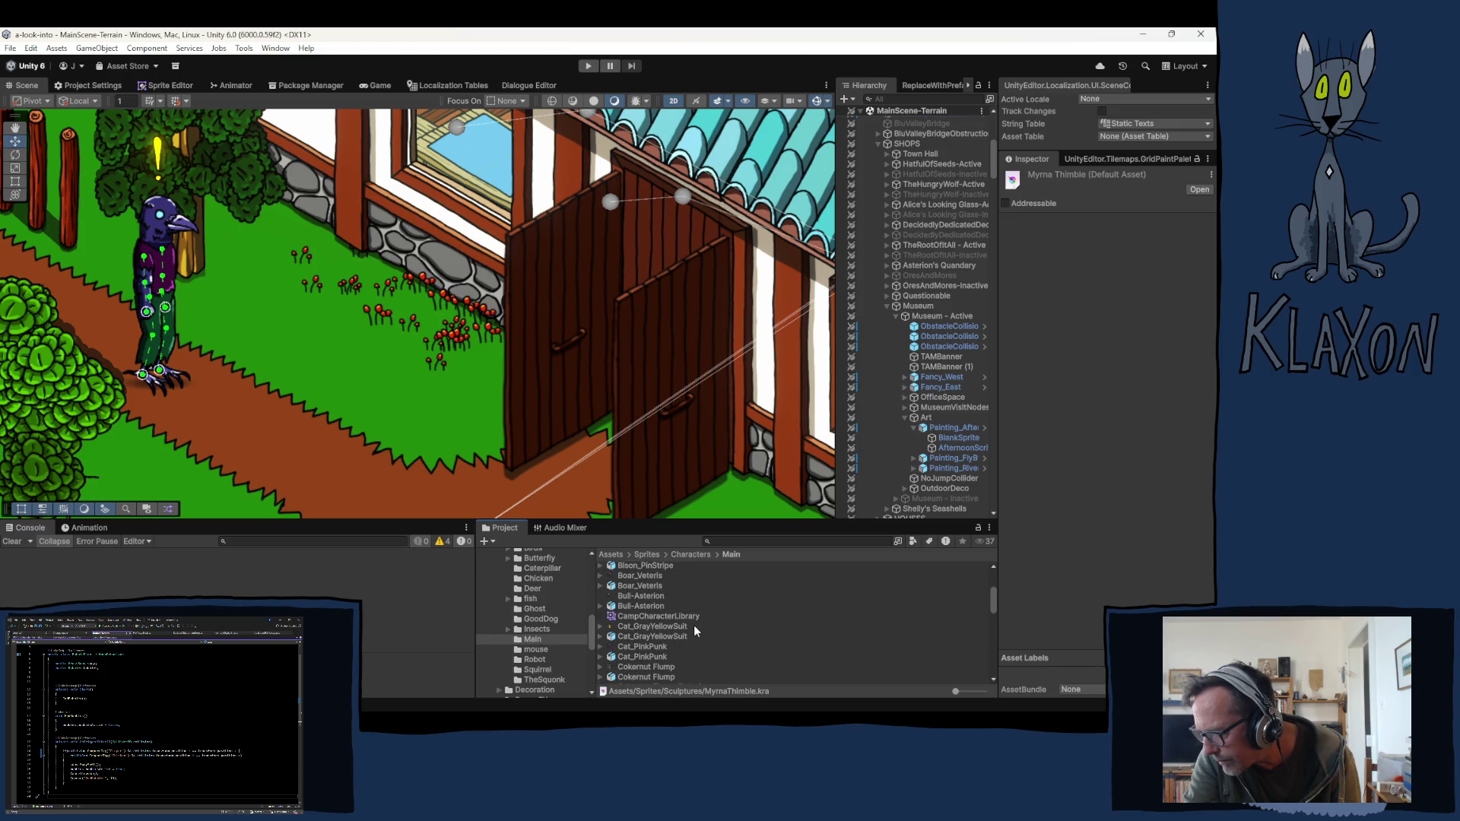
{"action": "scroll", "coordinate": [694, 626], "scroll_direction": "up", "scroll_amount": 4}
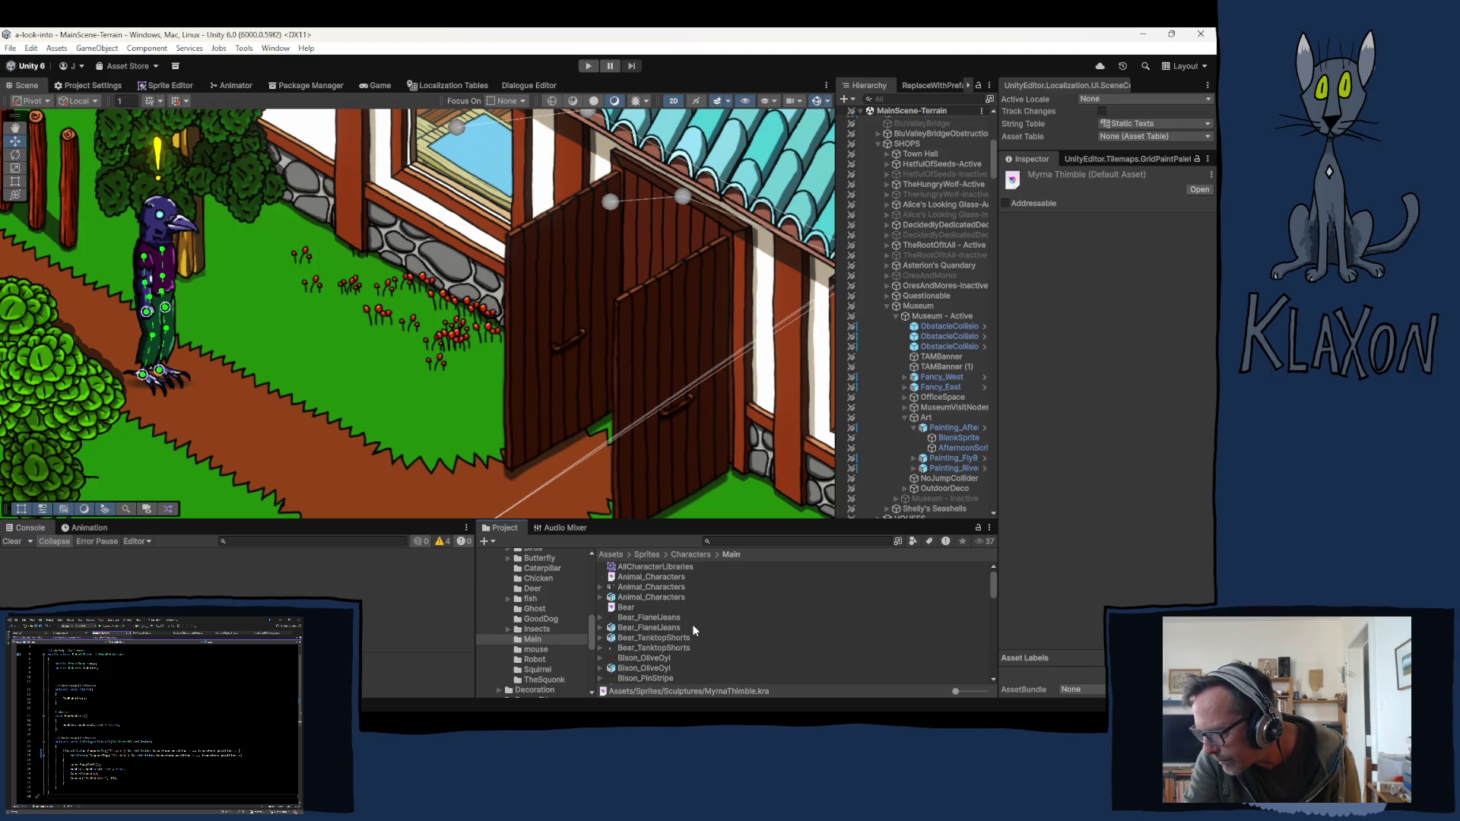
{"action": "left_click", "coordinate": [631, 576]}
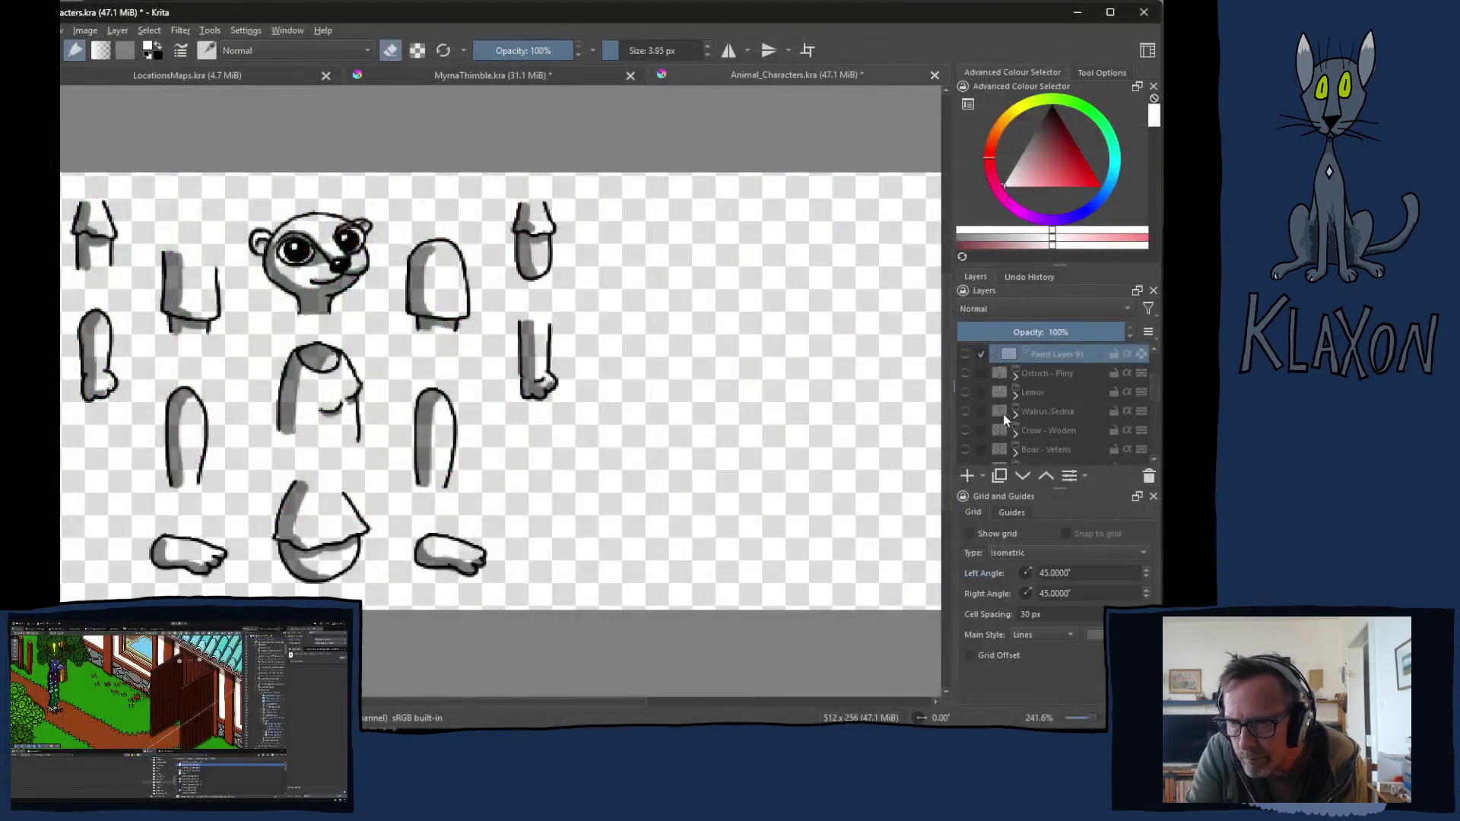
Step: Make the Crow - Woden group visible and expand it to show its layers
{"action": "scroll", "coordinate": [1082, 428], "scroll_direction": "down", "scroll_amount": 3}
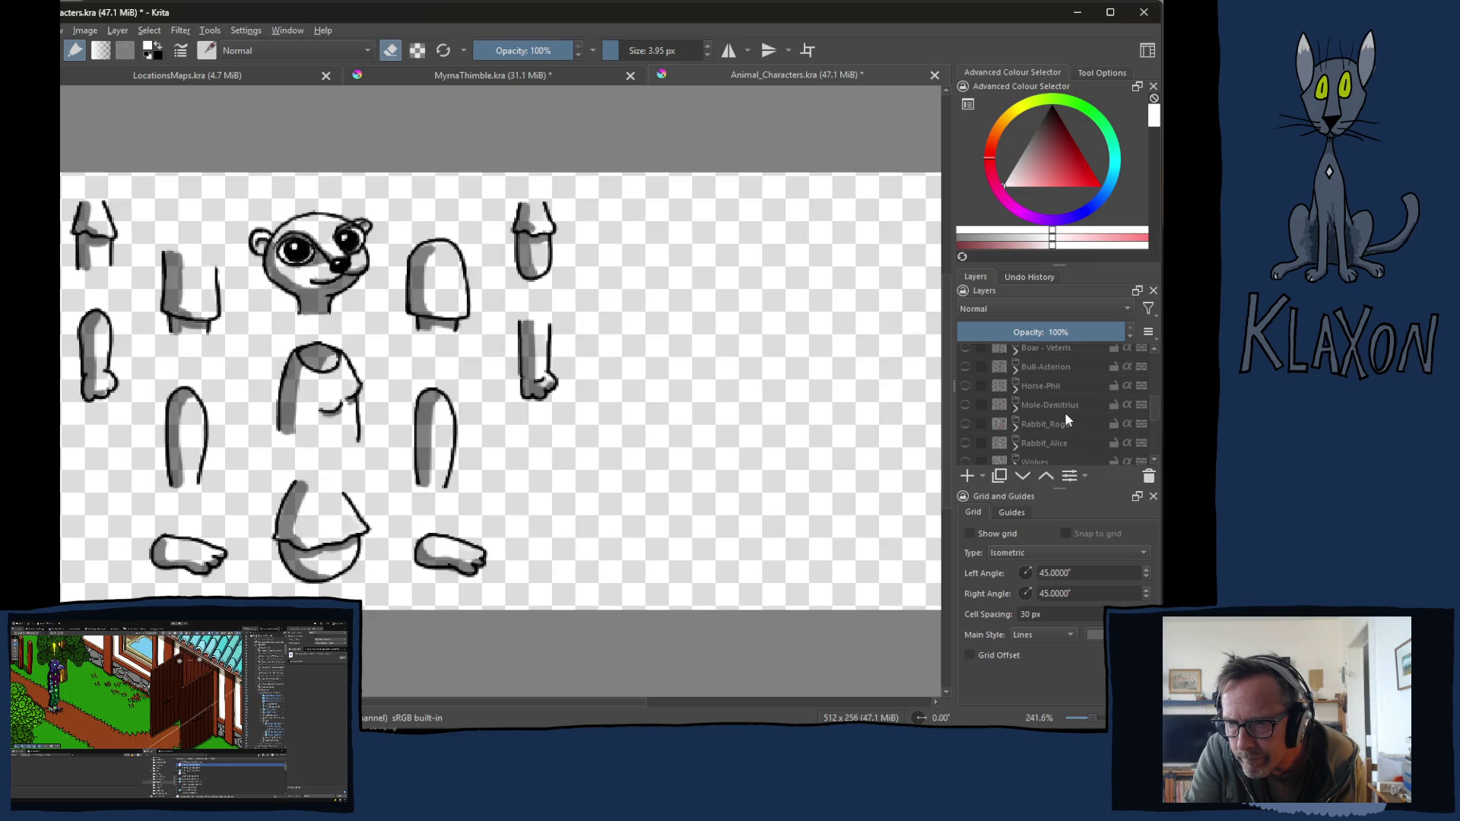
{"action": "scroll", "coordinate": [1066, 418], "scroll_direction": "down", "scroll_amount": 2}
{"action": "scroll", "coordinate": [1068, 413], "scroll_direction": "down", "scroll_amount": 2}
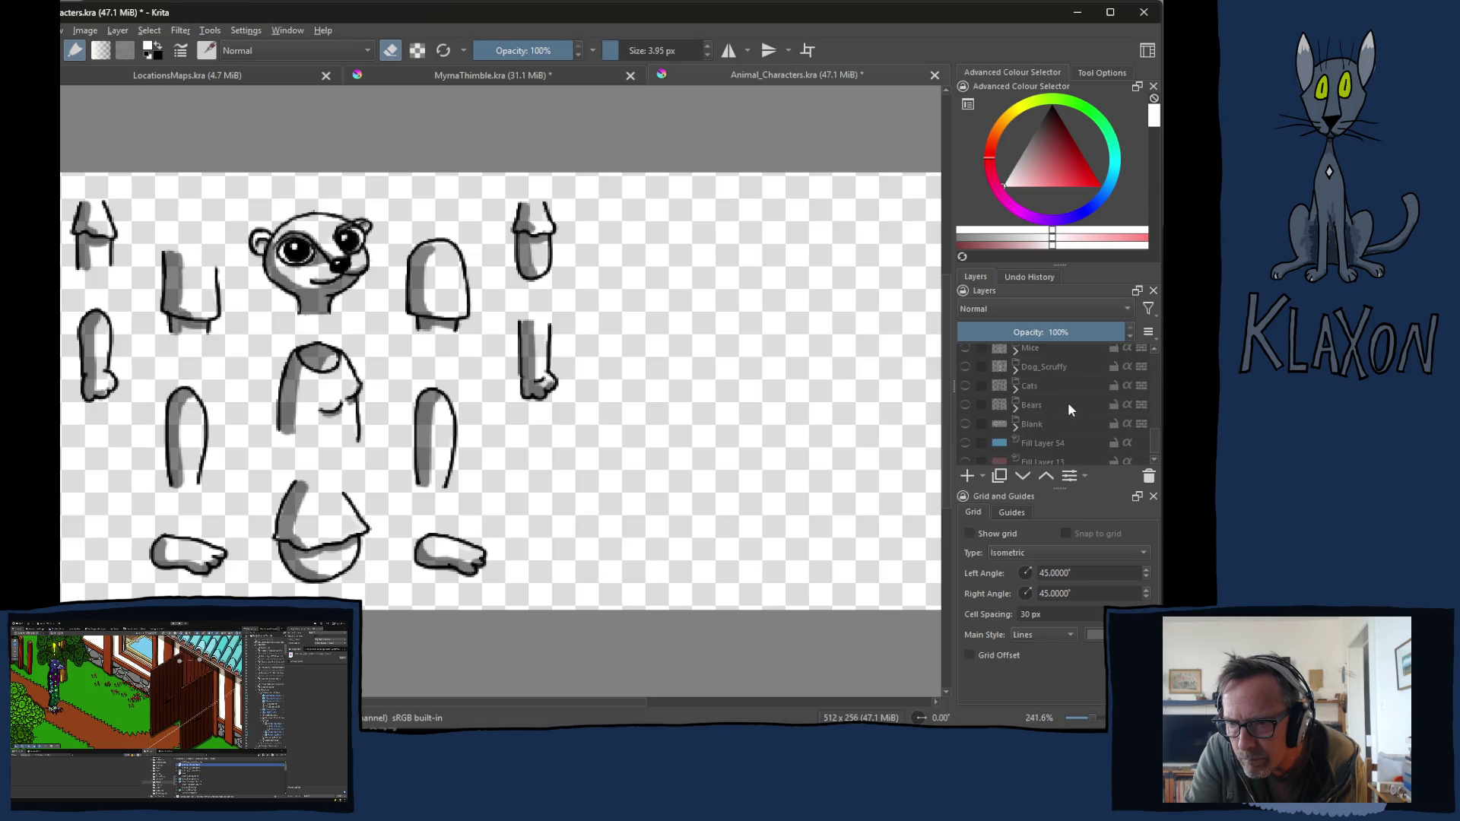
{"action": "scroll", "coordinate": [1067, 401], "scroll_direction": "up", "scroll_amount": 3}
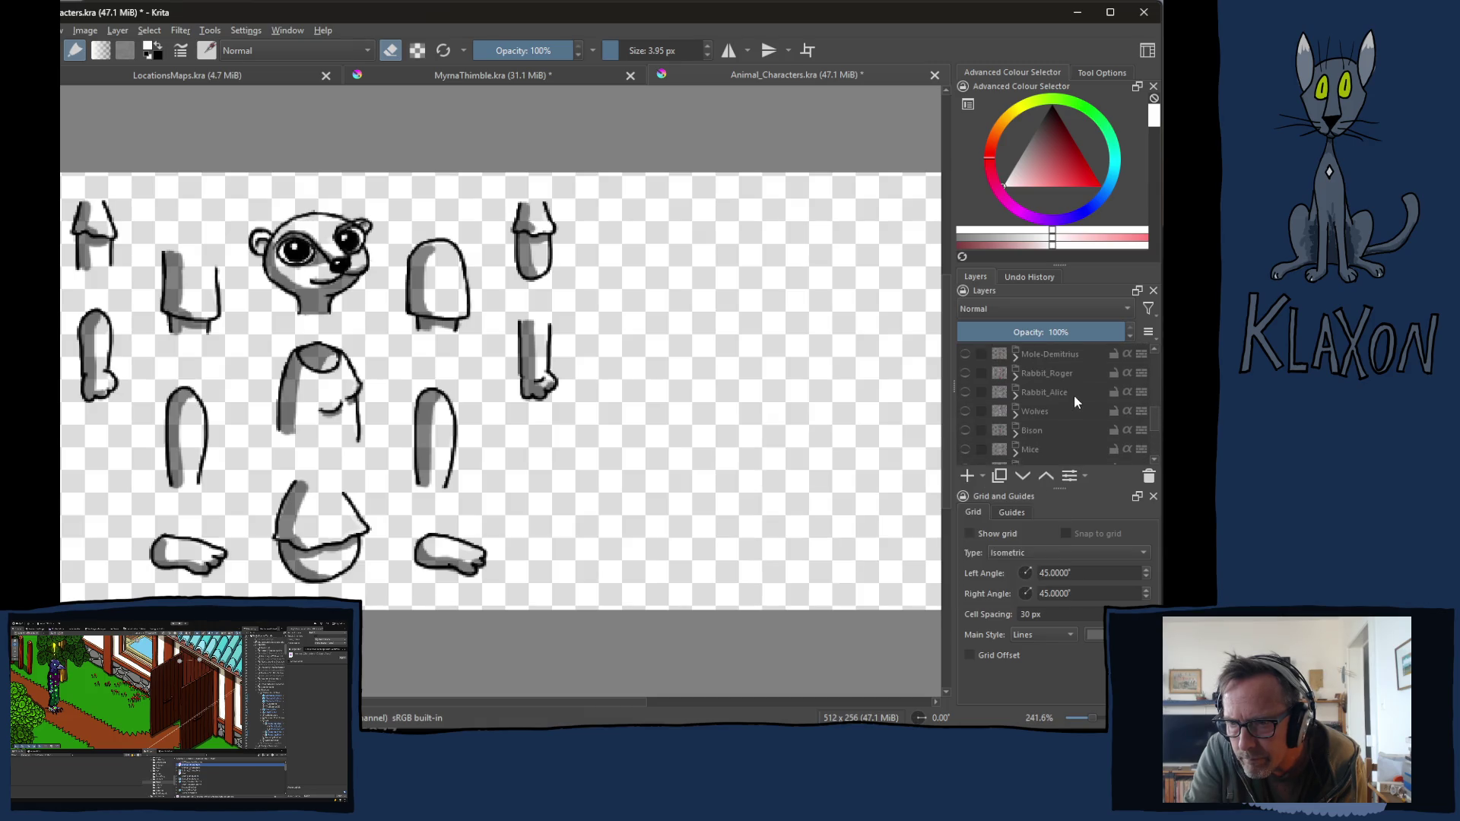
{"action": "scroll", "coordinate": [1075, 395], "scroll_direction": "up", "scroll_amount": 1}
{"action": "scroll", "coordinate": [1075, 393], "scroll_direction": "up", "scroll_amount": 2}
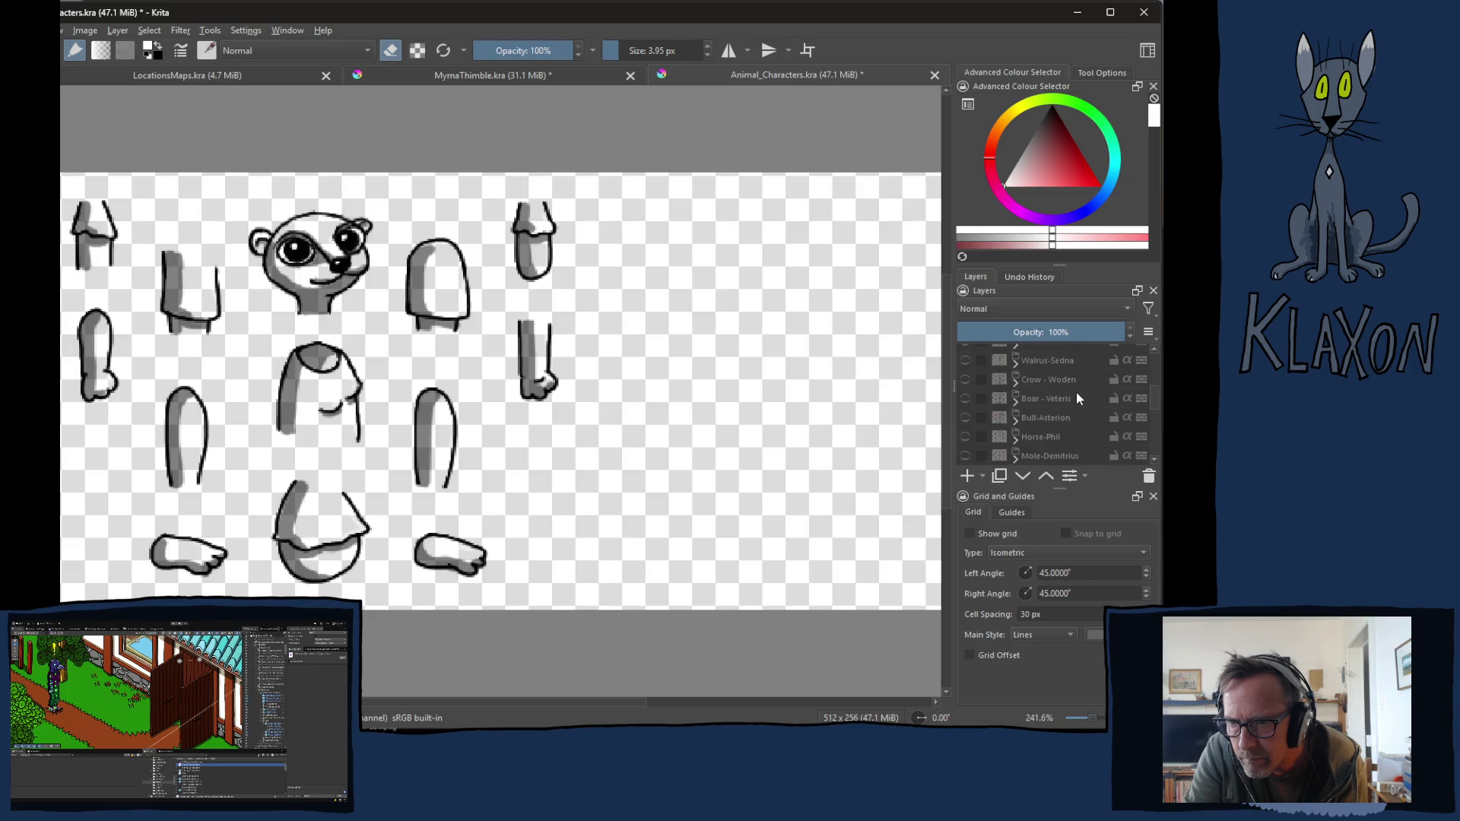
{"action": "left_click", "coordinate": [965, 379]}
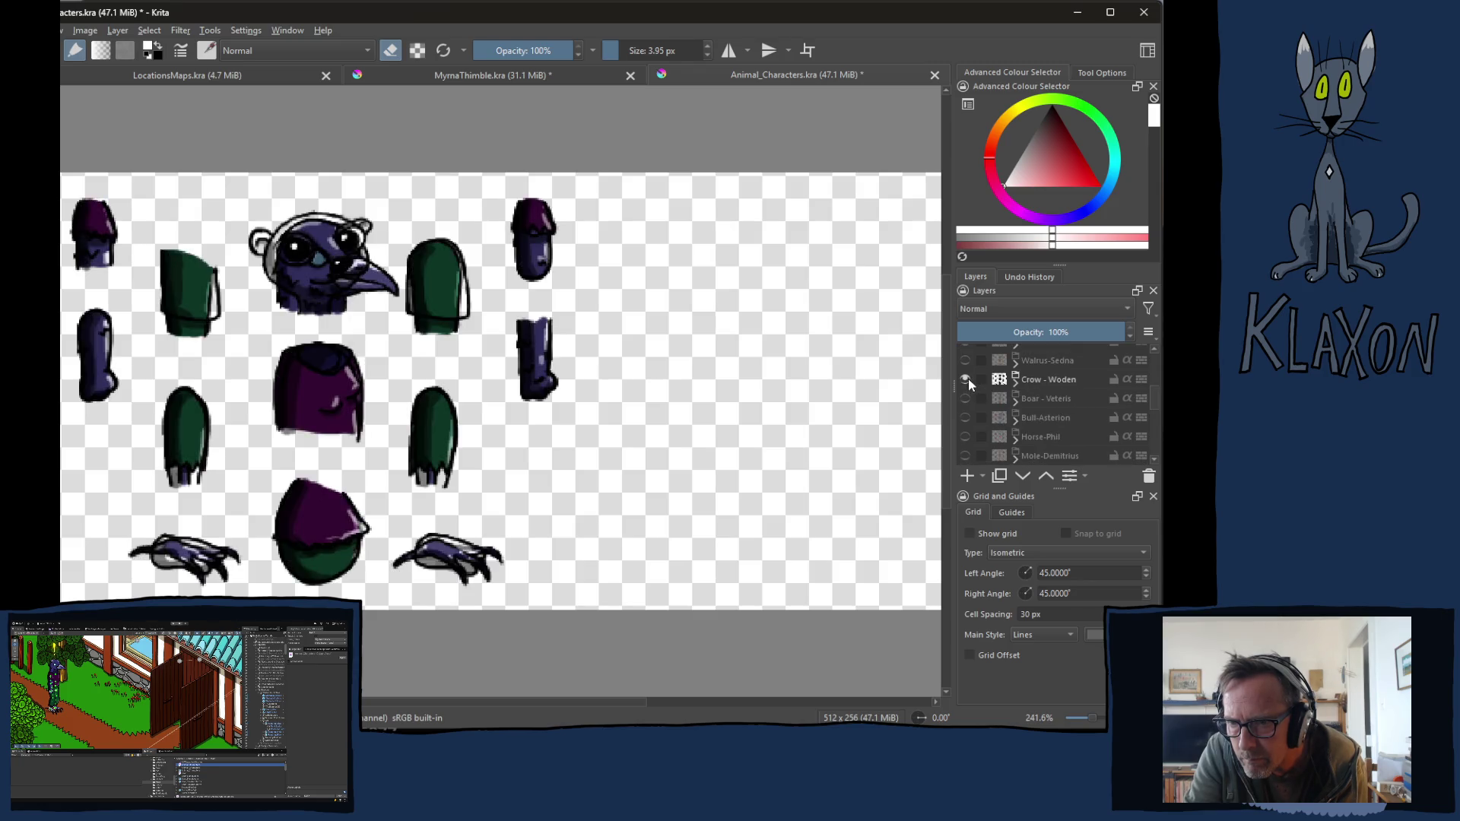
{"action": "left_click", "coordinate": [1015, 380]}
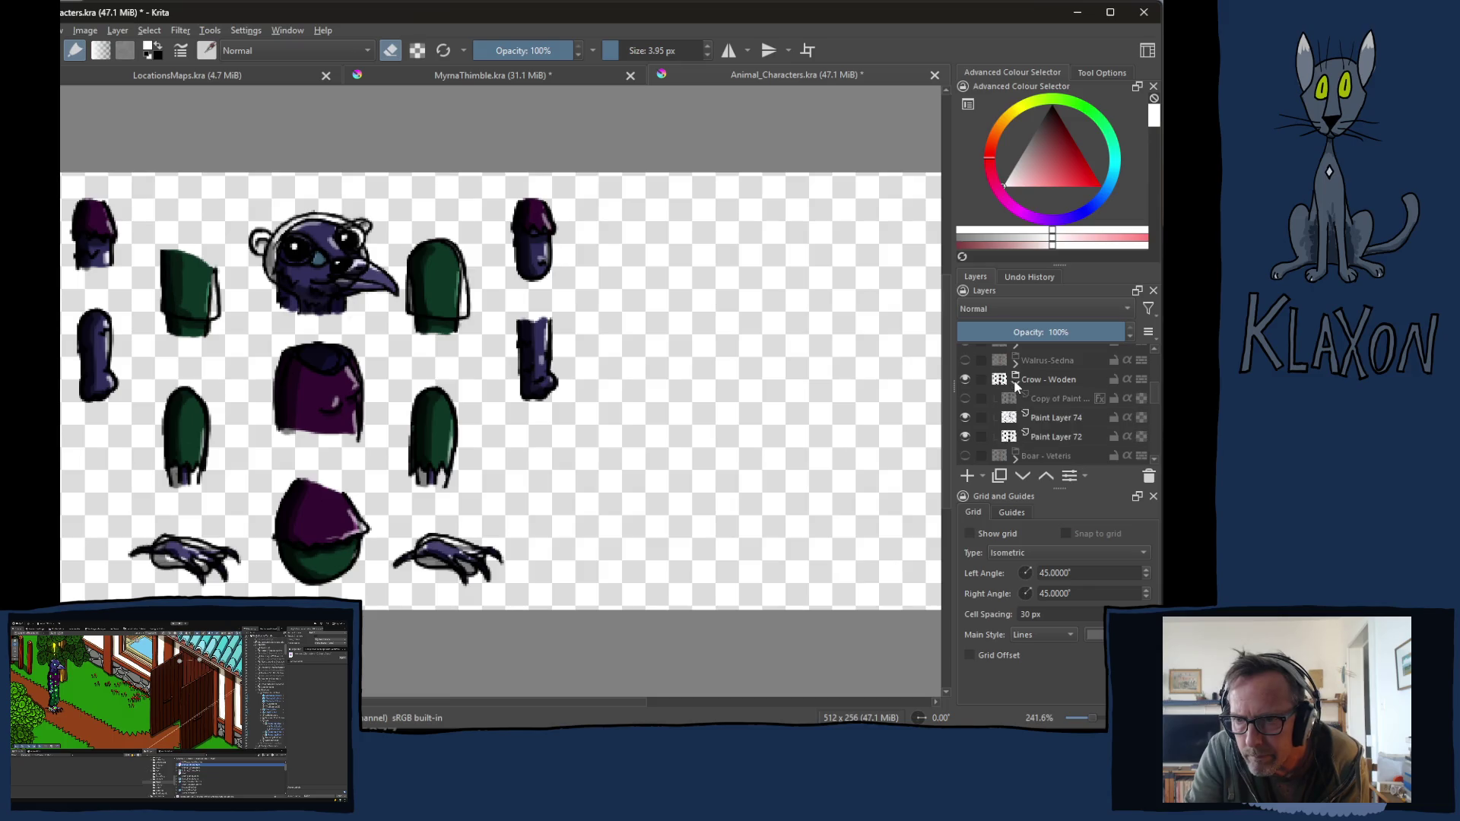
Step: Copy the Crow - Woden layer group with Copy Layer
{"action": "left_click", "coordinate": [1052, 382]}
{"action": "right_click", "coordinate": [1045, 381]}
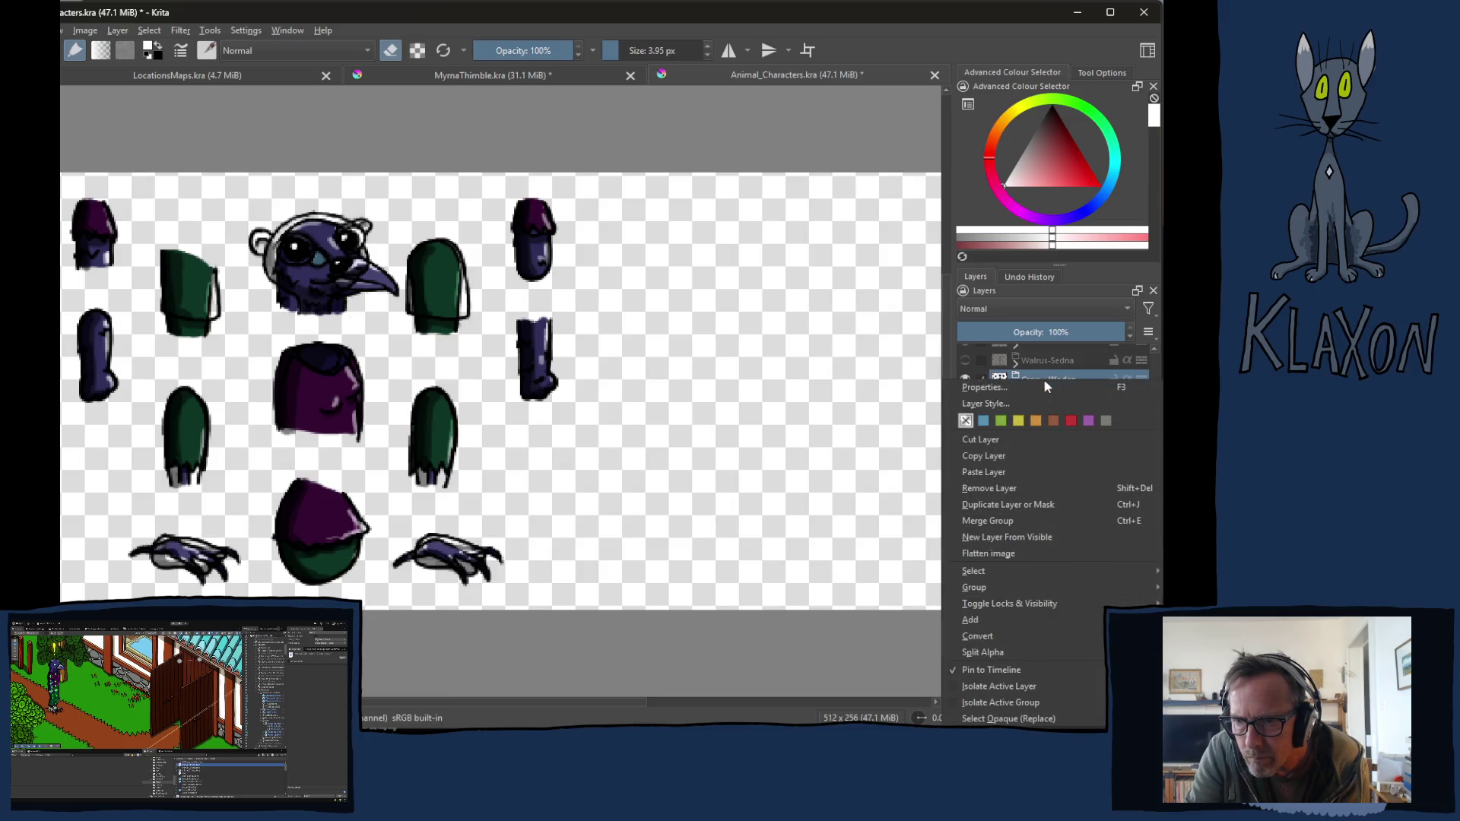
{"action": "left_click", "coordinate": [1005, 454]}
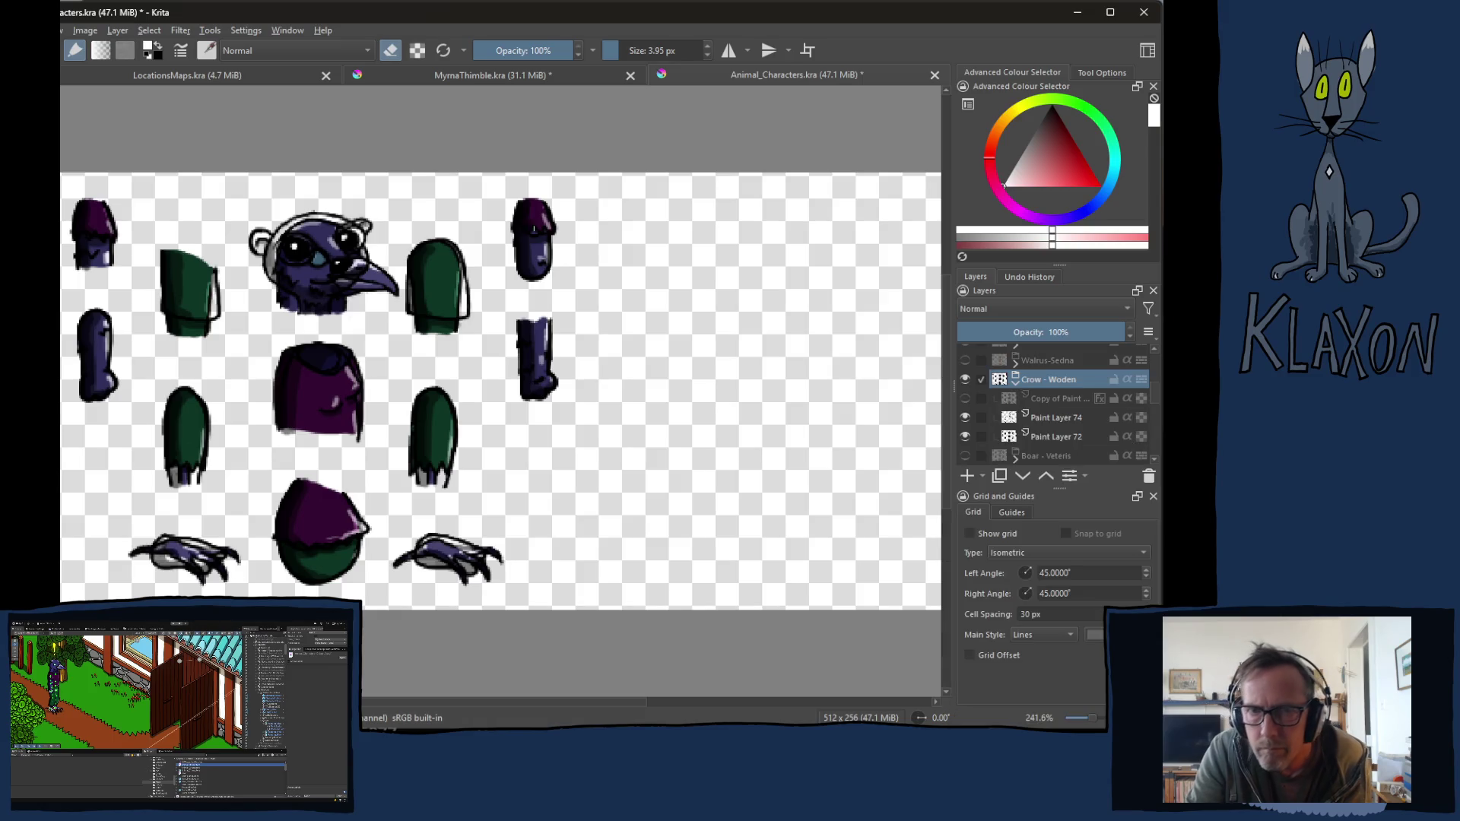
Step: In MyrnaThimble.kra, collapse Group 19 and hide Group 9, Paint Layer 28, CrowIdle0001, Bluebird-Idle01.png and shadow layers
{"action": "left_click", "coordinate": [466, 75]}
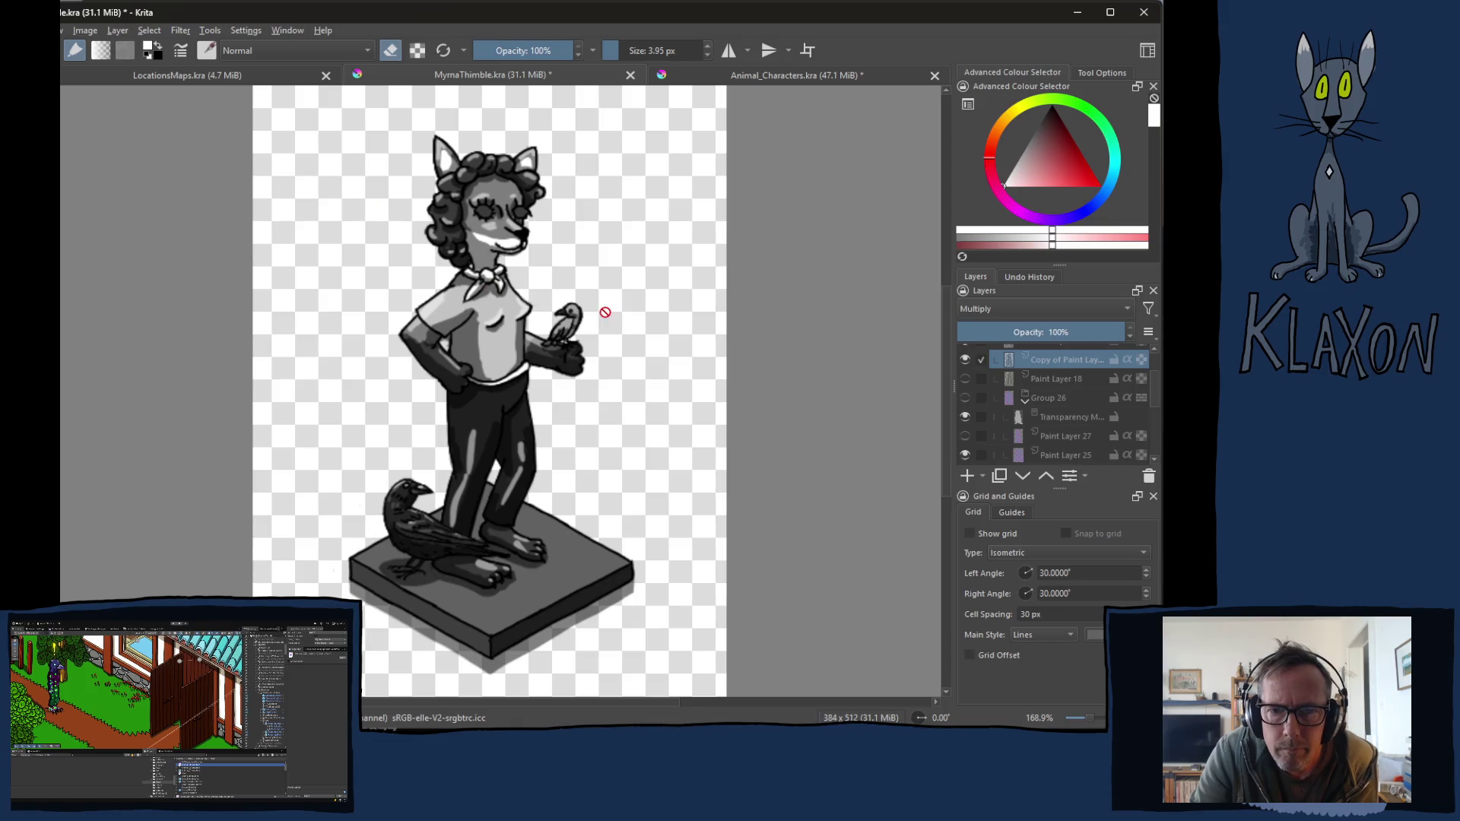
{"action": "scroll", "coordinate": [1042, 402], "scroll_direction": "up", "scroll_amount": 1}
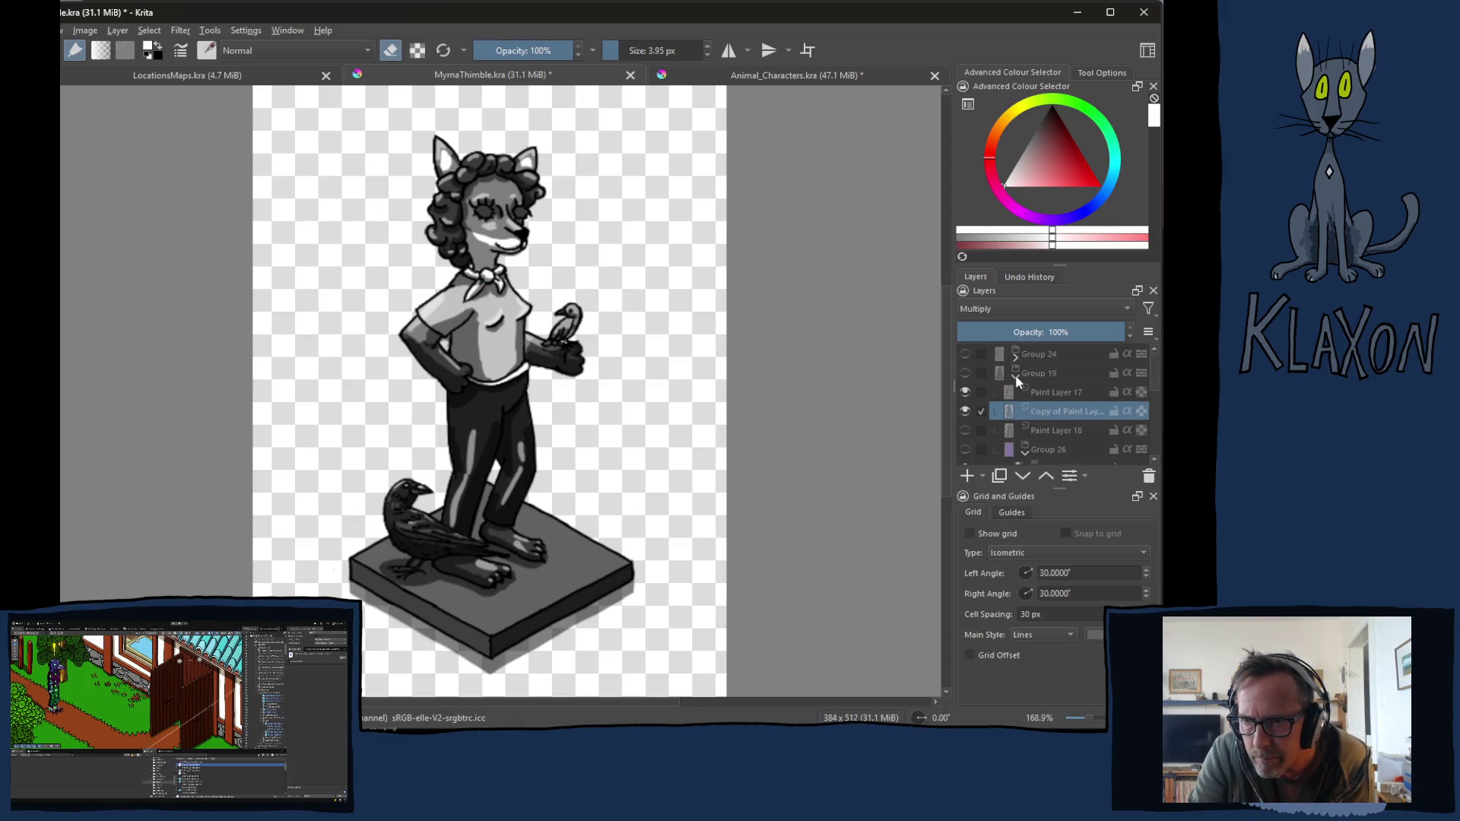
{"action": "left_click", "coordinate": [1015, 376]}
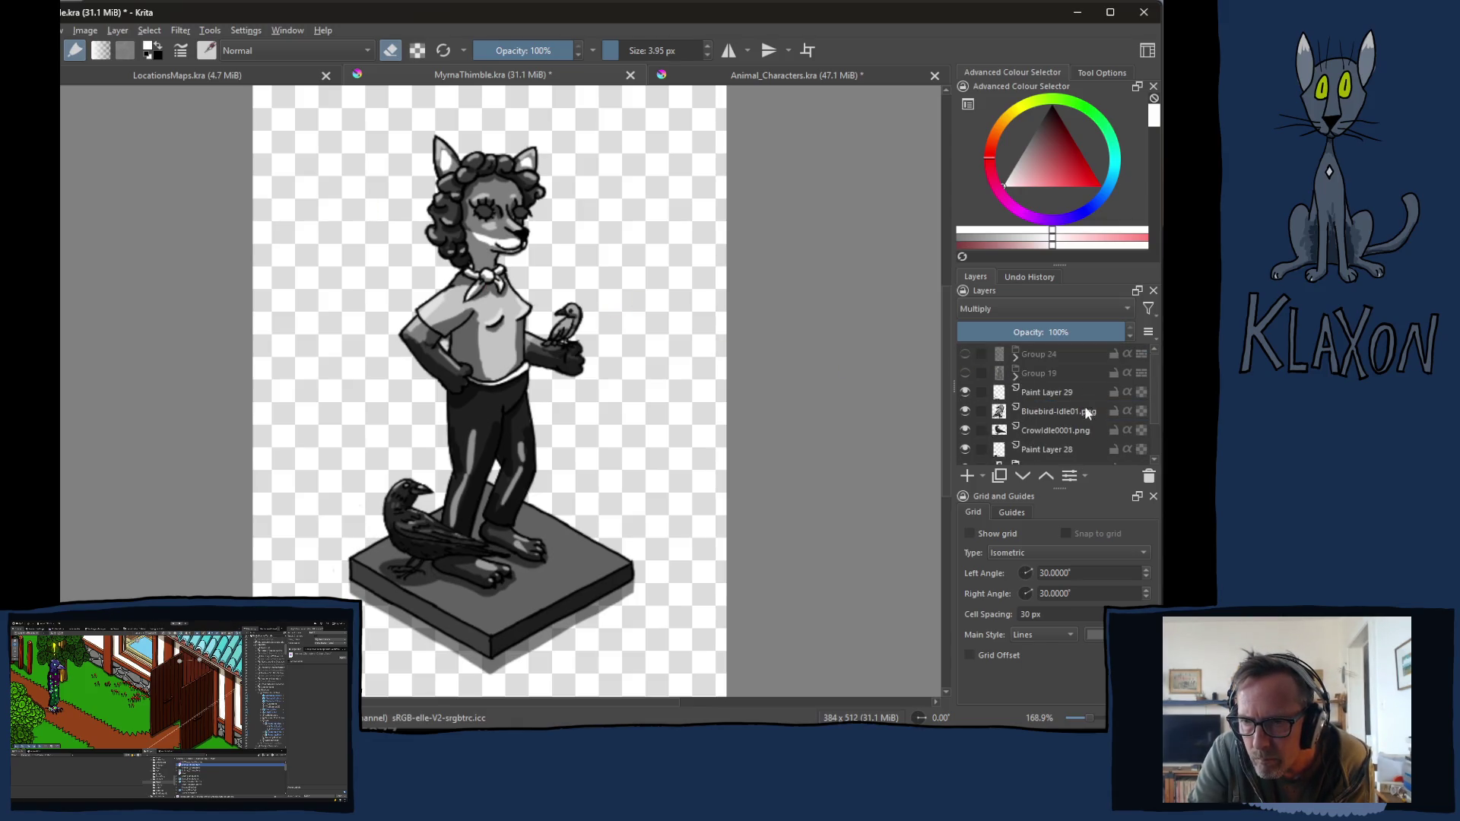
{"action": "scroll", "coordinate": [1072, 422], "scroll_direction": "down", "scroll_amount": 1}
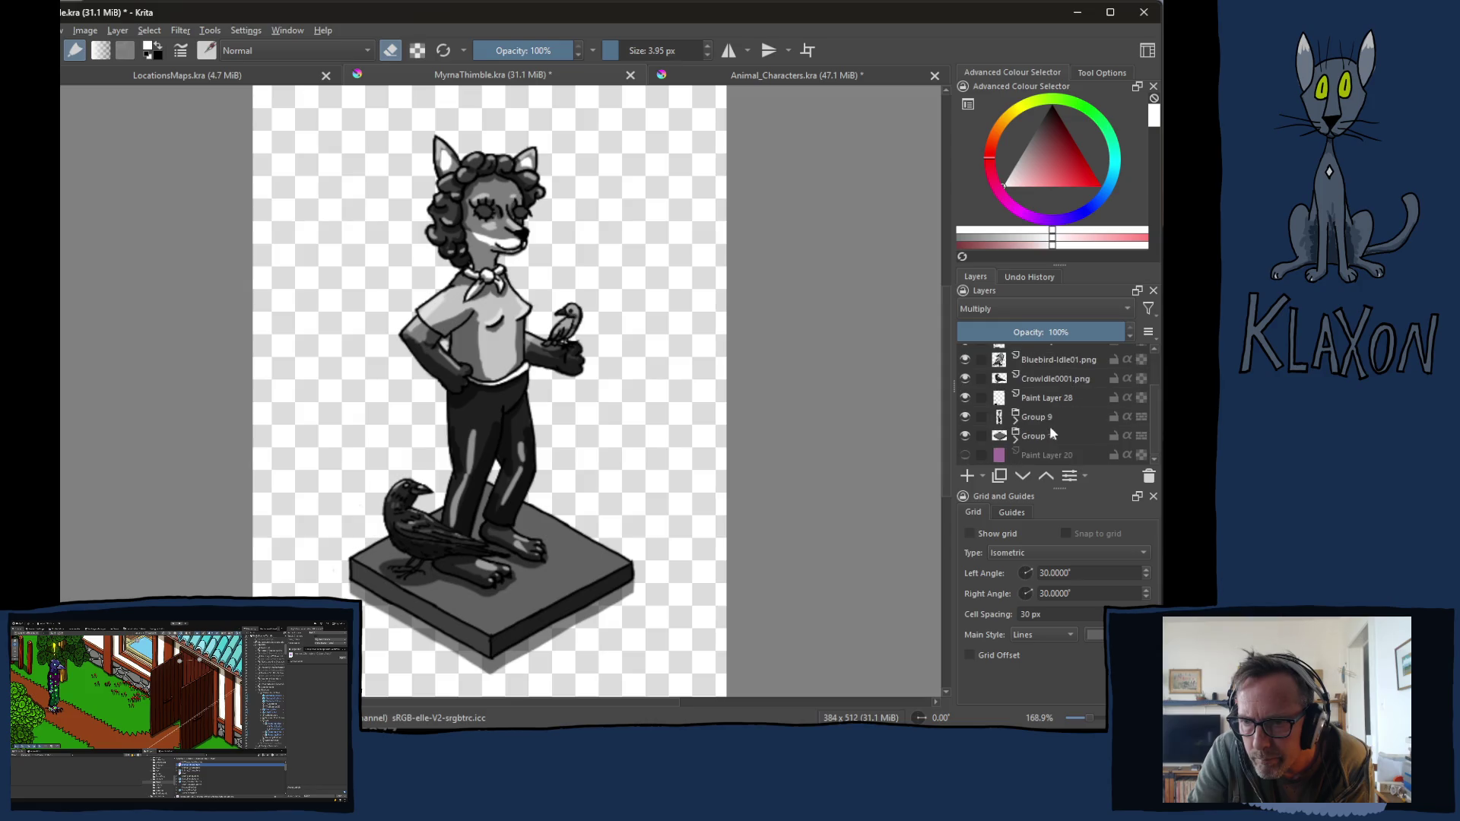
{"action": "left_click", "coordinate": [965, 416]}
{"action": "left_click", "coordinate": [964, 398]}
{"action": "left_click", "coordinate": [963, 379]}
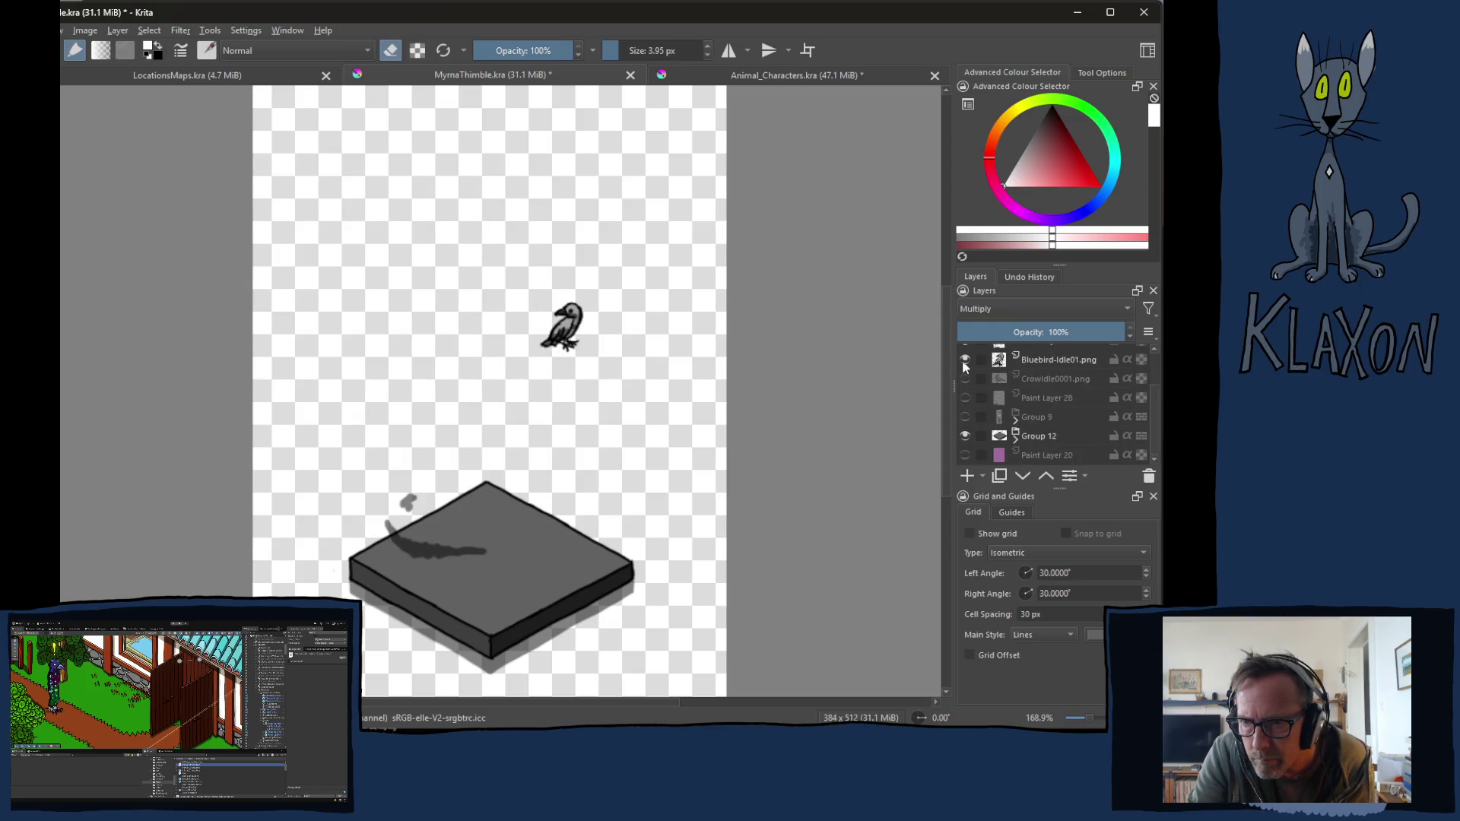
{"action": "left_click", "coordinate": [965, 359]}
{"action": "left_click", "coordinate": [964, 348]}
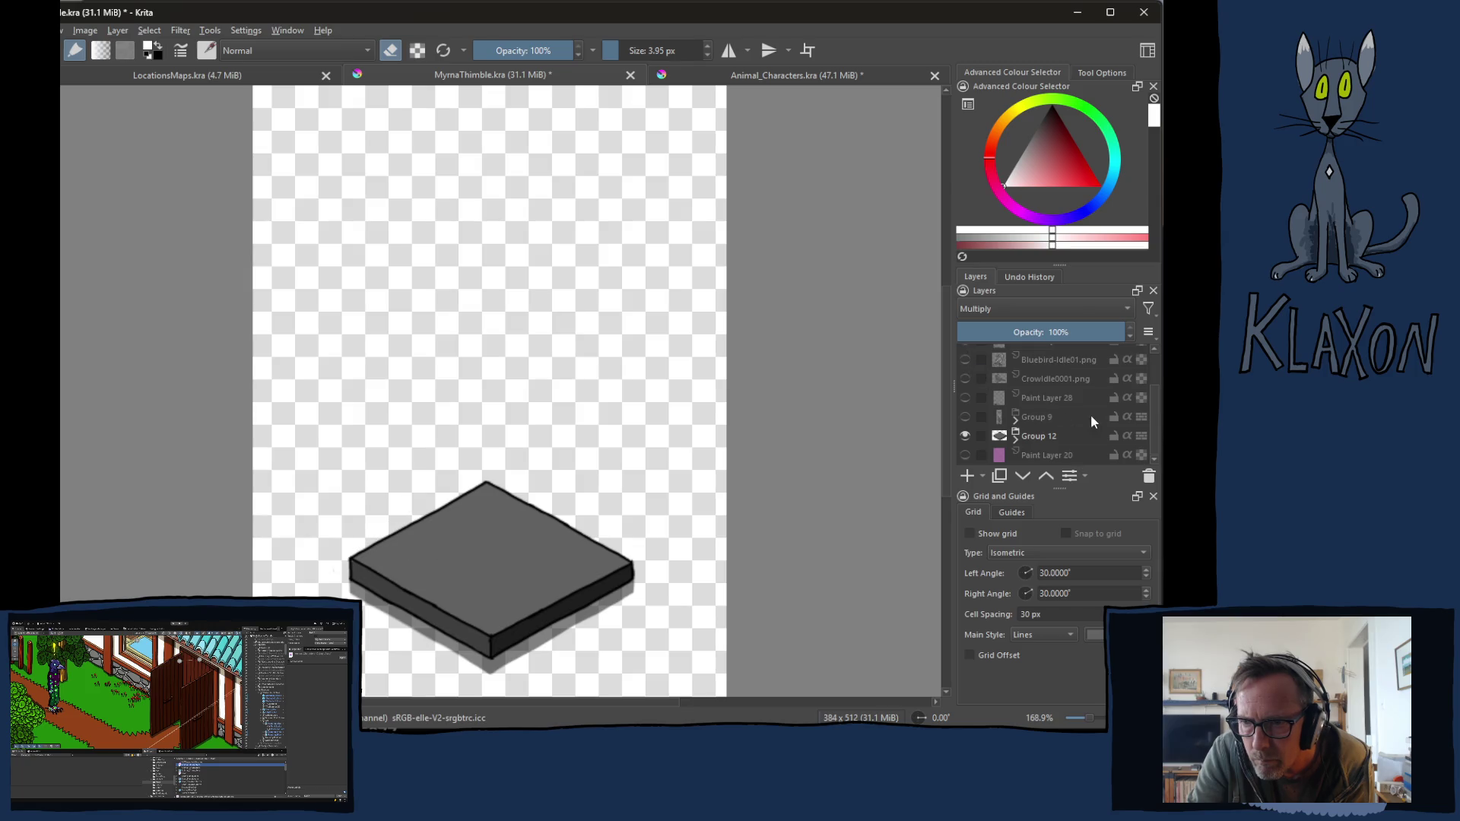
{"action": "scroll", "coordinate": [1052, 402], "scroll_direction": "up", "scroll_amount": 2}
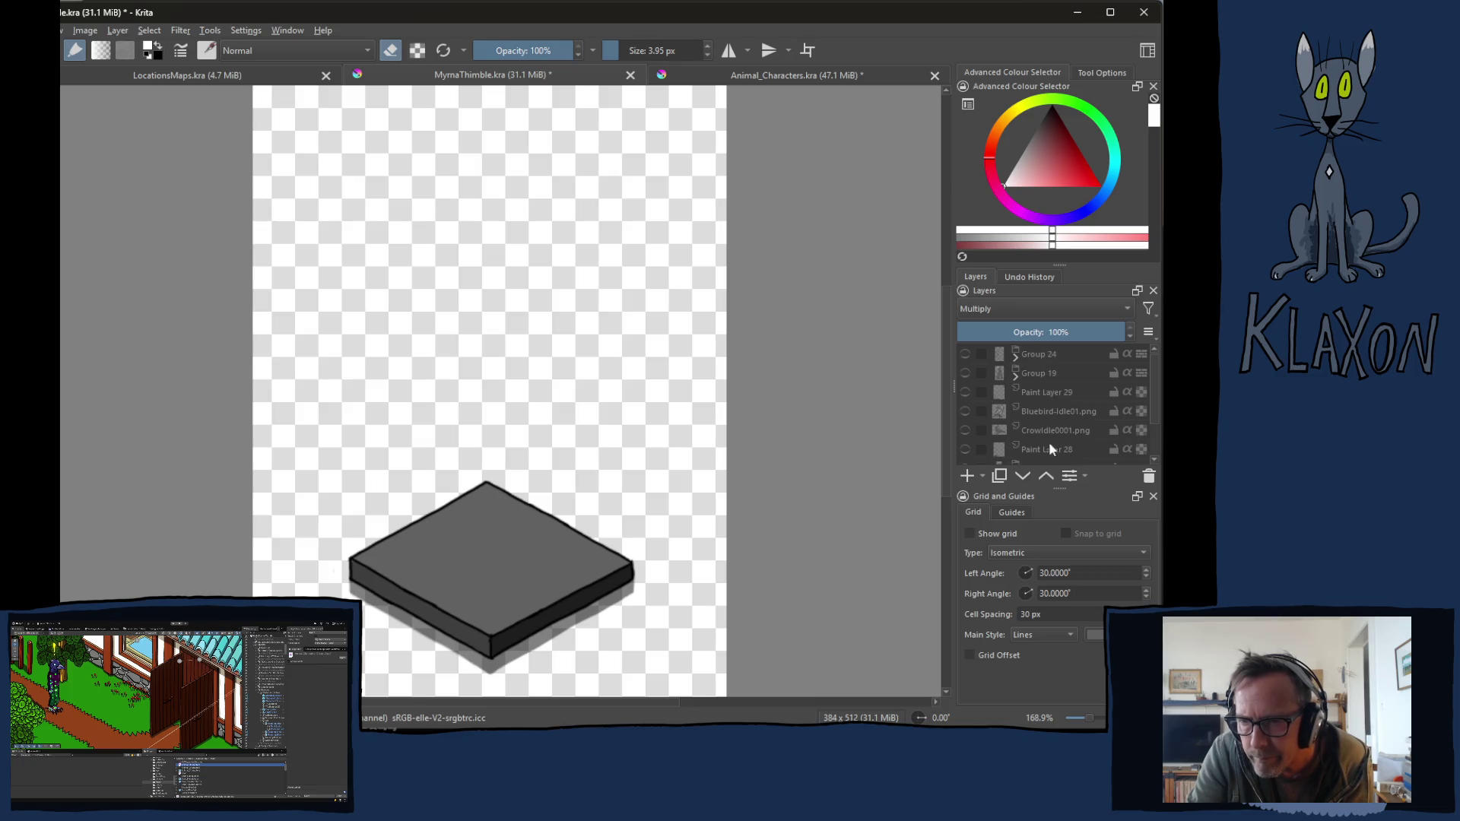
{"action": "scroll", "coordinate": [1046, 425], "scroll_direction": "down", "scroll_amount": 3}
Step: Paste the copied Crow - Woden parts into the Layers stack
{"action": "right_click", "coordinate": [1038, 434]}
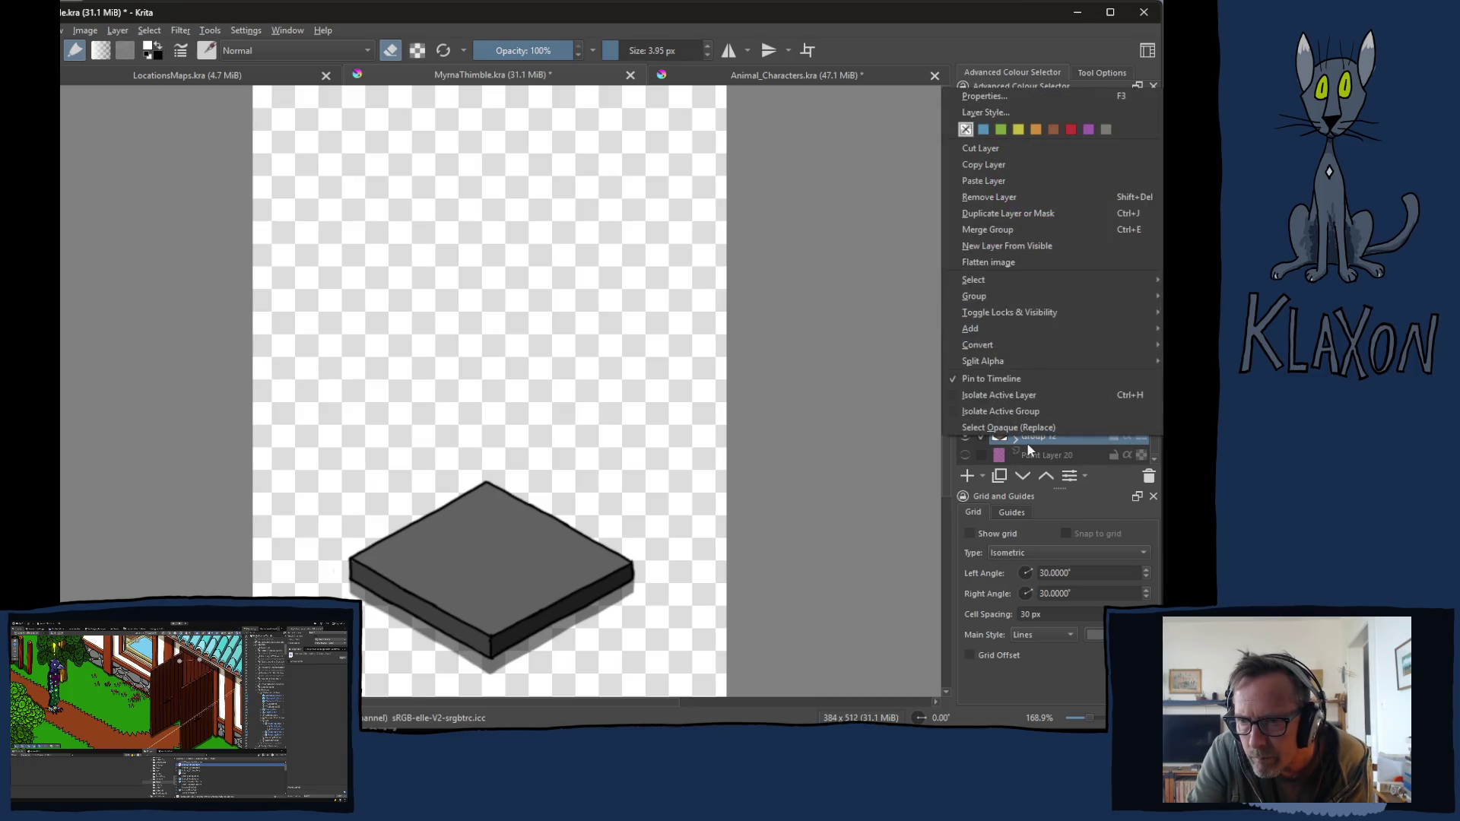
{"action": "mouse_move", "coordinate": [1004, 313]}
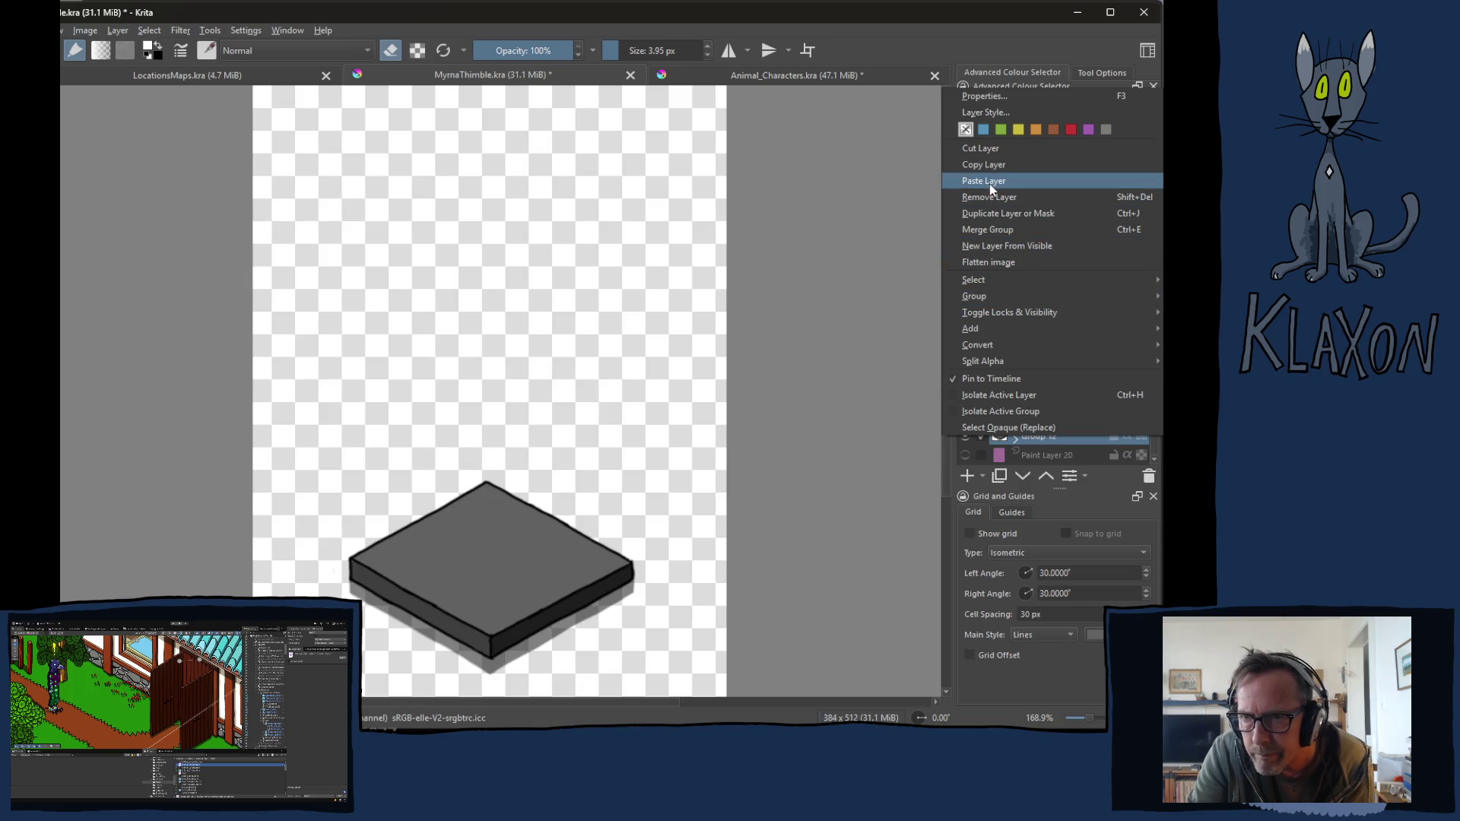
{"action": "left_click", "coordinate": [989, 180]}
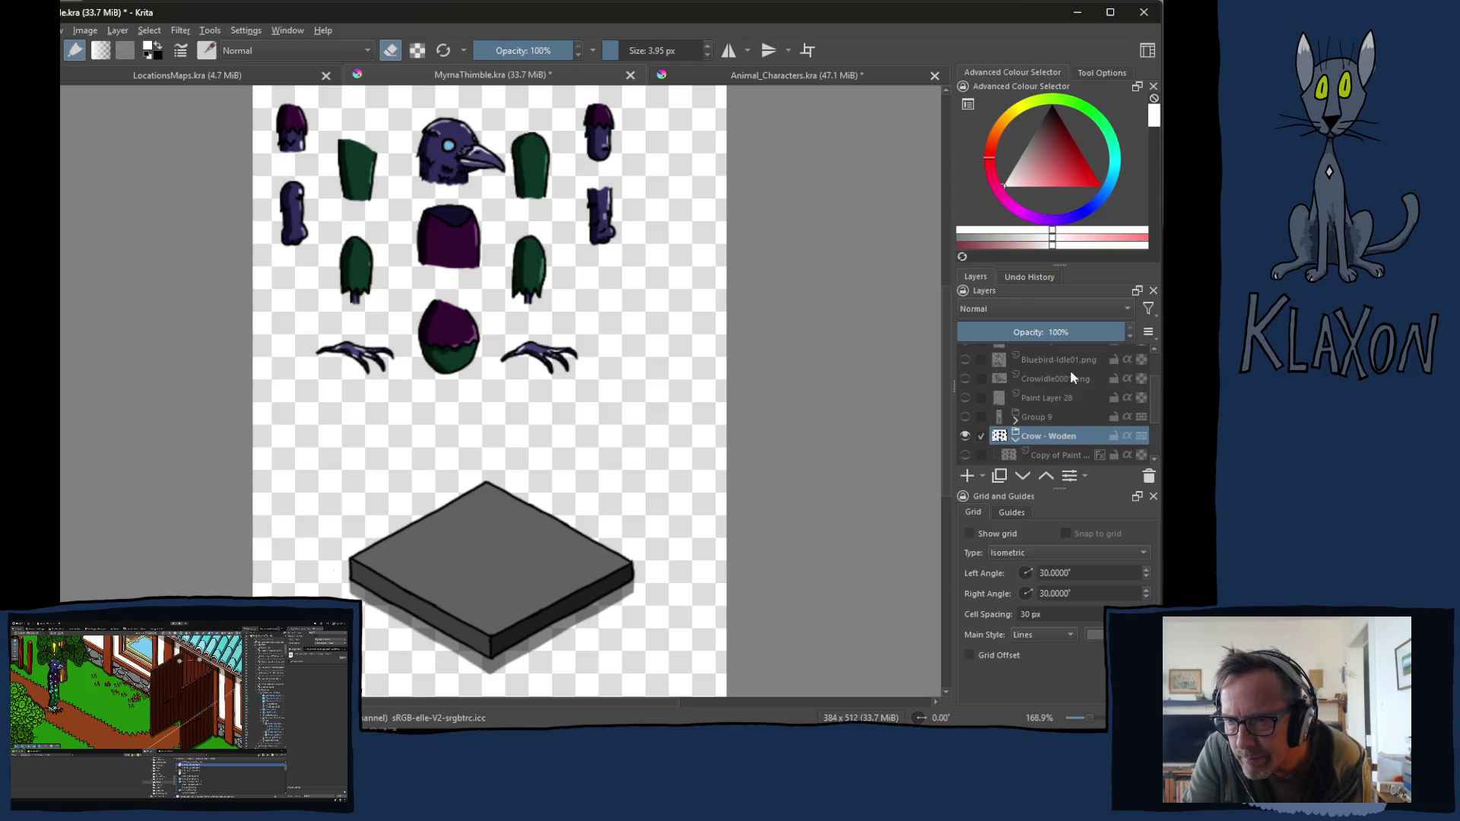
Step: Briefly show and hide Paint Layer 29, the draped-cloth group and the grid layer
{"action": "scroll", "coordinate": [1081, 429], "scroll_direction": "up", "scroll_amount": 2}
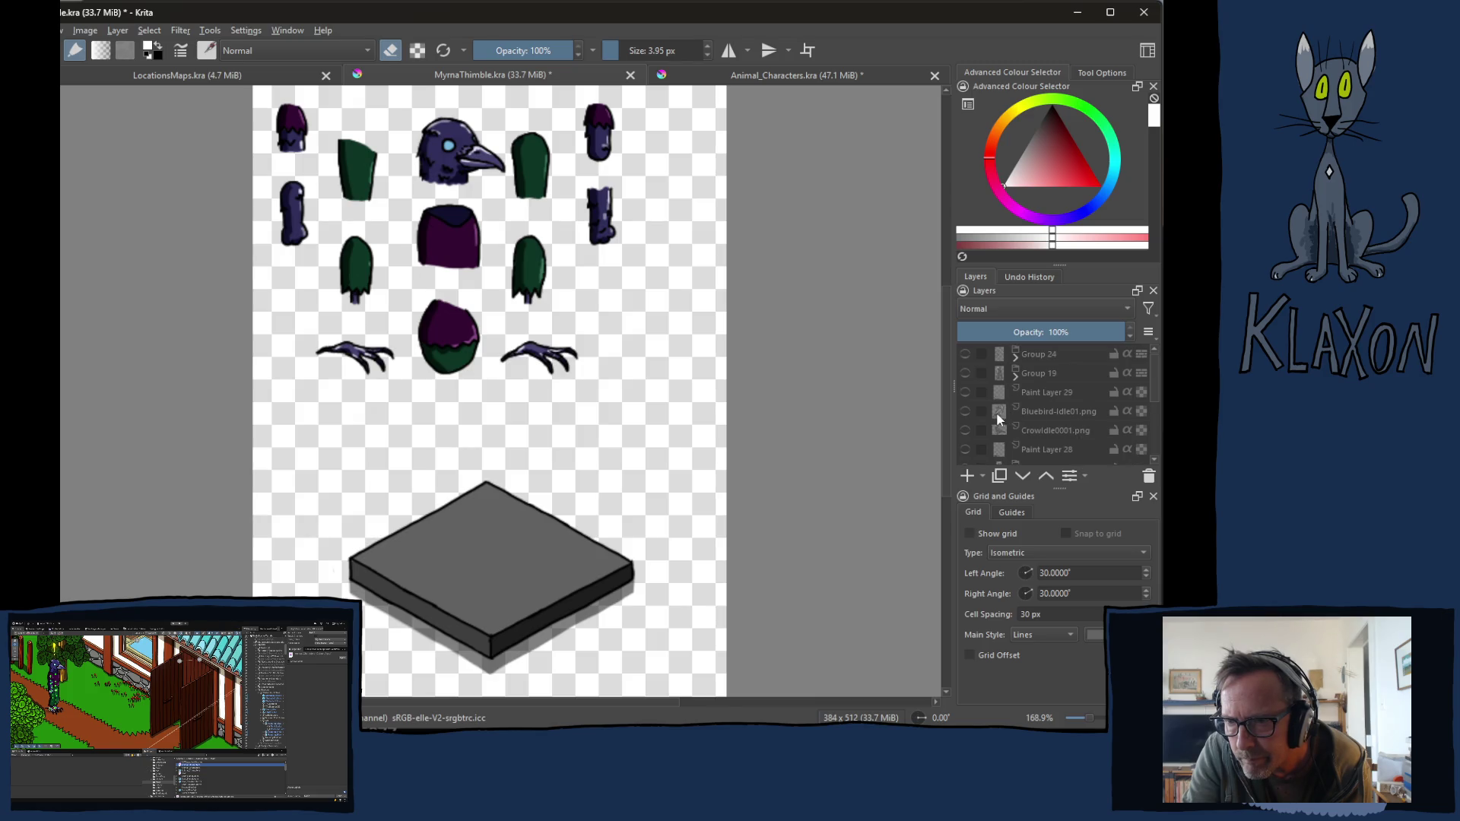
{"action": "left_click", "coordinate": [969, 391]}
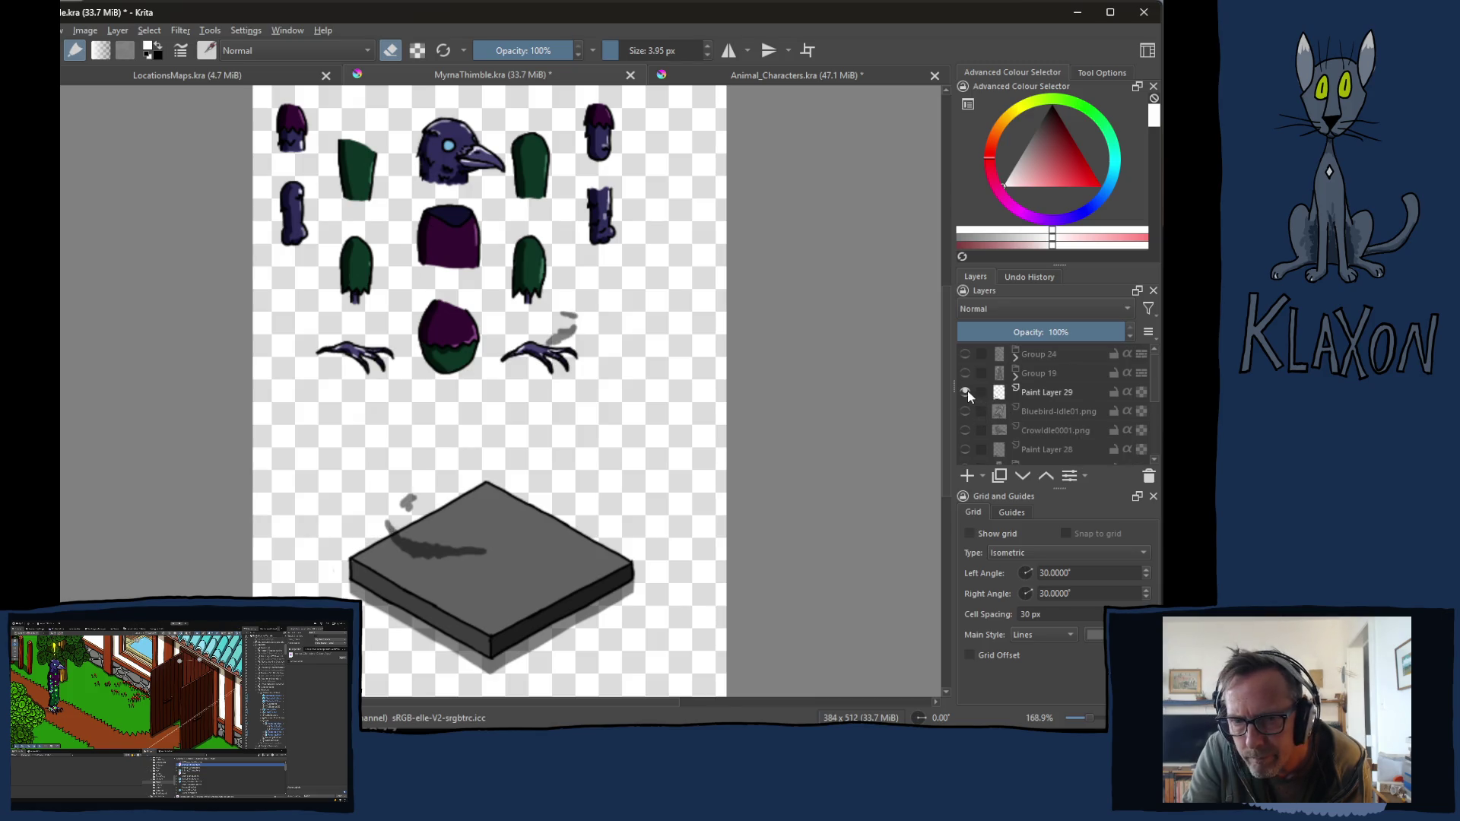
{"action": "left_click", "coordinate": [967, 390]}
{"action": "left_click", "coordinate": [966, 373]}
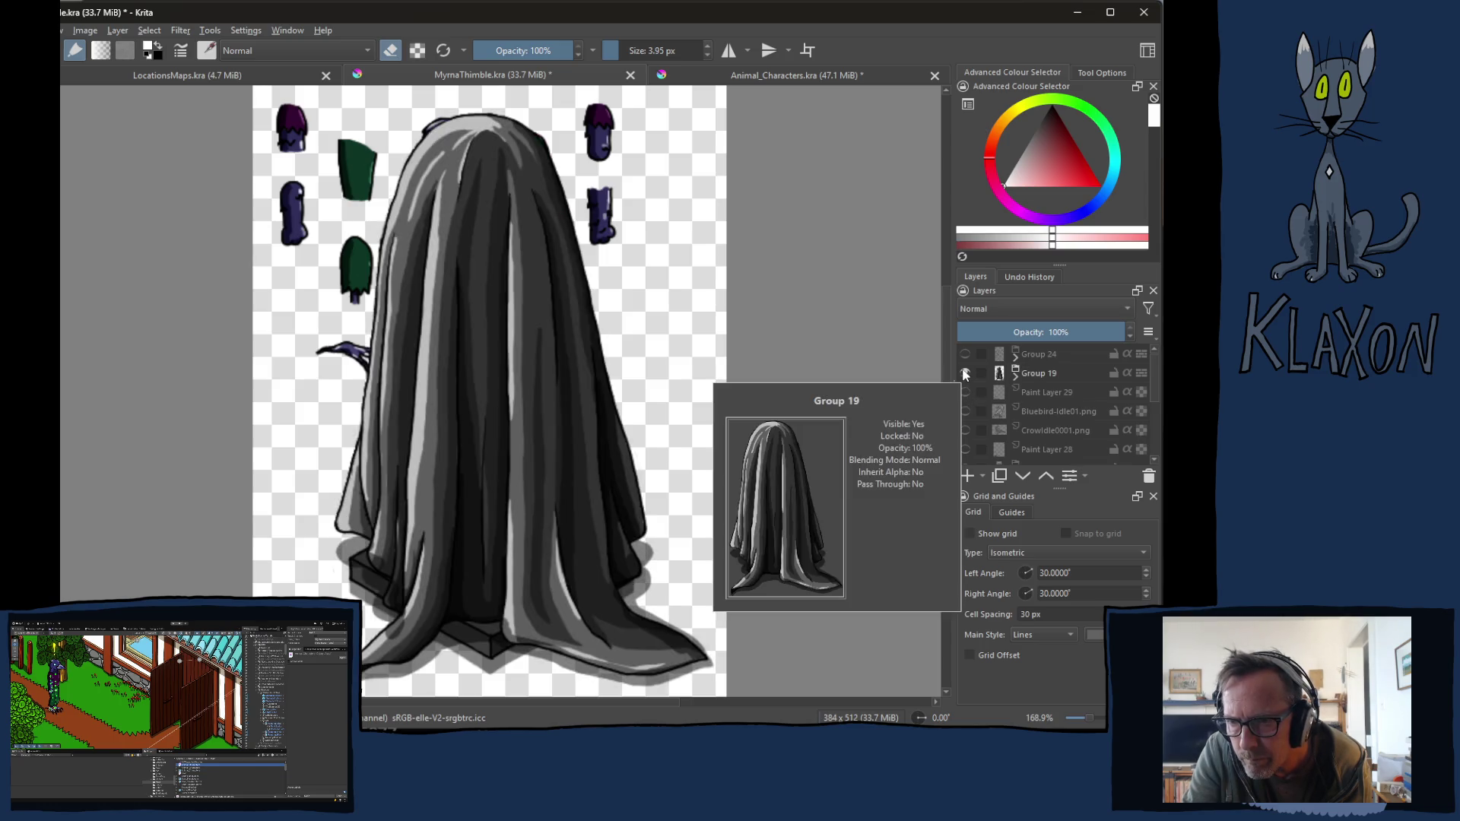
{"action": "left_click", "coordinate": [964, 372]}
{"action": "left_click", "coordinate": [963, 354]}
{"action": "left_click", "coordinate": [963, 352]}
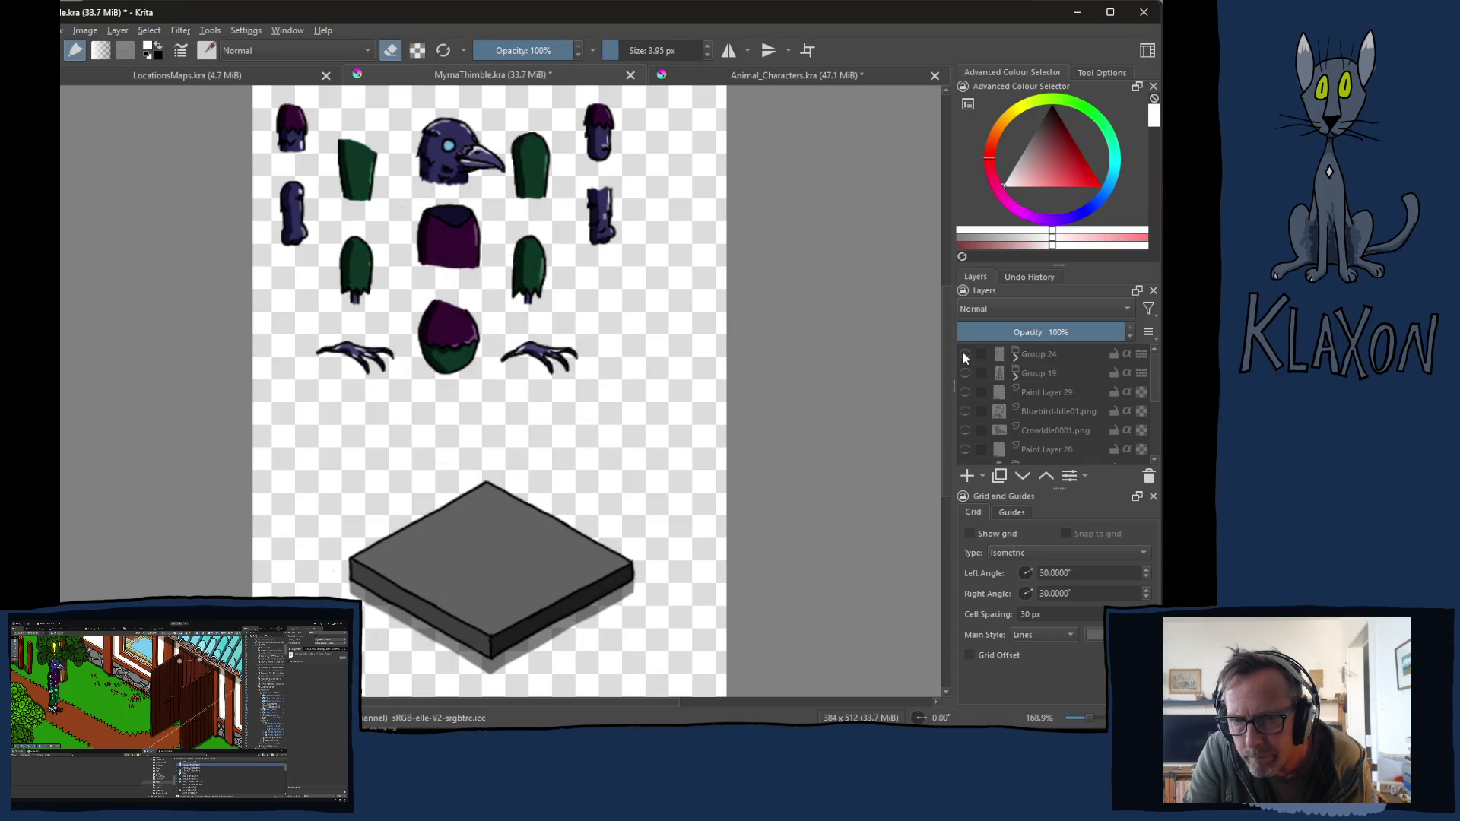
Step: Expand Group 19, recheck Paint Layer 29's shadow, then show the grey character figure
{"action": "left_click", "coordinate": [1014, 373]}
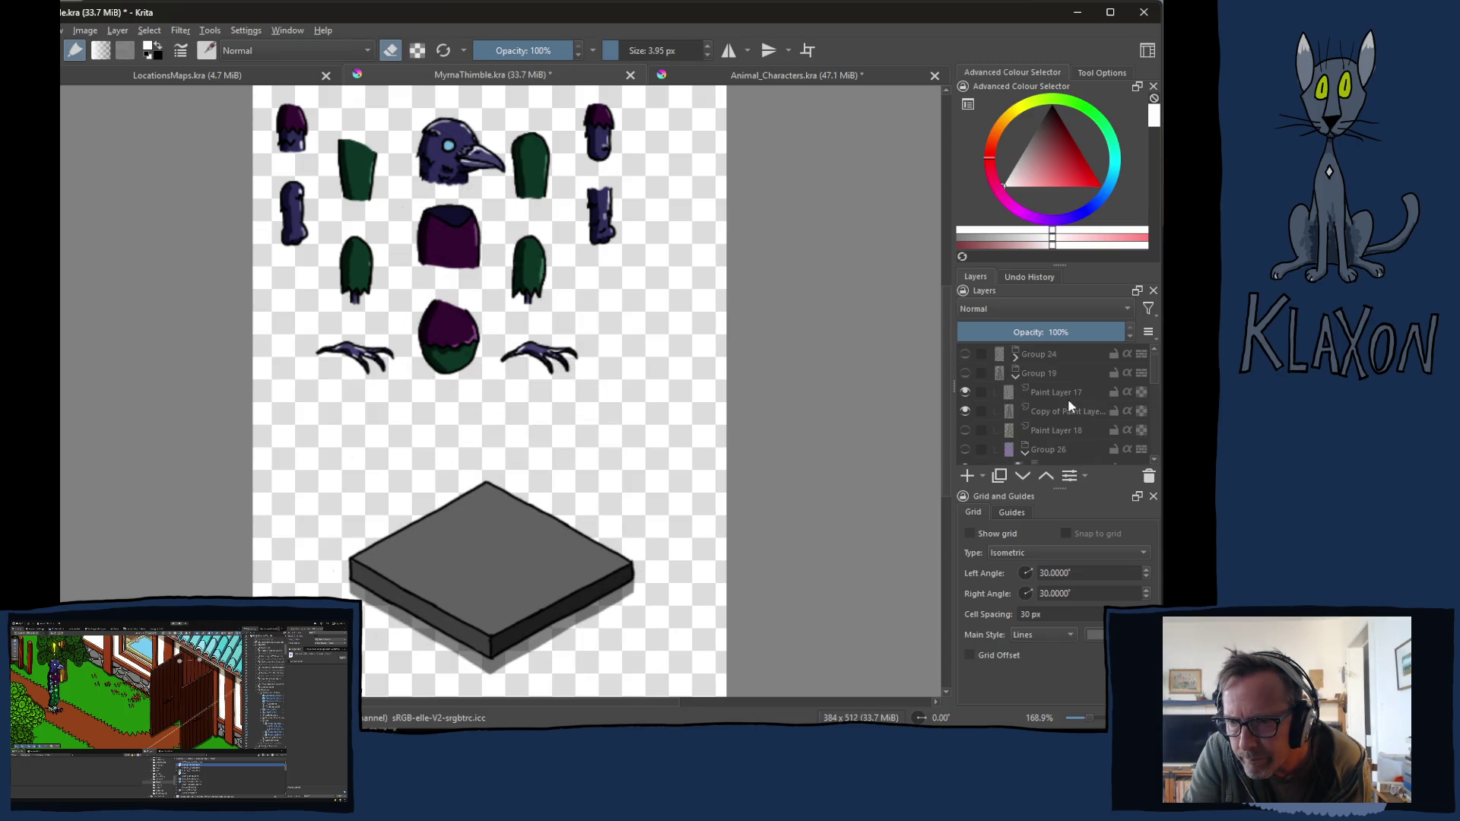
{"action": "scroll", "coordinate": [1080, 410], "scroll_direction": "down", "scroll_amount": 2}
{"action": "scroll", "coordinate": [1090, 416], "scroll_direction": "down", "scroll_amount": 3}
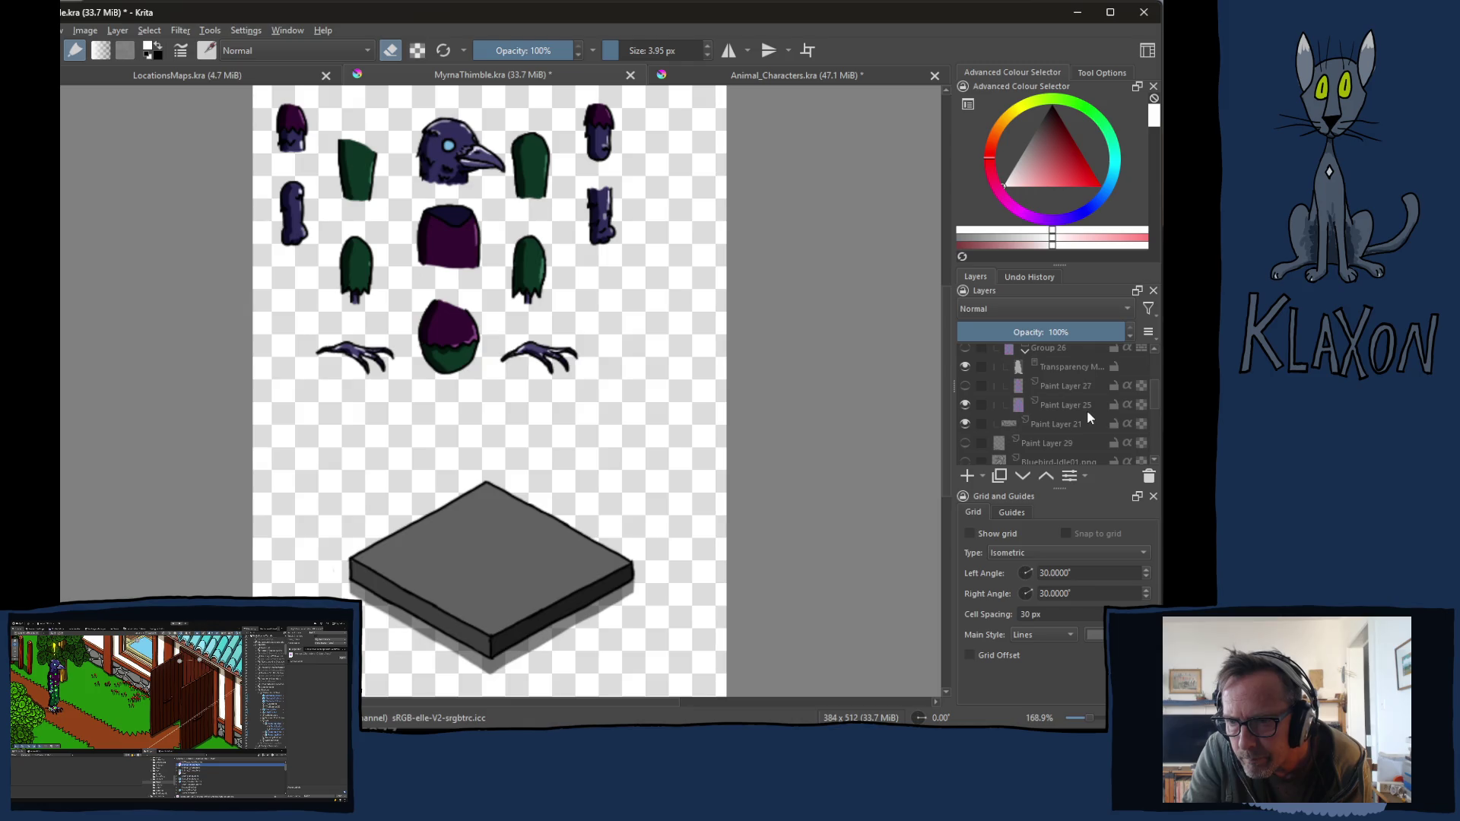
{"action": "scroll", "coordinate": [1089, 414], "scroll_direction": "down", "scroll_amount": 2}
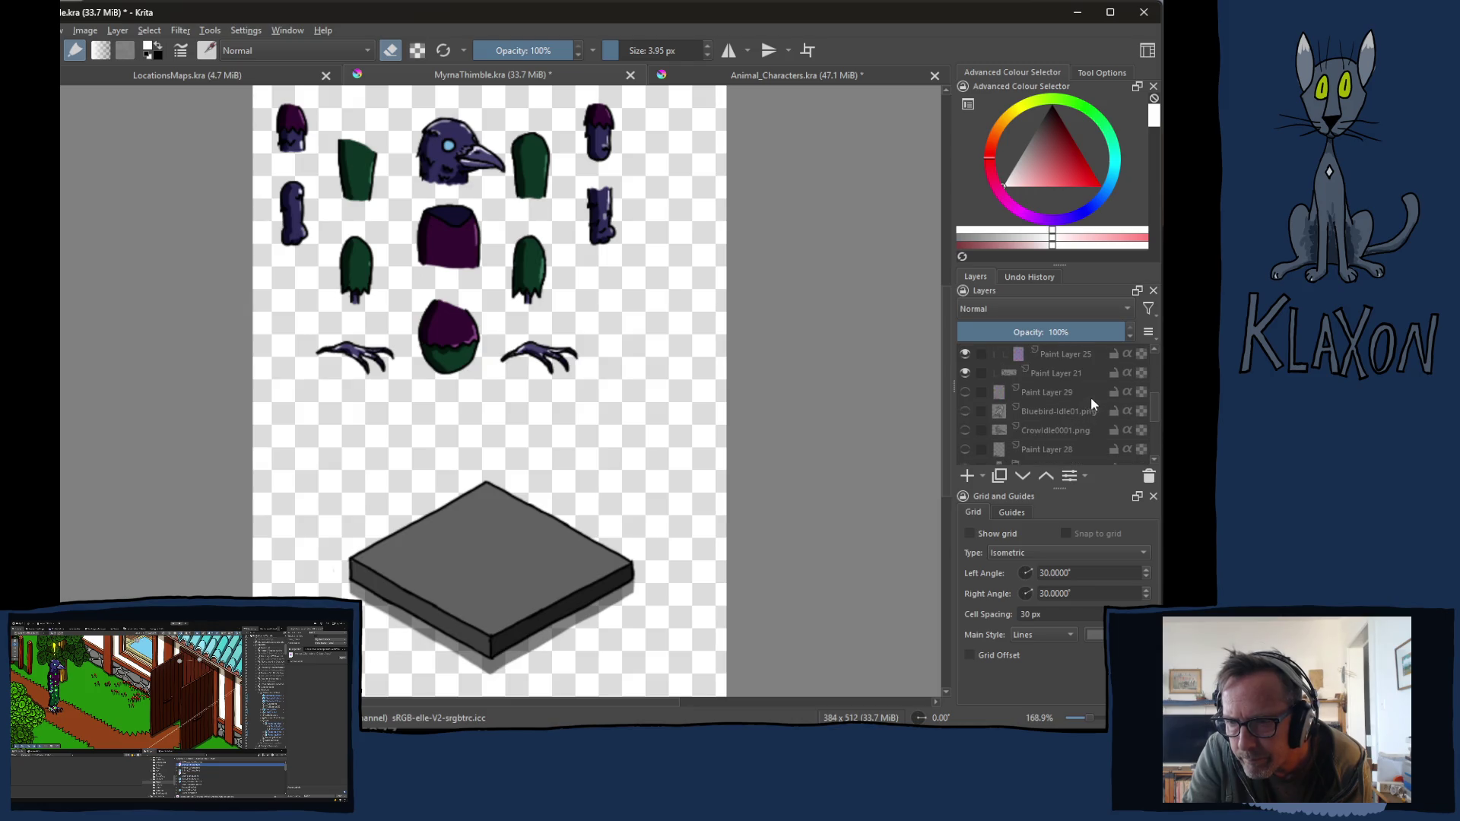
{"action": "left_click", "coordinate": [965, 391]}
{"action": "left_click", "coordinate": [966, 390]}
{"action": "scroll", "coordinate": [969, 414], "scroll_direction": "down", "scroll_amount": 2}
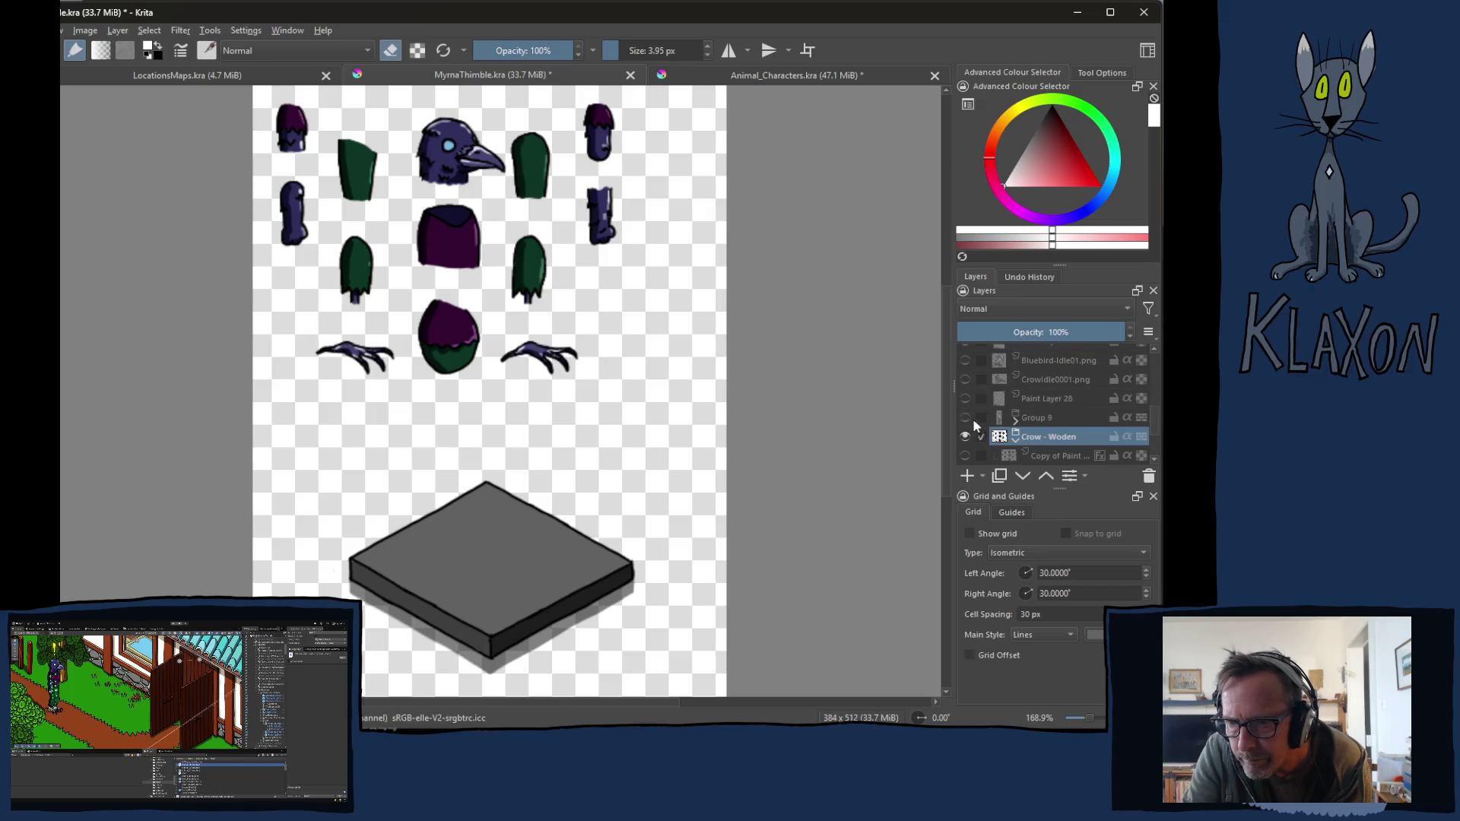
{"action": "left_click", "coordinate": [965, 418]}
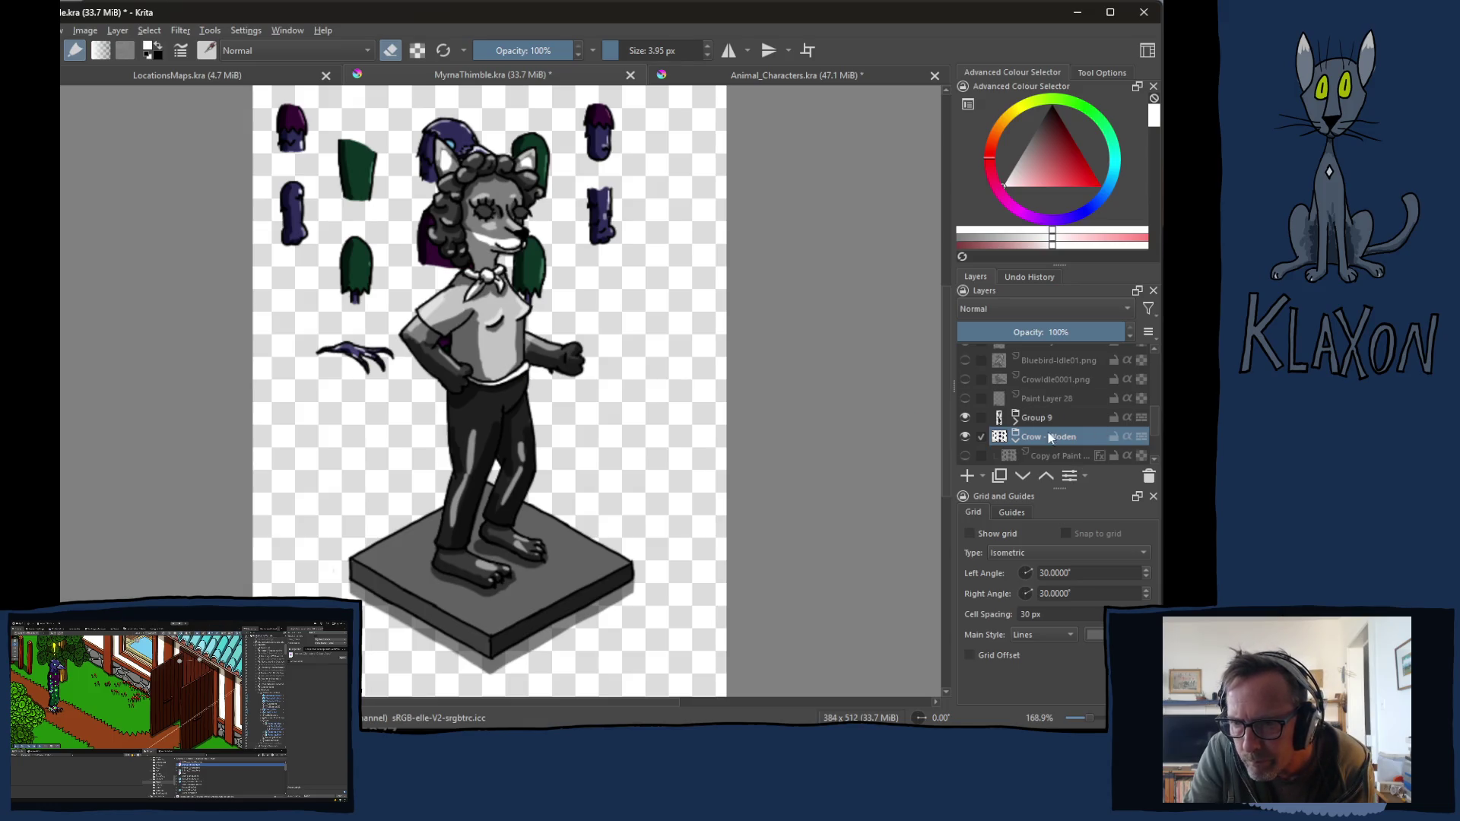
Step: Collapse the Crow - Woden group and move it above Group 9
{"action": "left_click", "coordinate": [1015, 442]}
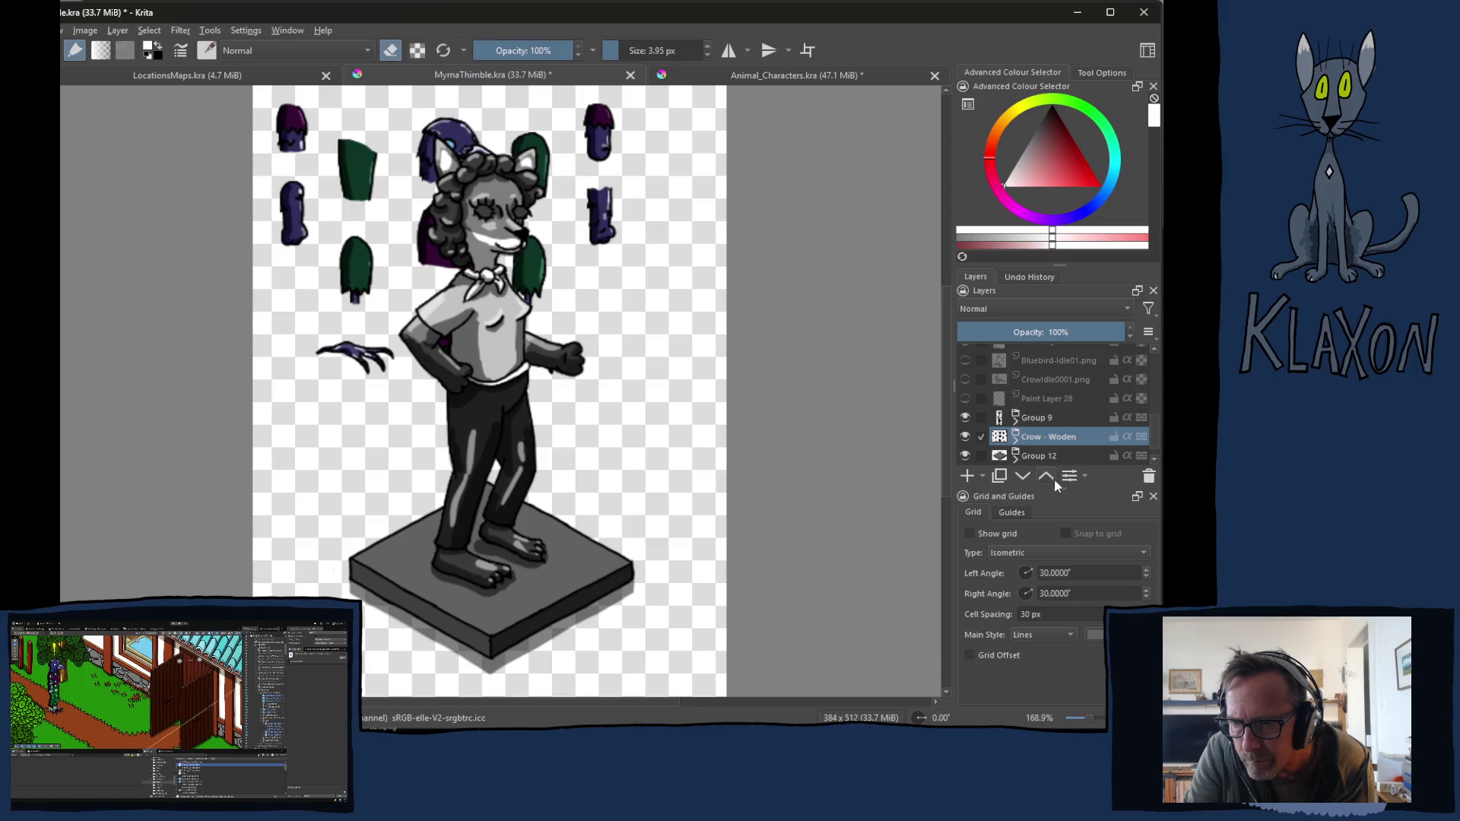
{"action": "left_click", "coordinate": [1044, 475]}
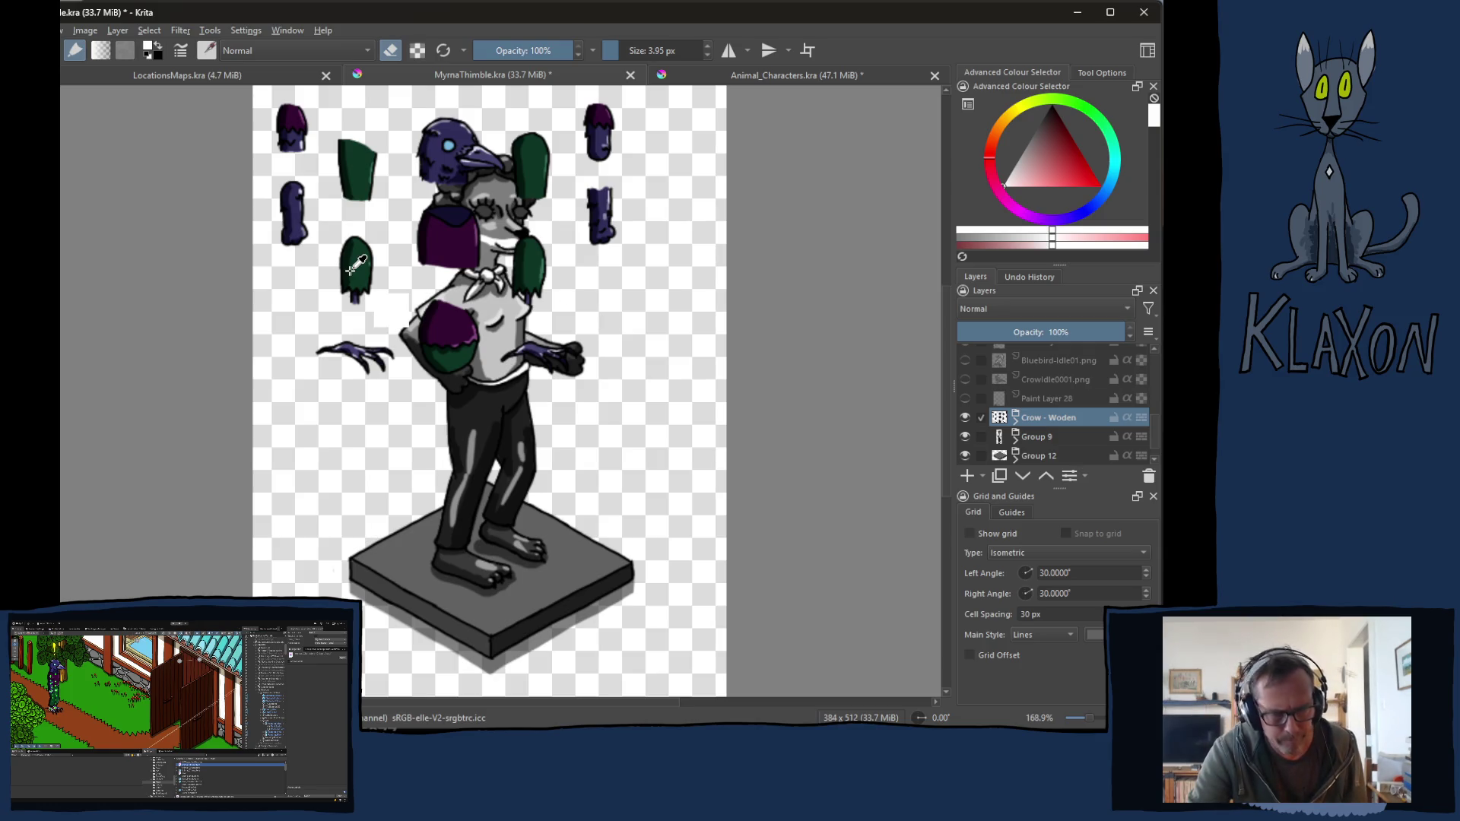
{"action": "key", "text": "ctrl+t"}
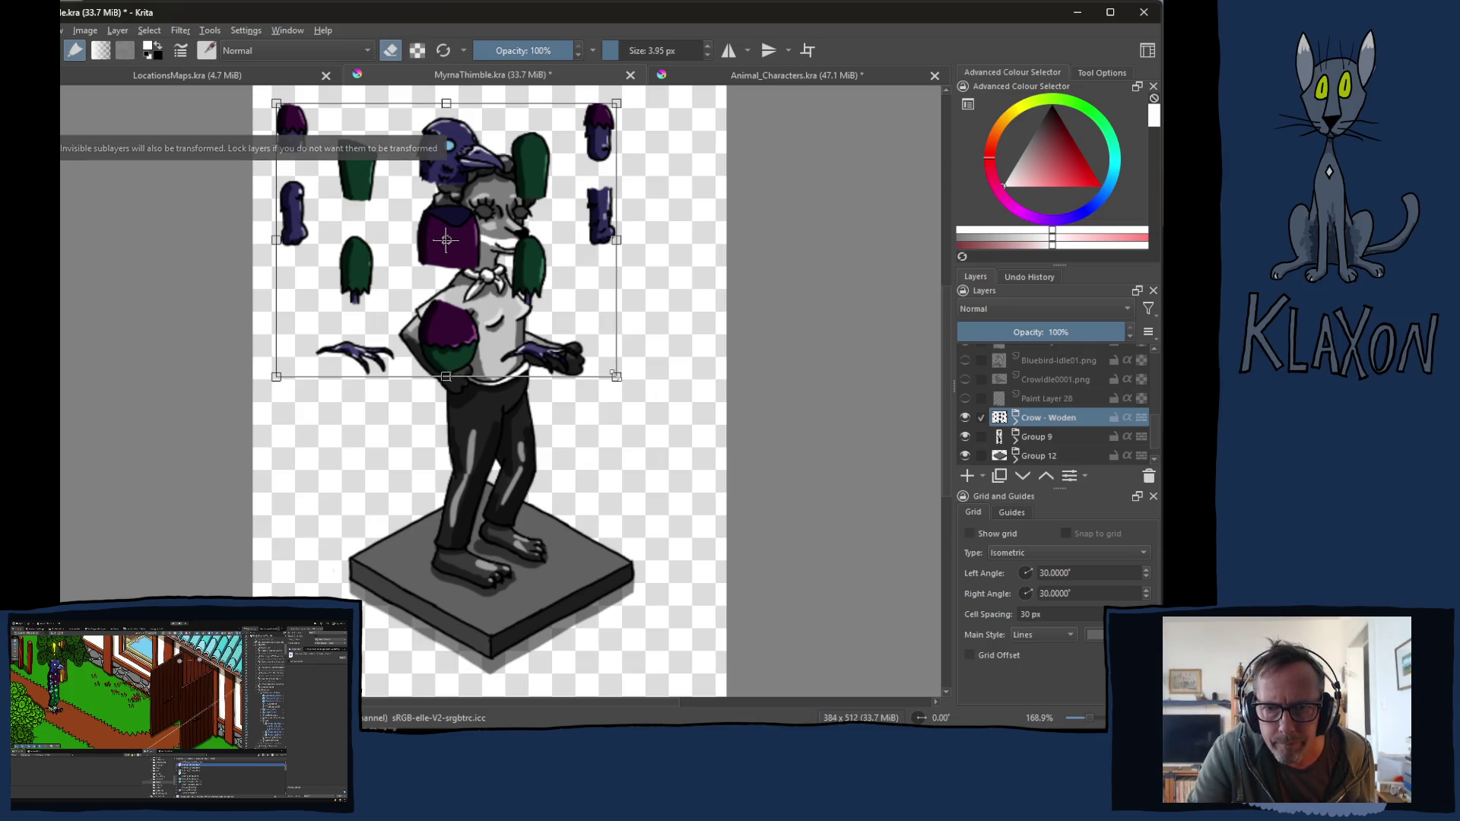
Step: Scale the crow parts and place the crow head and torso on the figure
{"action": "left_click_drag", "start_coordinate": [614, 374], "coordinate": [753, 481]}
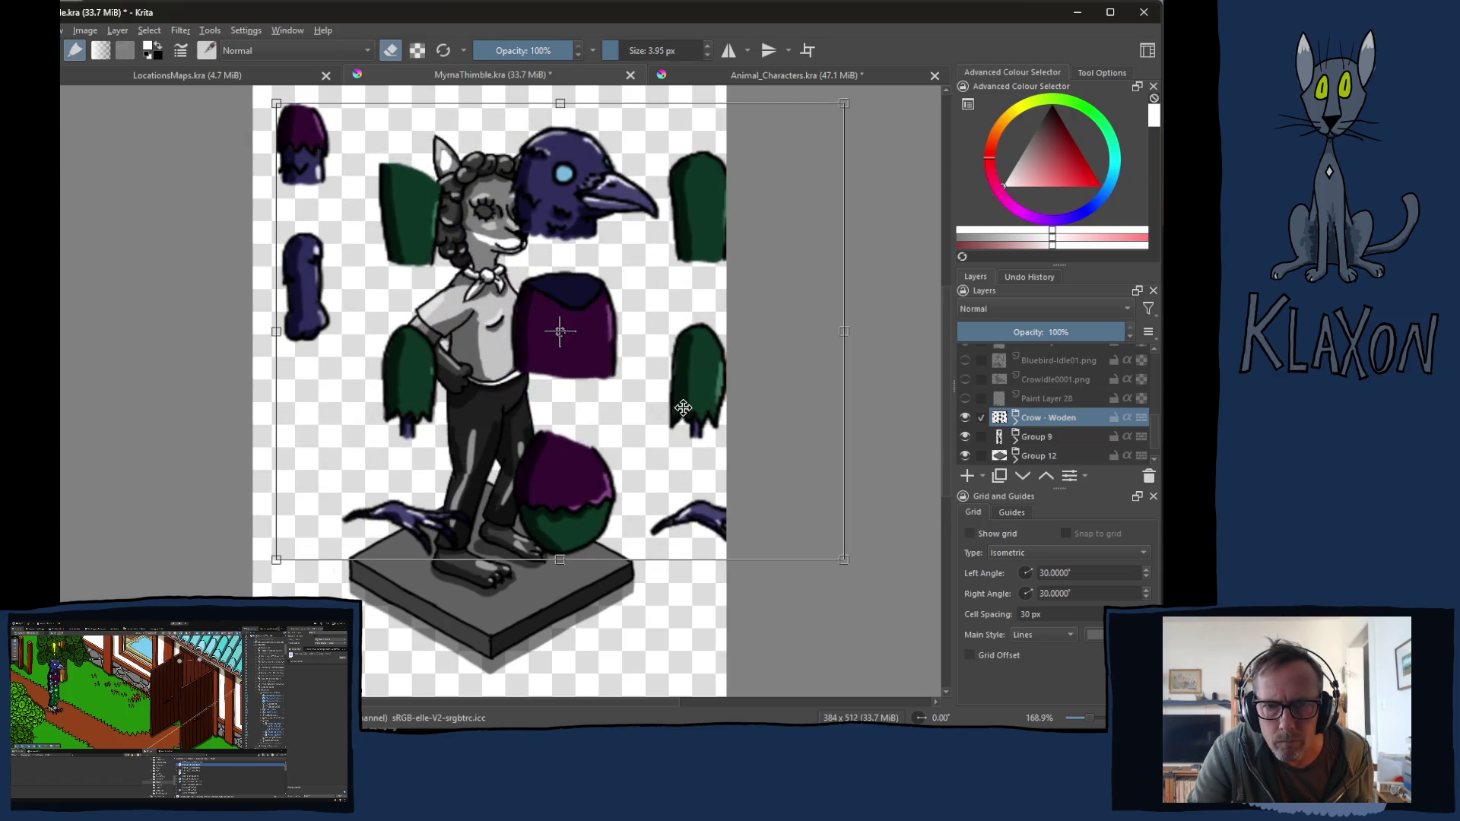
{"action": "left_click_drag", "start_coordinate": [636, 417], "coordinate": [554, 414]}
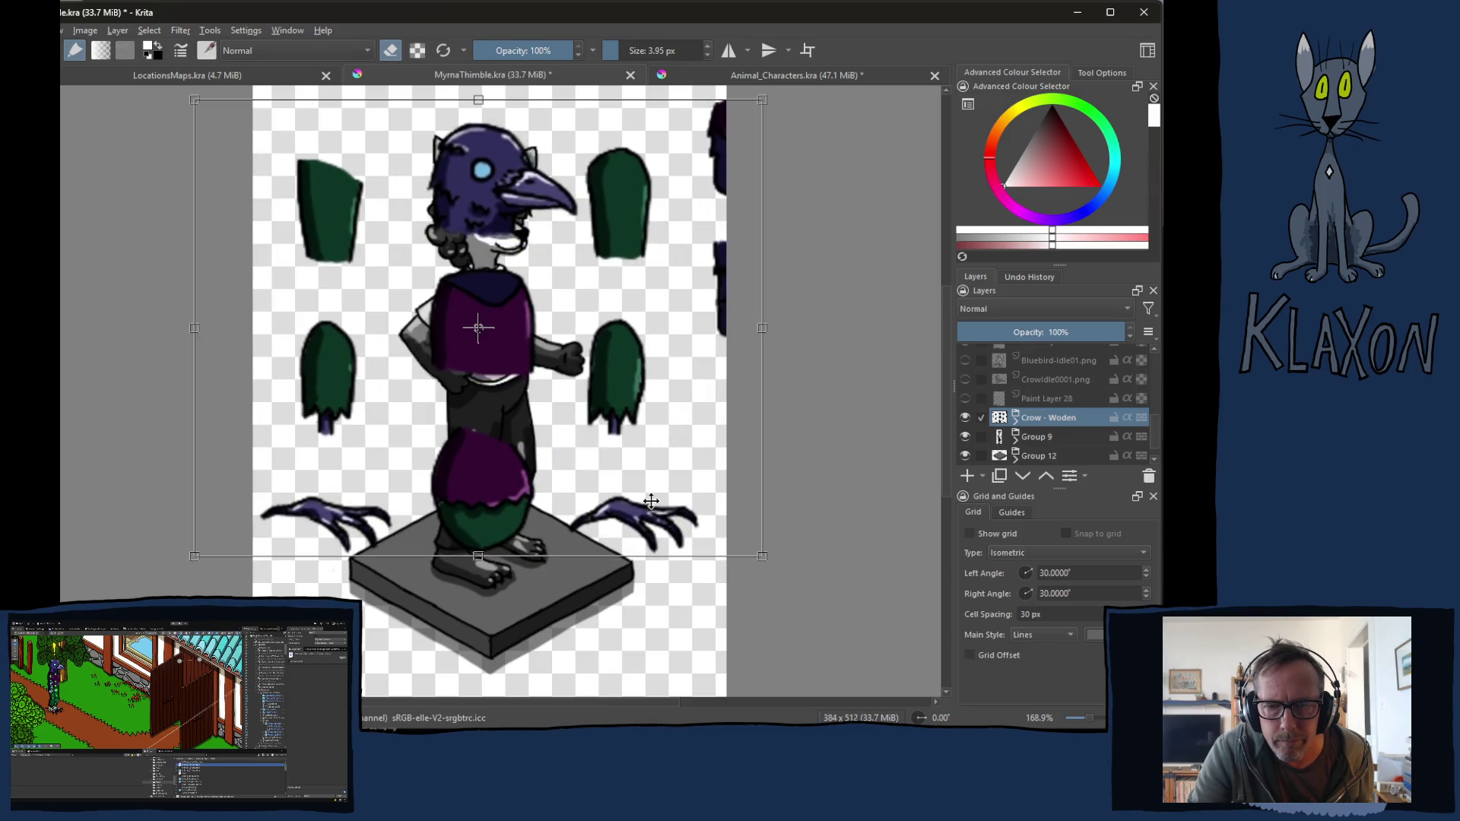
{"action": "left_click_drag", "start_coordinate": [761, 557], "coordinate": [652, 467]}
{"action": "mouse_move", "coordinate": [537, 406]}
{"action": "left_mouse_down"}
{"action": "mouse_move", "coordinate": [586, 424]}
{"action": "mouse_move", "coordinate": [570, 422]}
{"action": "mouse_move", "coordinate": [577, 334]}
{"action": "mouse_move", "coordinate": [576, 349]}
{"action": "left_mouse_up"}
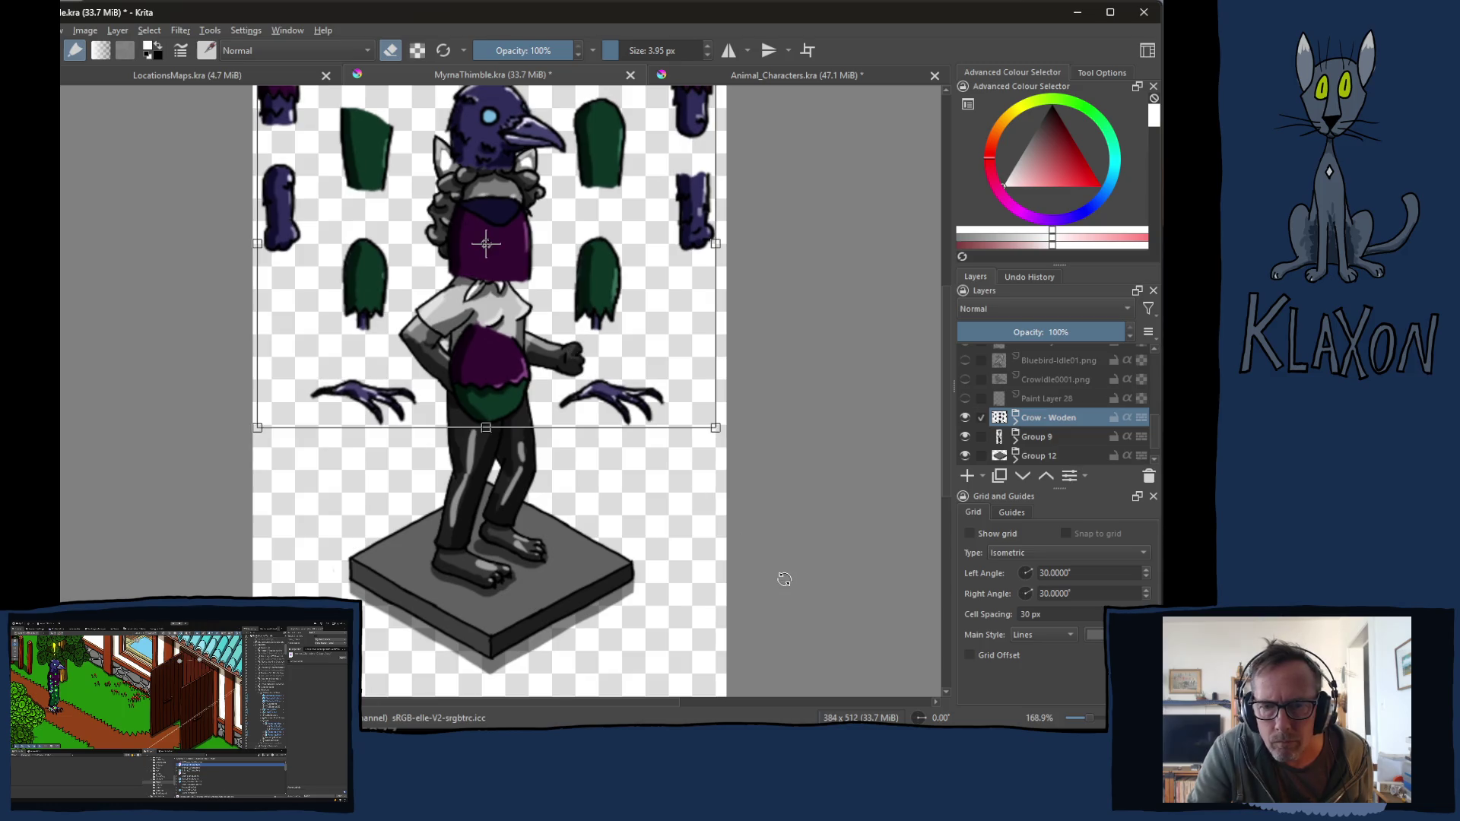
Step: Fine-tune the crow parts' size and position, apply the transform, and merge the group
{"action": "left_click_drag", "start_coordinate": [714, 428], "coordinate": [746, 453]}
{"action": "mouse_move", "coordinate": [645, 403]}
{"action": "left_mouse_down"}
{"action": "mouse_move", "coordinate": [619, 358]}
{"action": "mouse_move", "coordinate": [637, 376]}
{"action": "left_mouse_up"}
{"action": "key", "text": "minus"}
{"action": "key", "text": "minus"}
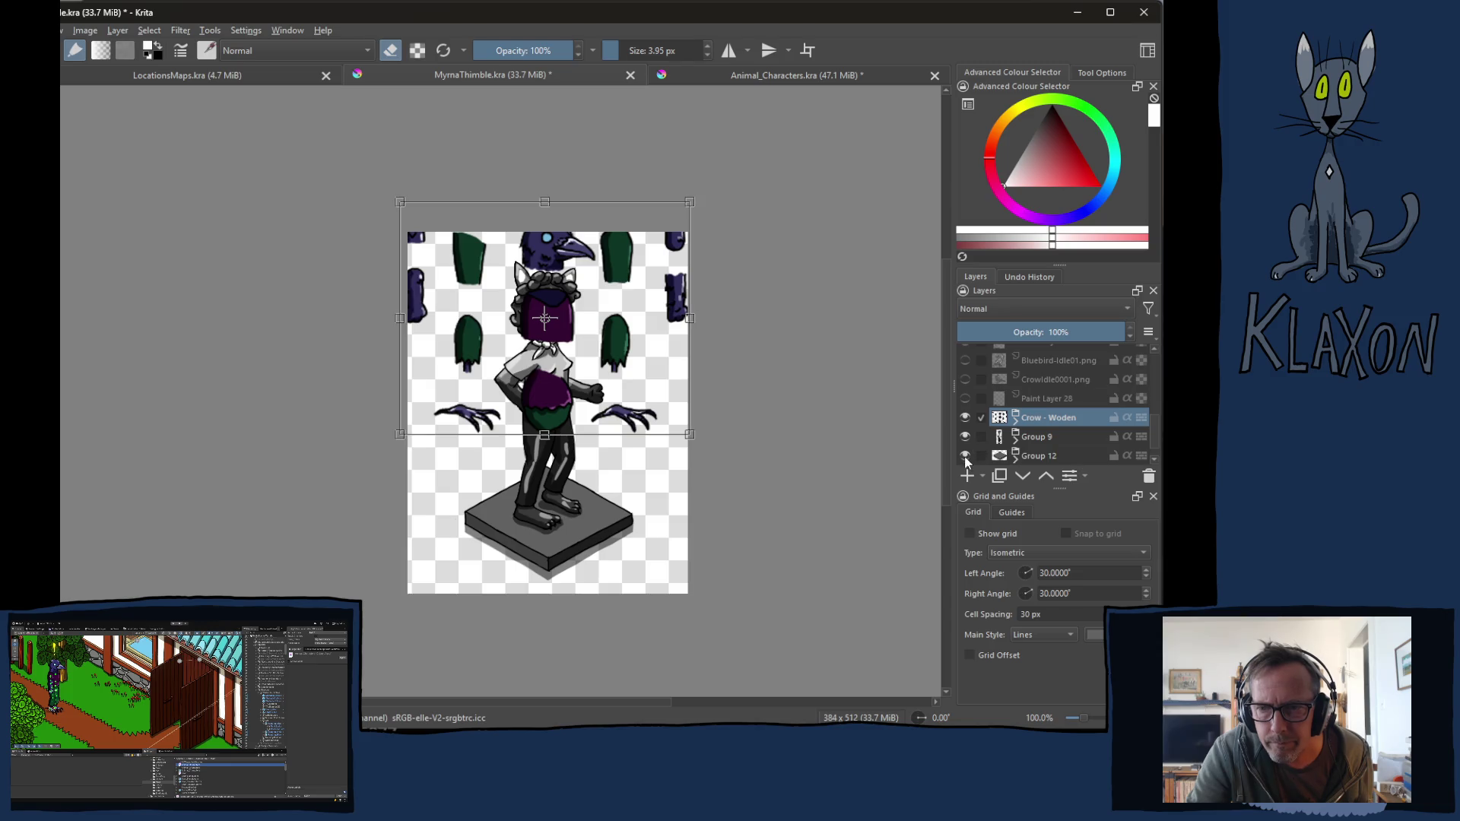
{"action": "key", "text": "Return"}
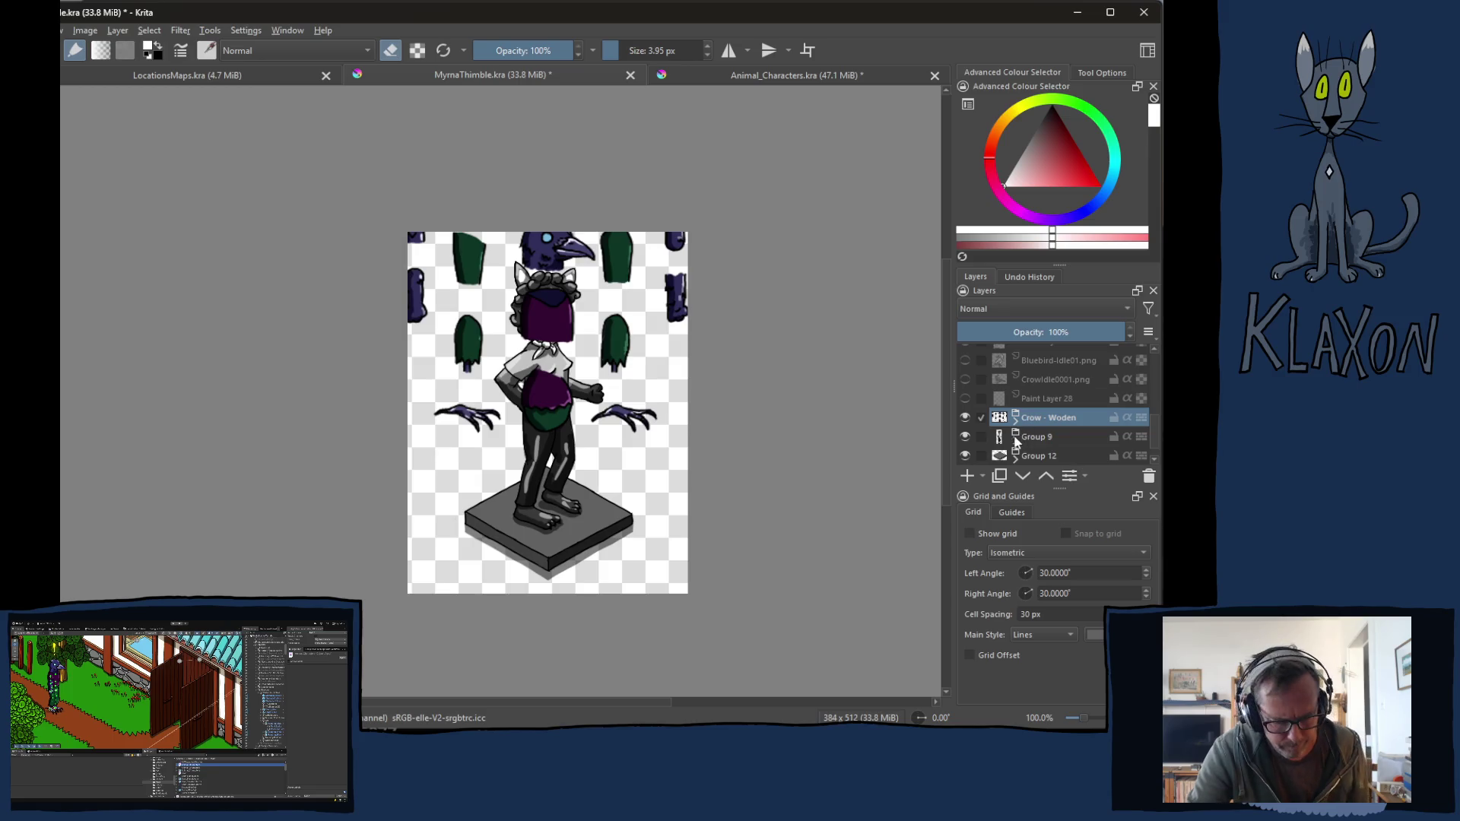
{"action": "key", "text": "ctrl+e"}
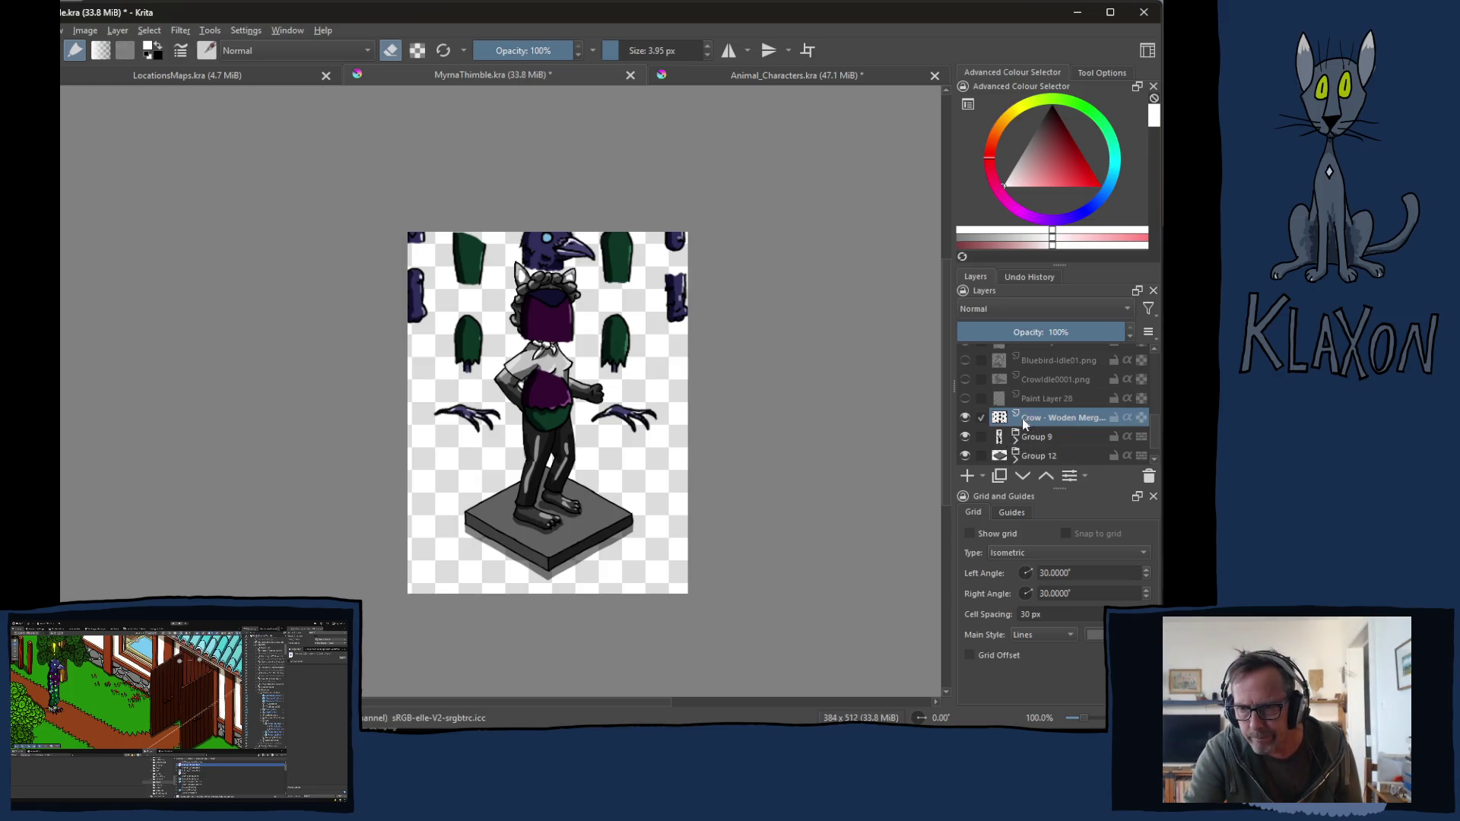
{"action": "scroll", "coordinate": [543, 251], "scroll_direction": "up", "scroll_amount": 4}
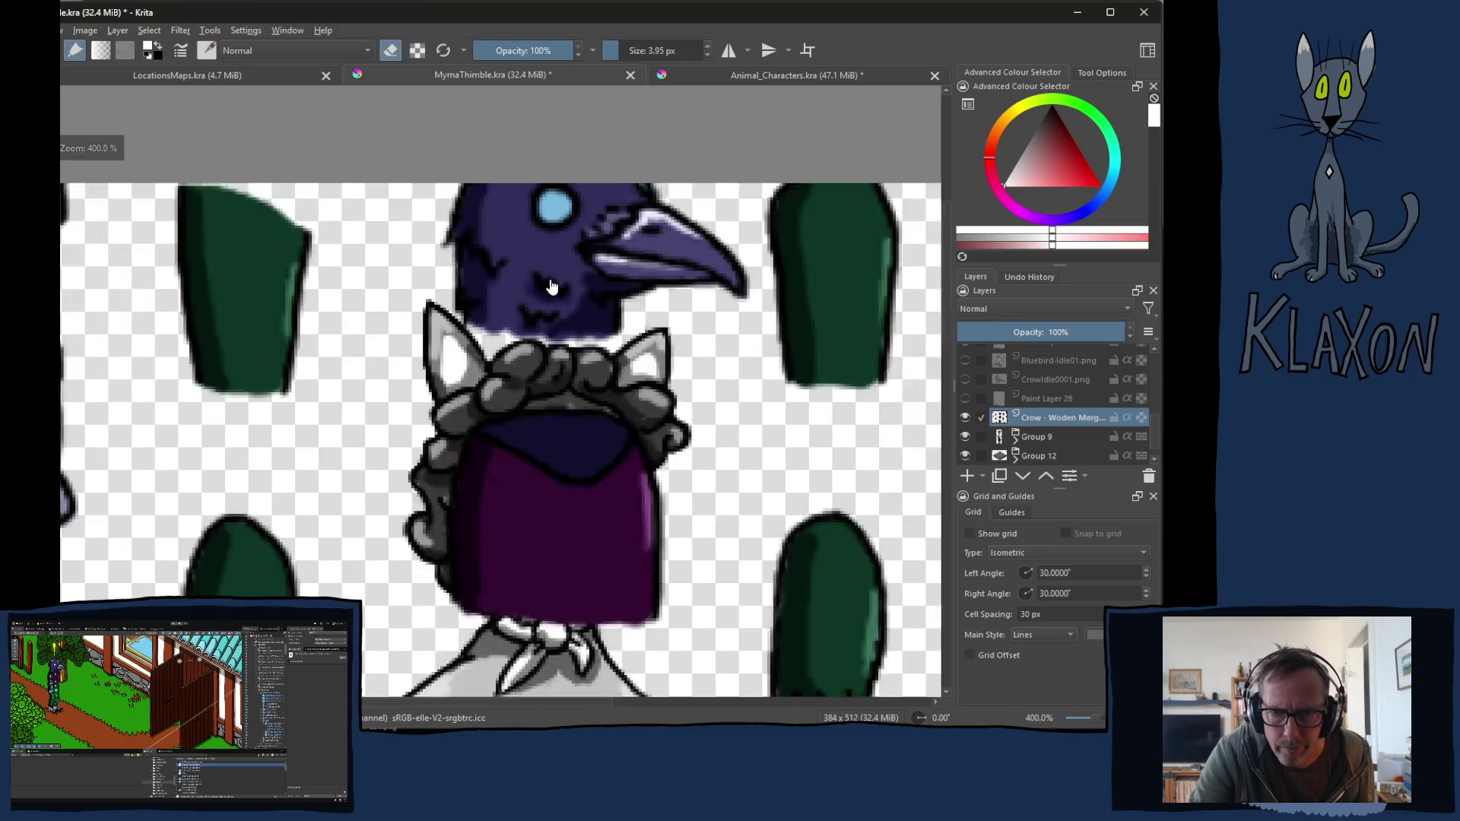
{"action": "scroll", "coordinate": [572, 430], "scroll_direction": "down", "scroll_amount": 4}
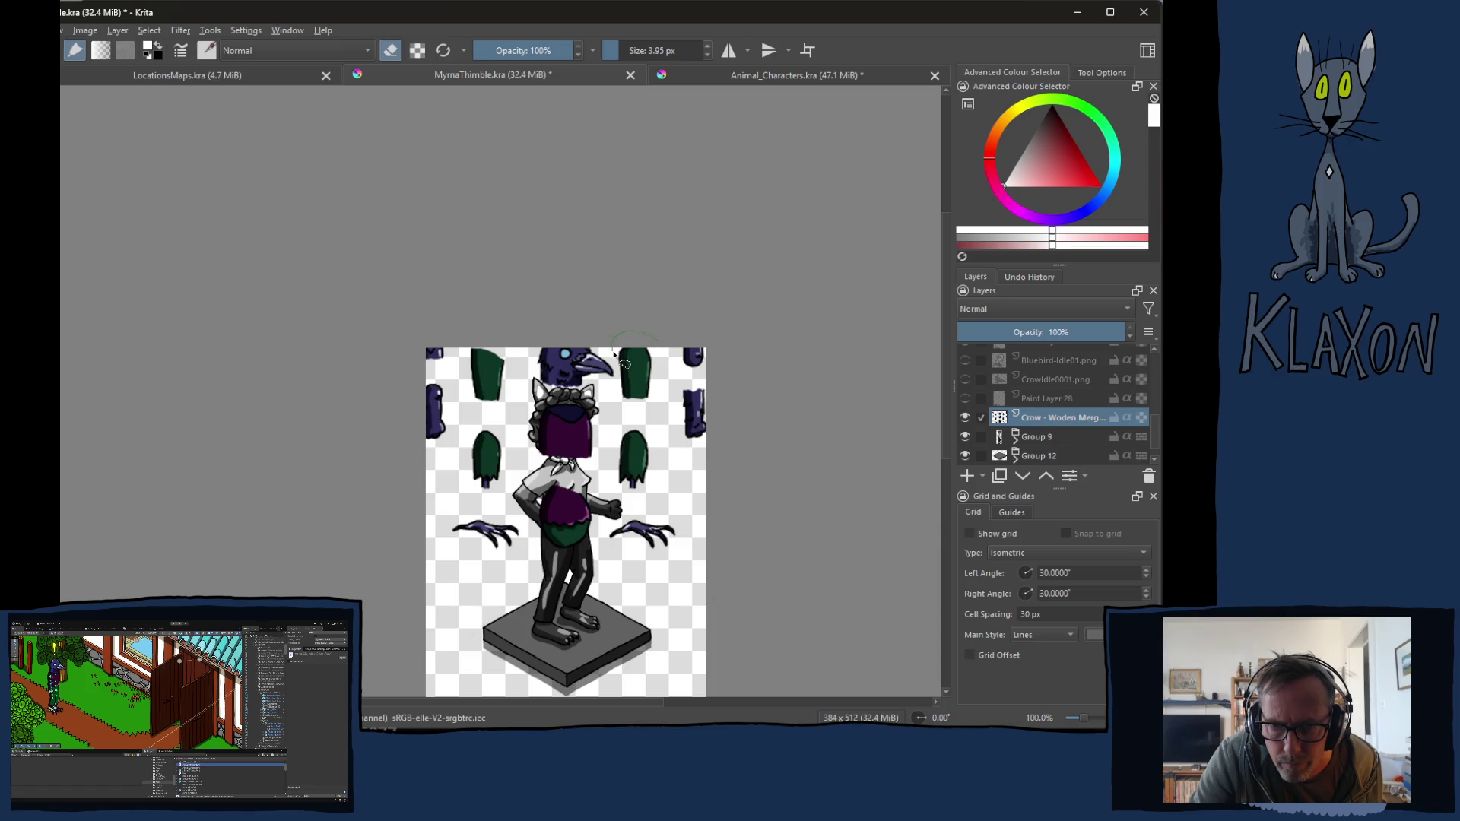
Step: Cut the right-side crow parts to a new layer placed below the other crow layer
{"action": "mouse_move", "coordinate": [615, 371]}
{"action": "left_mouse_down"}
{"action": "mouse_move", "coordinate": [605, 555]}
{"action": "mouse_move", "coordinate": [659, 574]}
{"action": "mouse_move", "coordinate": [695, 542]}
{"action": "left_mouse_up"}
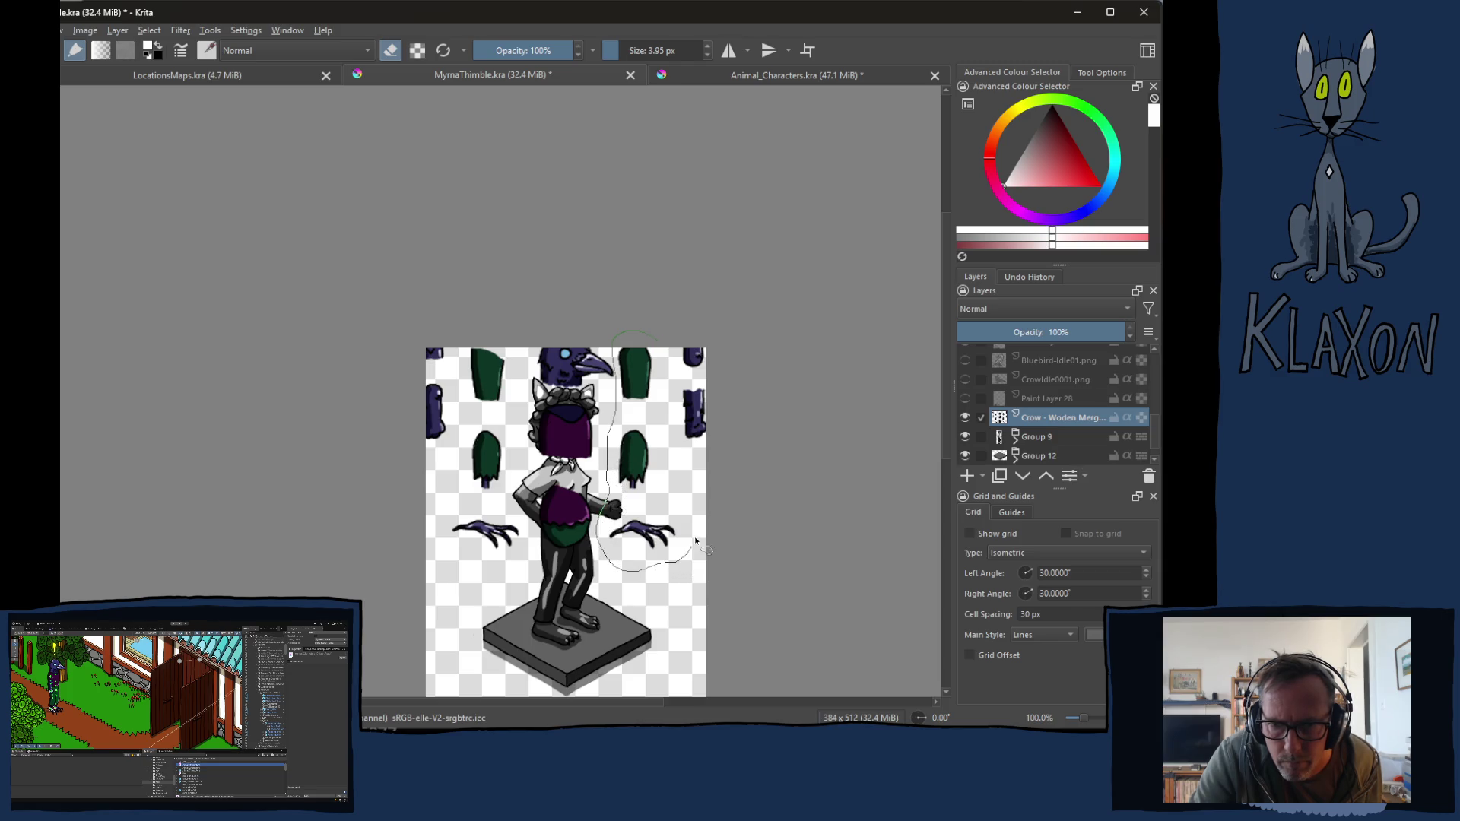
{"action": "mouse_move", "coordinate": [679, 481]}
{"action": "left_mouse_down"}
{"action": "mouse_move", "coordinate": [657, 341]}
{"action": "mouse_move", "coordinate": [643, 333]}
{"action": "left_mouse_up"}
{"action": "right_click", "coordinate": [643, 411]}
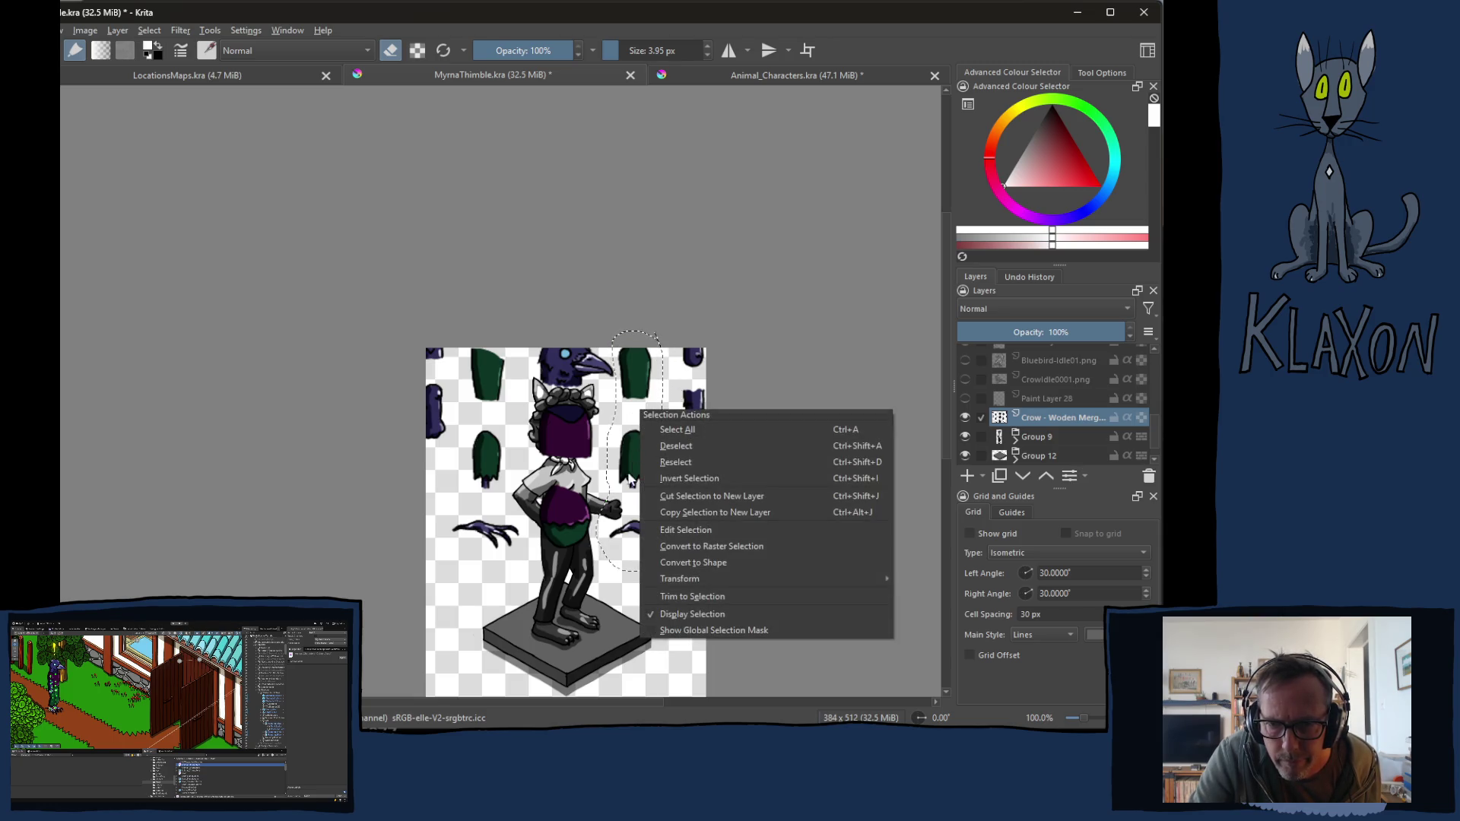
{"action": "left_click", "coordinate": [719, 496]}
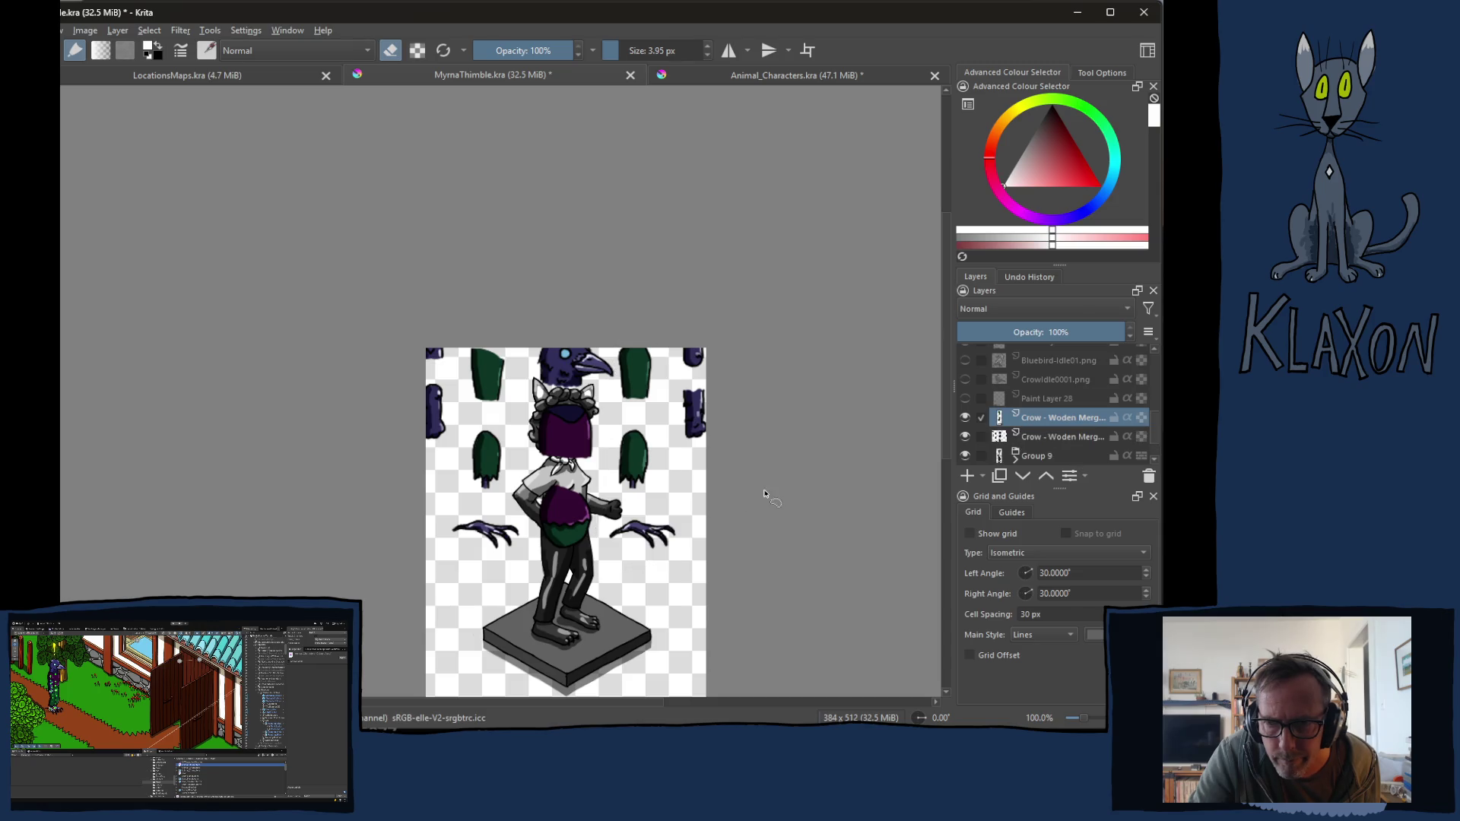
{"action": "left_click", "coordinate": [1022, 477]}
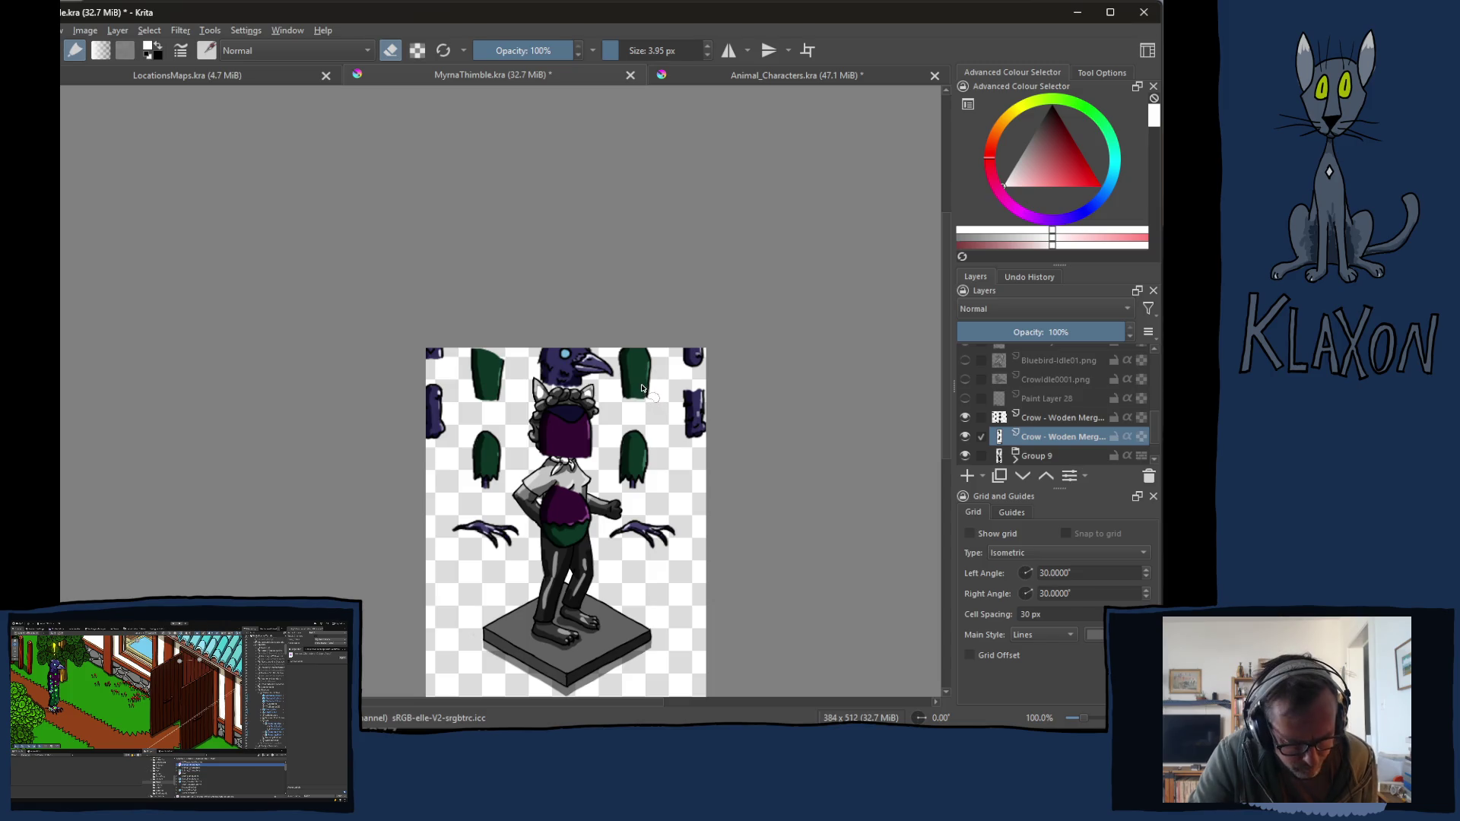
Step: Move the right green leg pieces and claw down onto the figure's legs
{"action": "key", "text": "t"}
{"action": "mouse_move", "coordinate": [640, 384]}
{"action": "left_mouse_down"}
{"action": "mouse_move", "coordinate": [618, 503]}
{"action": "mouse_move", "coordinate": [596, 563]}
{"action": "mouse_move", "coordinate": [581, 557]}
{"action": "left_mouse_up"}
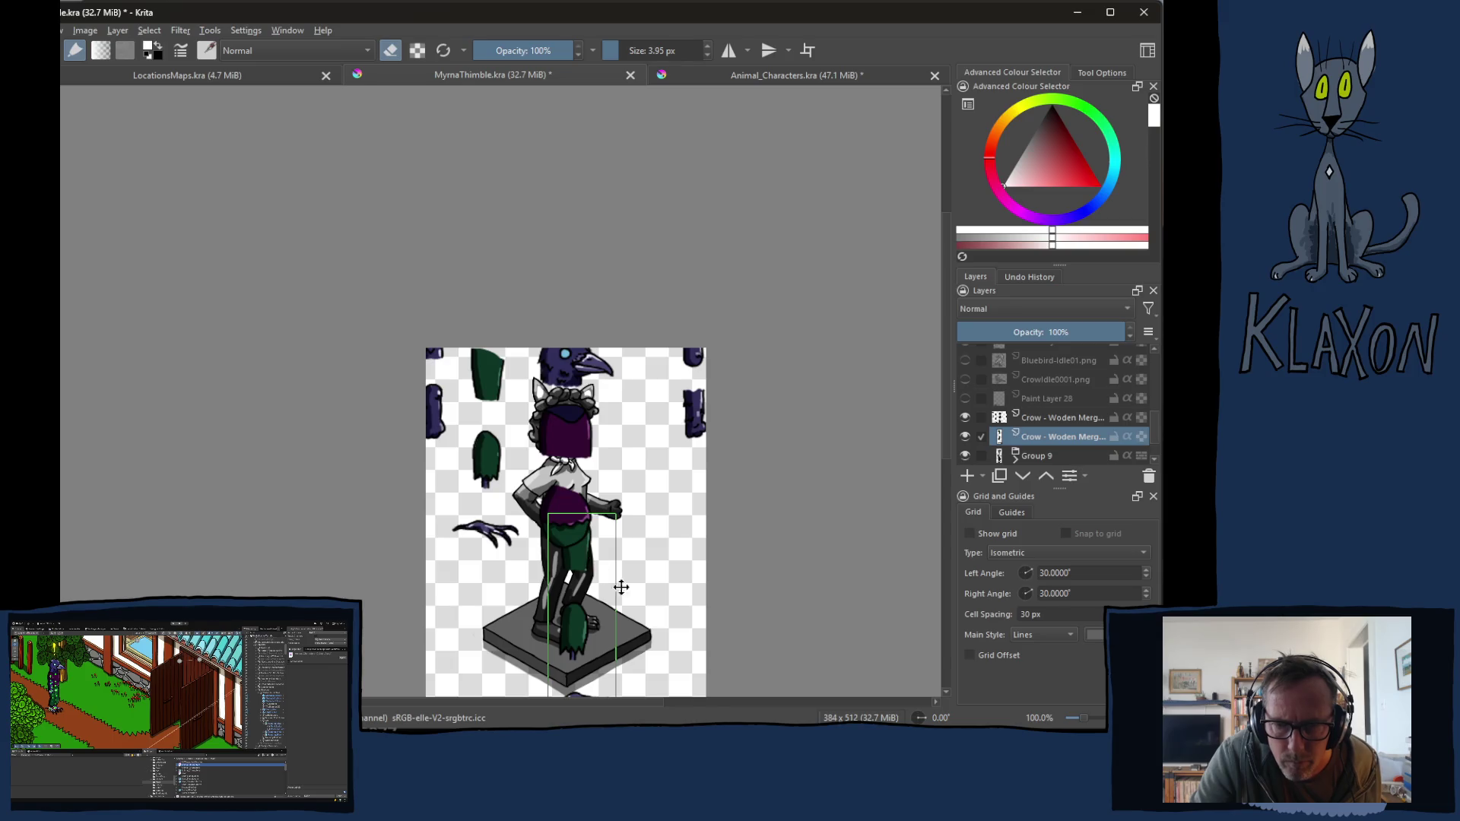
{"action": "mouse_move", "coordinate": [669, 590]}
{"action": "left_mouse_down"}
{"action": "mouse_move", "coordinate": [684, 525]}
{"action": "mouse_move", "coordinate": [661, 560]}
{"action": "mouse_move", "coordinate": [625, 562]}
{"action": "mouse_move", "coordinate": [645, 563]}
{"action": "left_mouse_up"}
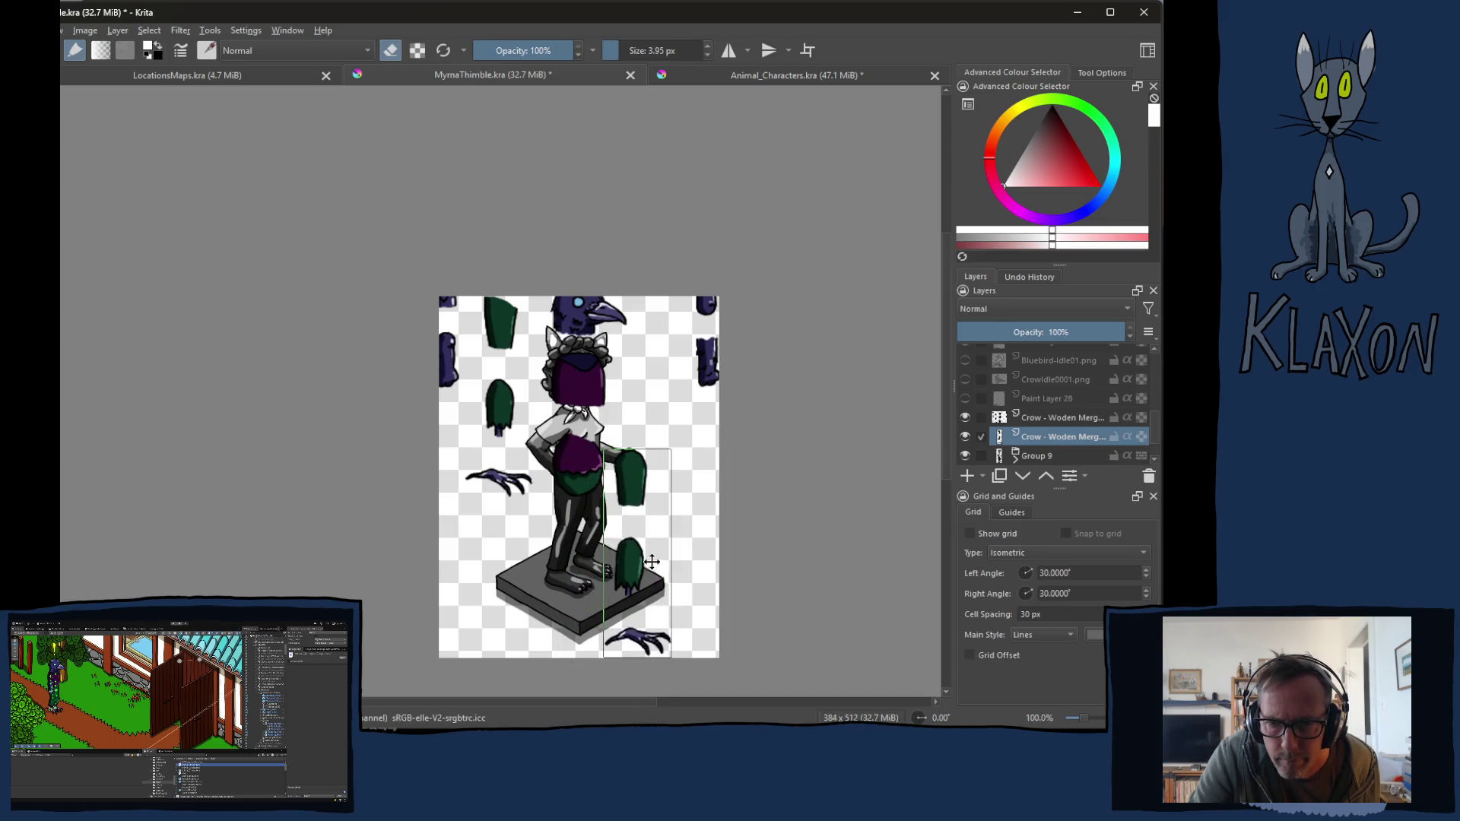
{"action": "left_click", "coordinate": [1036, 457]}
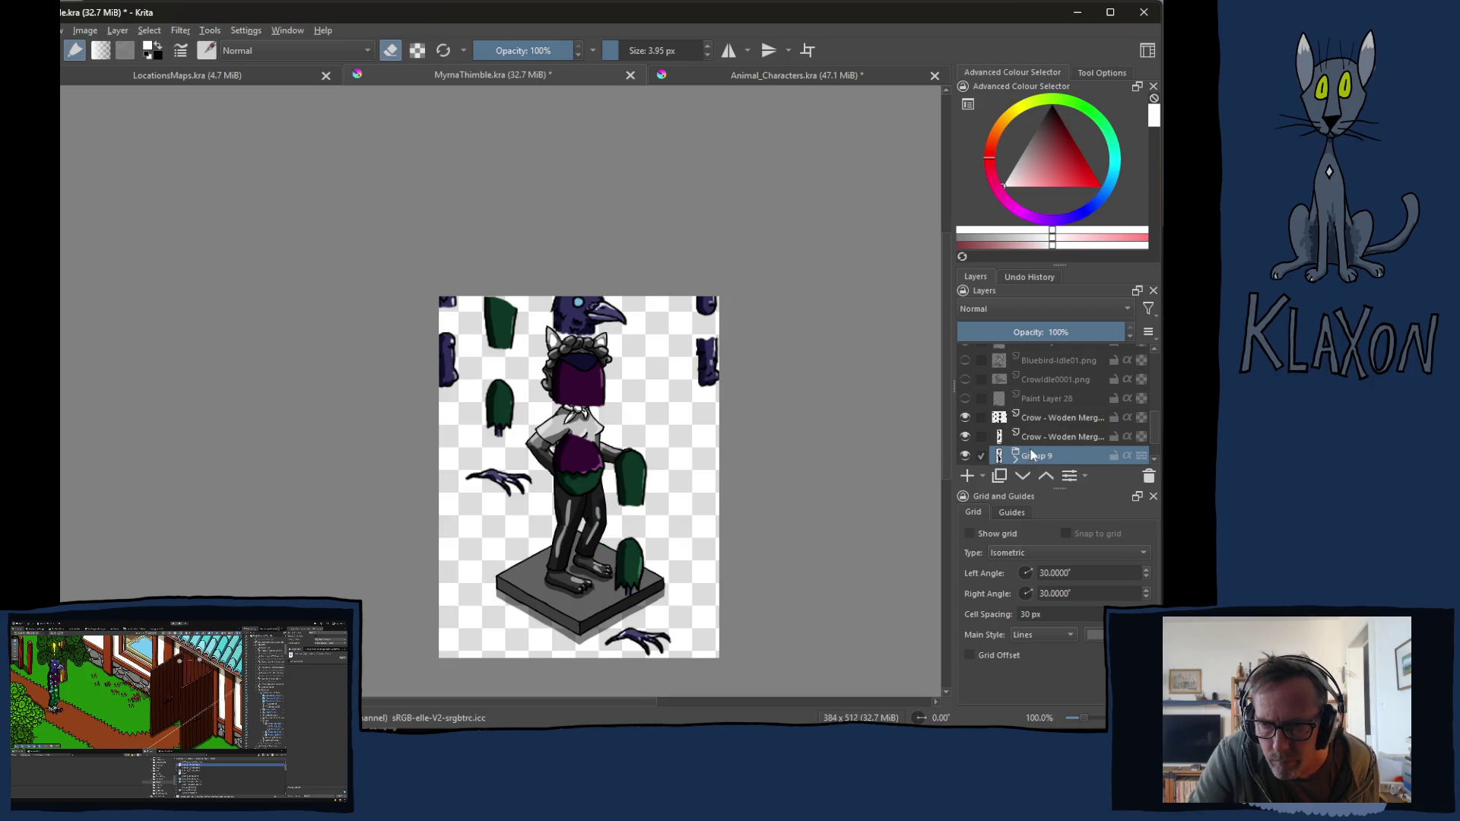
Step: Cut the left leg pieces and claw to a new layer and move them onto the left leg
{"action": "left_click", "coordinate": [1042, 415]}
{"action": "key", "text": "b"}
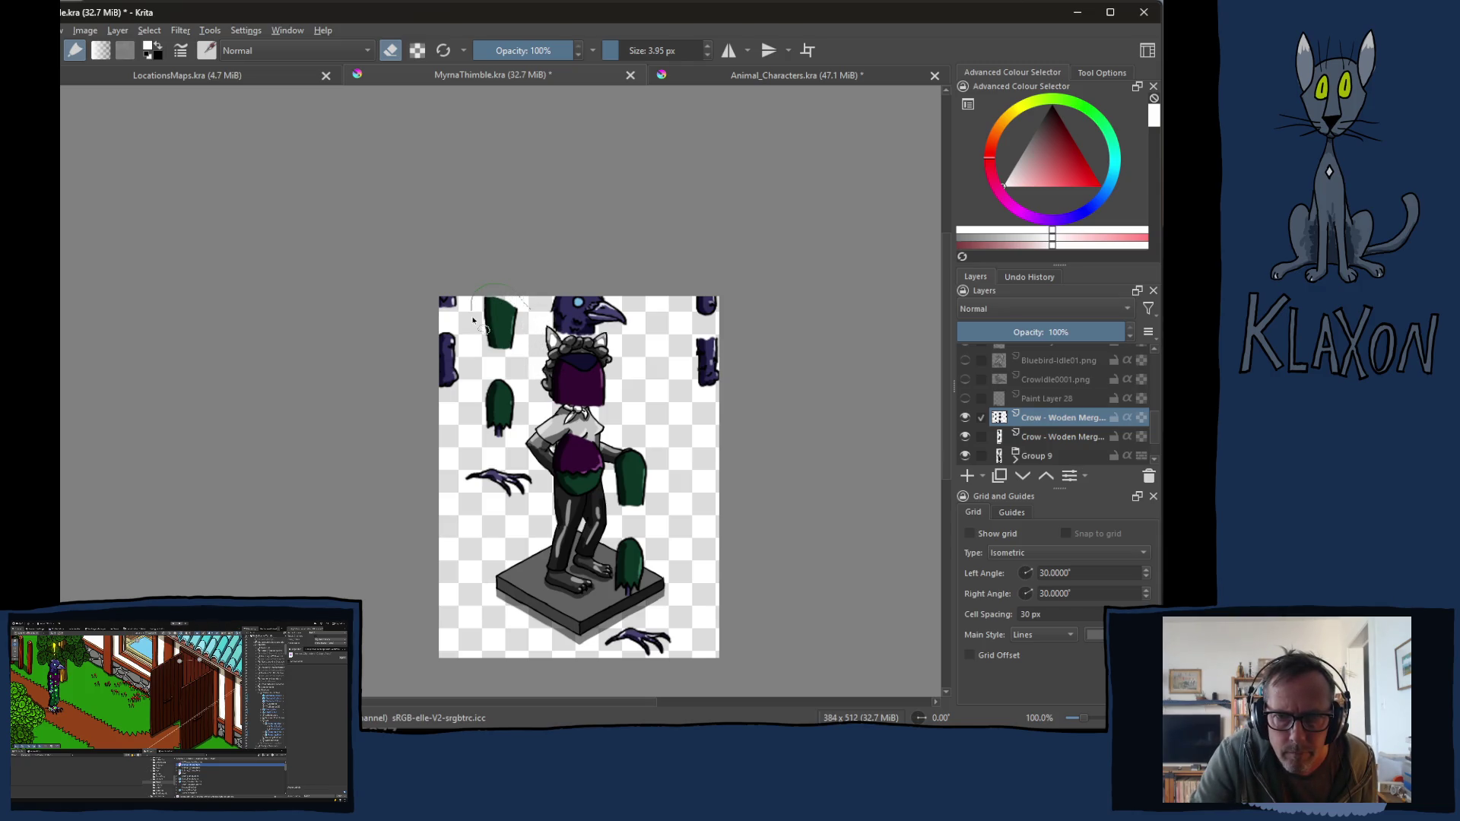
{"action": "mouse_move", "coordinate": [474, 364]}
{"action": "left_mouse_down"}
{"action": "mouse_move", "coordinate": [479, 415]}
{"action": "mouse_move", "coordinate": [455, 475]}
{"action": "mouse_move", "coordinate": [521, 523]}
{"action": "mouse_move", "coordinate": [549, 484]}
{"action": "mouse_move", "coordinate": [532, 311]}
{"action": "left_mouse_up"}
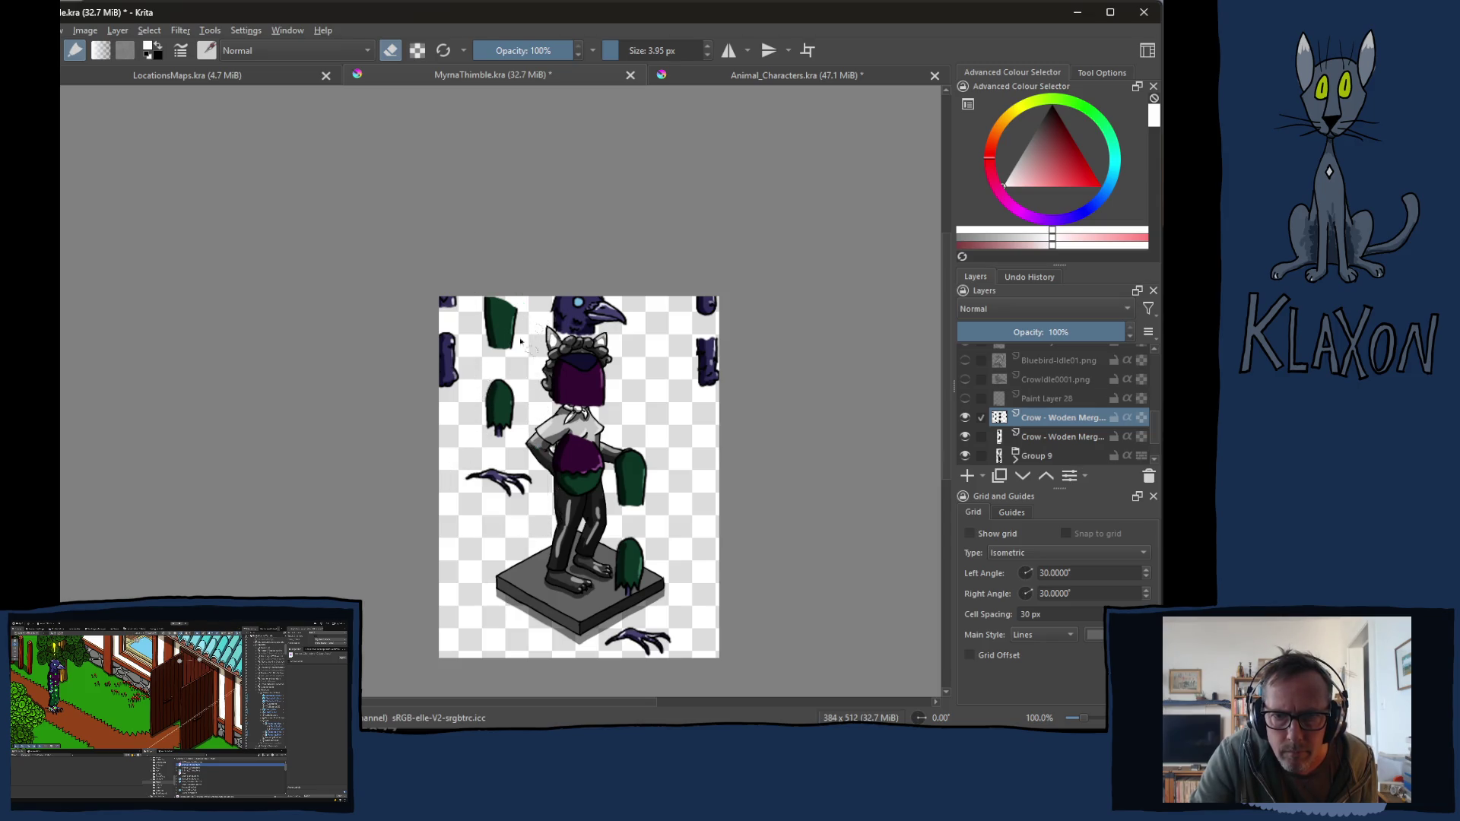
{"action": "right_click", "coordinate": [506, 408]}
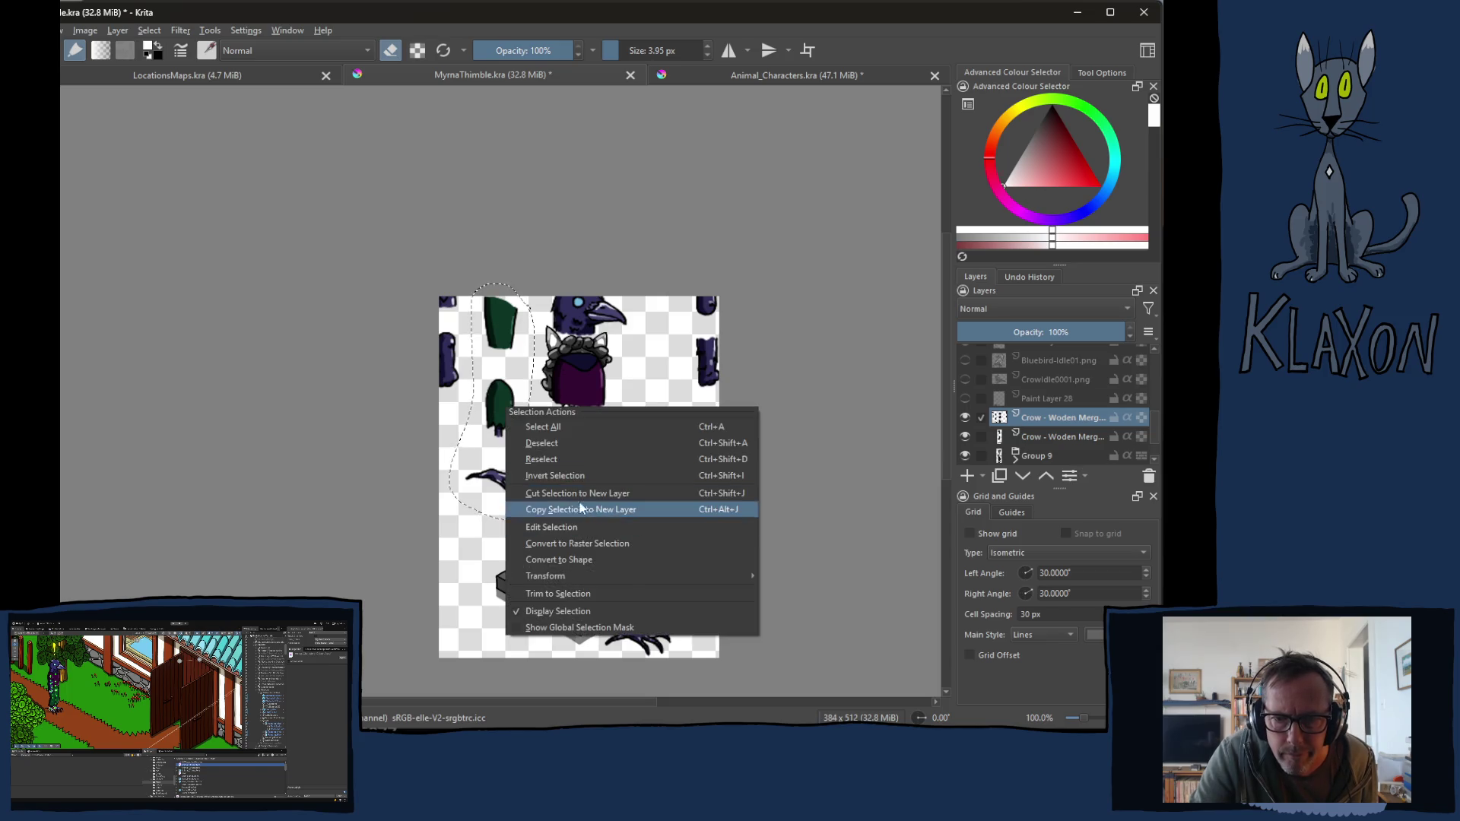
{"action": "left_click", "coordinate": [559, 494]}
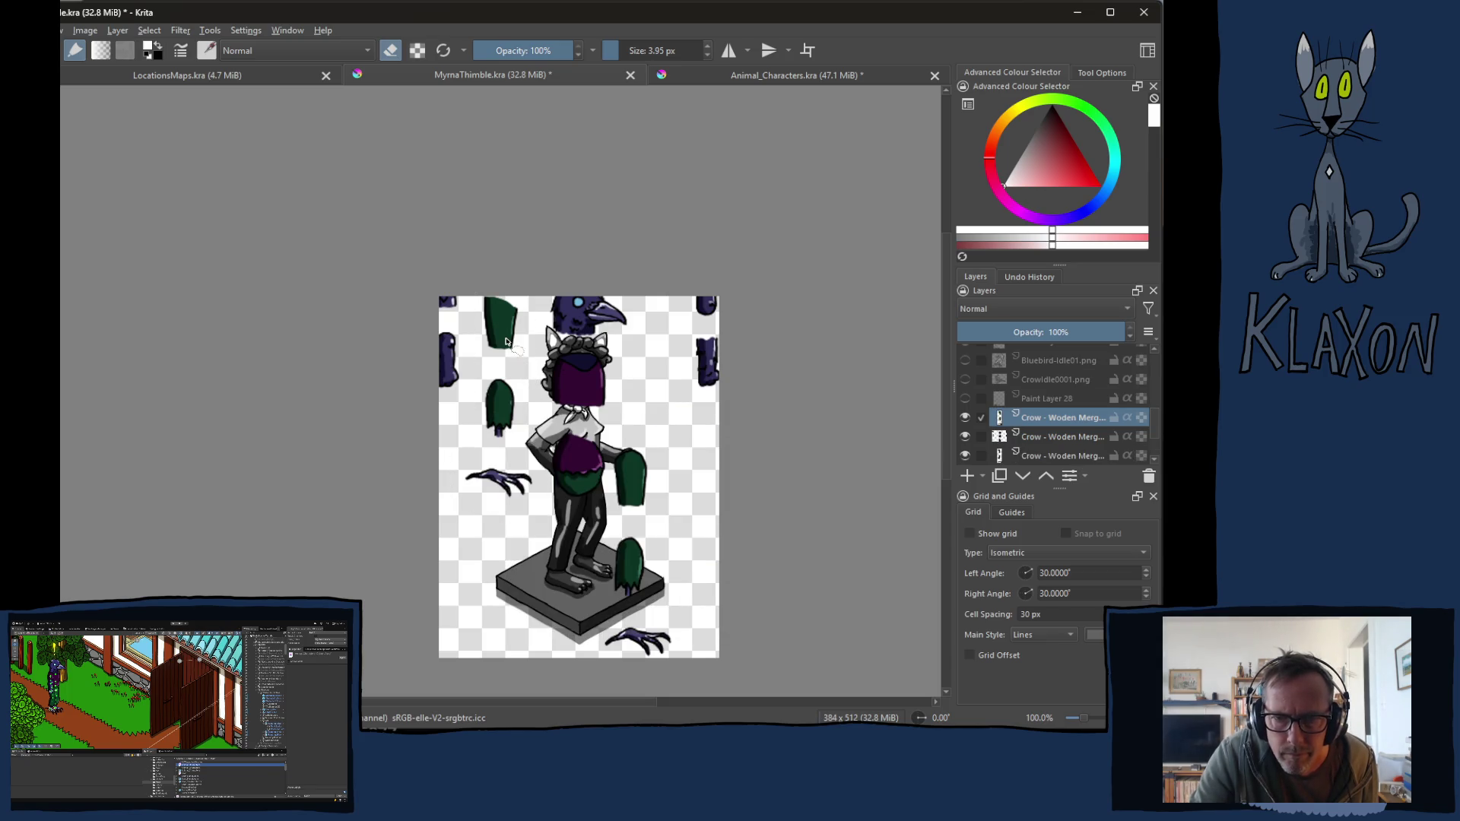
{"action": "key", "text": "t"}
{"action": "left_click_drag", "start_coordinate": [506, 340], "coordinate": [516, 483]}
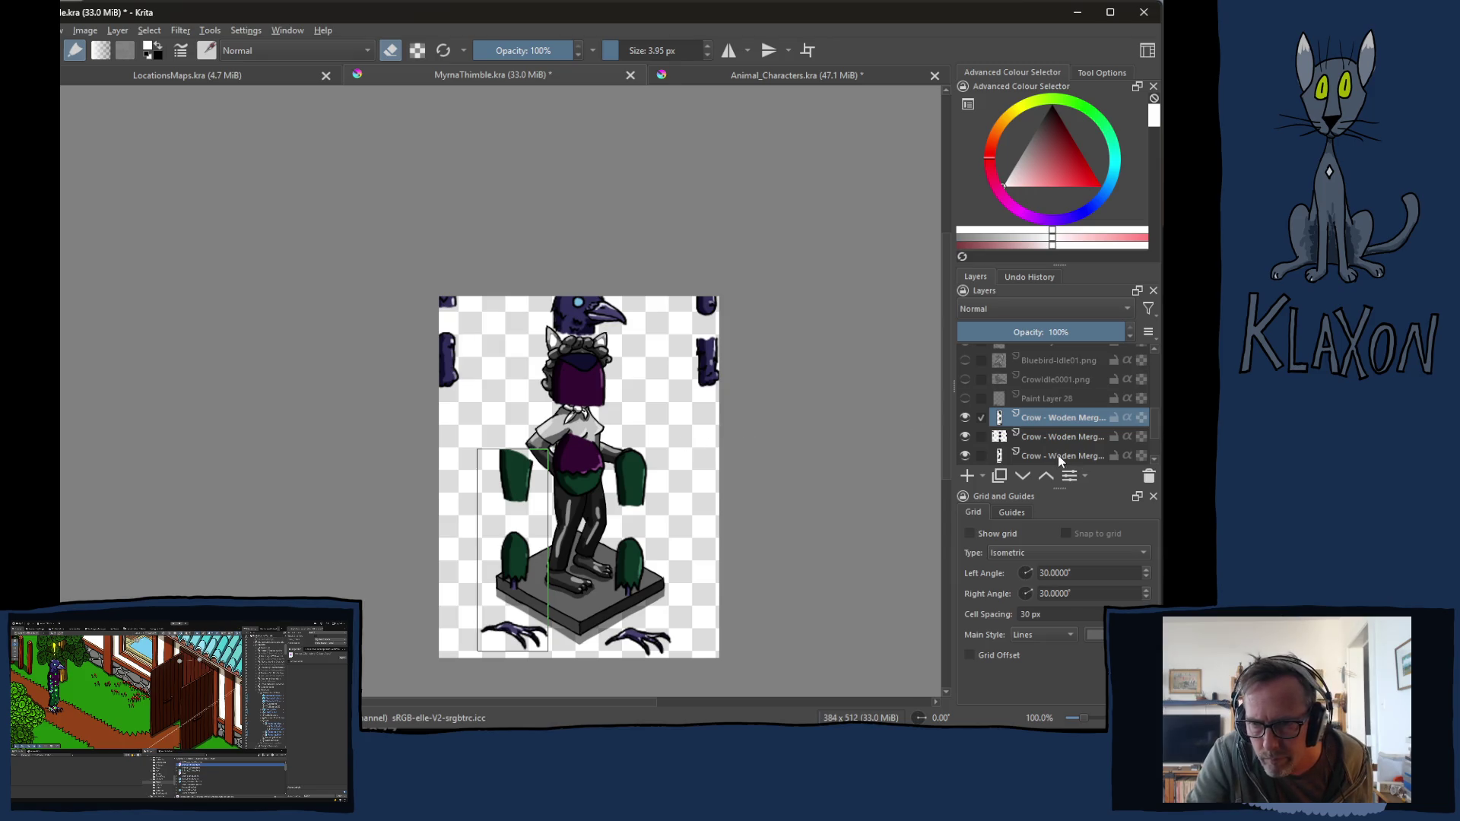
Step: Cut the crow's head onto its own new layer
{"action": "left_click", "coordinate": [1052, 435]}
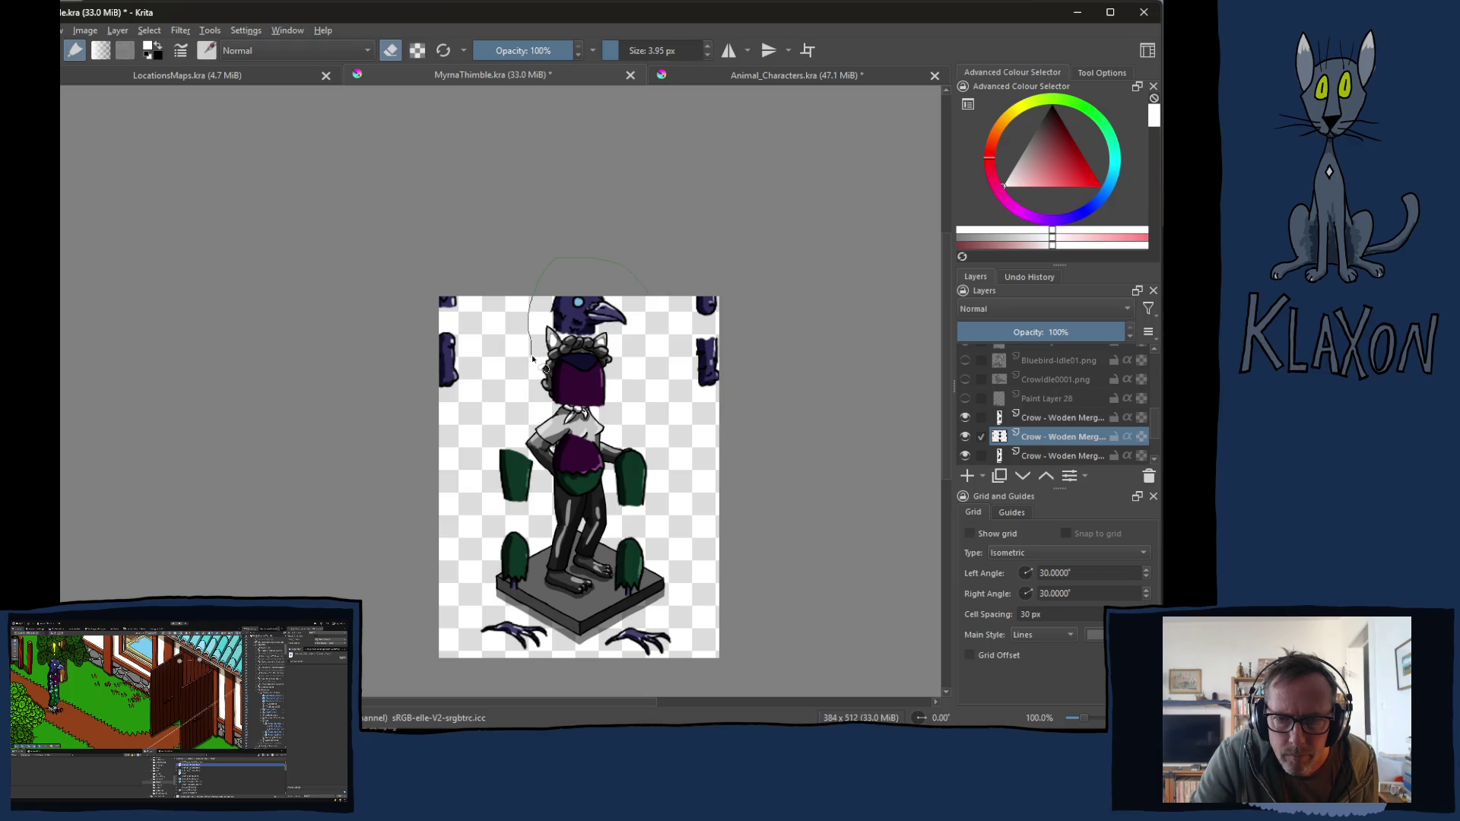
{"action": "mouse_move", "coordinate": [531, 382]}
{"action": "left_mouse_down"}
{"action": "mouse_move", "coordinate": [561, 517]}
{"action": "mouse_move", "coordinate": [596, 520]}
{"action": "mouse_move", "coordinate": [637, 356]}
{"action": "left_mouse_up"}
{"action": "left_click_drag", "start_coordinate": [639, 298], "coordinate": [645, 294]}
{"action": "right_click", "coordinate": [589, 363]}
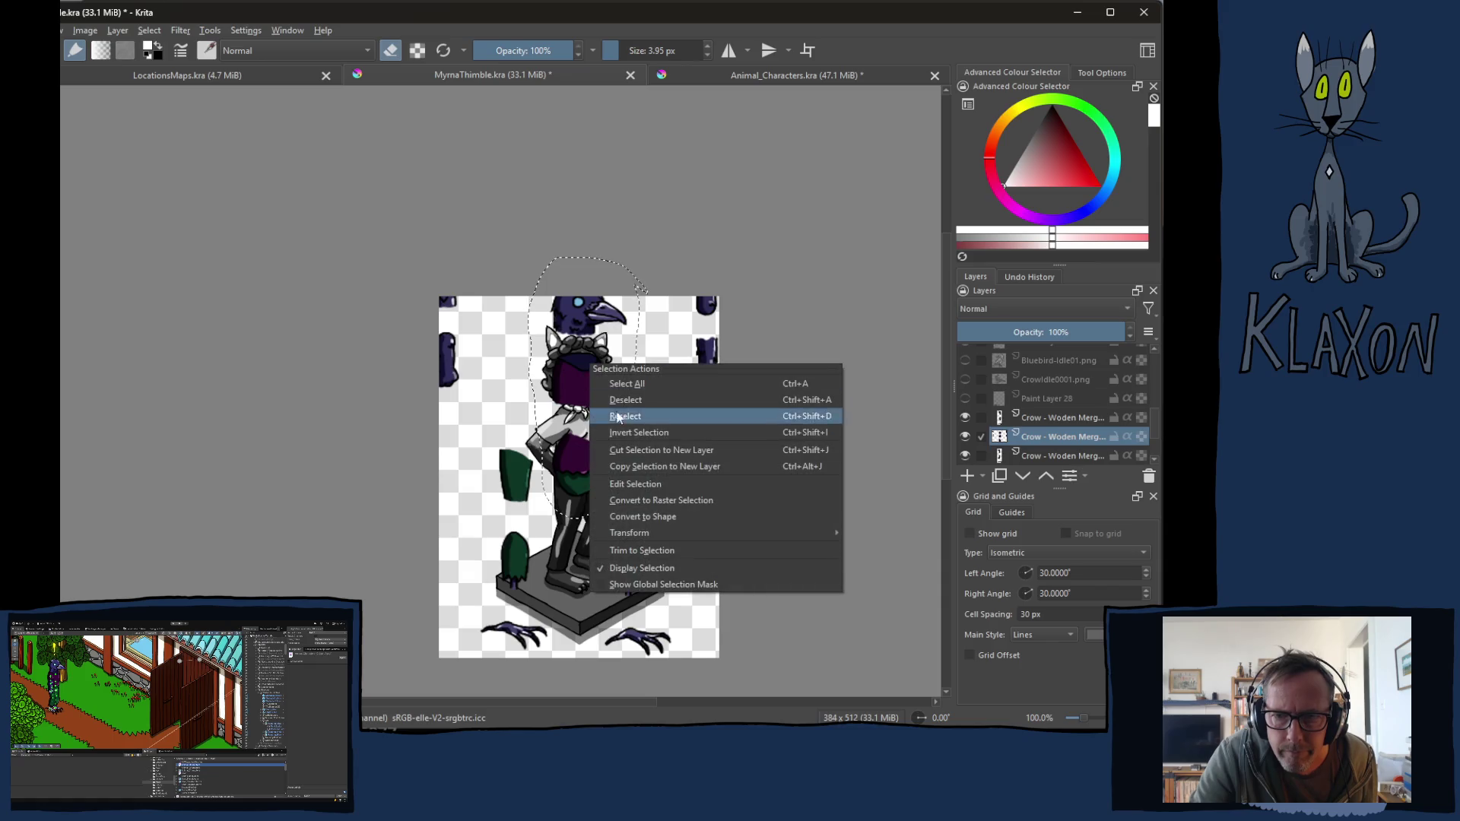
{"action": "left_click", "coordinate": [632, 452]}
Step: Move the purple arm pieces, then cut the right-side arm pieces onto a separate layer
{"action": "scroll", "coordinate": [1060, 412], "scroll_direction": "down", "scroll_amount": 2}
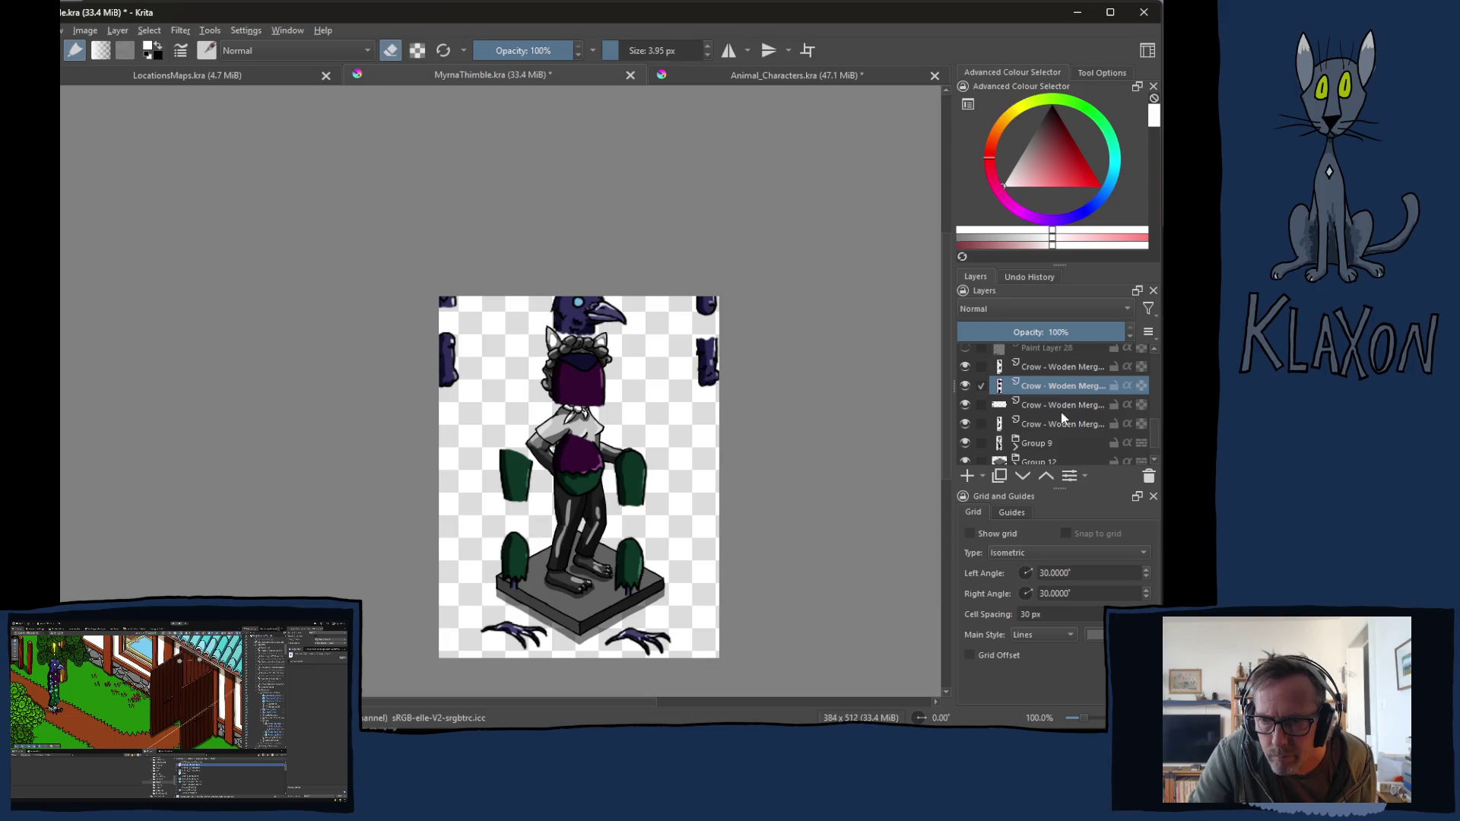
{"action": "left_click", "coordinate": [1051, 401]}
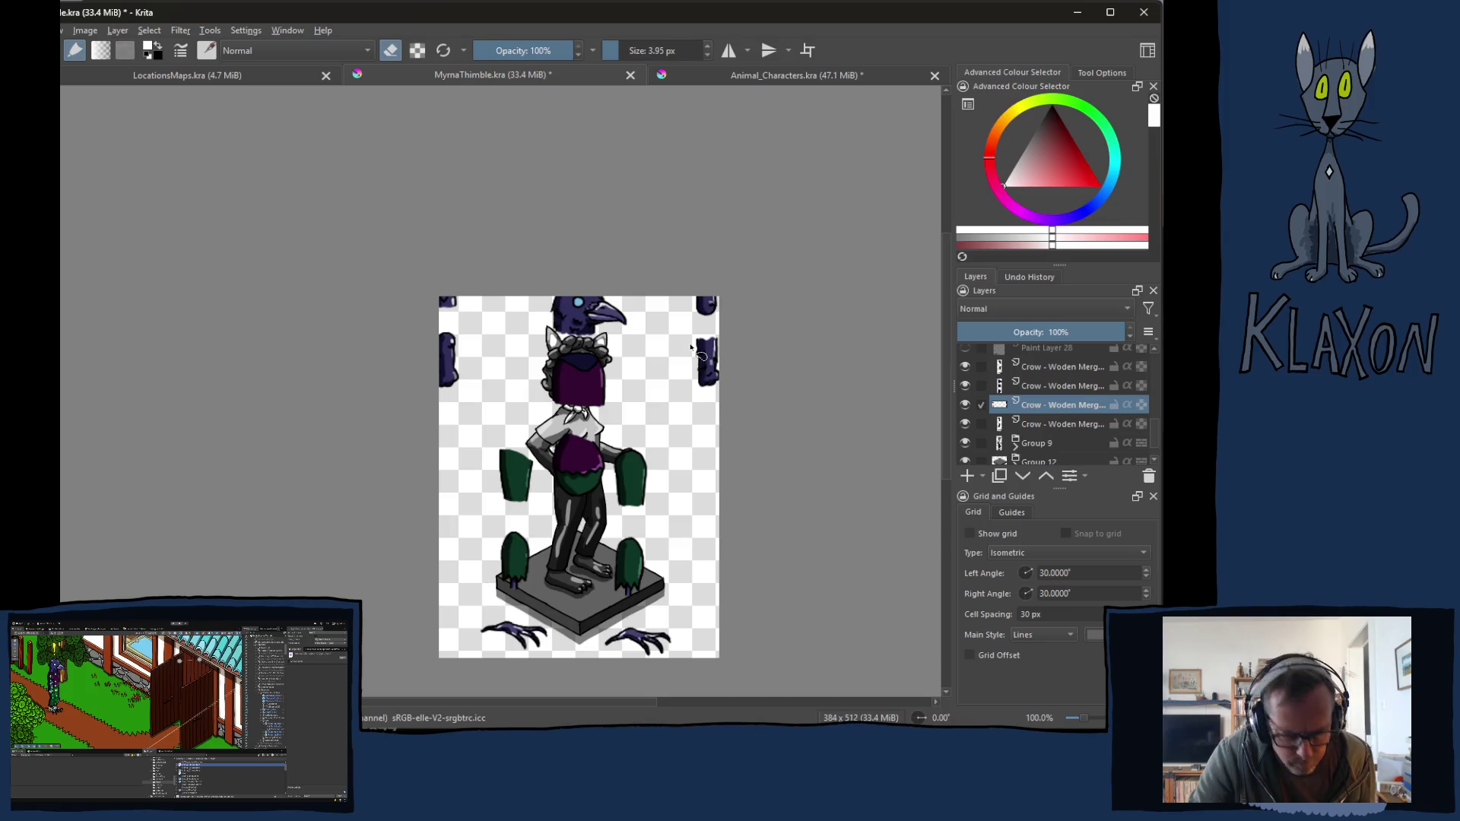
{"action": "left_click_drag", "start_coordinate": [671, 345], "coordinate": [648, 418]}
{"action": "key", "text": "ctrl+r"}
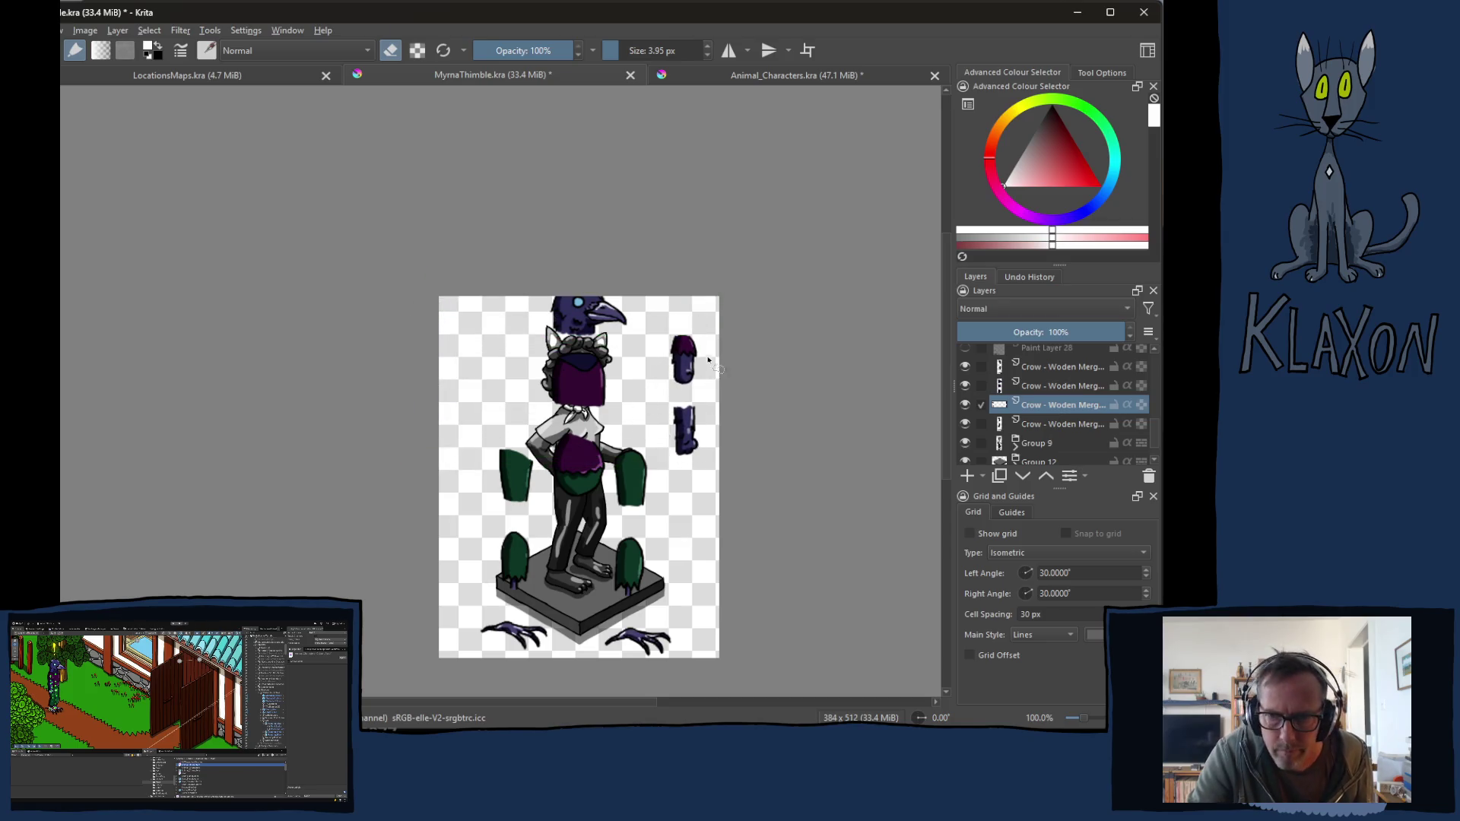
{"action": "mouse_move", "coordinate": [719, 333]}
{"action": "left_mouse_down"}
{"action": "mouse_move", "coordinate": [673, 338]}
{"action": "mouse_move", "coordinate": [652, 419]}
{"action": "mouse_move", "coordinate": [688, 486]}
{"action": "mouse_move", "coordinate": [730, 372]}
{"action": "mouse_move", "coordinate": [718, 333]}
{"action": "left_mouse_up"}
{"action": "right_click", "coordinate": [696, 393]}
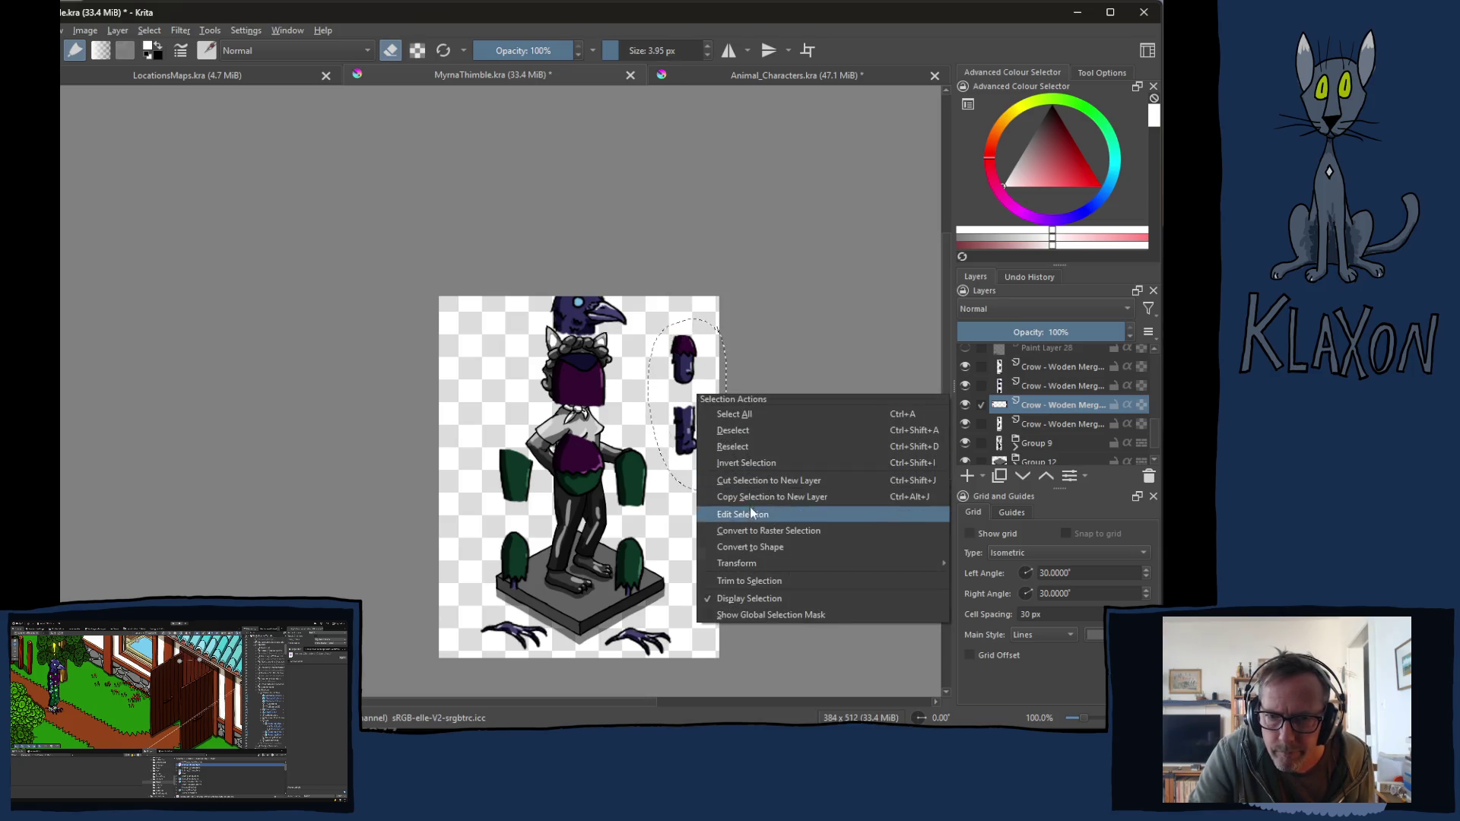
{"action": "left_click", "coordinate": [752, 481]}
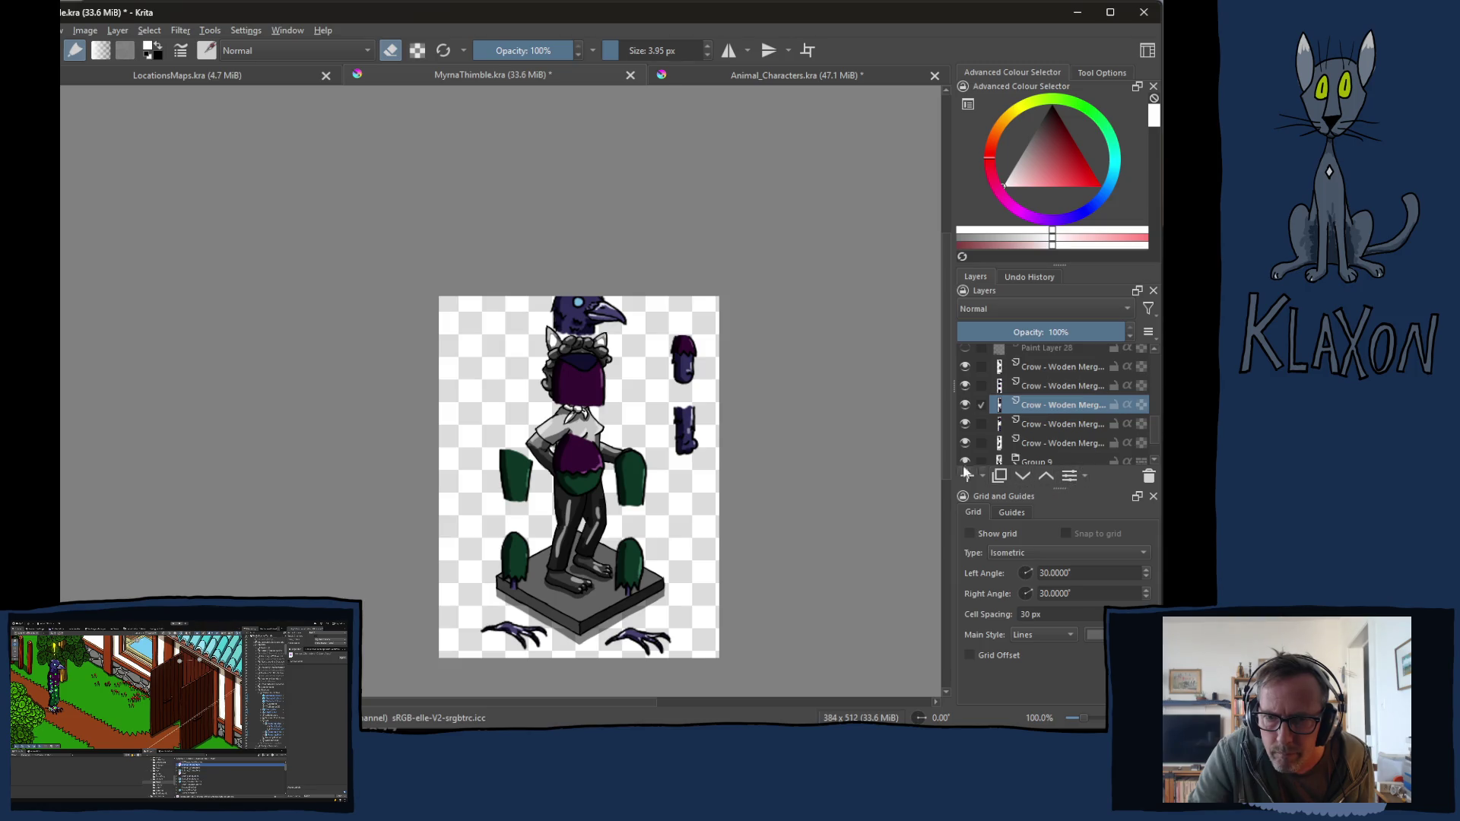
{"action": "mouse_move", "coordinate": [688, 368]}
{"action": "left_mouse_down"}
{"action": "mouse_move", "coordinate": [600, 398]}
{"action": "mouse_move", "coordinate": [686, 386]}
{"action": "left_mouse_up"}
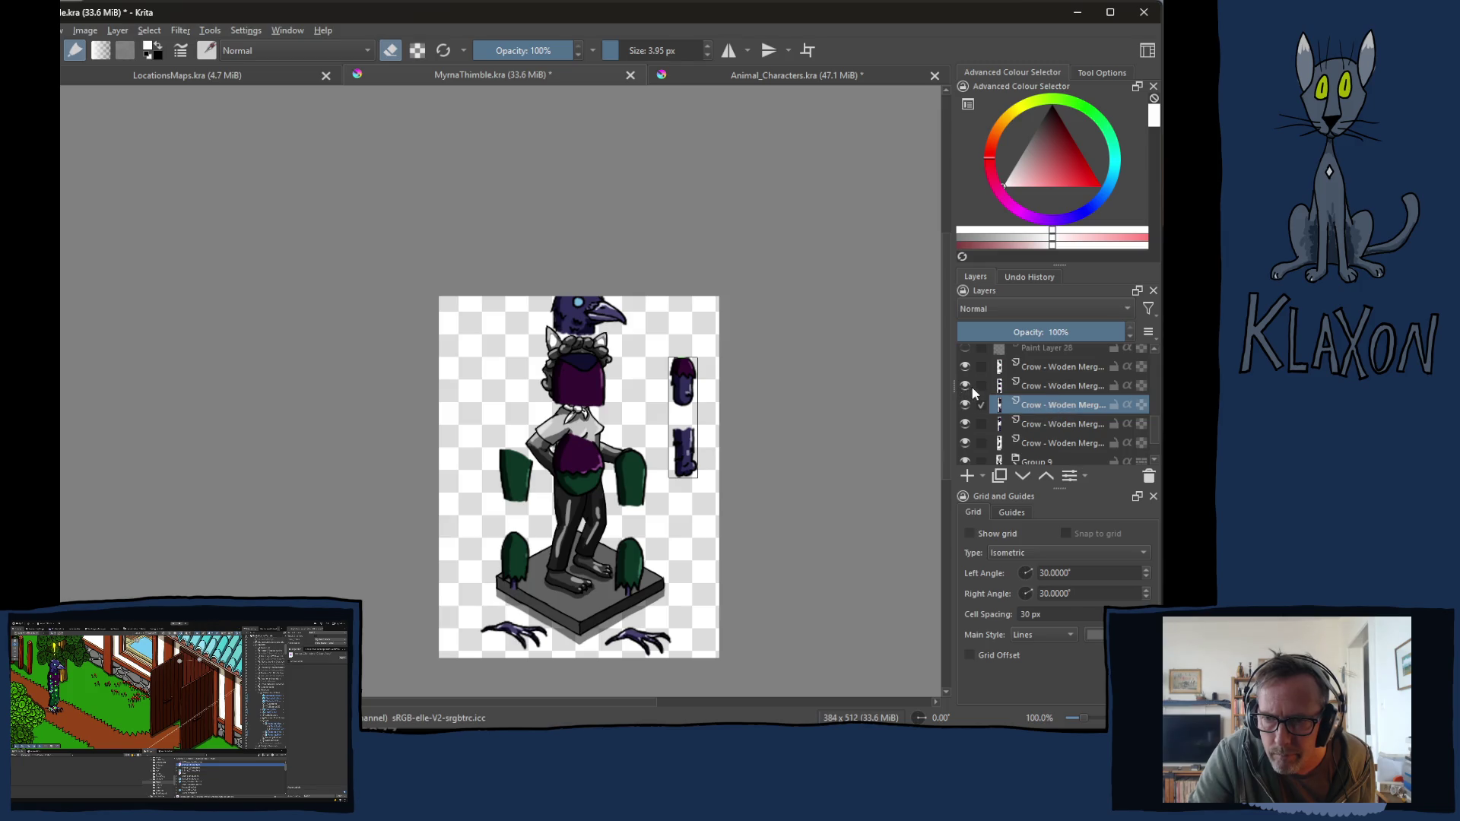
Step: Move the left purple arm pieces beside the crow's body and raise their layer three steps
{"action": "left_click", "coordinate": [1045, 425]}
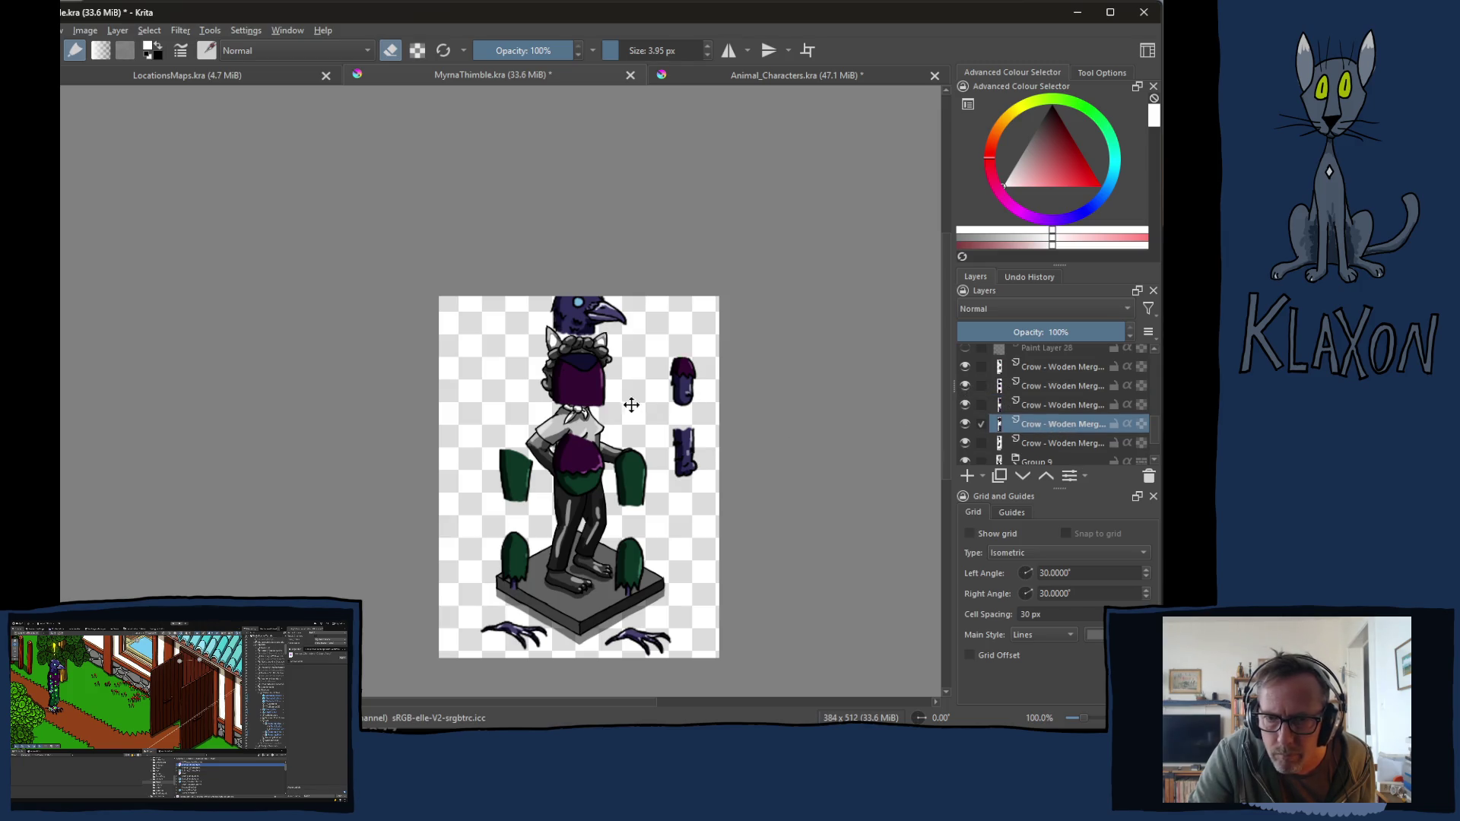
{"action": "mouse_move", "coordinate": [506, 382]}
{"action": "left_mouse_down"}
{"action": "mouse_move", "coordinate": [646, 399]}
{"action": "mouse_move", "coordinate": [619, 383]}
{"action": "mouse_move", "coordinate": [634, 399]}
{"action": "left_mouse_up"}
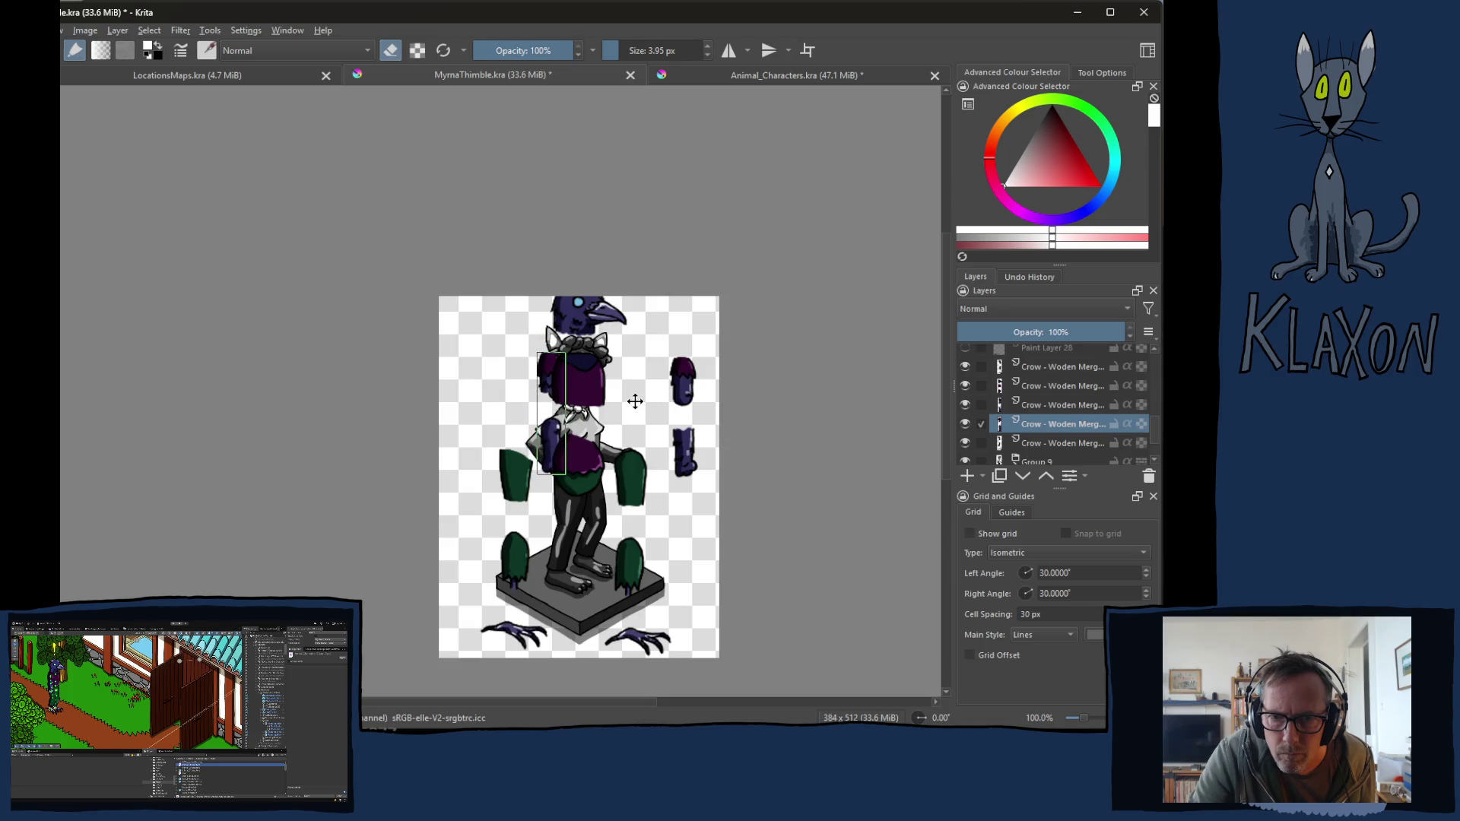
{"action": "left_click", "coordinate": [1047, 476]}
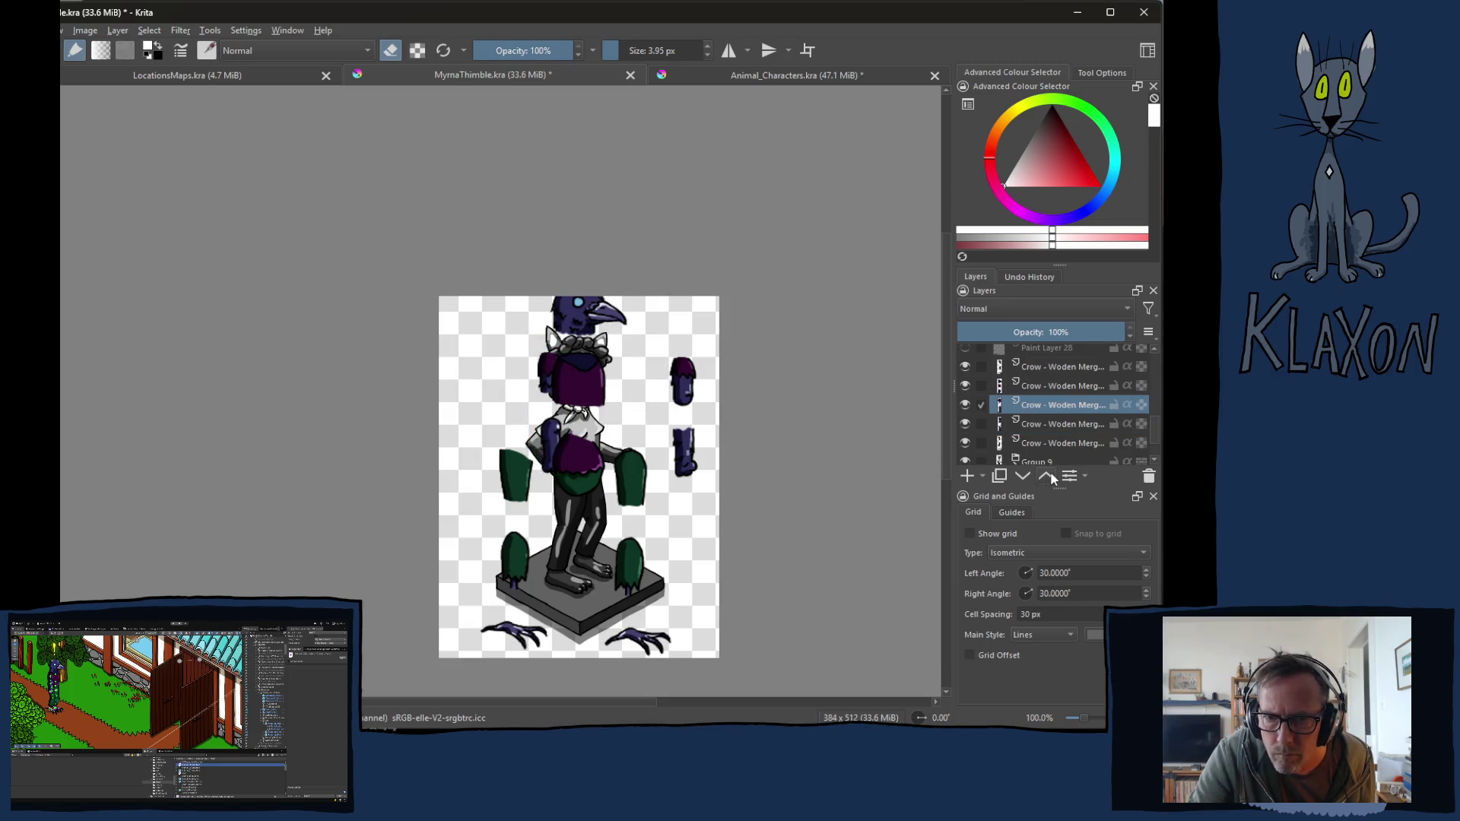
{"action": "left_click", "coordinate": [1047, 475]}
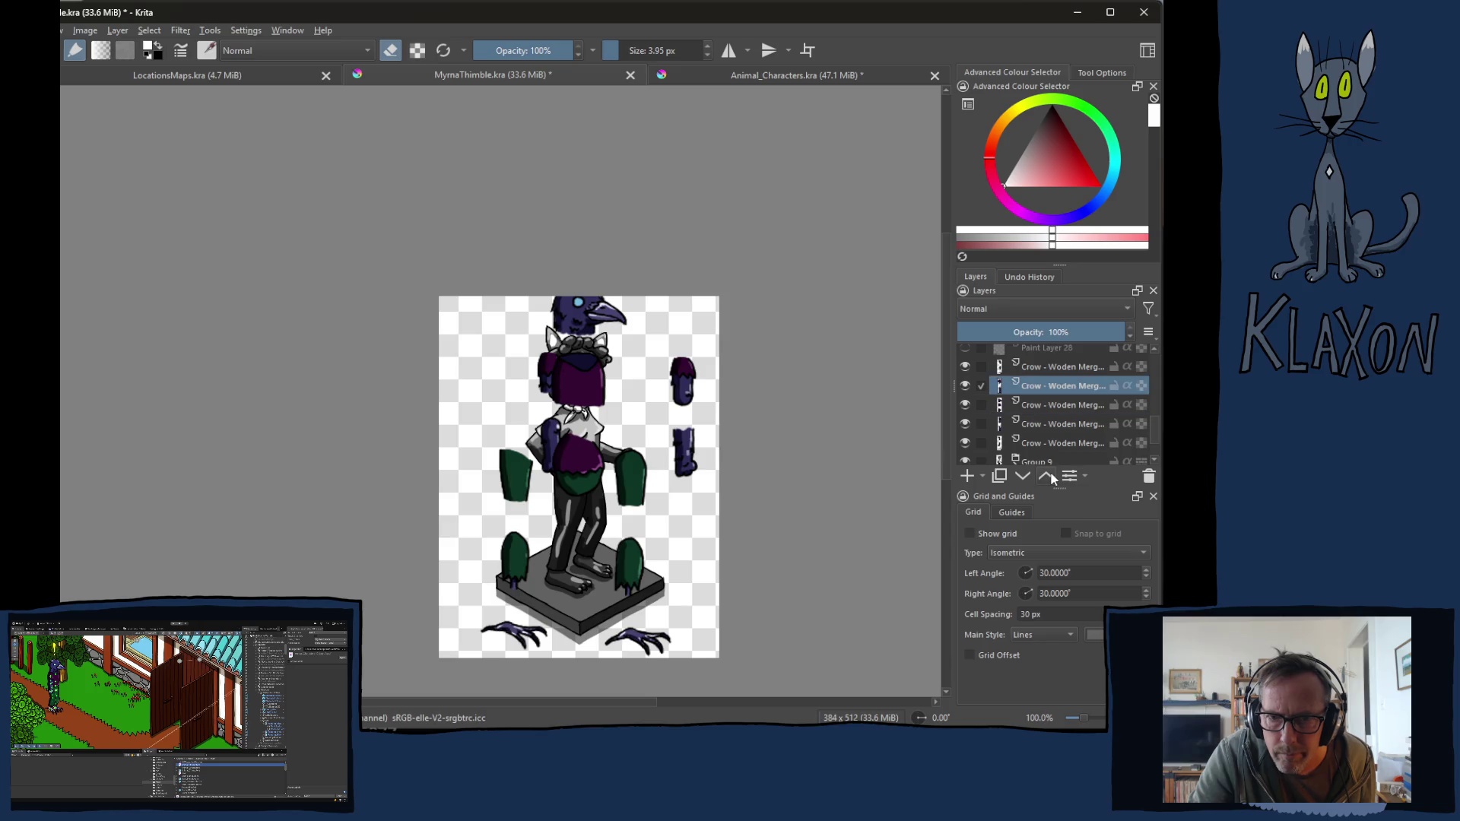
{"action": "left_click_drag", "start_coordinate": [557, 376], "coordinate": [519, 362]}
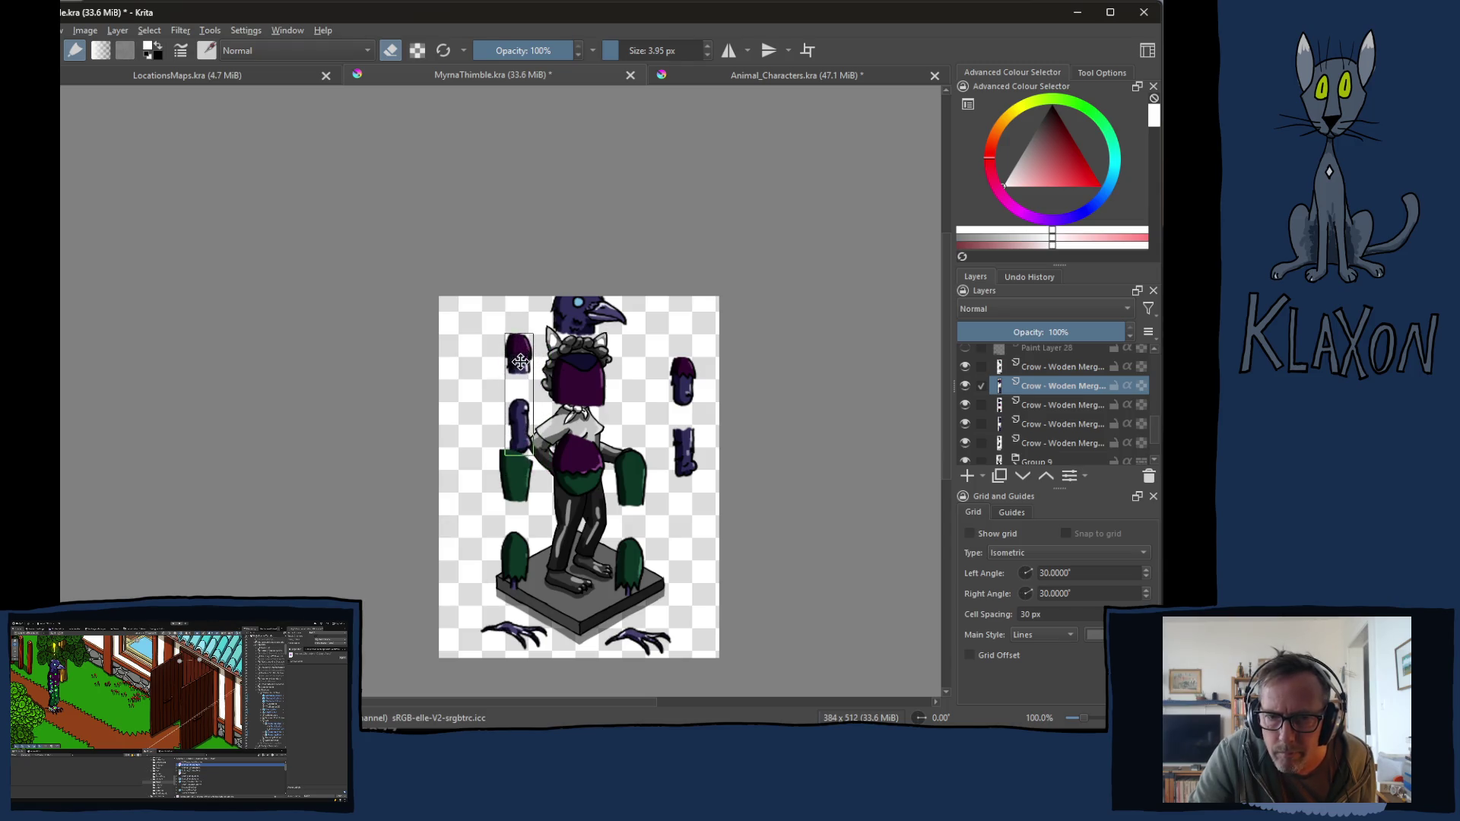
{"action": "left_click", "coordinate": [1046, 476]}
{"action": "mouse_move", "coordinate": [536, 373]}
{"action": "left_mouse_down"}
{"action": "mouse_move", "coordinate": [549, 399]}
{"action": "mouse_move", "coordinate": [534, 399]}
{"action": "left_mouse_up"}
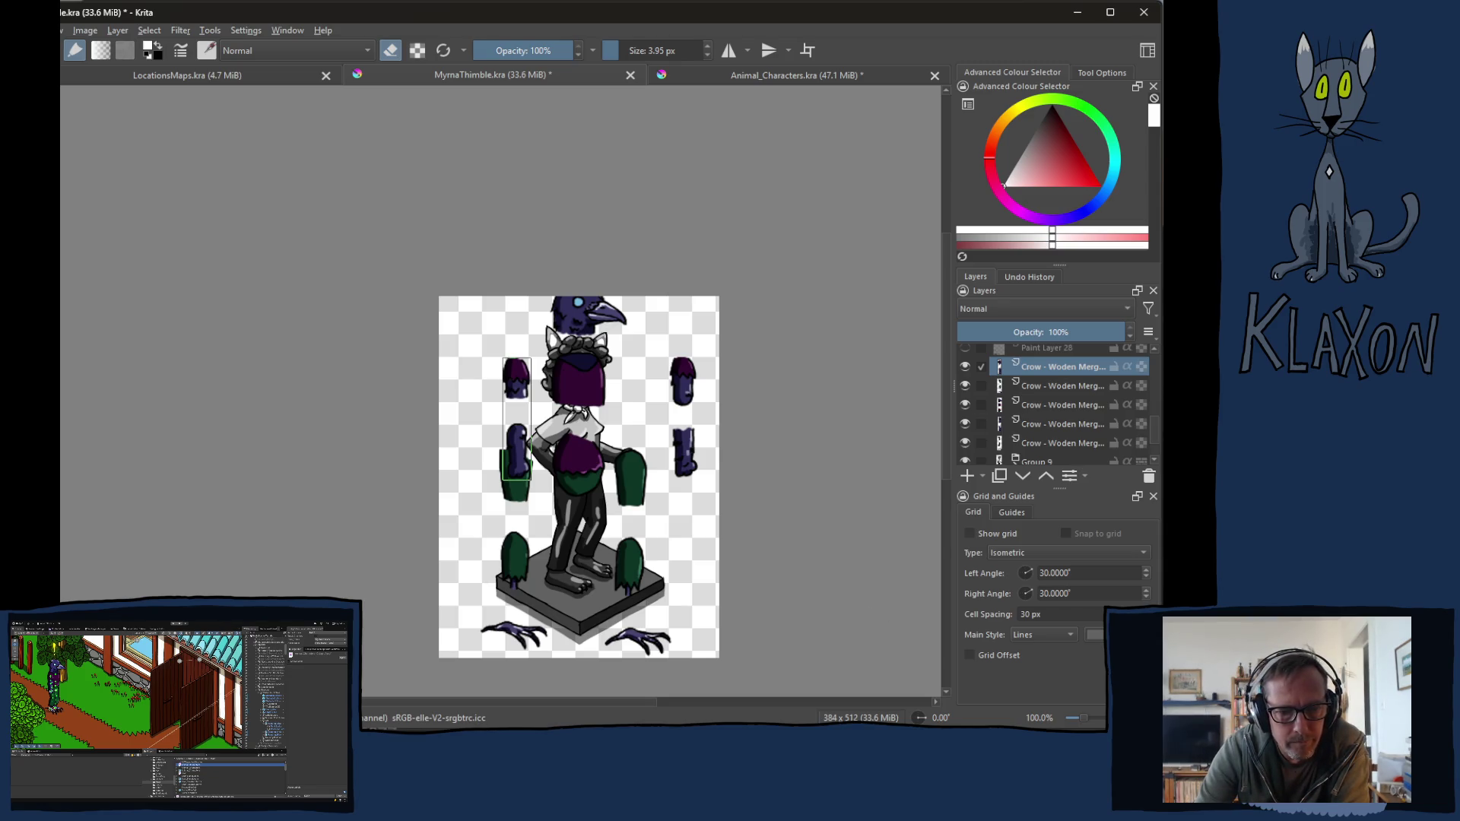
Step: Hide the four other Crow - Woden Merged layers and select the crow body layer
{"action": "key", "text": "alt+Tab"}
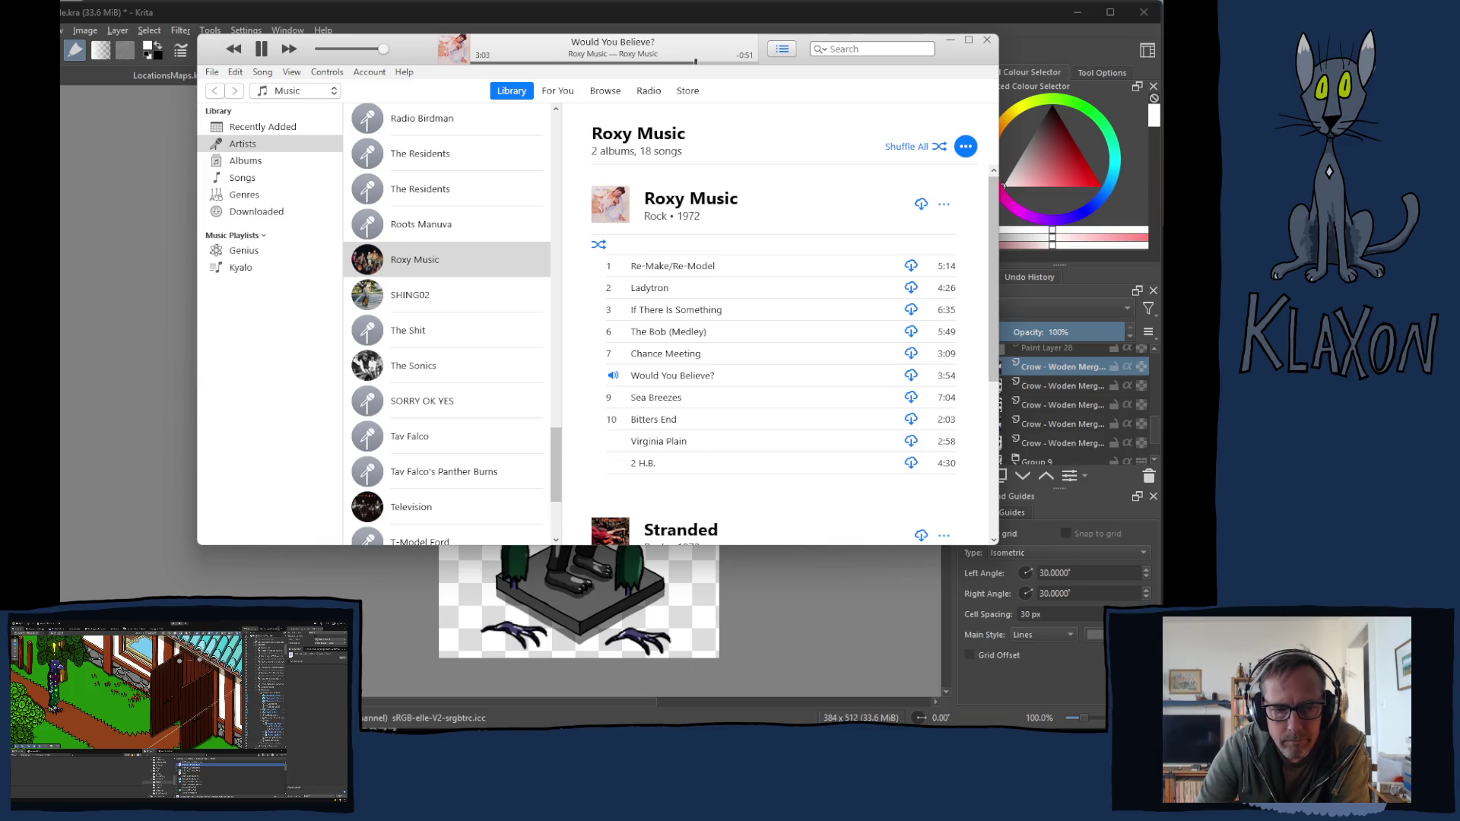
{"action": "key", "text": "alt+Tab"}
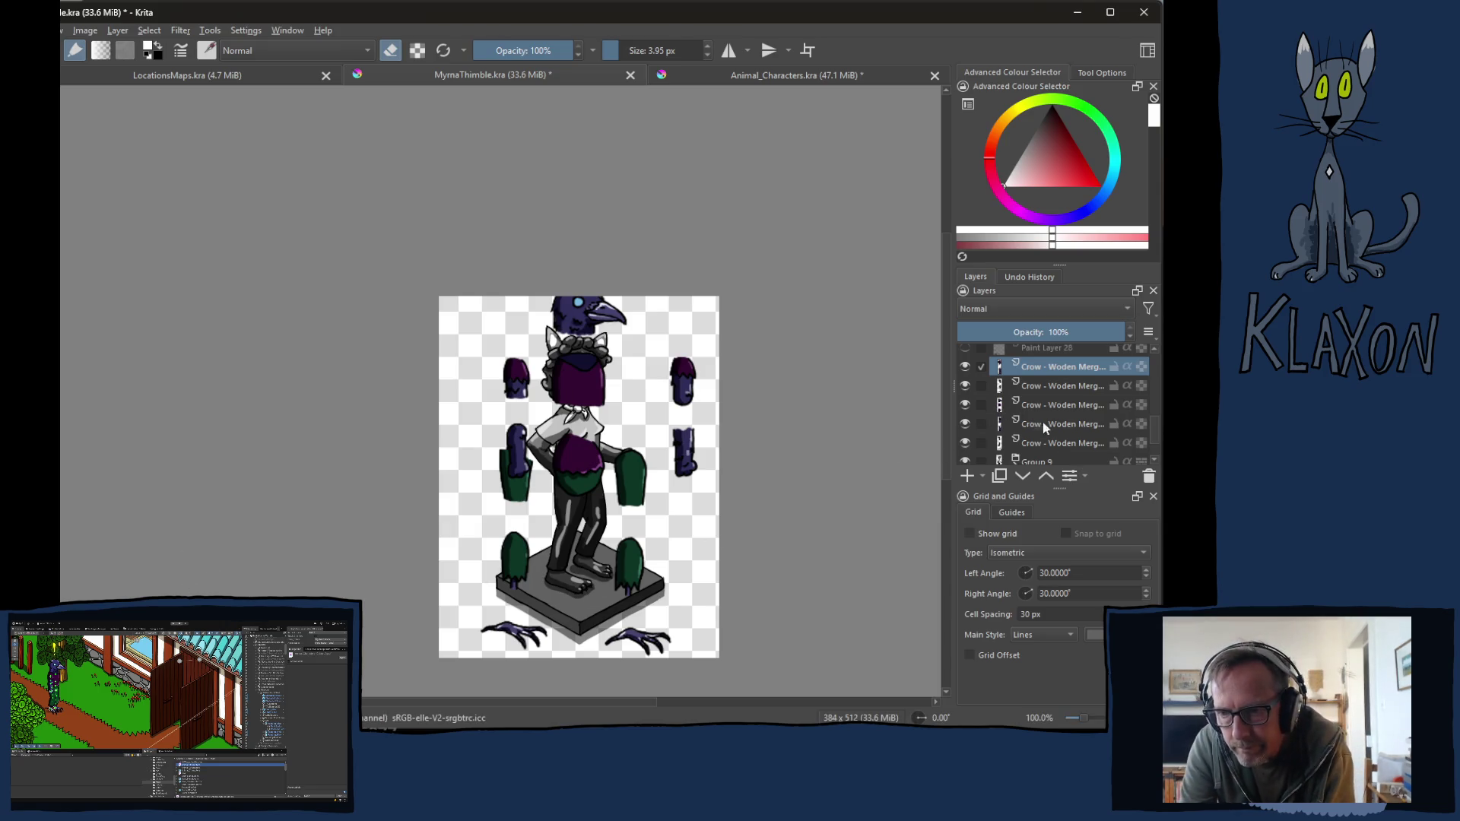
{"action": "left_click", "coordinate": [965, 441]}
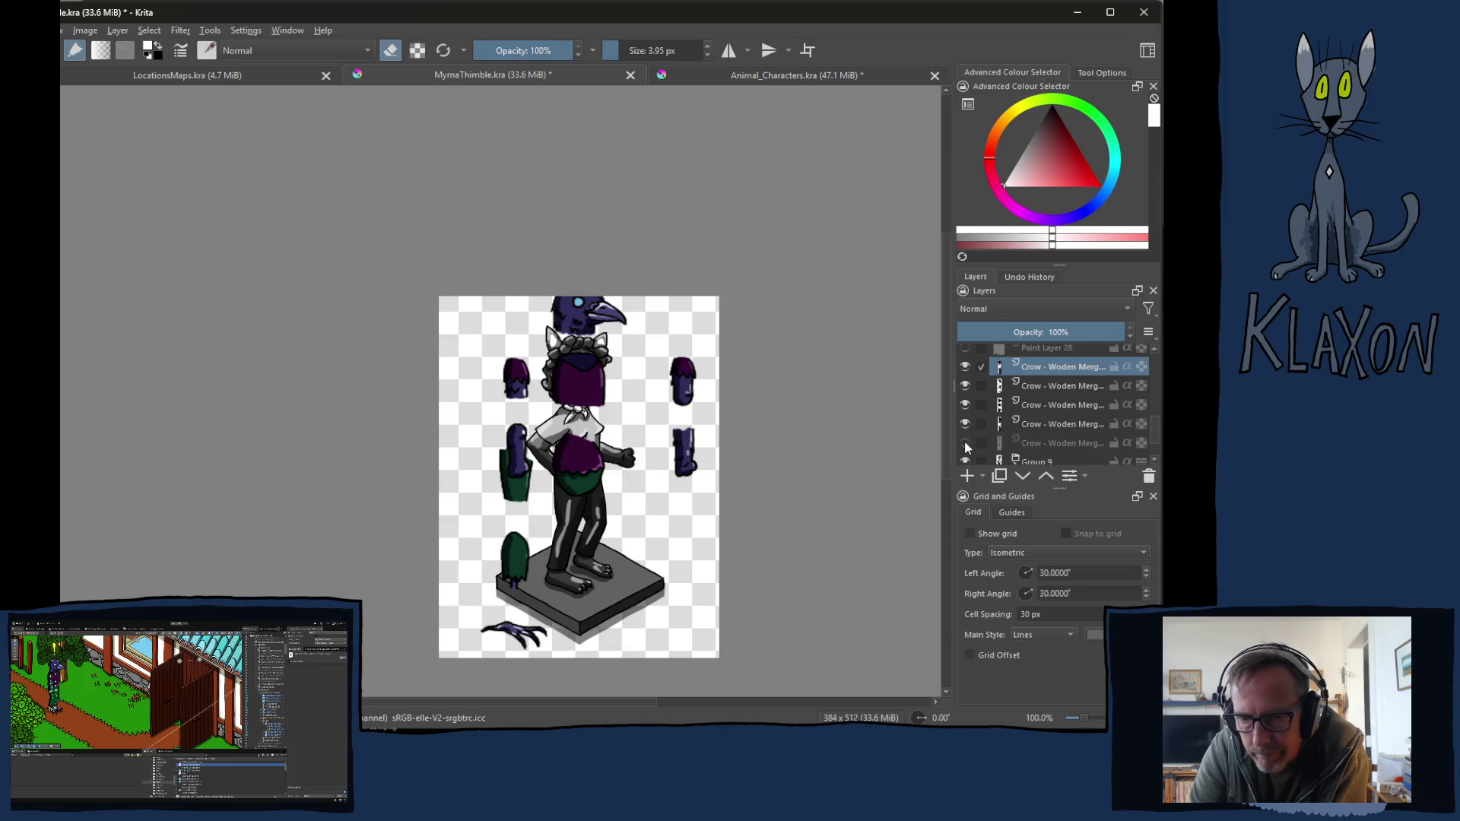
{"action": "left_click", "coordinate": [966, 423]}
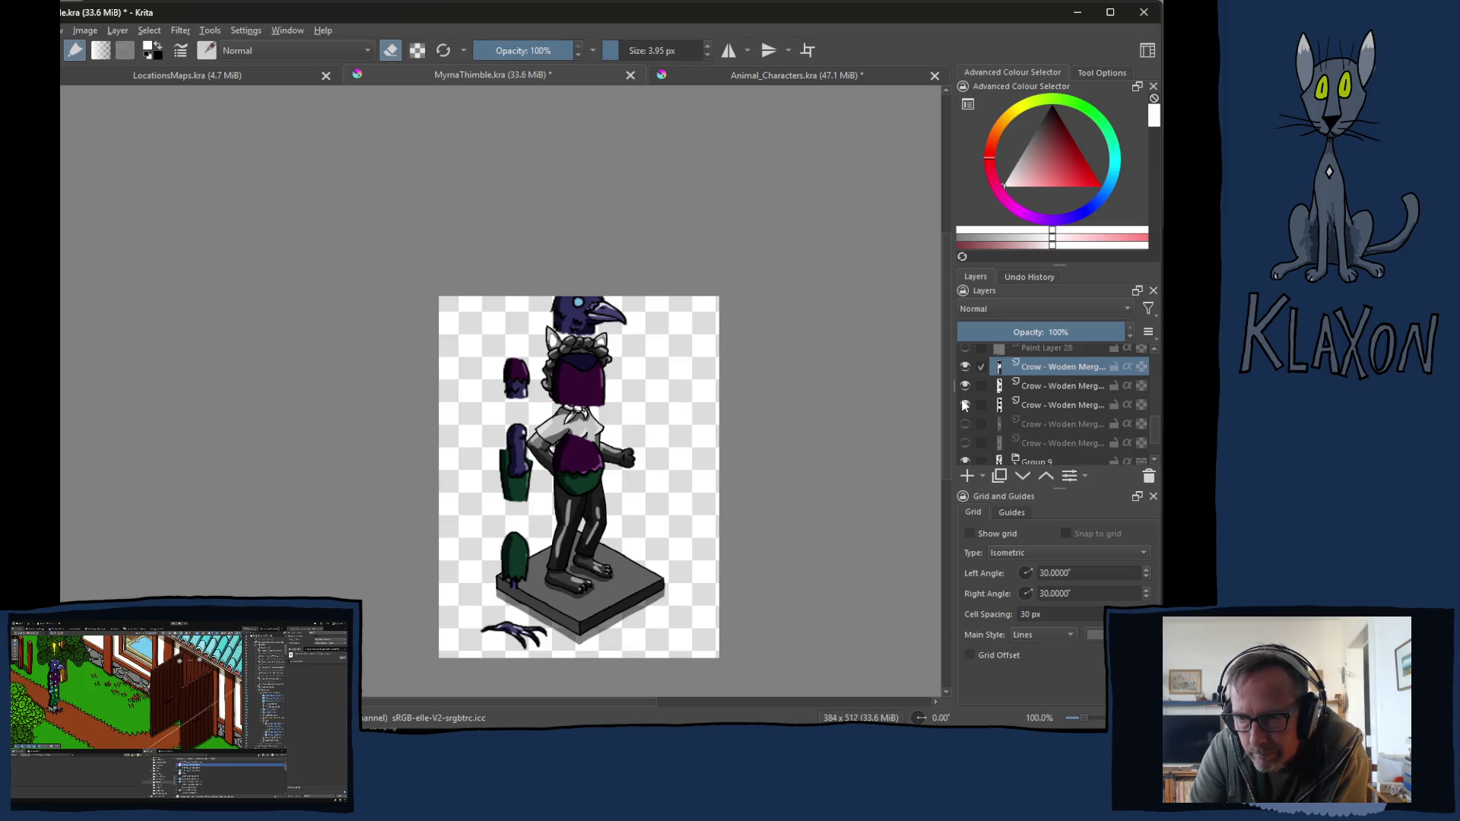
{"action": "left_click", "coordinate": [965, 385]}
{"action": "left_click", "coordinate": [964, 366]}
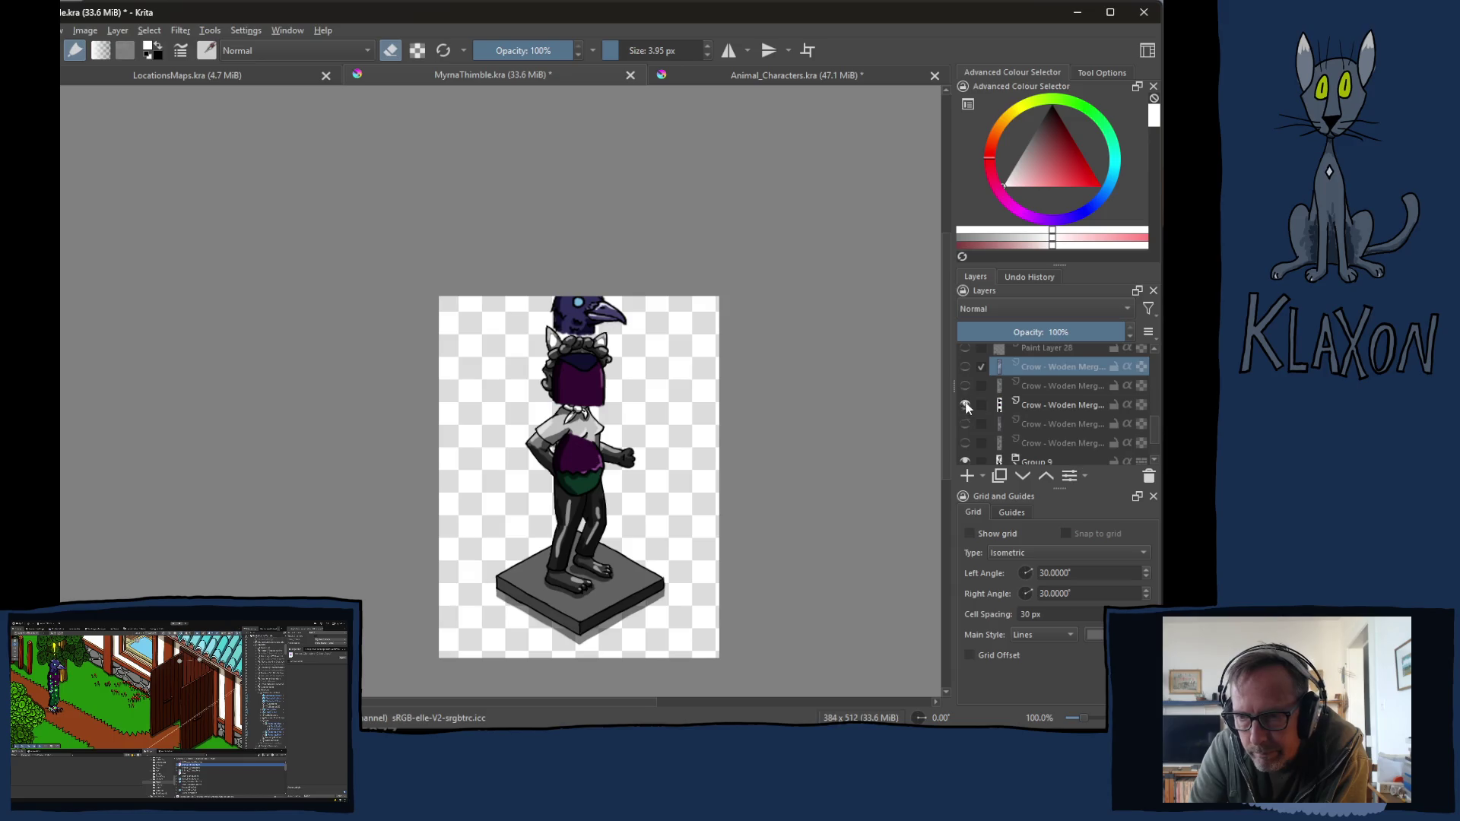
{"action": "left_click", "coordinate": [1062, 405]}
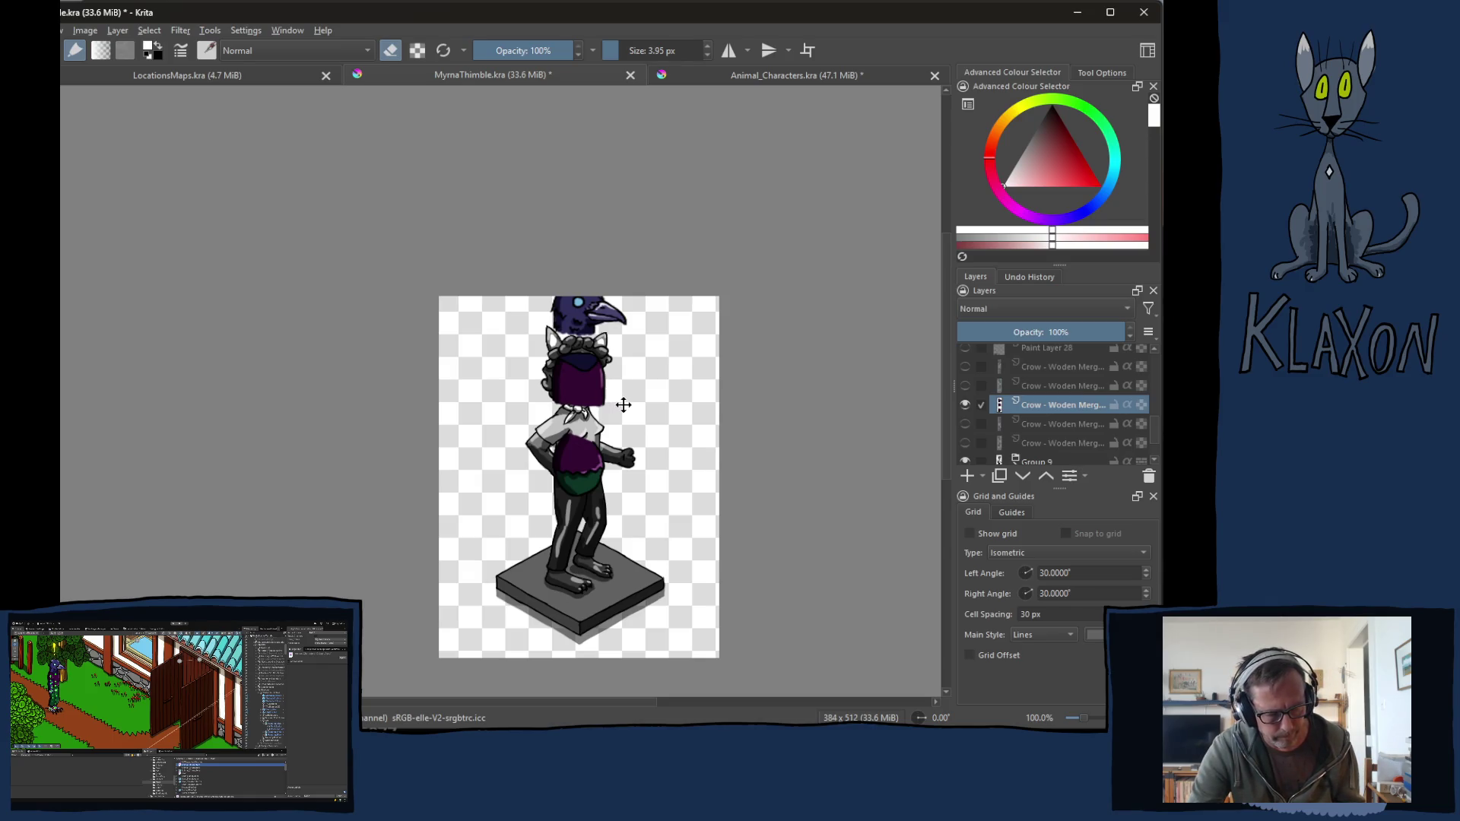
Step: Select the purple torso block and try a first move and tilt, then undo it
{"action": "mouse_move", "coordinate": [602, 348]}
{"action": "left_mouse_down"}
{"action": "mouse_move", "coordinate": [559, 351]}
{"action": "mouse_move", "coordinate": [539, 384]}
{"action": "mouse_move", "coordinate": [552, 414]}
{"action": "mouse_move", "coordinate": [617, 430]}
{"action": "mouse_move", "coordinate": [620, 363]}
{"action": "left_mouse_up"}
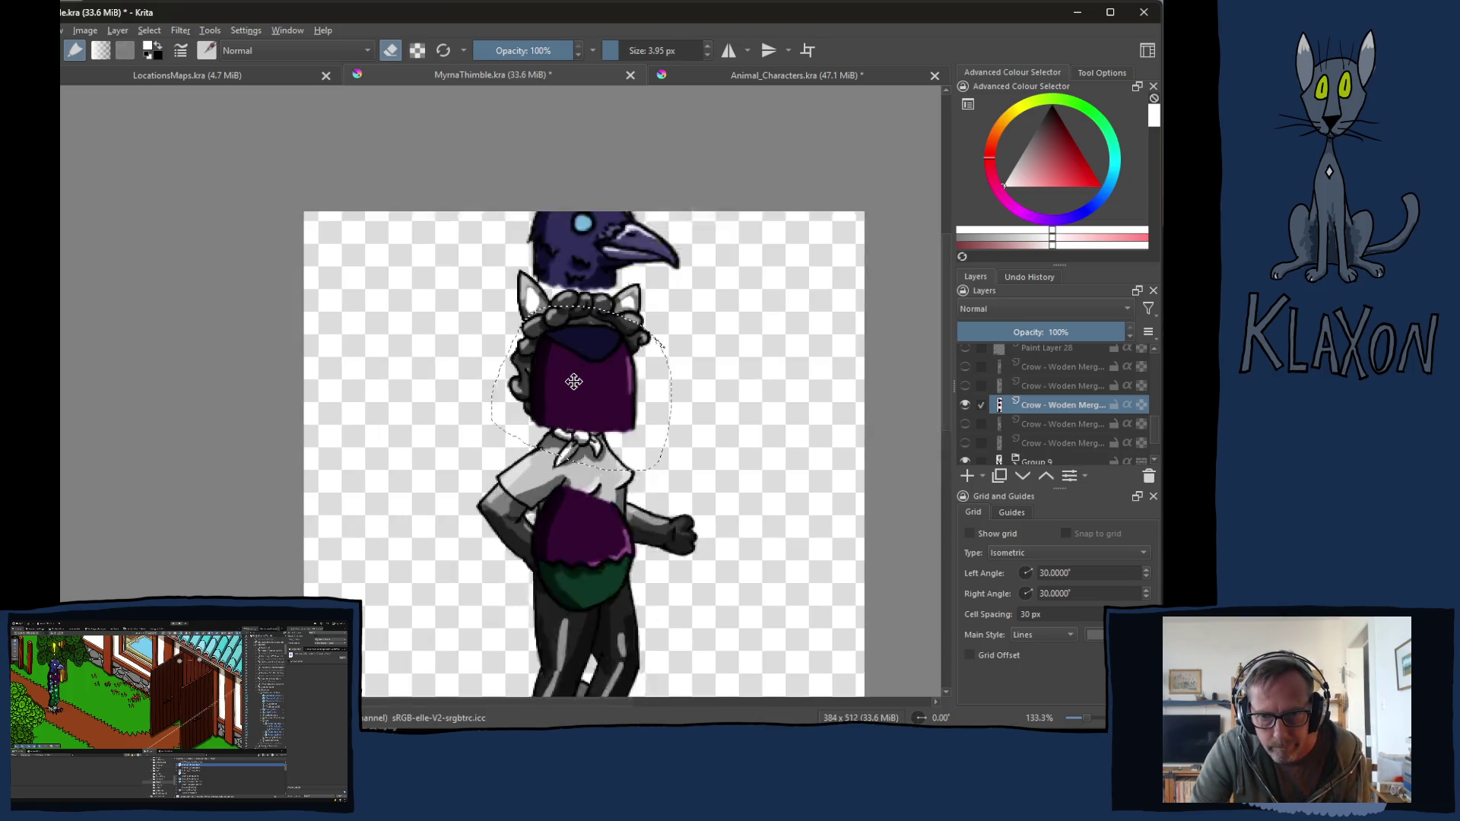
{"action": "scroll", "coordinate": [601, 403], "scroll_direction": "up", "scroll_amount": 4}
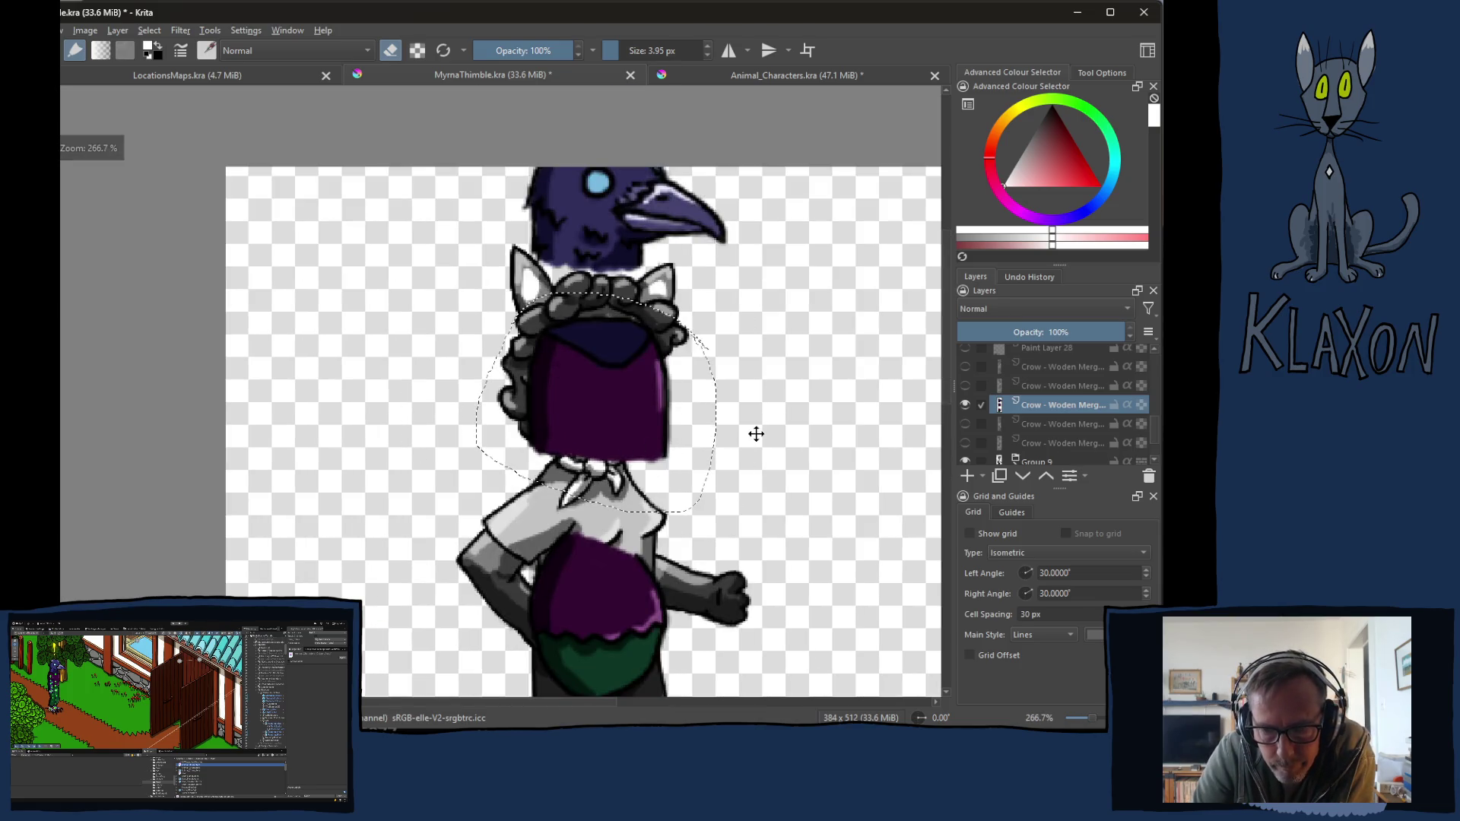
{"action": "left_click_drag", "start_coordinate": [635, 393], "coordinate": [637, 526]}
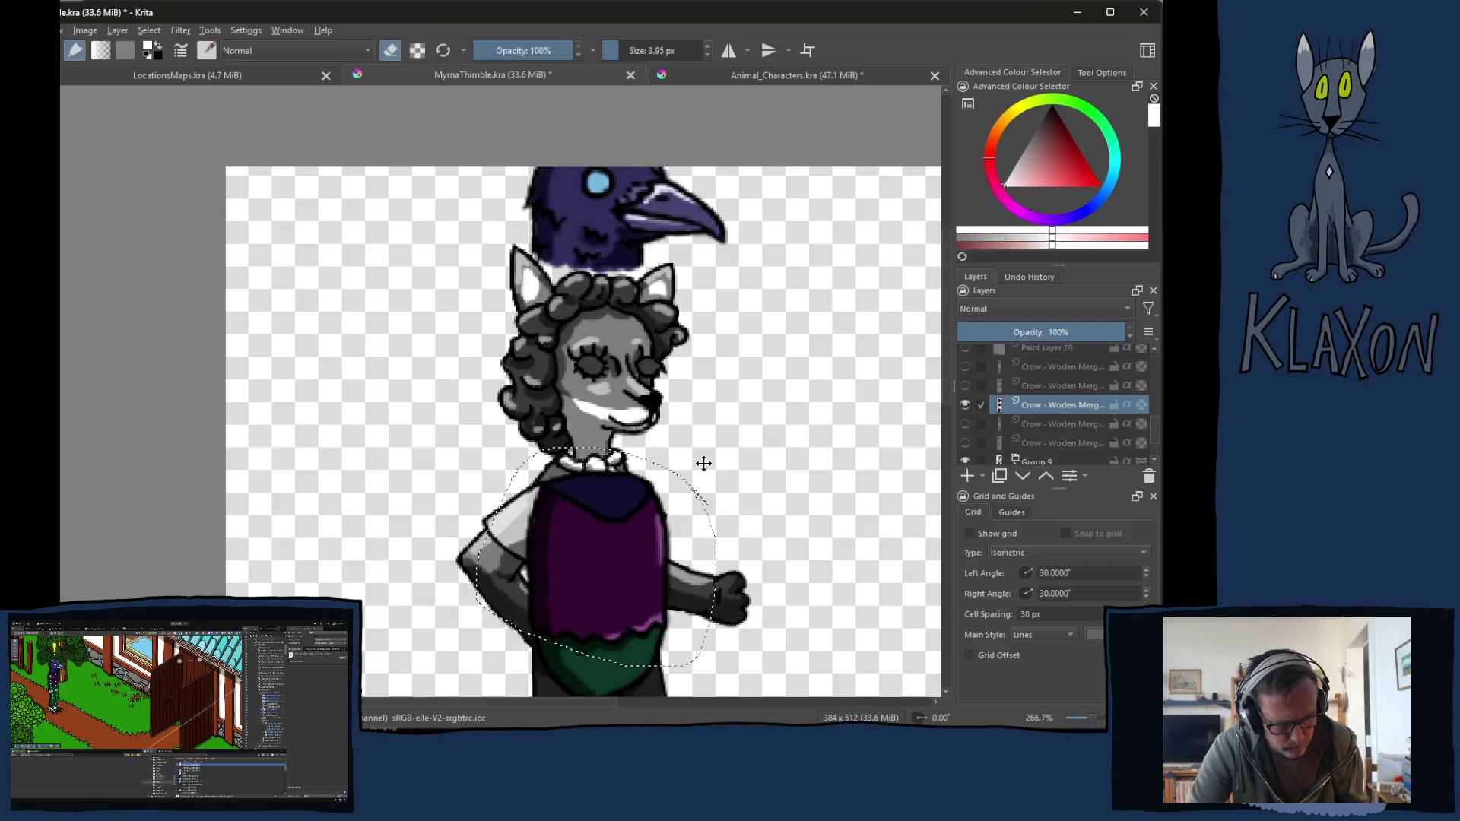
{"action": "key", "text": "ctrl+t"}
{"action": "left_click_drag", "start_coordinate": [742, 447], "coordinate": [749, 457]}
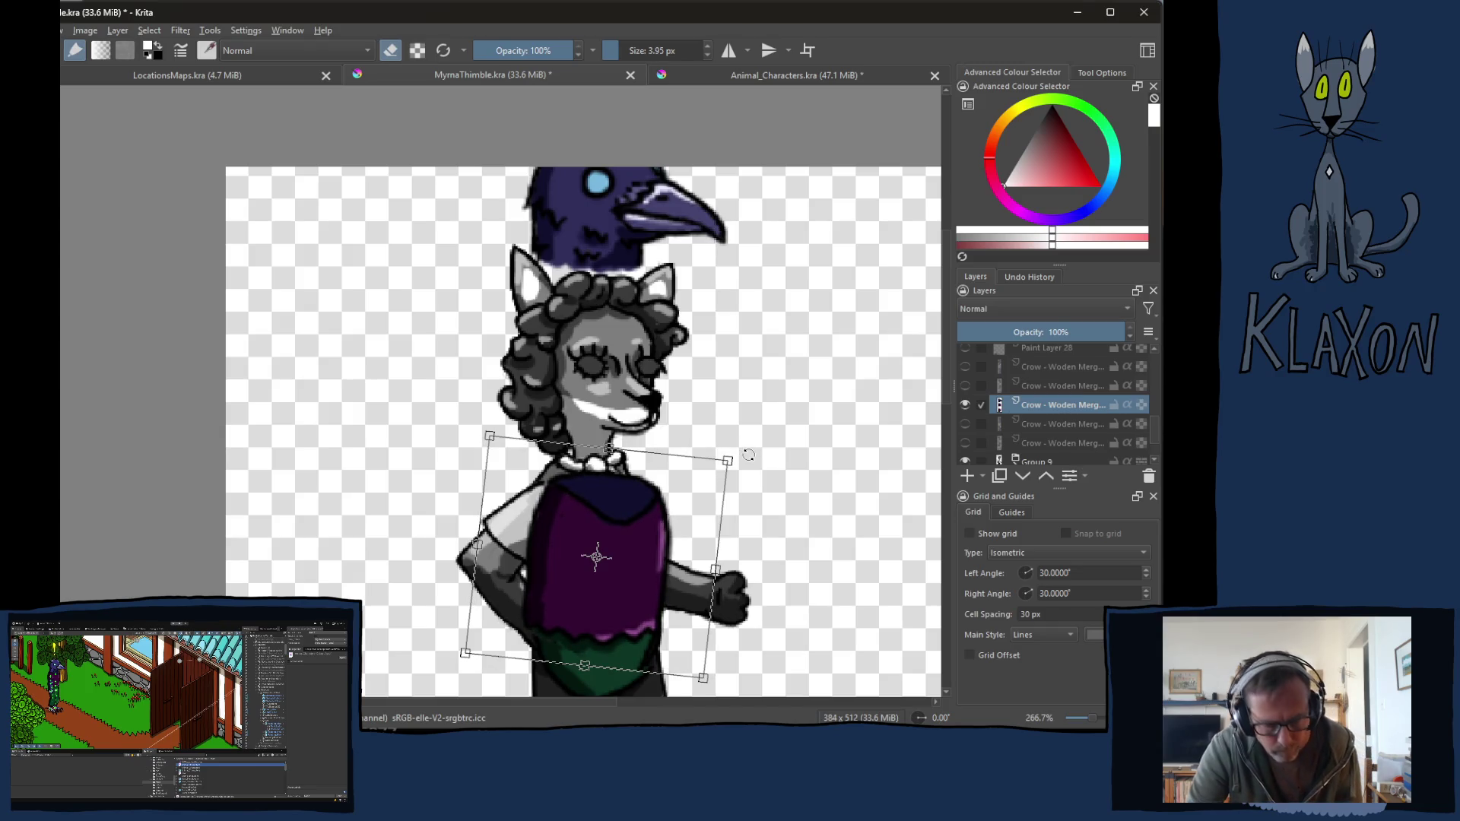
{"action": "key", "text": "ctrl+z"}
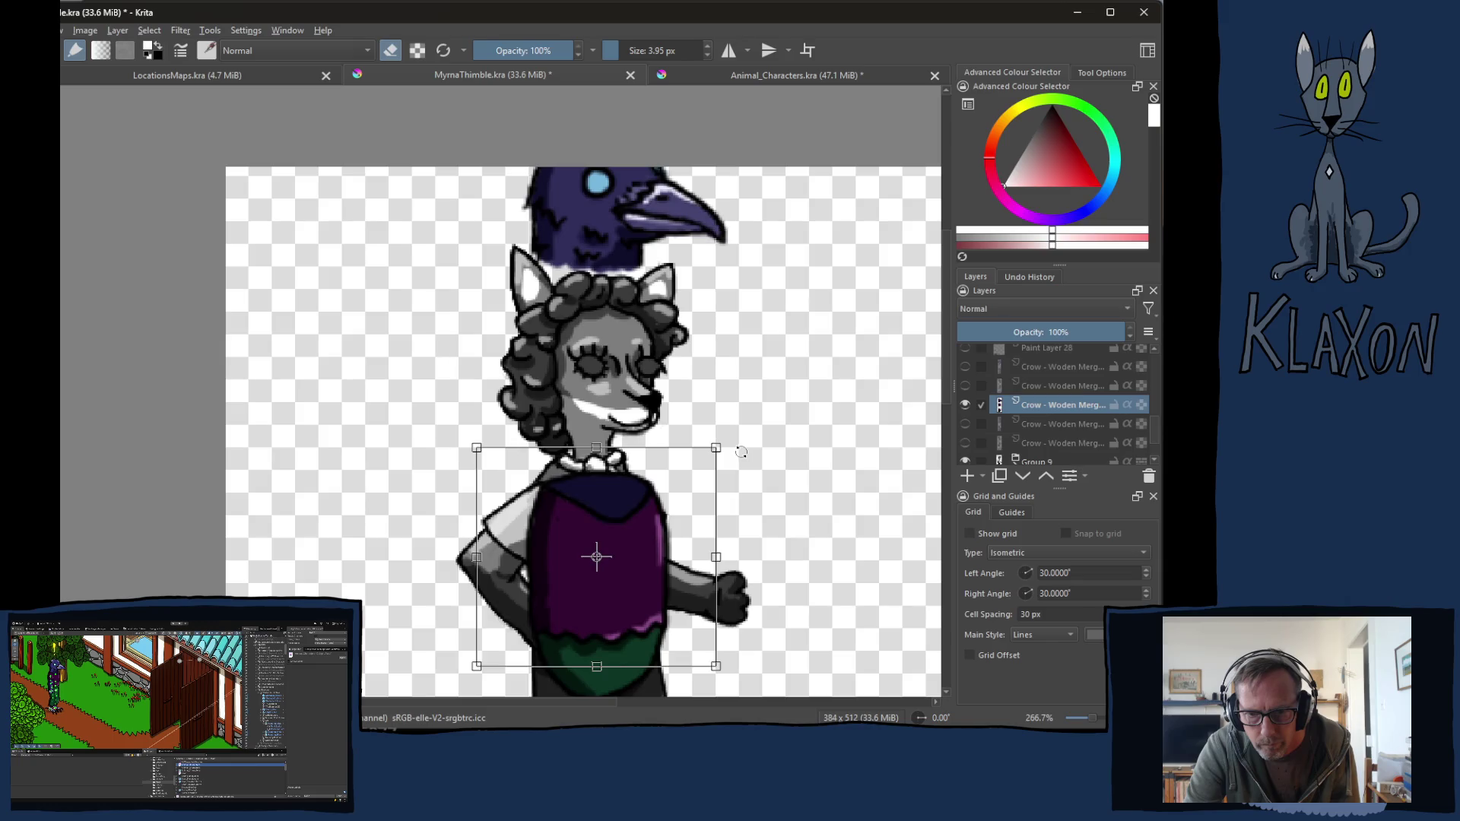
{"action": "key", "text": "ctrl+z"}
{"action": "key", "text": "ctrl+z"}
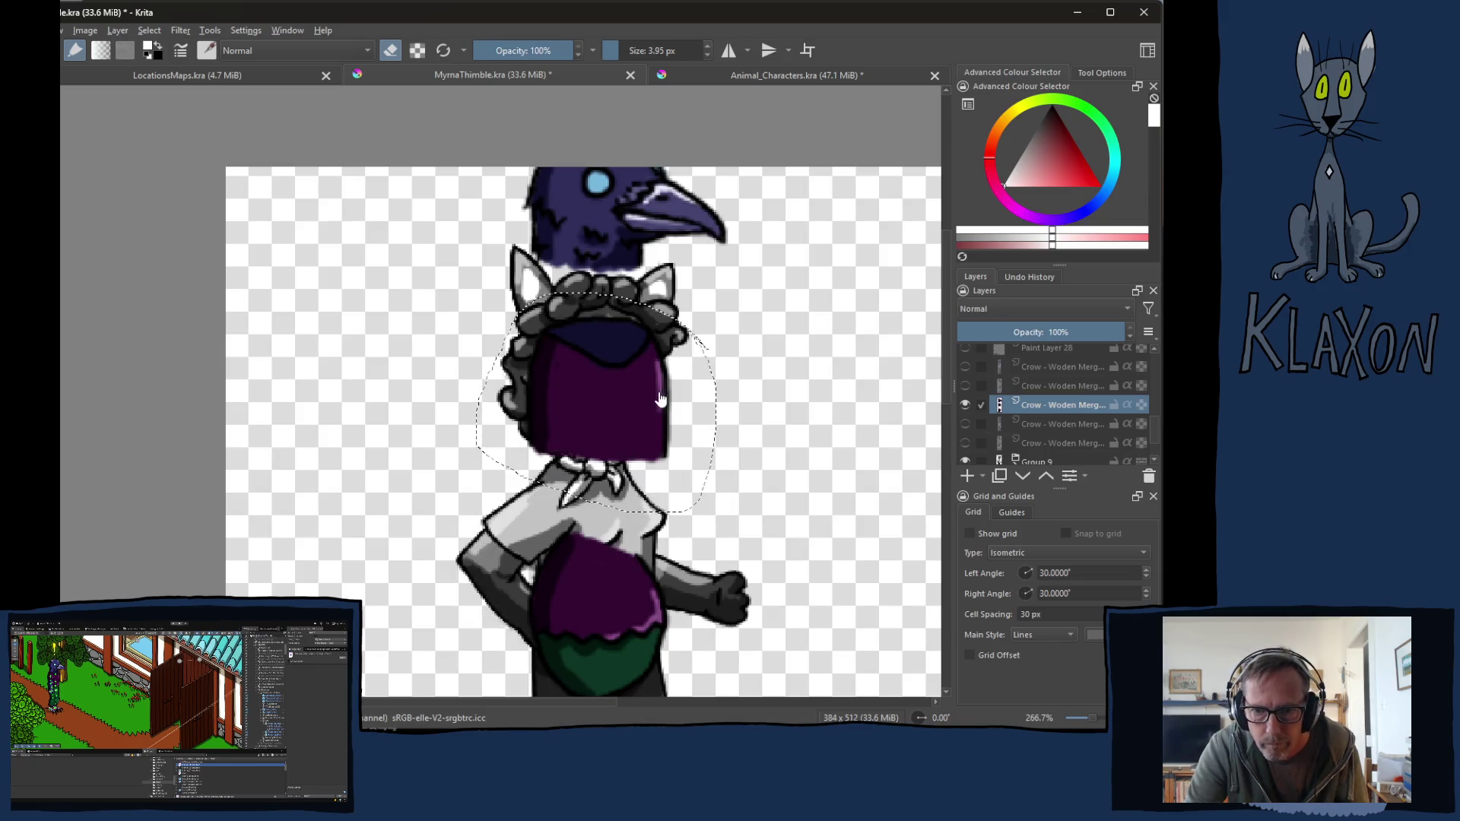
Step: Move the torso block down onto the body, tilt it slightly clockwise, and apply
{"action": "key", "text": "ctrl+t"}
{"action": "left_click_drag", "start_coordinate": [663, 342], "coordinate": [640, 519]}
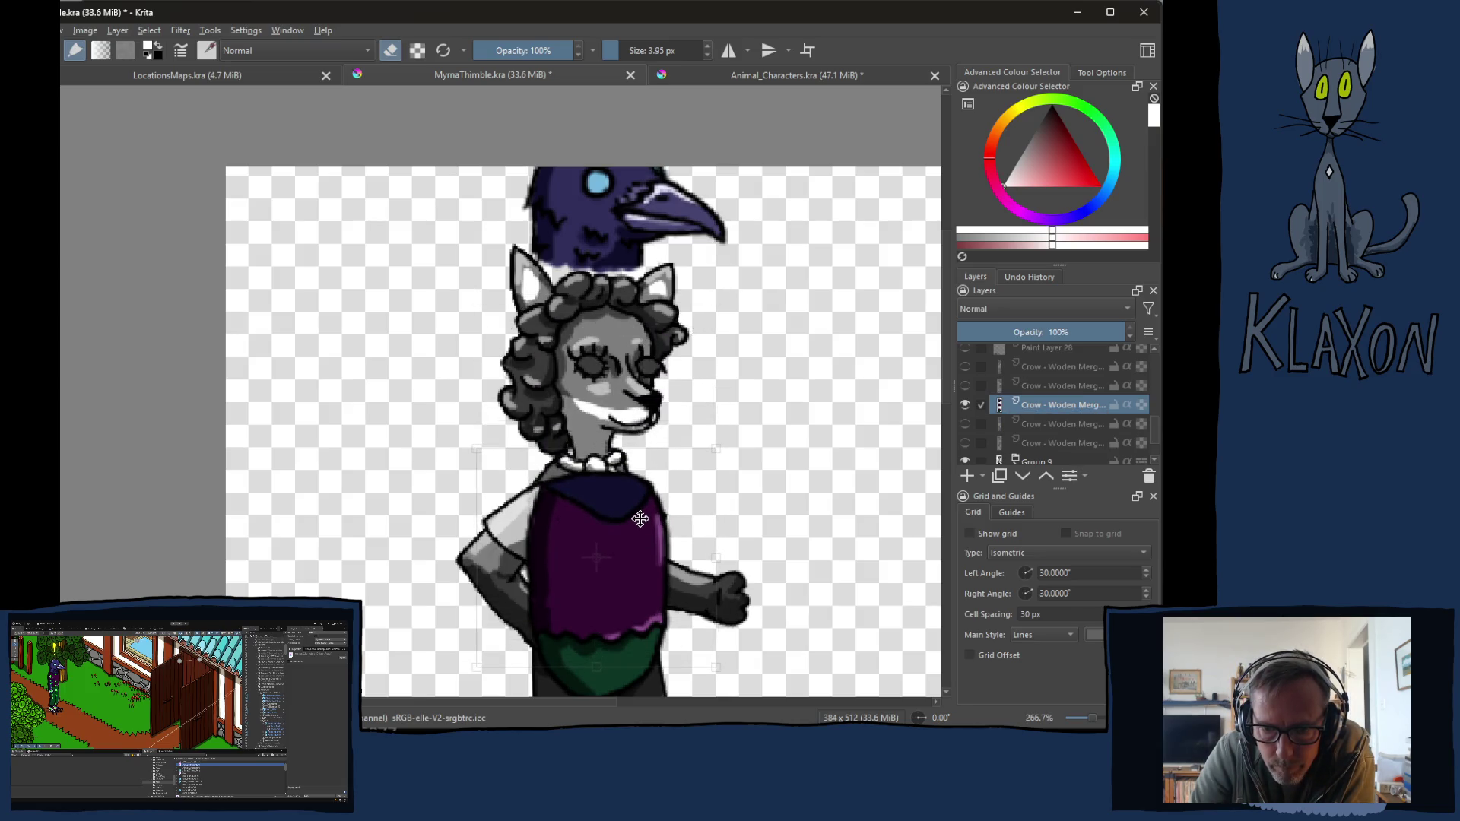
{"action": "left_click_drag", "start_coordinate": [747, 412], "coordinate": [764, 437]}
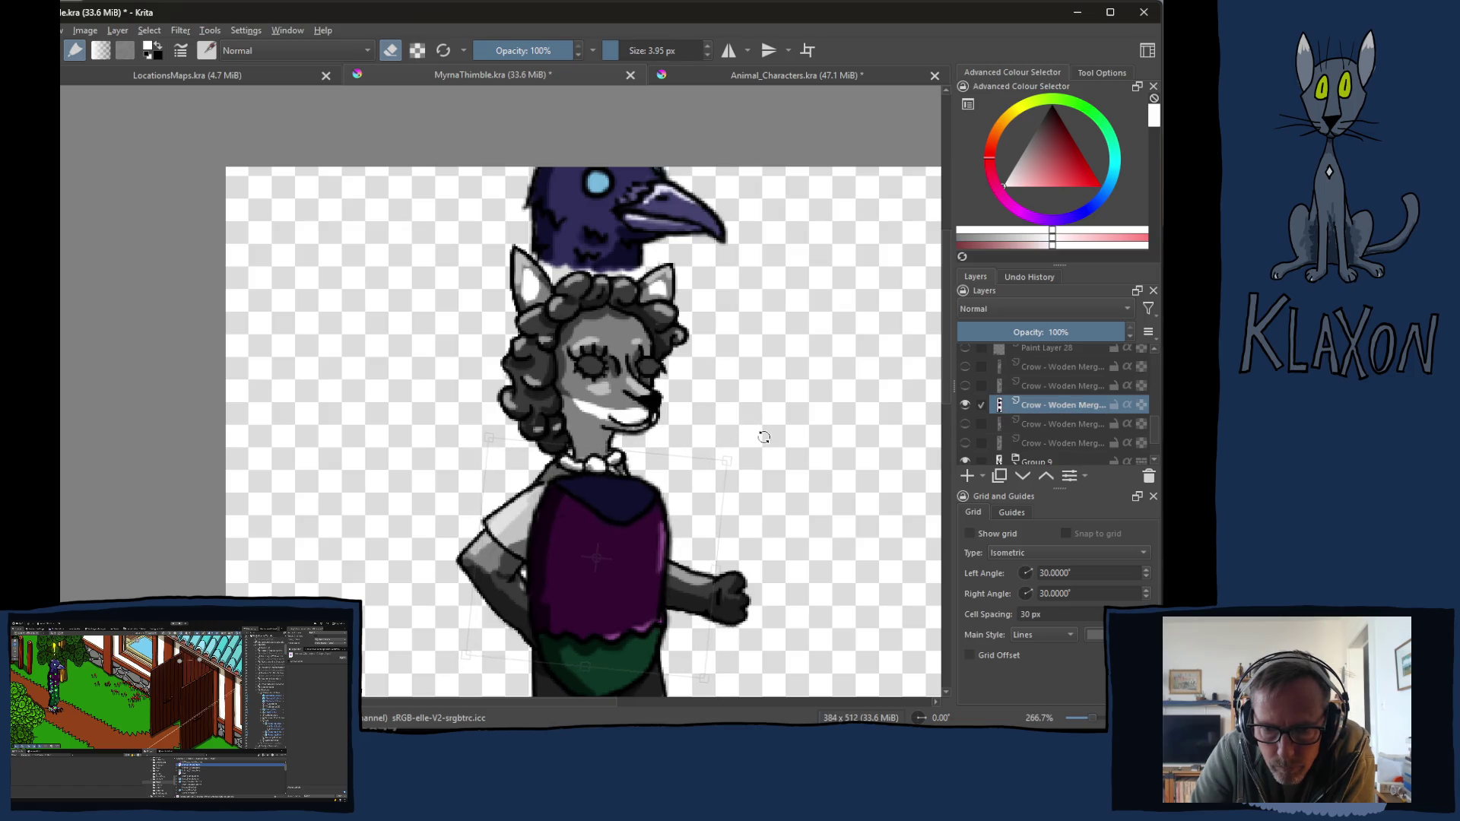
{"action": "left_click_drag", "start_coordinate": [653, 549], "coordinate": [660, 542]}
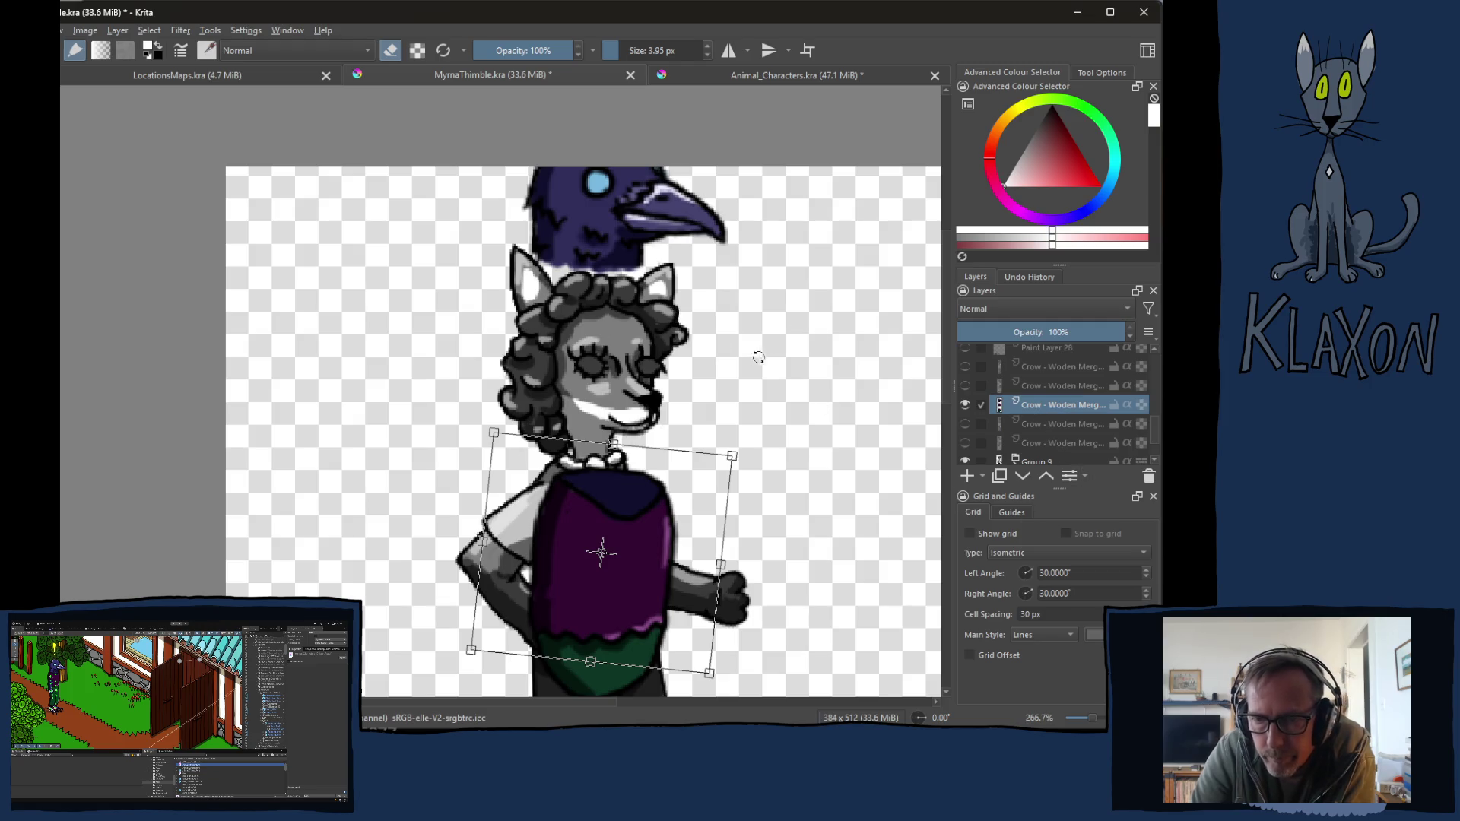
{"action": "key", "text": "Return"}
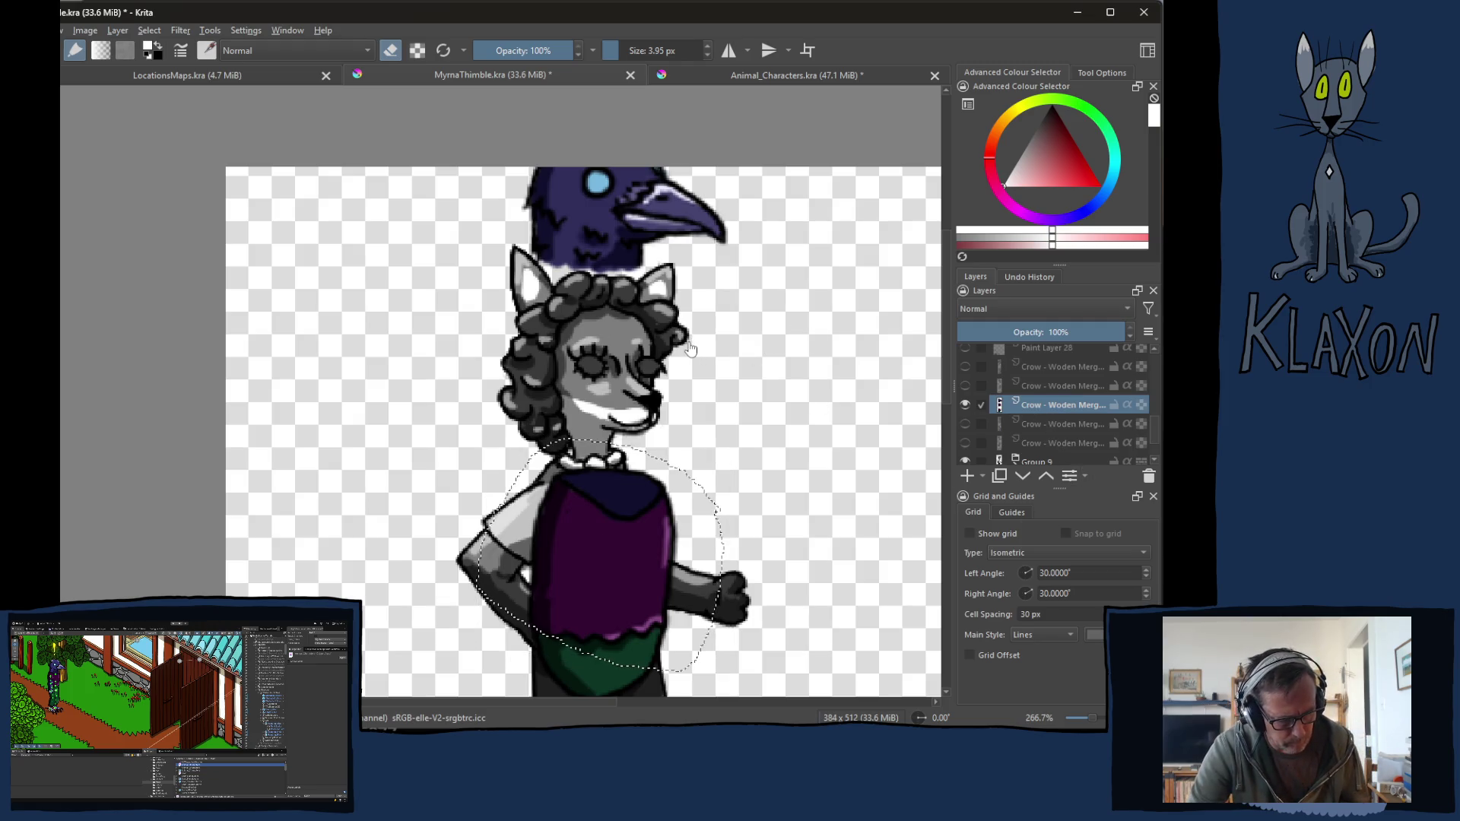
Step: Replace the torso selection with a freehand selection around the crow head
{"action": "scroll", "coordinate": [798, 190], "scroll_direction": "up", "scroll_amount": 2}
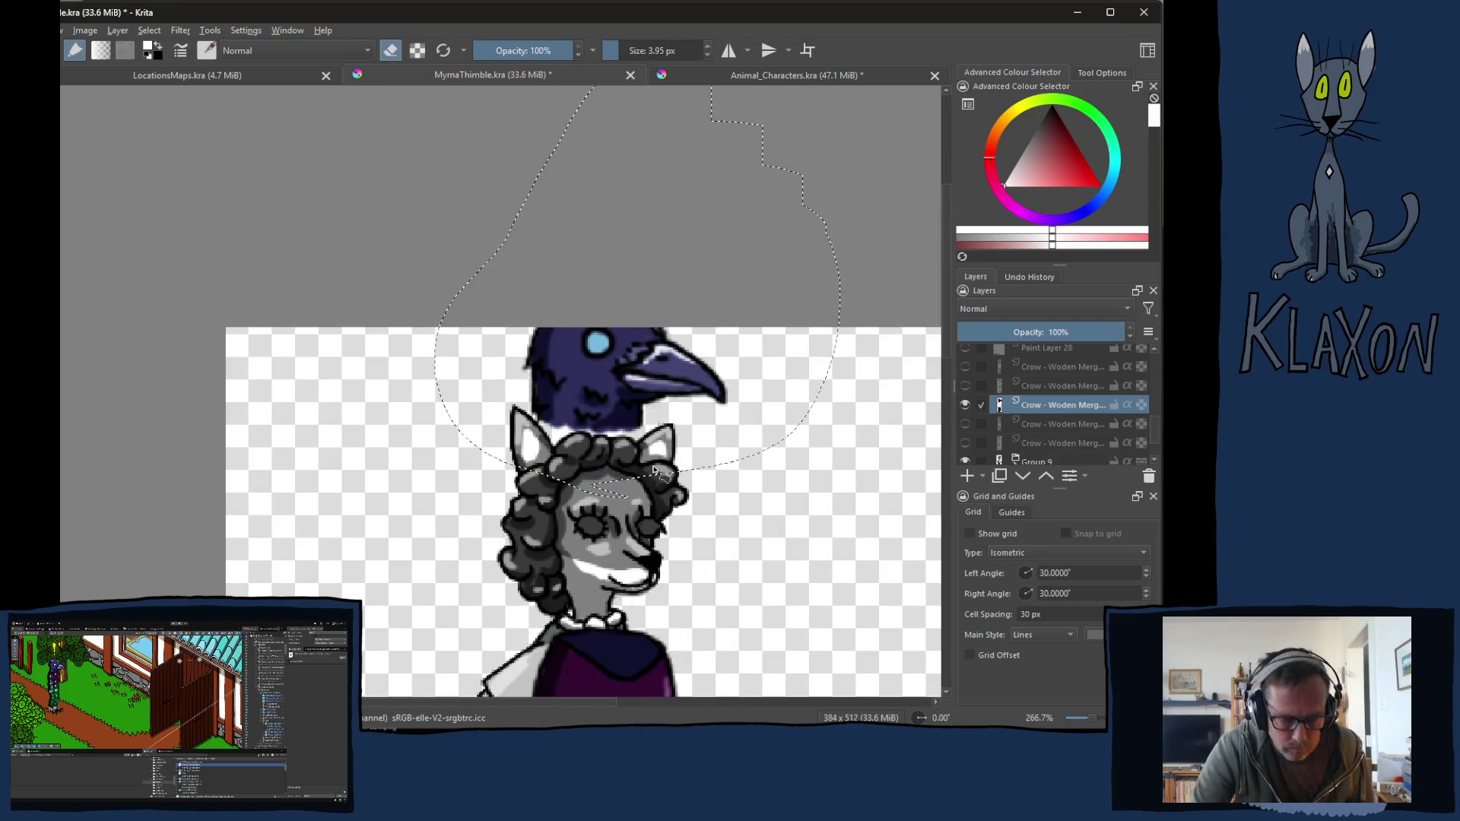
{"action": "left_click_drag", "start_coordinate": [624, 396], "coordinate": [731, 463]}
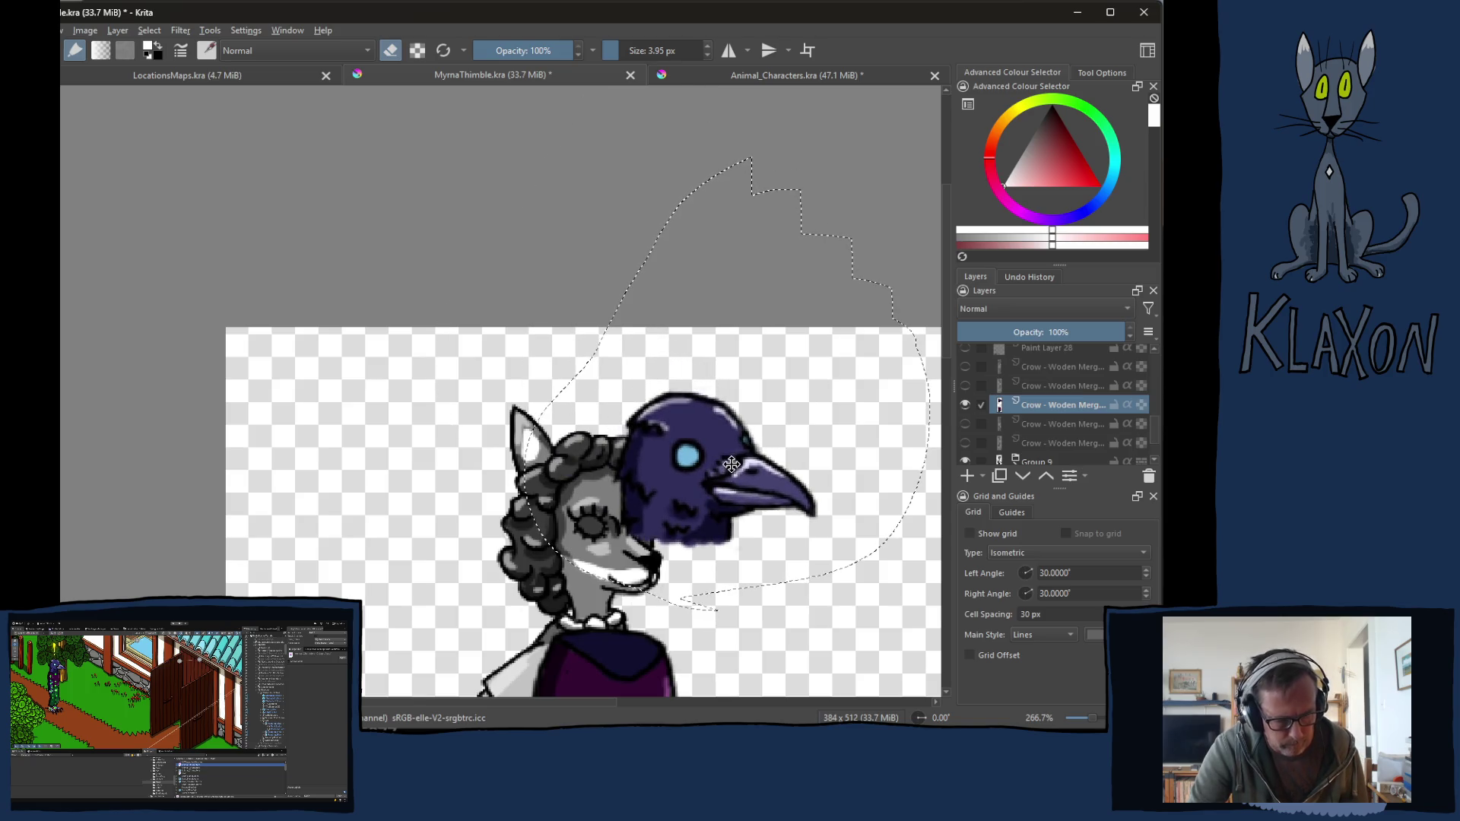
{"action": "mouse_move", "coordinate": [760, 387]}
{"action": "left_mouse_down"}
{"action": "mouse_move", "coordinate": [571, 427]}
{"action": "mouse_move", "coordinate": [600, 547]}
{"action": "left_mouse_up"}
{"action": "mouse_move", "coordinate": [688, 598]}
{"action": "left_mouse_down"}
{"action": "mouse_move", "coordinate": [846, 472]}
{"action": "mouse_move", "coordinate": [760, 388]}
{"action": "left_mouse_up"}
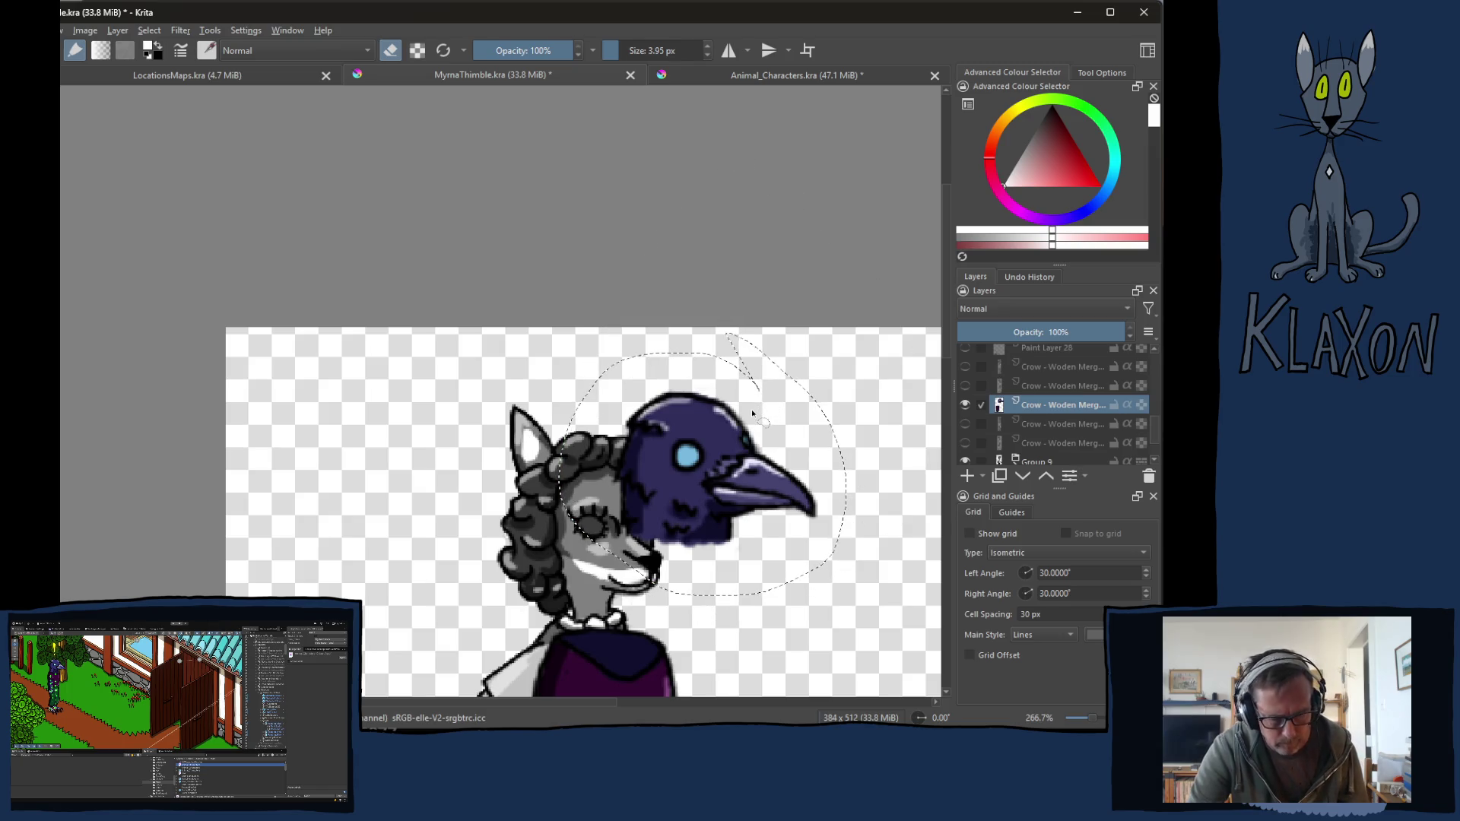
Step: Move the crow head onto the character's face and tilt it slightly clockwise
{"action": "key", "text": "ctrl+t"}
{"action": "mouse_move", "coordinate": [711, 466]}
{"action": "left_mouse_down"}
{"action": "mouse_move", "coordinate": [670, 501]}
{"action": "mouse_move", "coordinate": [632, 570]}
{"action": "mouse_move", "coordinate": [645, 576]}
{"action": "left_mouse_up"}
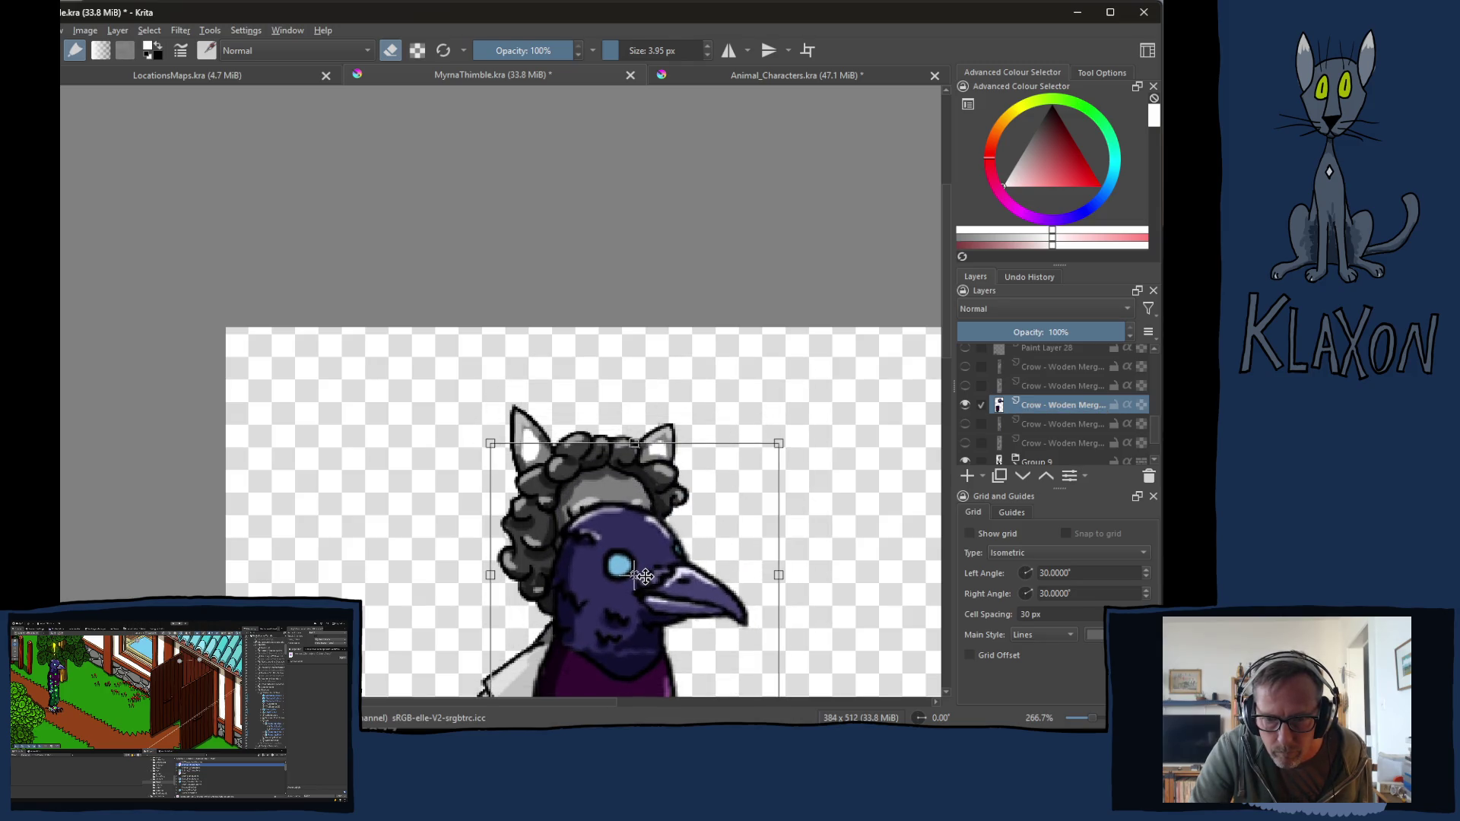
{"action": "mouse_move", "coordinate": [750, 541]}
{"action": "left_mouse_down"}
{"action": "mouse_move", "coordinate": [699, 415]}
{"action": "mouse_move", "coordinate": [662, 238]}
{"action": "left_mouse_up"}
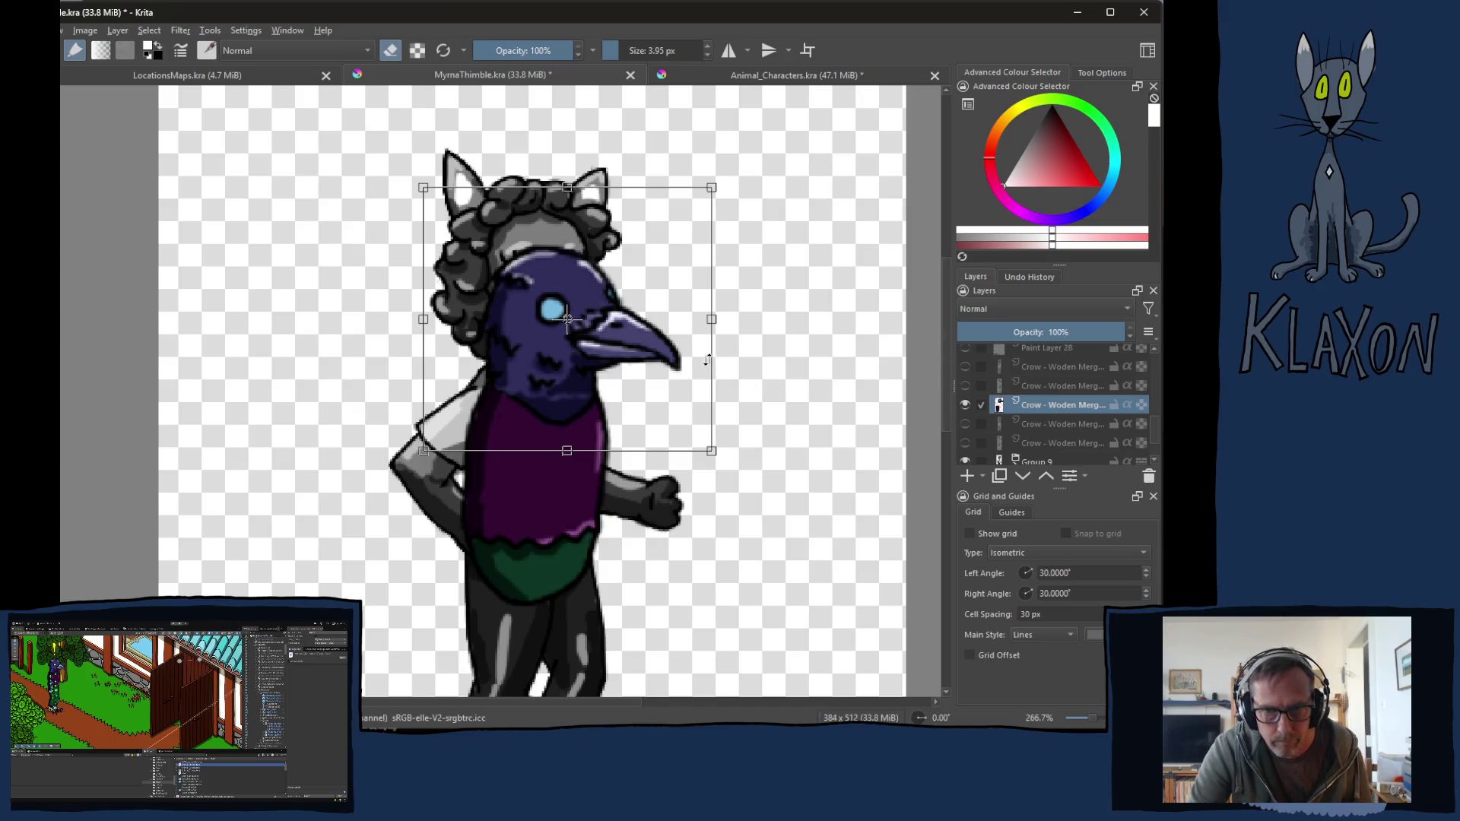
{"action": "mouse_move", "coordinate": [751, 292]}
{"action": "left_mouse_down"}
{"action": "mouse_move", "coordinate": [740, 342]}
{"action": "mouse_move", "coordinate": [743, 325]}
{"action": "left_mouse_up"}
{"action": "left_click_drag", "start_coordinate": [608, 332], "coordinate": [619, 338]}
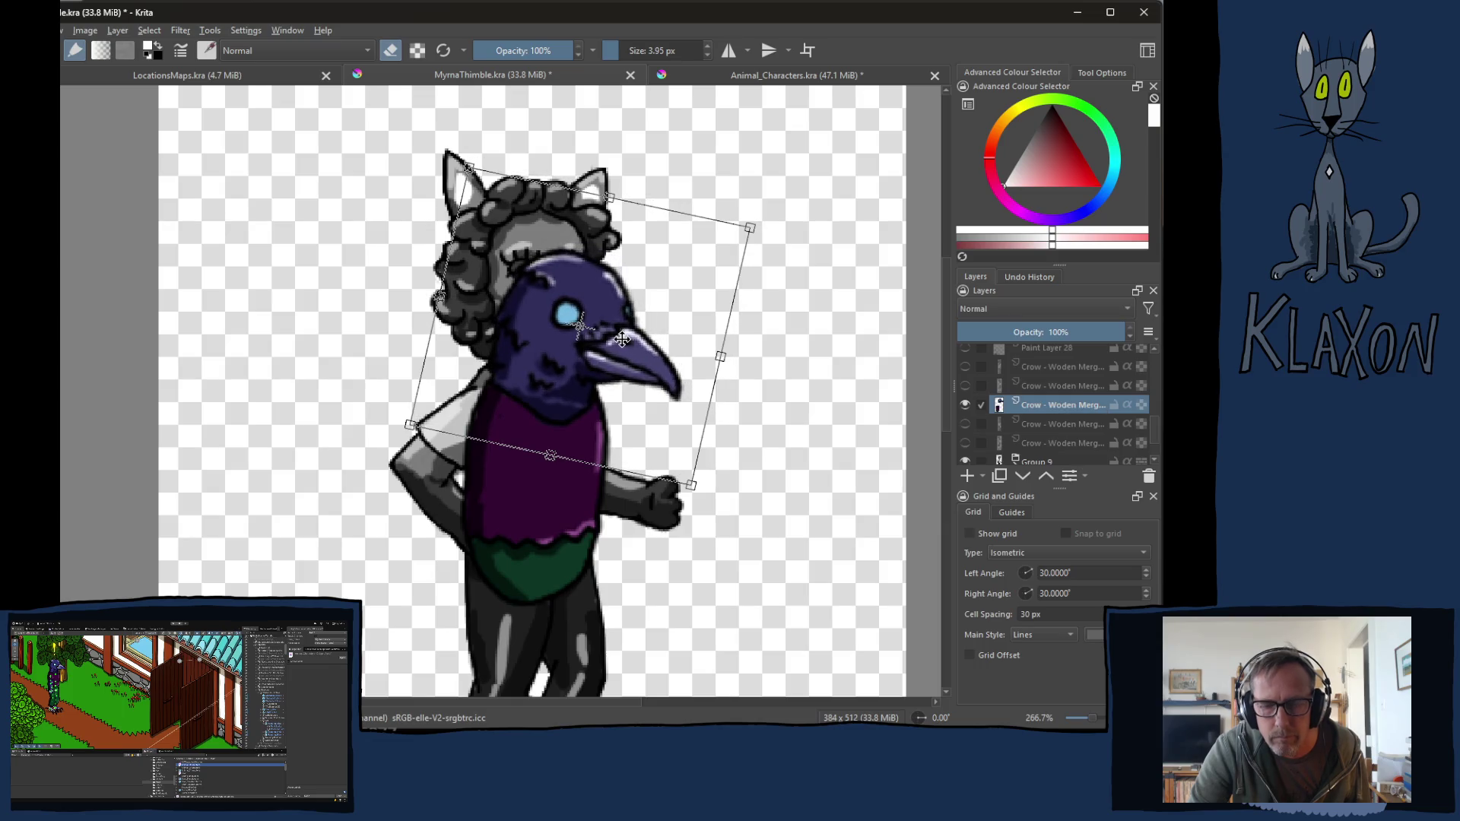
{"action": "scroll", "coordinate": [673, 418], "scroll_direction": "down", "scroll_amount": 1}
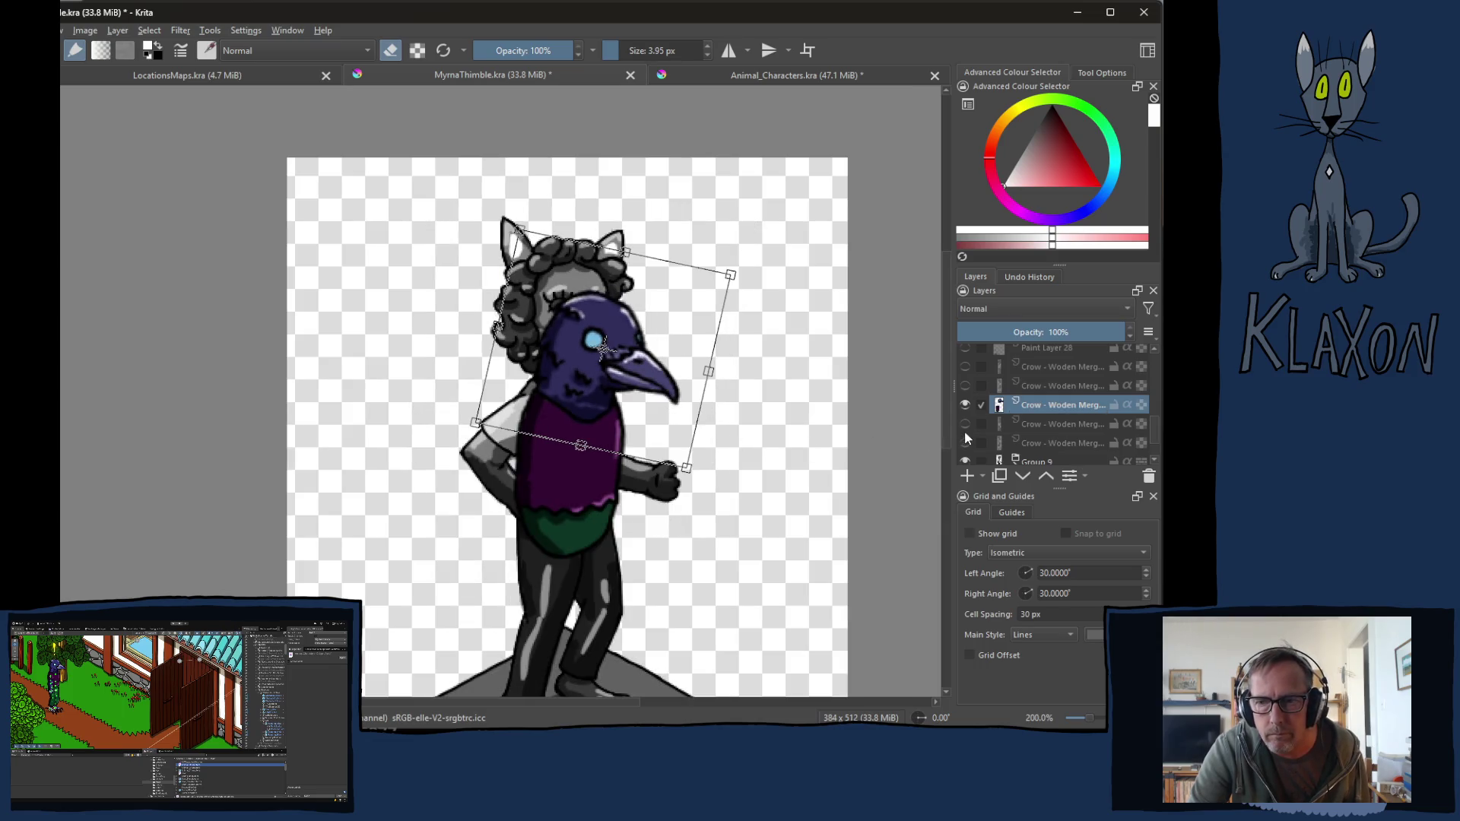
Step: Apply the head transform, deselect, and nudge the crow head-and-torso layer up and right
{"action": "key", "text": "Return"}
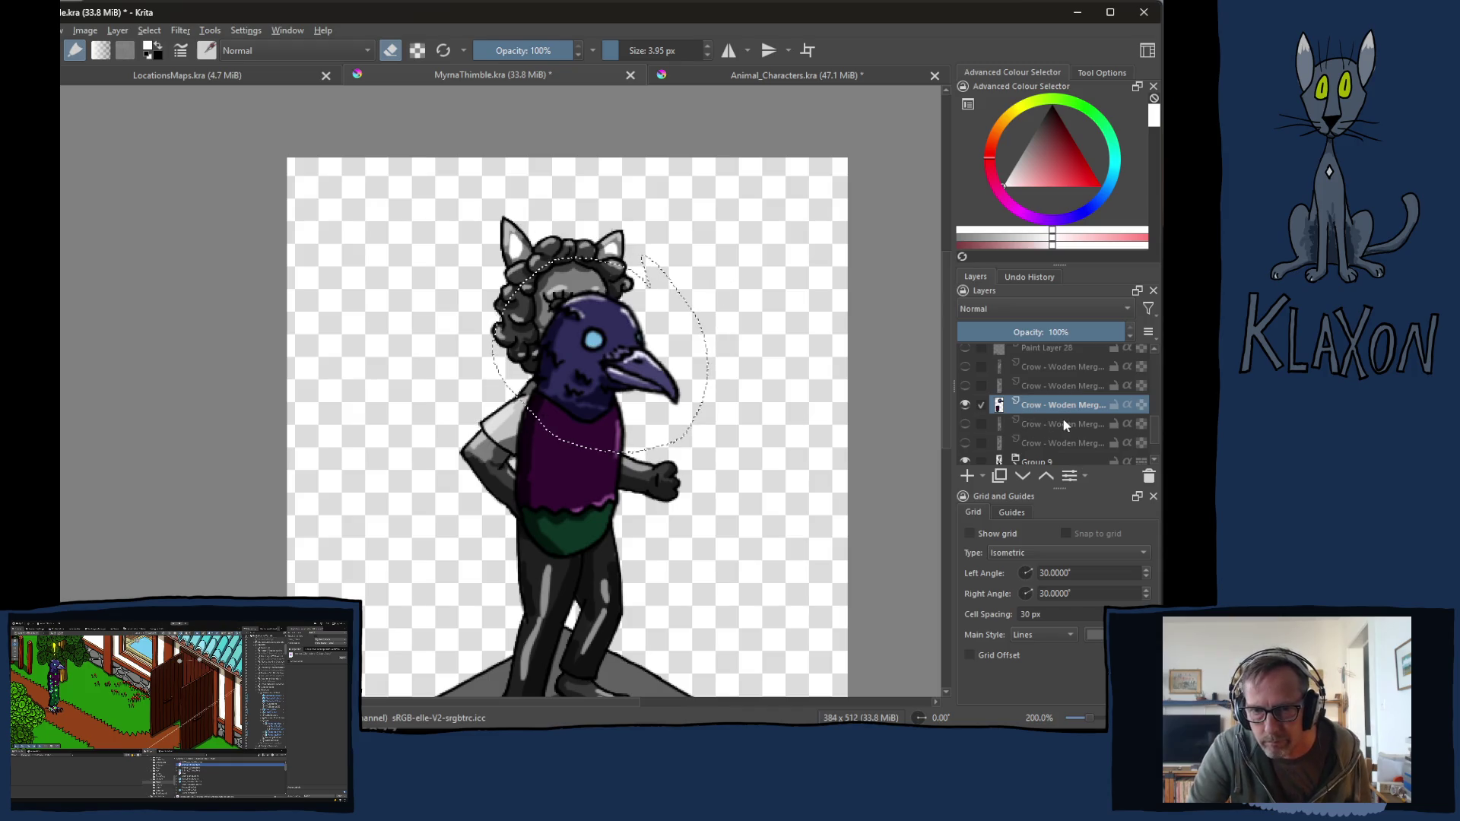
{"action": "left_click", "coordinate": [1060, 386]}
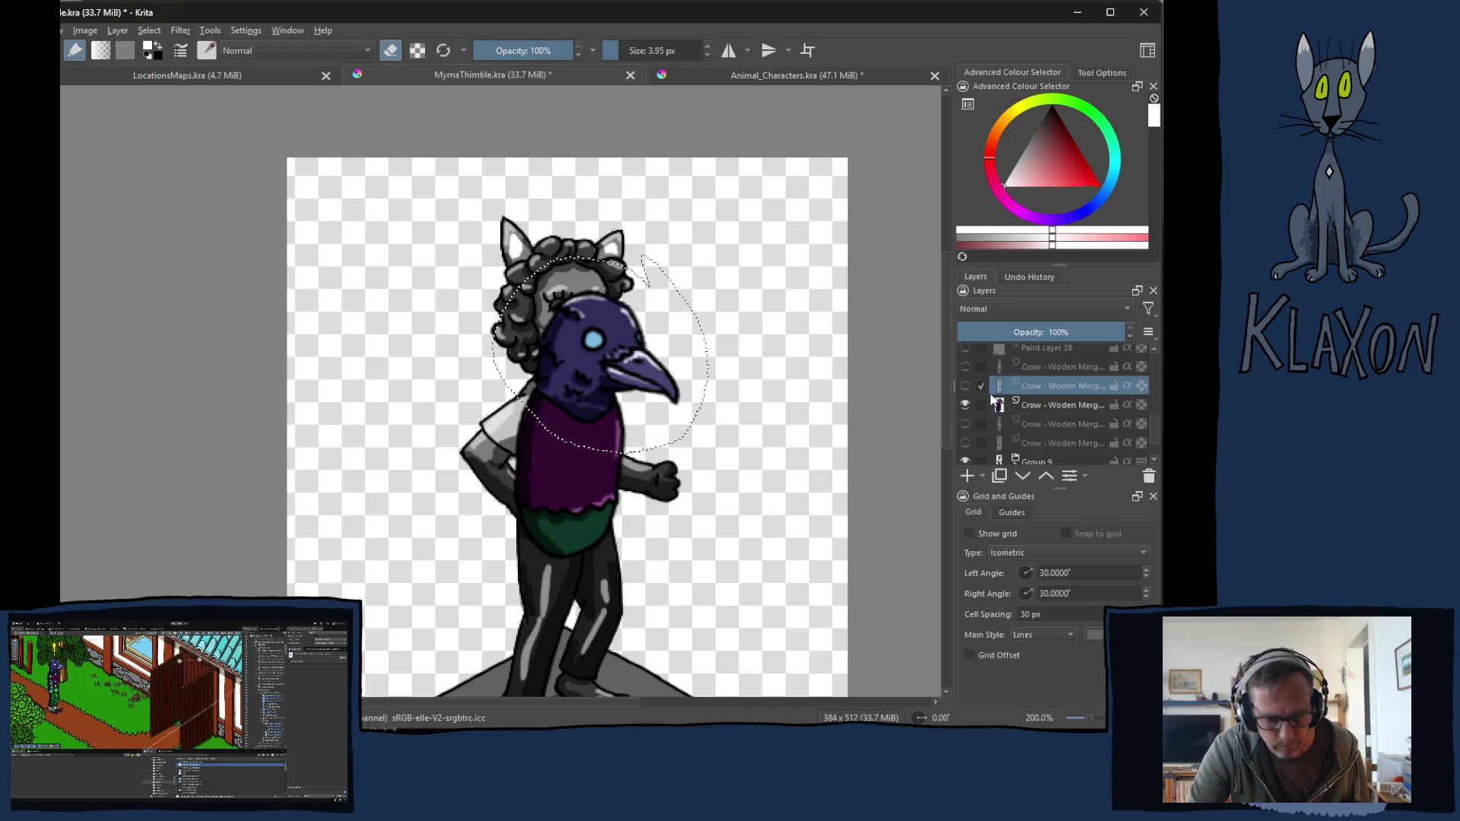
{"action": "key", "text": "ctrl+shift+a"}
{"action": "left_click", "coordinate": [1046, 405]}
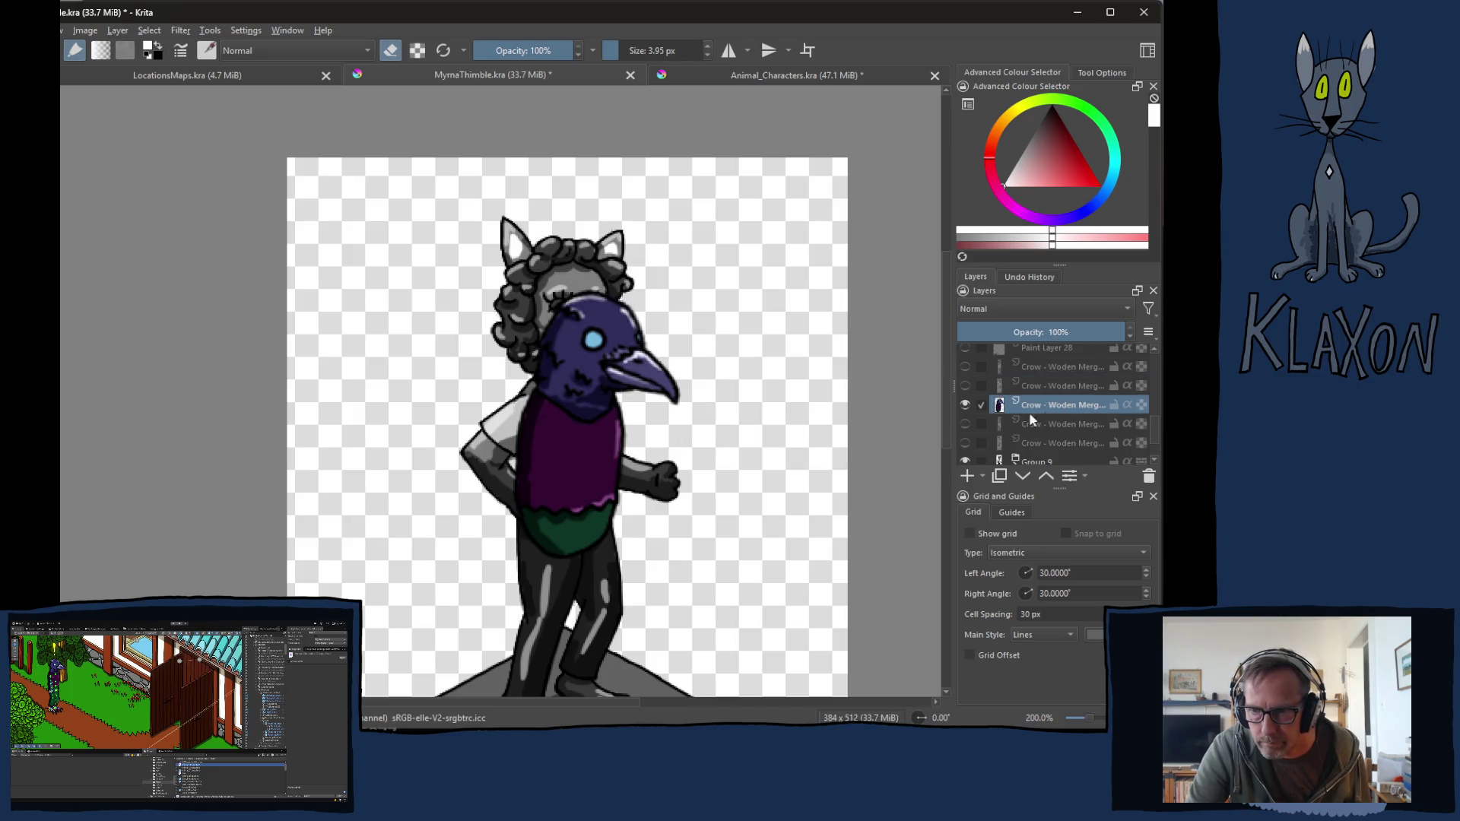
{"action": "mouse_move", "coordinate": [608, 453]}
{"action": "left_mouse_down"}
{"action": "mouse_move", "coordinate": [649, 395]}
{"action": "mouse_move", "coordinate": [602, 435]}
{"action": "left_mouse_up"}
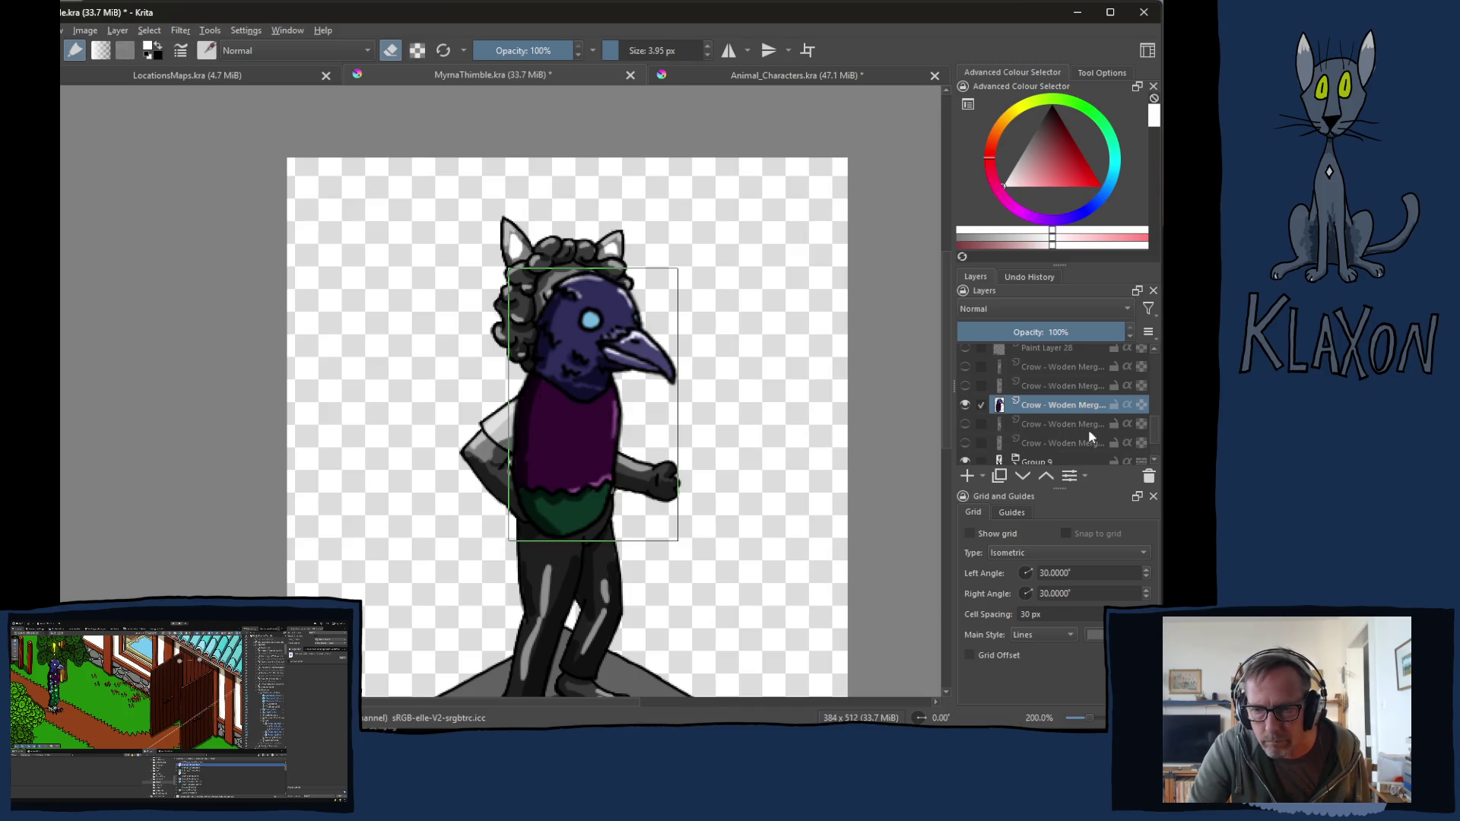
Step: Show the arm pieces layer and move both arm pieces left and down
{"action": "left_click", "coordinate": [1058, 426]}
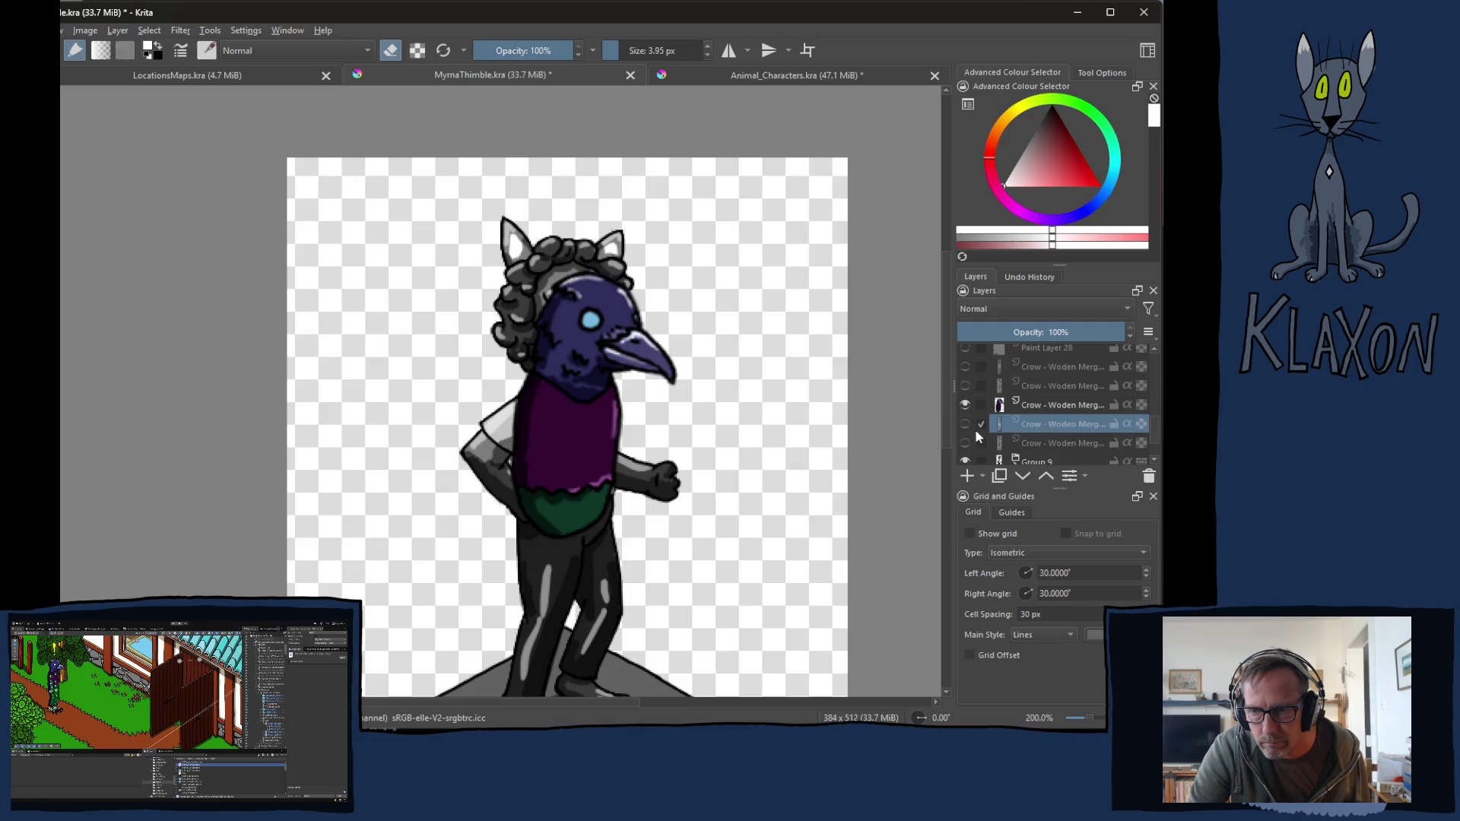
{"action": "left_click", "coordinate": [964, 424]}
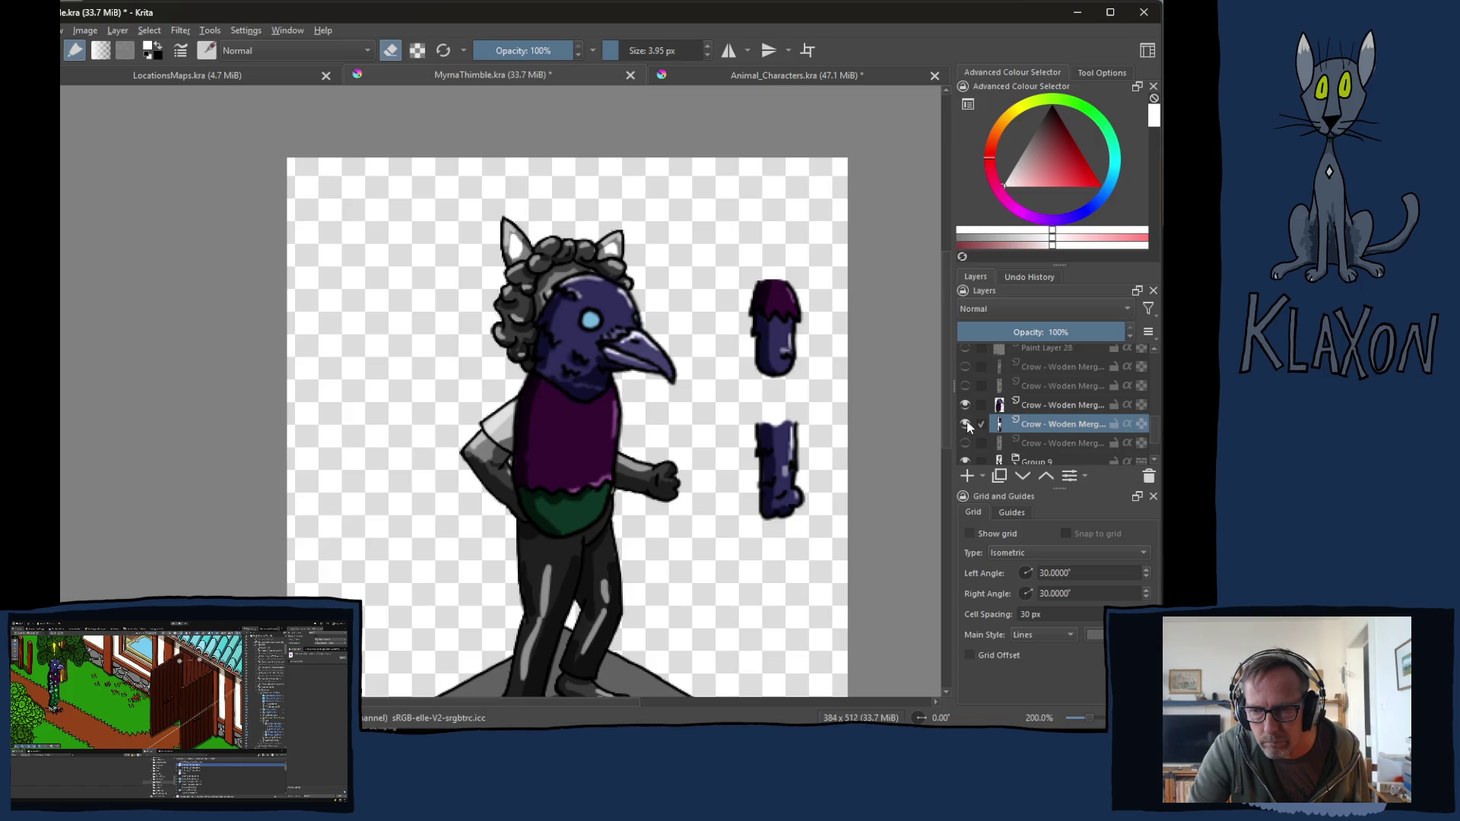
{"action": "left_click", "coordinate": [966, 423]}
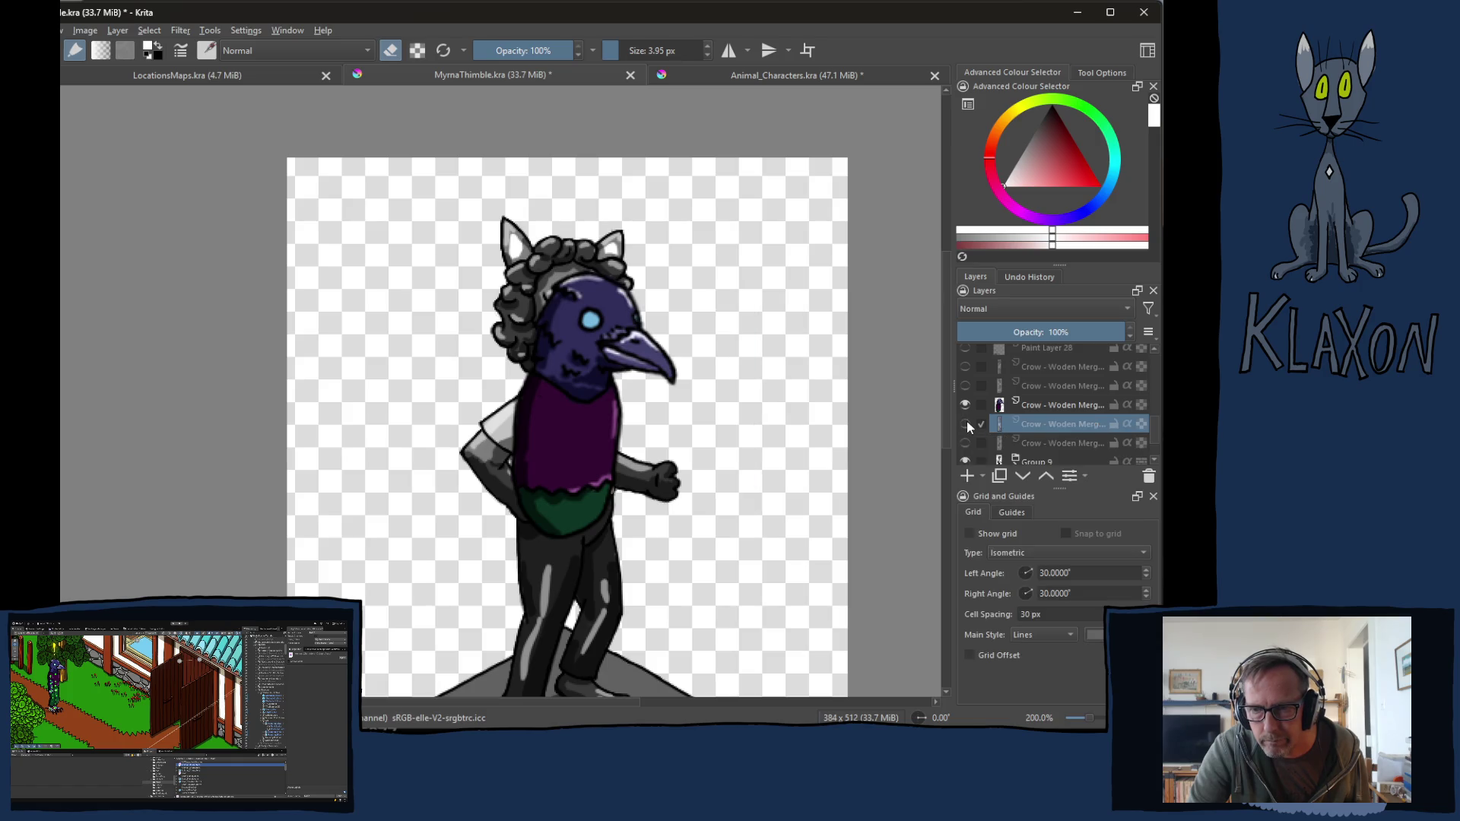
{"action": "left_click", "coordinate": [965, 422]}
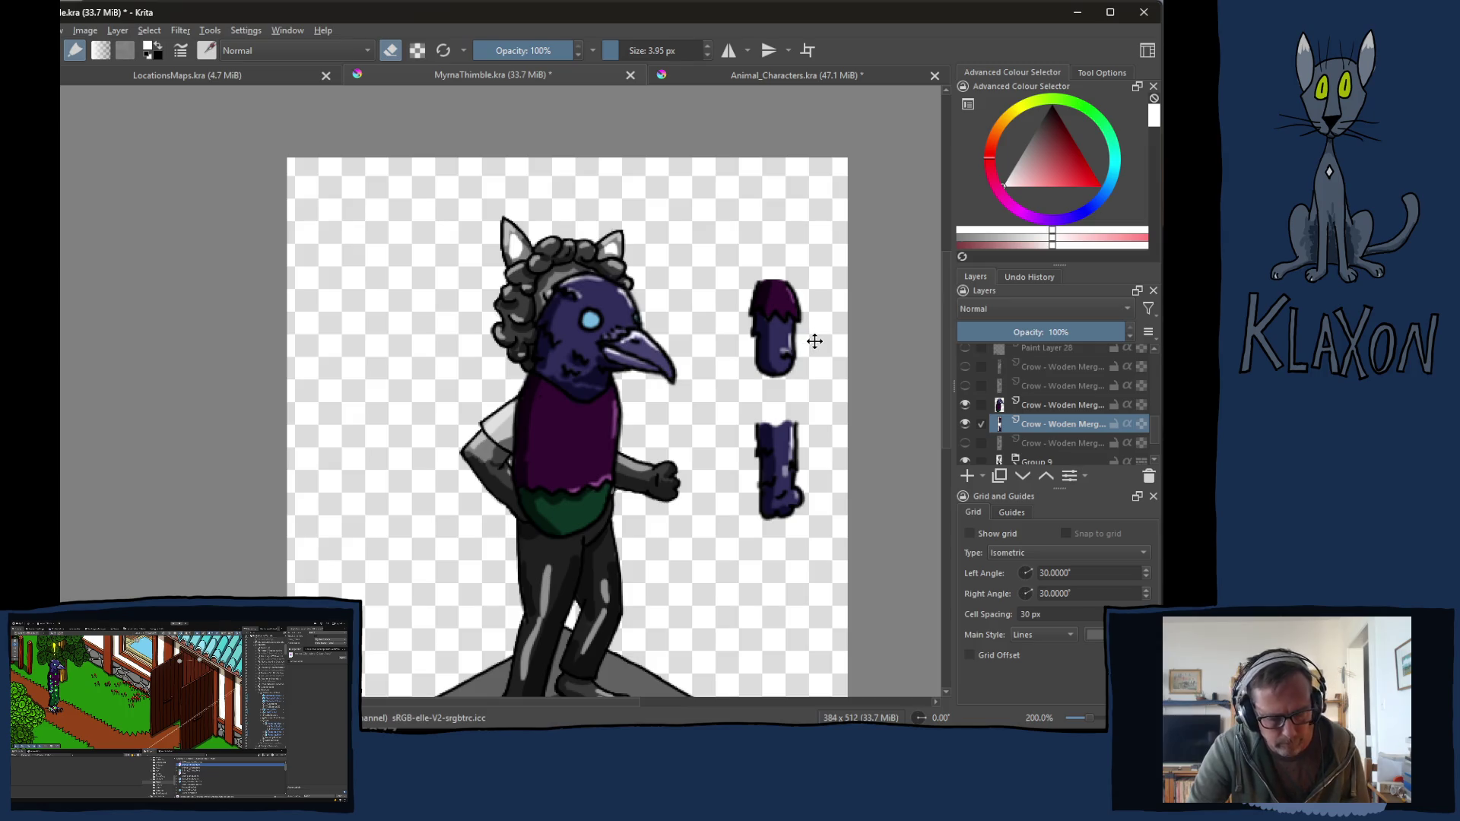
{"action": "mouse_move", "coordinate": [808, 343]}
{"action": "left_mouse_down"}
{"action": "mouse_move", "coordinate": [772, 394]}
{"action": "mouse_move", "coordinate": [677, 413]}
{"action": "mouse_move", "coordinate": [796, 422]}
{"action": "left_mouse_up"}
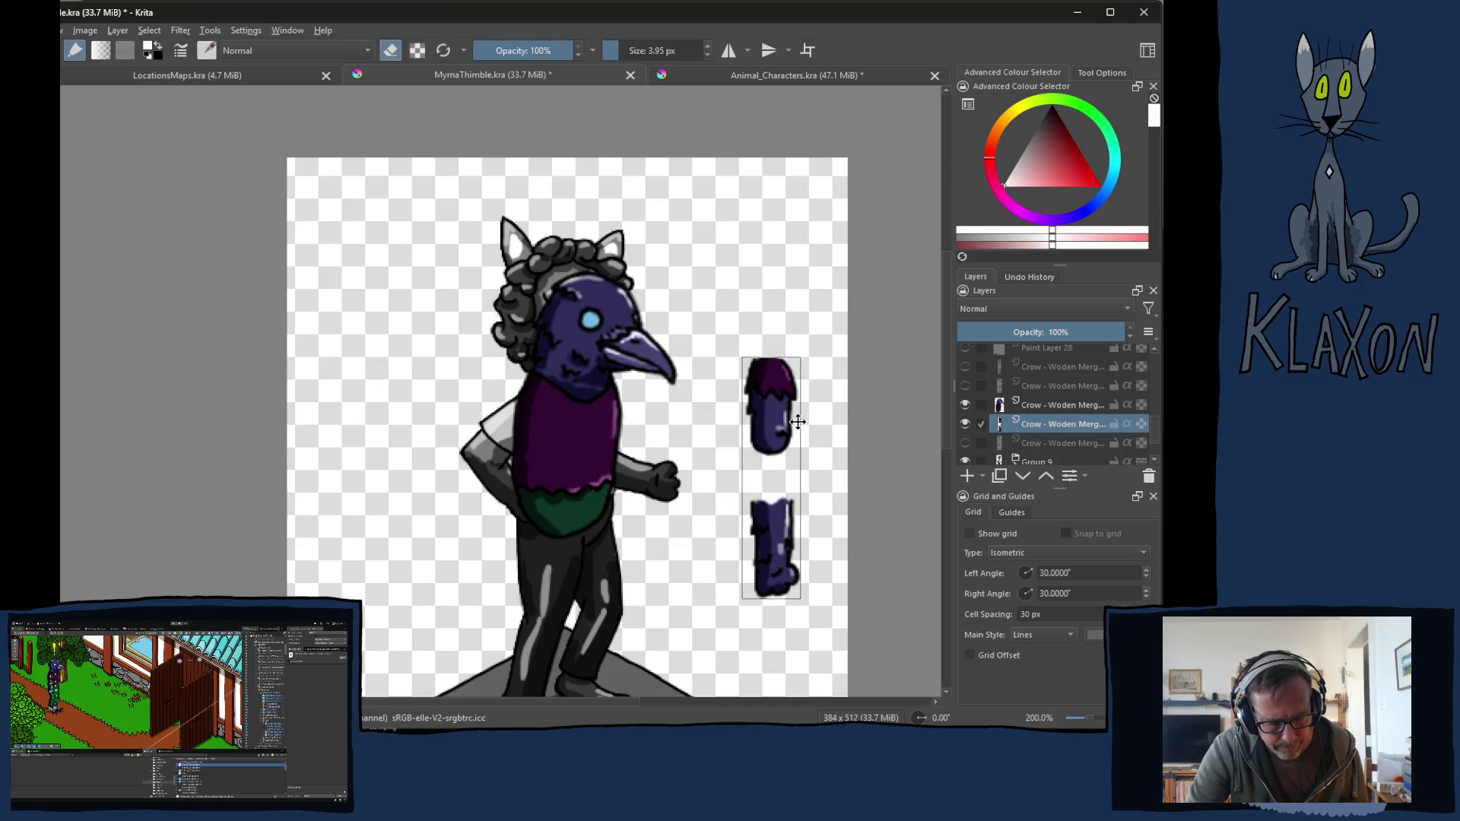
Step: Lasso the upper arm piece and rotate it to a diagonal
{"action": "key", "text": "b"}
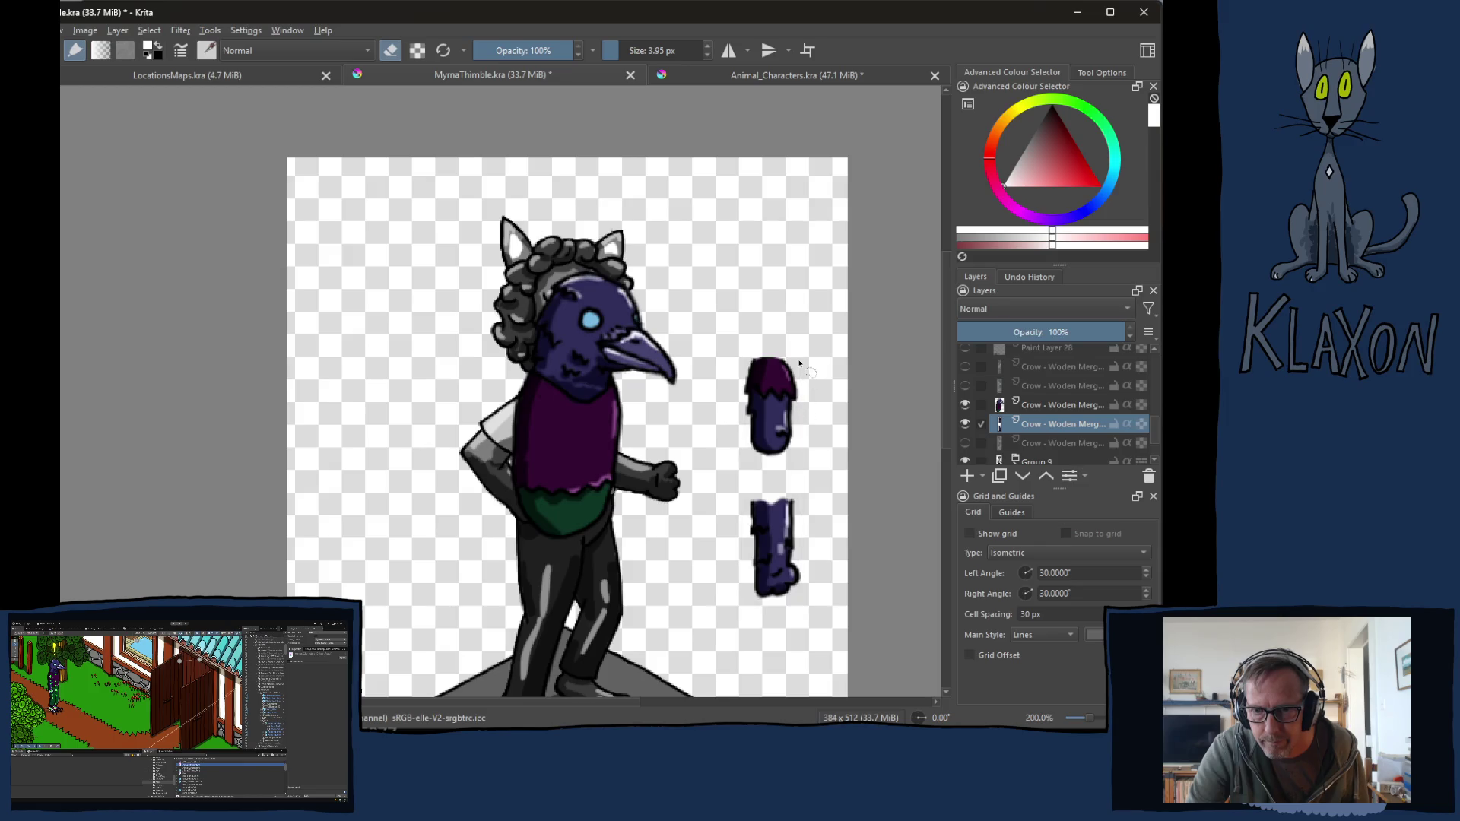
{"action": "mouse_move", "coordinate": [746, 459]}
{"action": "left_mouse_down"}
{"action": "mouse_move", "coordinate": [811, 403]}
{"action": "mouse_move", "coordinate": [811, 369]}
{"action": "mouse_move", "coordinate": [761, 434]}
{"action": "left_mouse_up"}
{"action": "key", "text": "ctrl+t"}
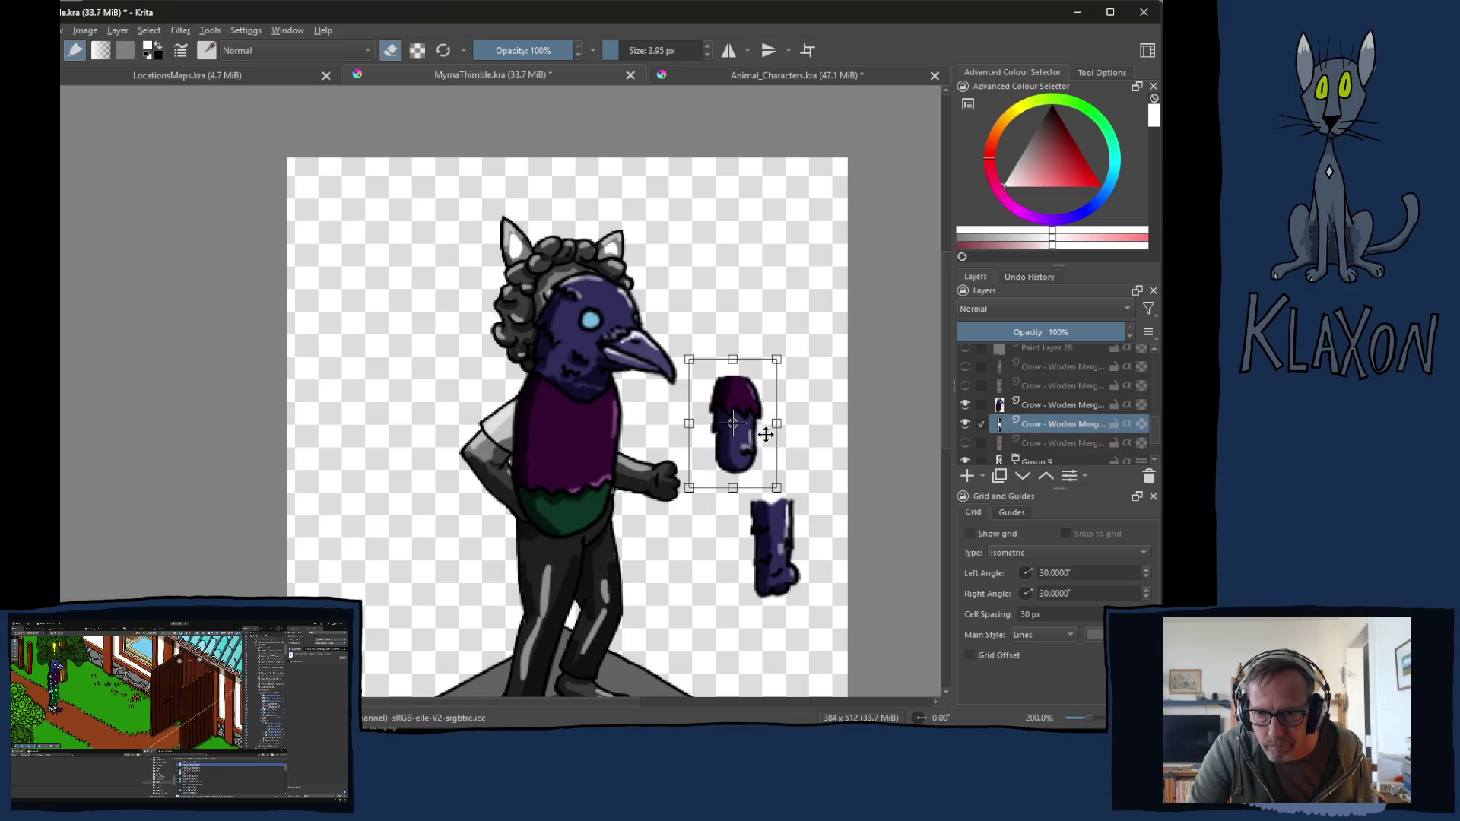
{"action": "mouse_move", "coordinate": [792, 487]}
{"action": "left_mouse_down"}
{"action": "mouse_move", "coordinate": [794, 412]}
{"action": "mouse_move", "coordinate": [788, 436]}
{"action": "mouse_move", "coordinate": [651, 434]}
{"action": "left_mouse_up"}
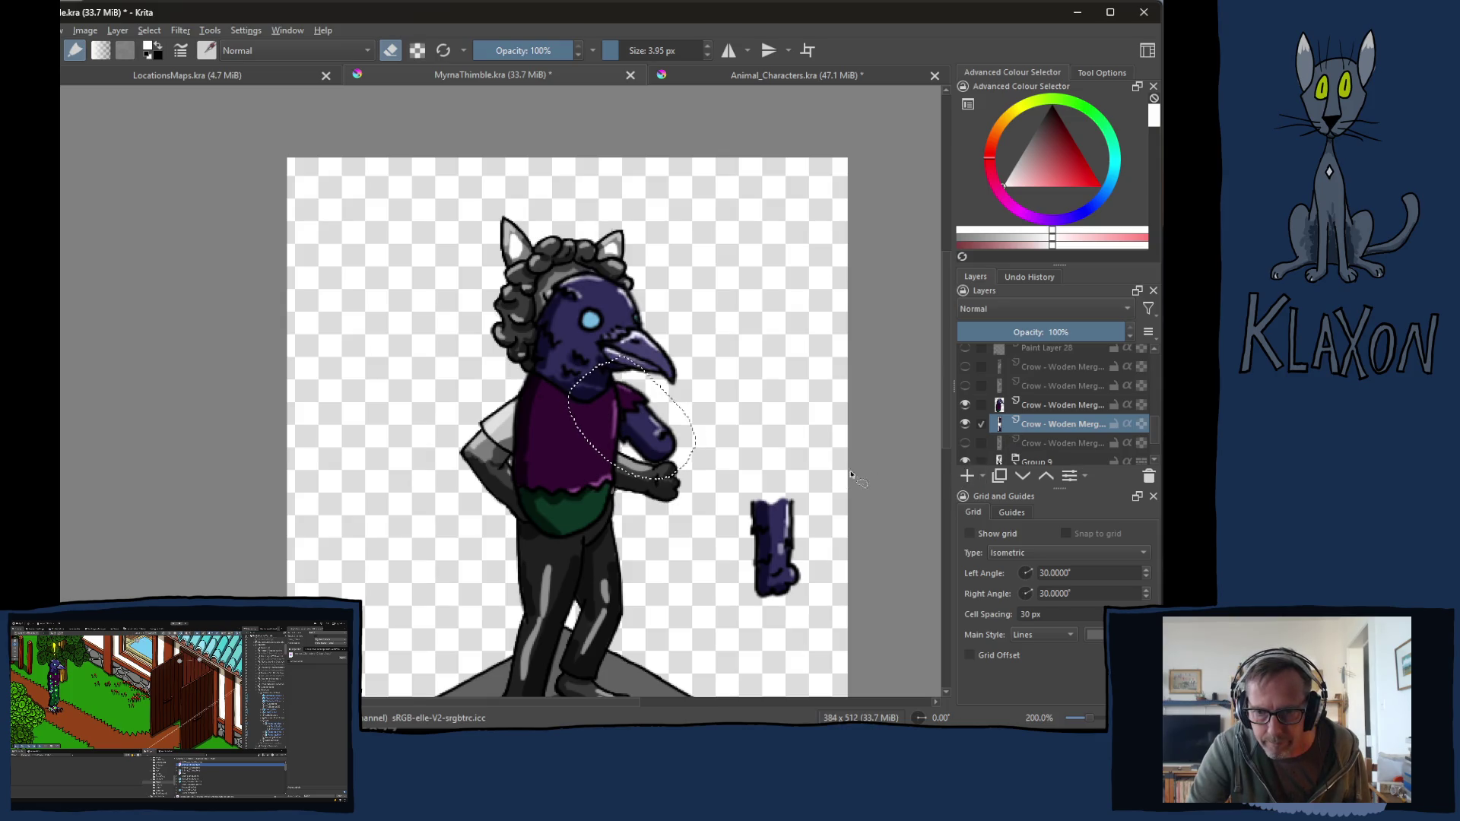
Step: Lasso the other arm piece, rotate it counter-clockwise, and place it beside the shoulder
{"action": "mouse_move", "coordinate": [802, 477]}
{"action": "left_mouse_down"}
{"action": "mouse_move", "coordinate": [722, 562]}
{"action": "mouse_move", "coordinate": [823, 534]}
{"action": "left_mouse_up"}
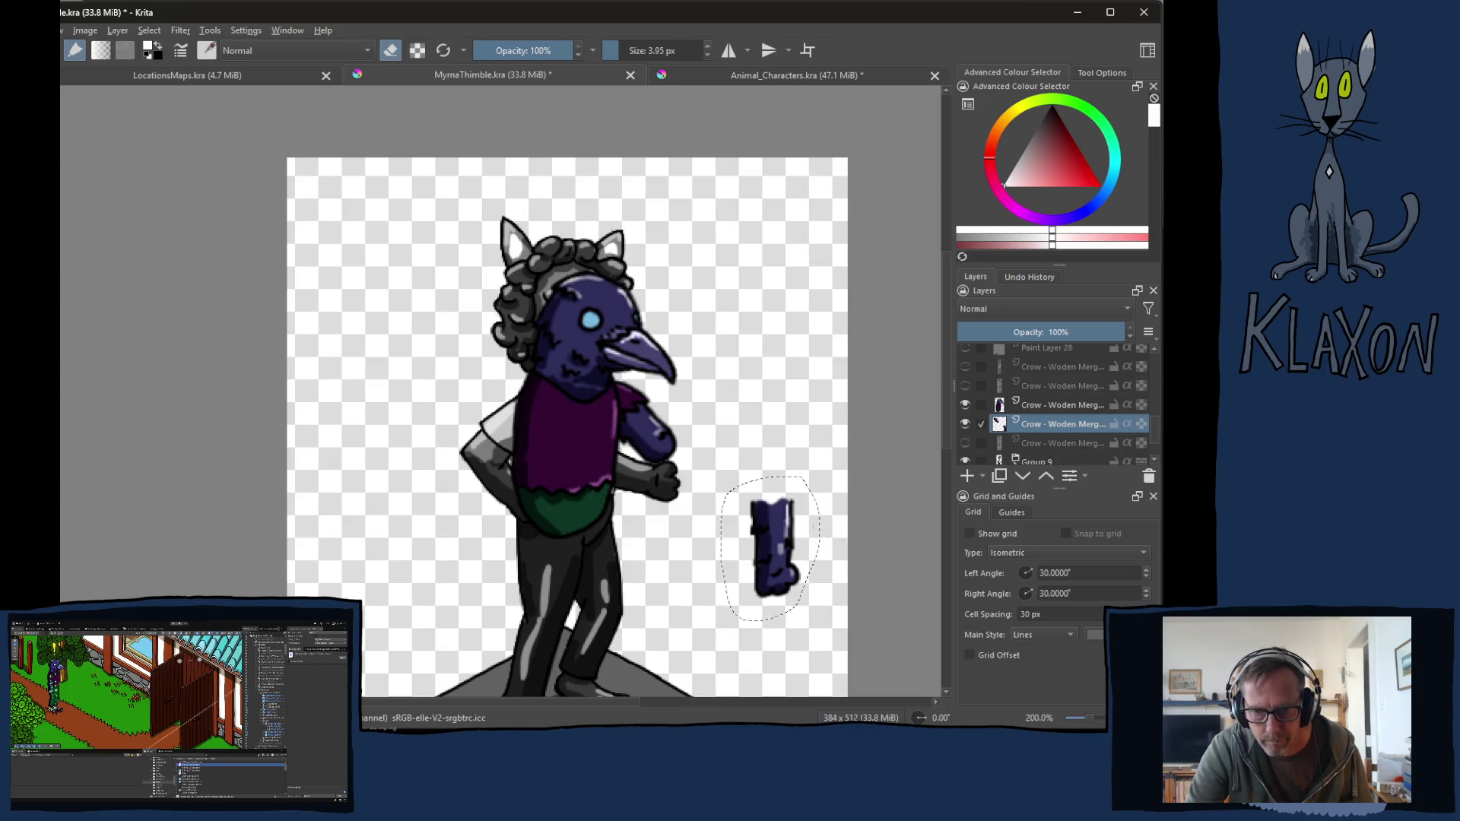
{"action": "key", "text": "ctrl+t"}
{"action": "left_click_drag", "start_coordinate": [789, 541], "coordinate": [713, 542]}
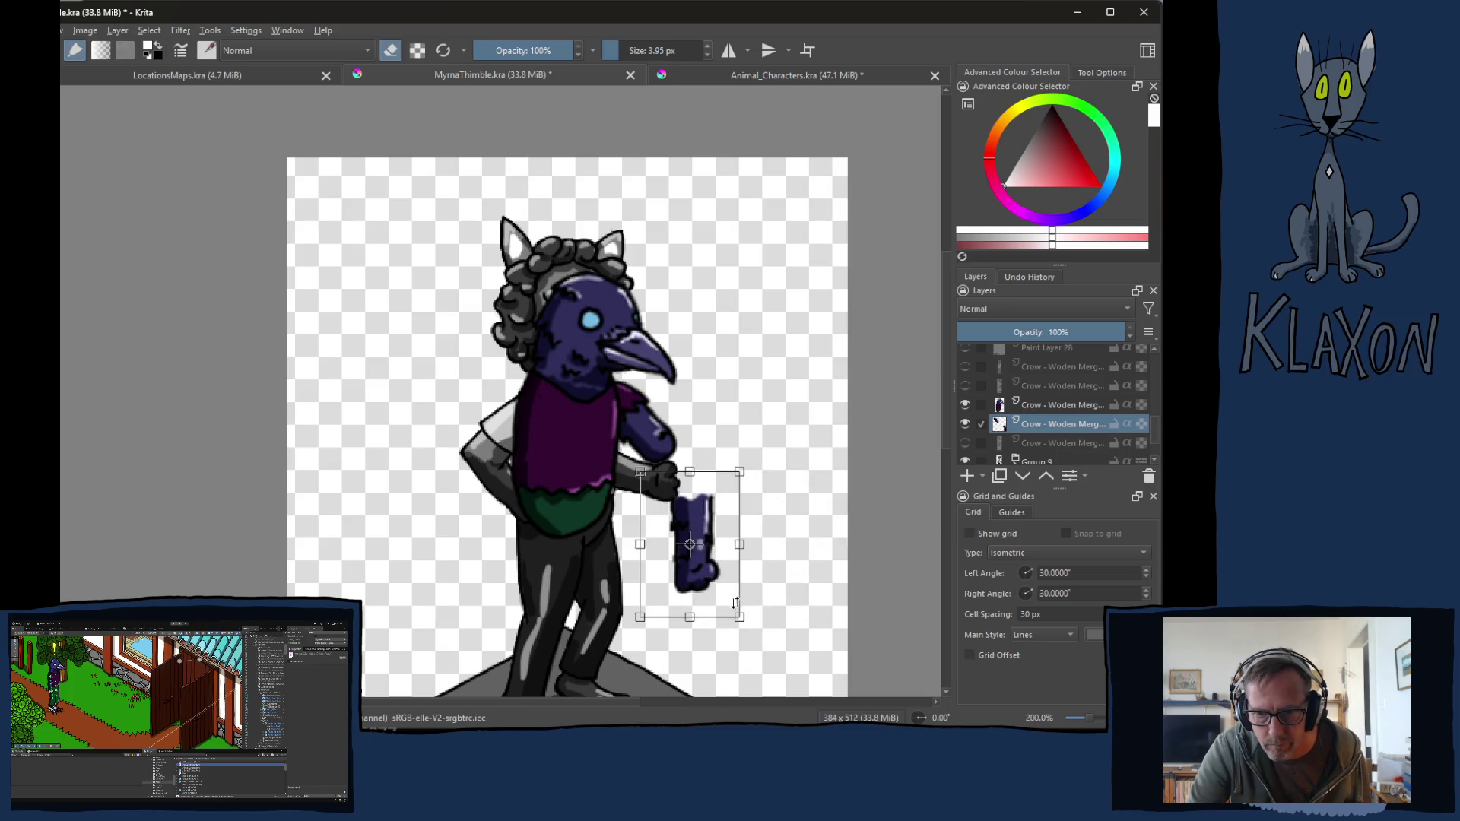
{"action": "mouse_move", "coordinate": [755, 634]}
{"action": "left_mouse_down"}
{"action": "mouse_move", "coordinate": [776, 540]}
{"action": "mouse_move", "coordinate": [752, 434]}
{"action": "left_mouse_up"}
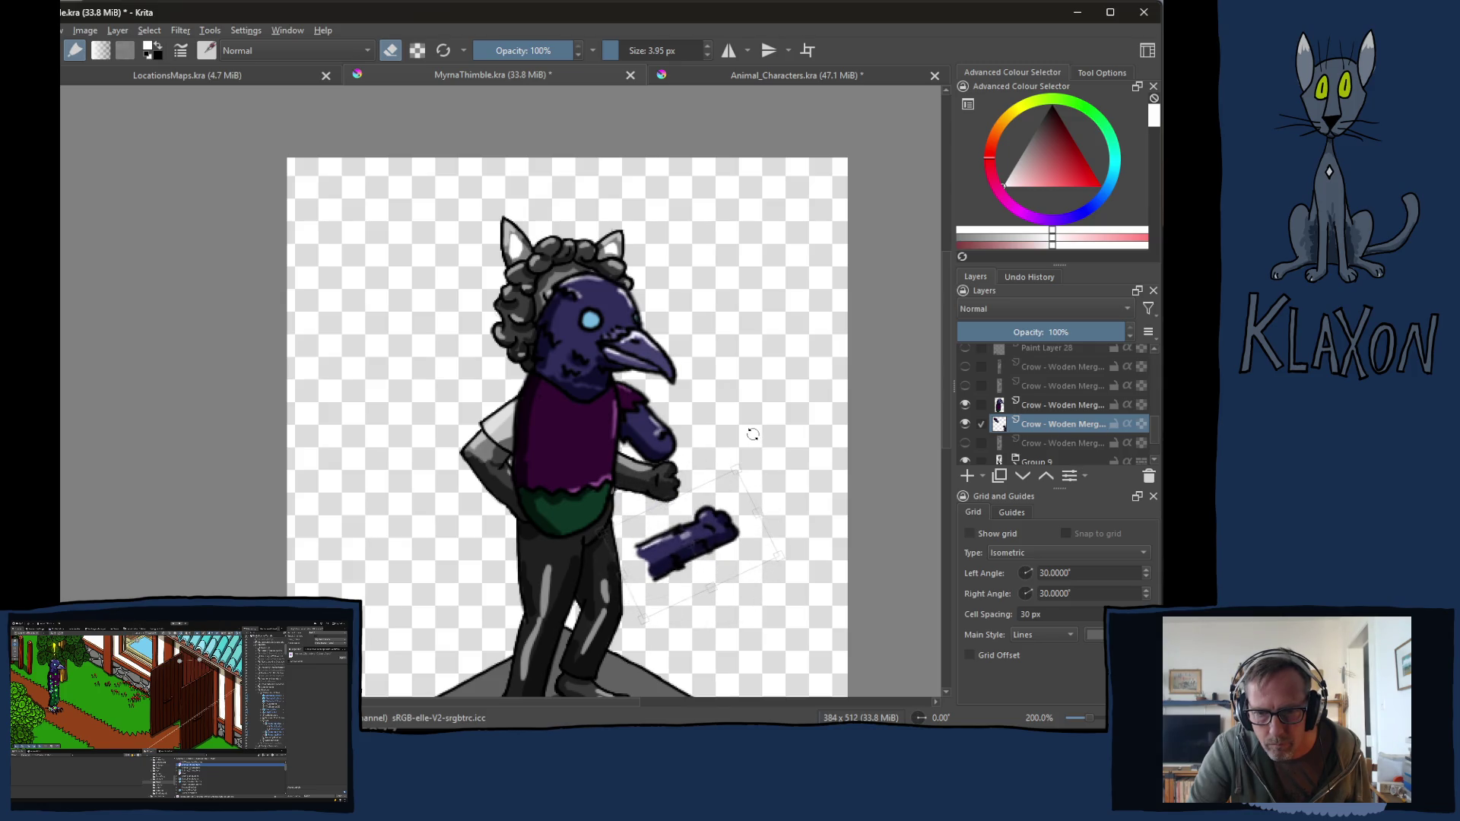
{"action": "left_click_drag", "start_coordinate": [702, 535], "coordinate": [710, 415]}
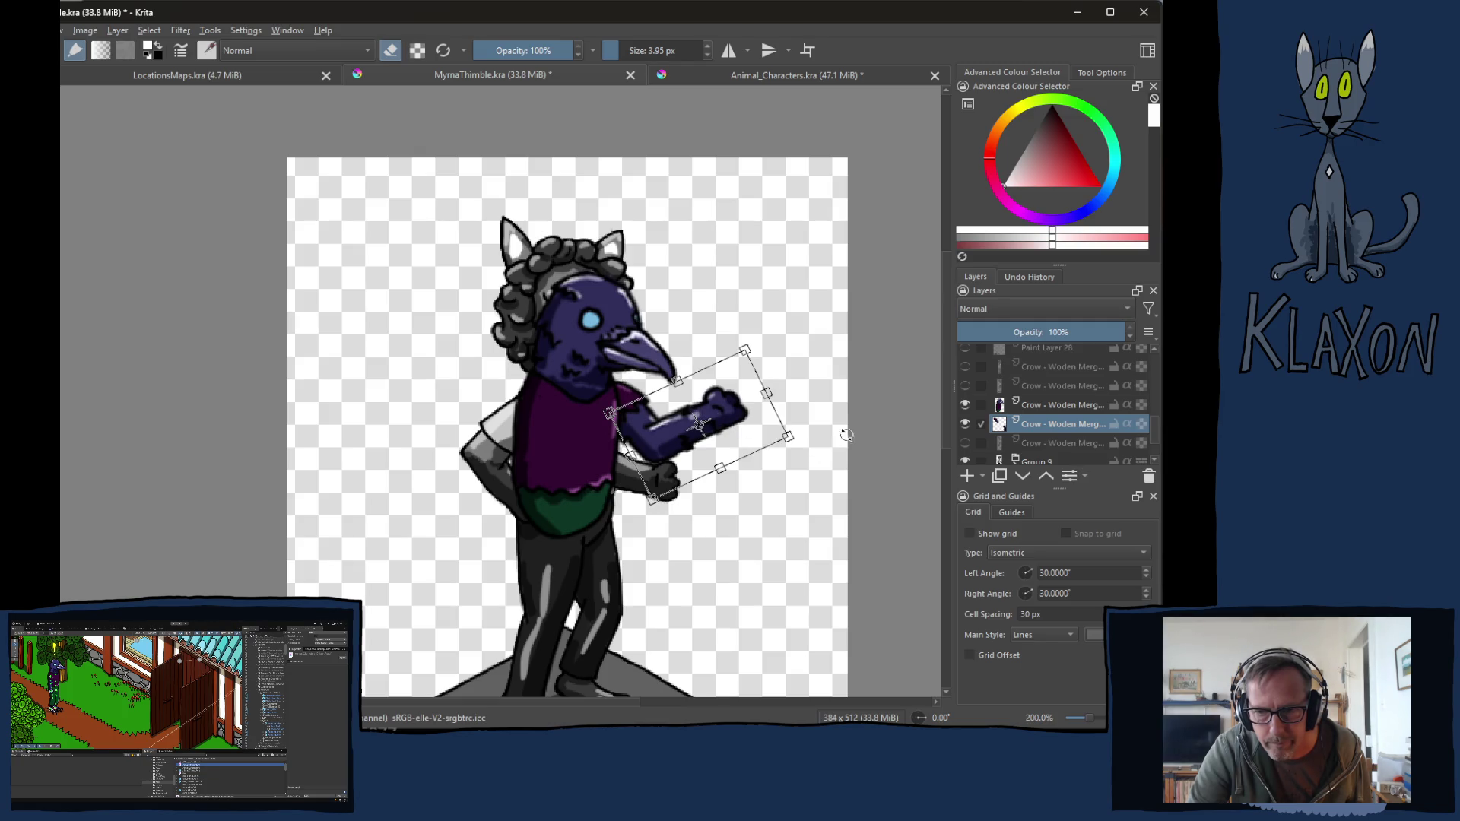
{"action": "key", "text": "Return"}
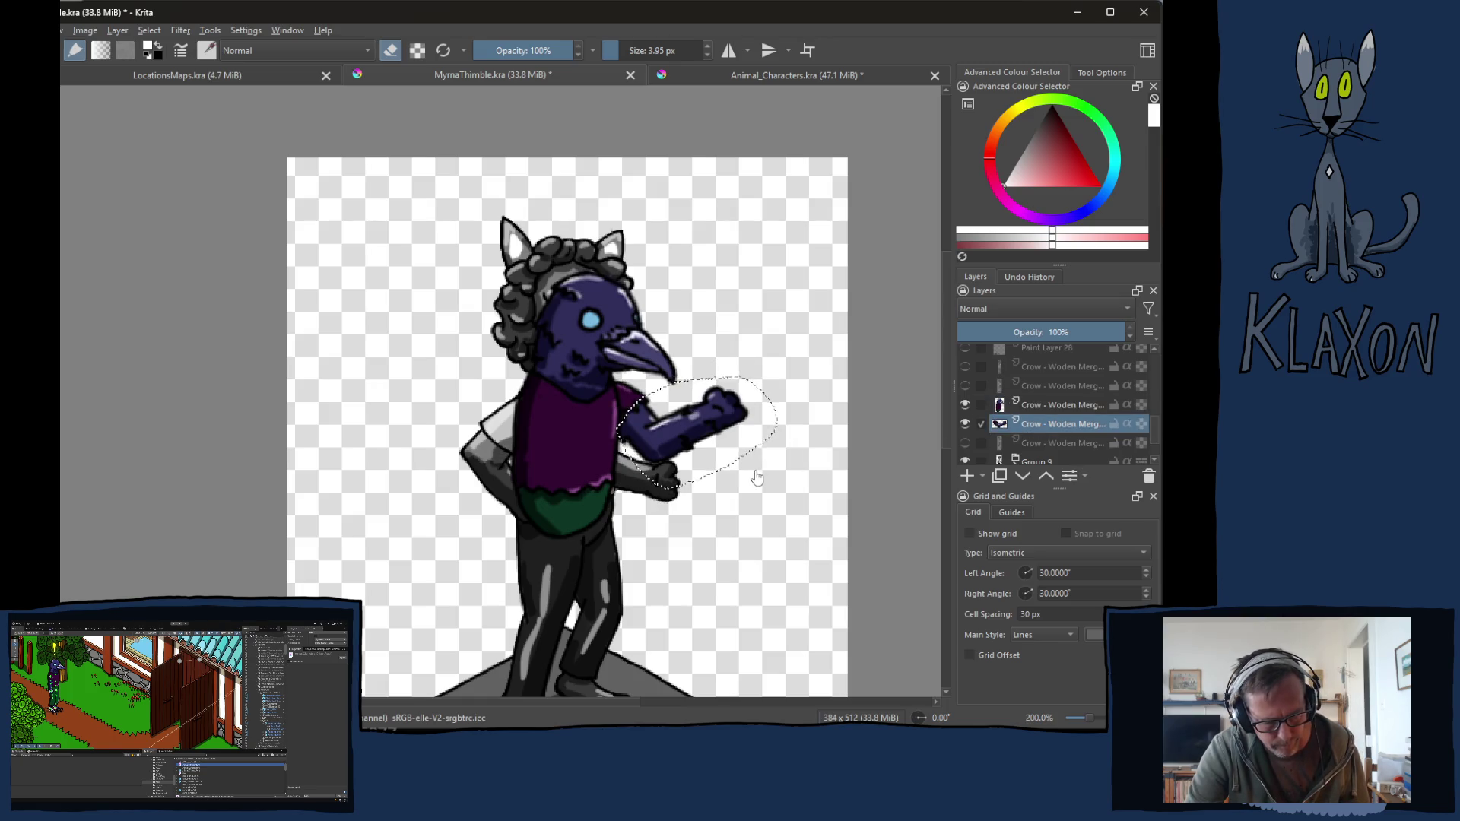
Step: Rotate the arm about 30° clockwise and shift it down-left so it levels out
{"action": "key", "text": "ctrl+t"}
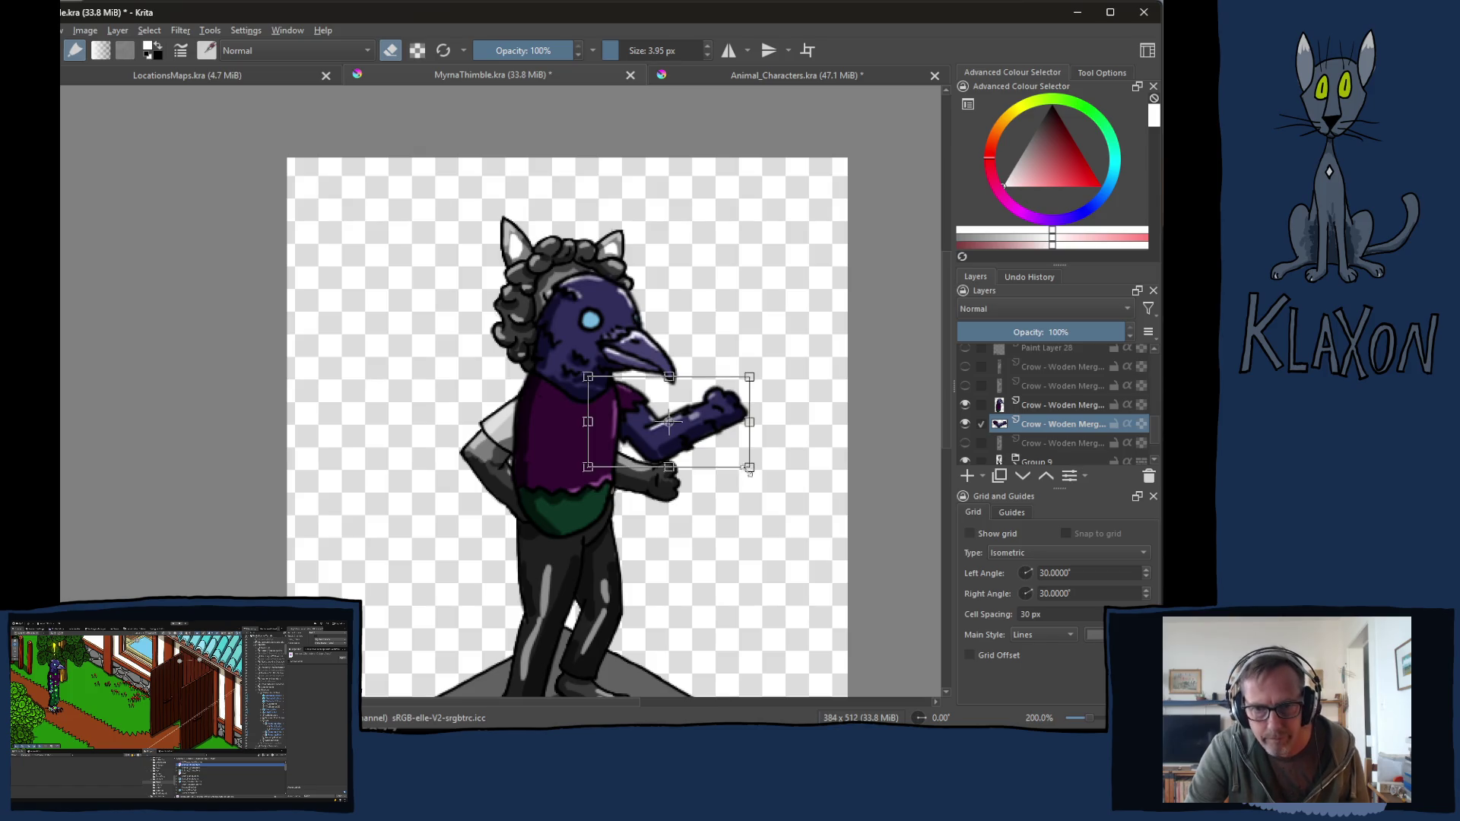
{"action": "left_click_drag", "start_coordinate": [791, 475], "coordinate": [767, 503]}
{"action": "left_click_drag", "start_coordinate": [695, 454], "coordinate": [669, 473]}
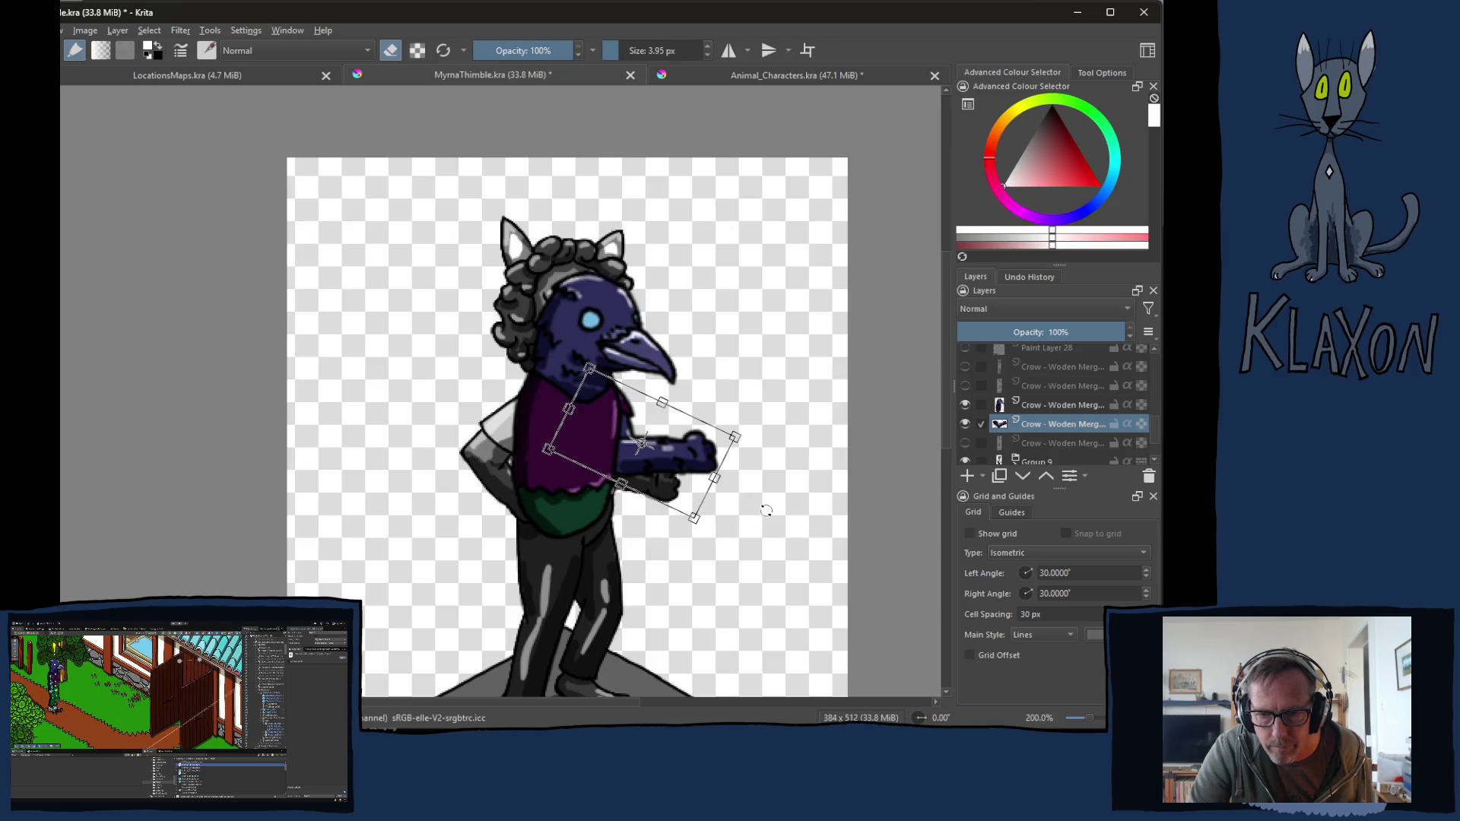
{"action": "key", "text": "Return"}
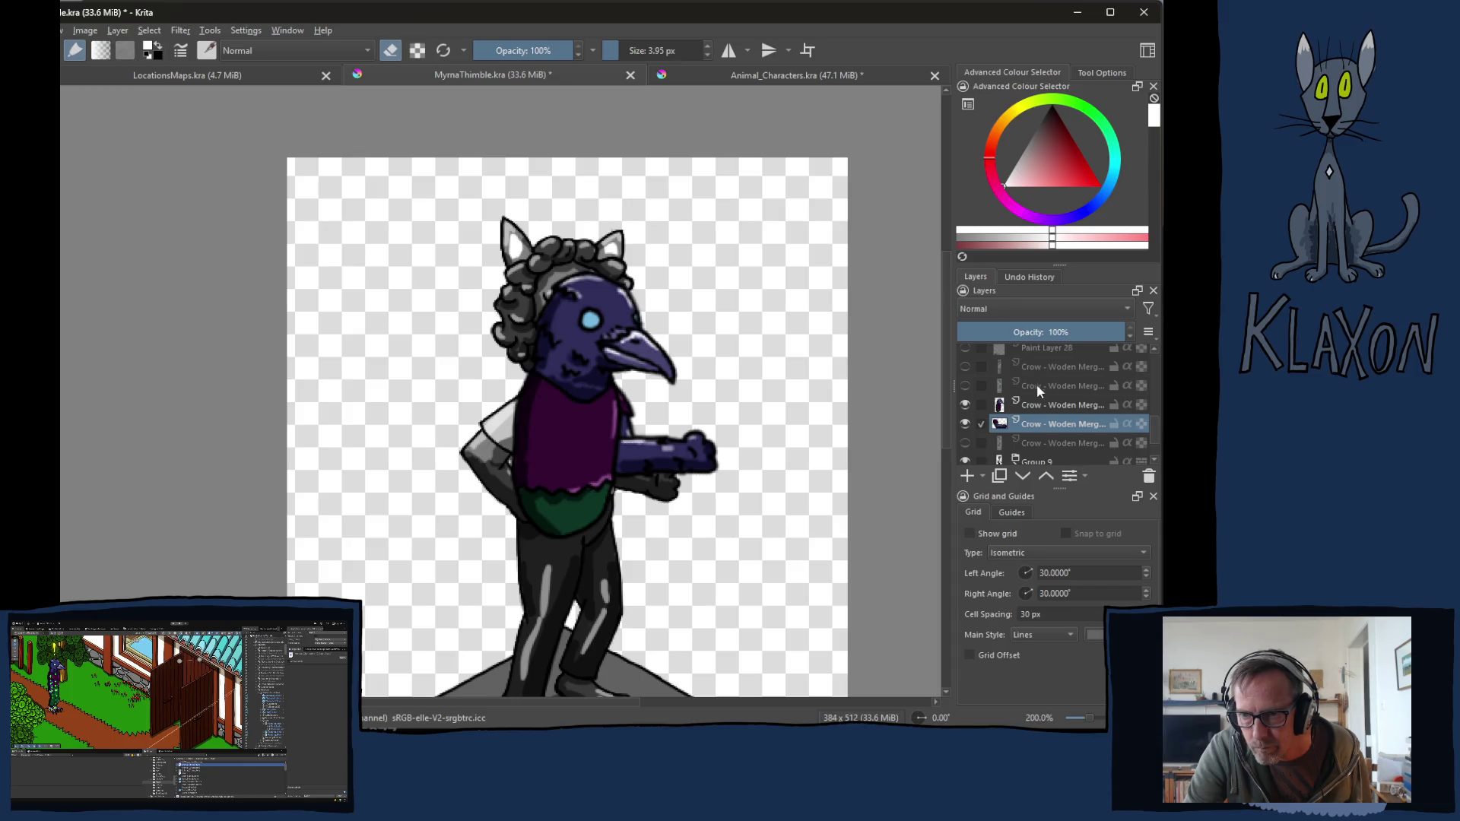
Step: Show the top crow layer's purple pieces and make it the active layer
{"action": "left_click", "coordinate": [965, 385]}
{"action": "left_click", "coordinate": [966, 386]}
{"action": "left_click", "coordinate": [965, 367]}
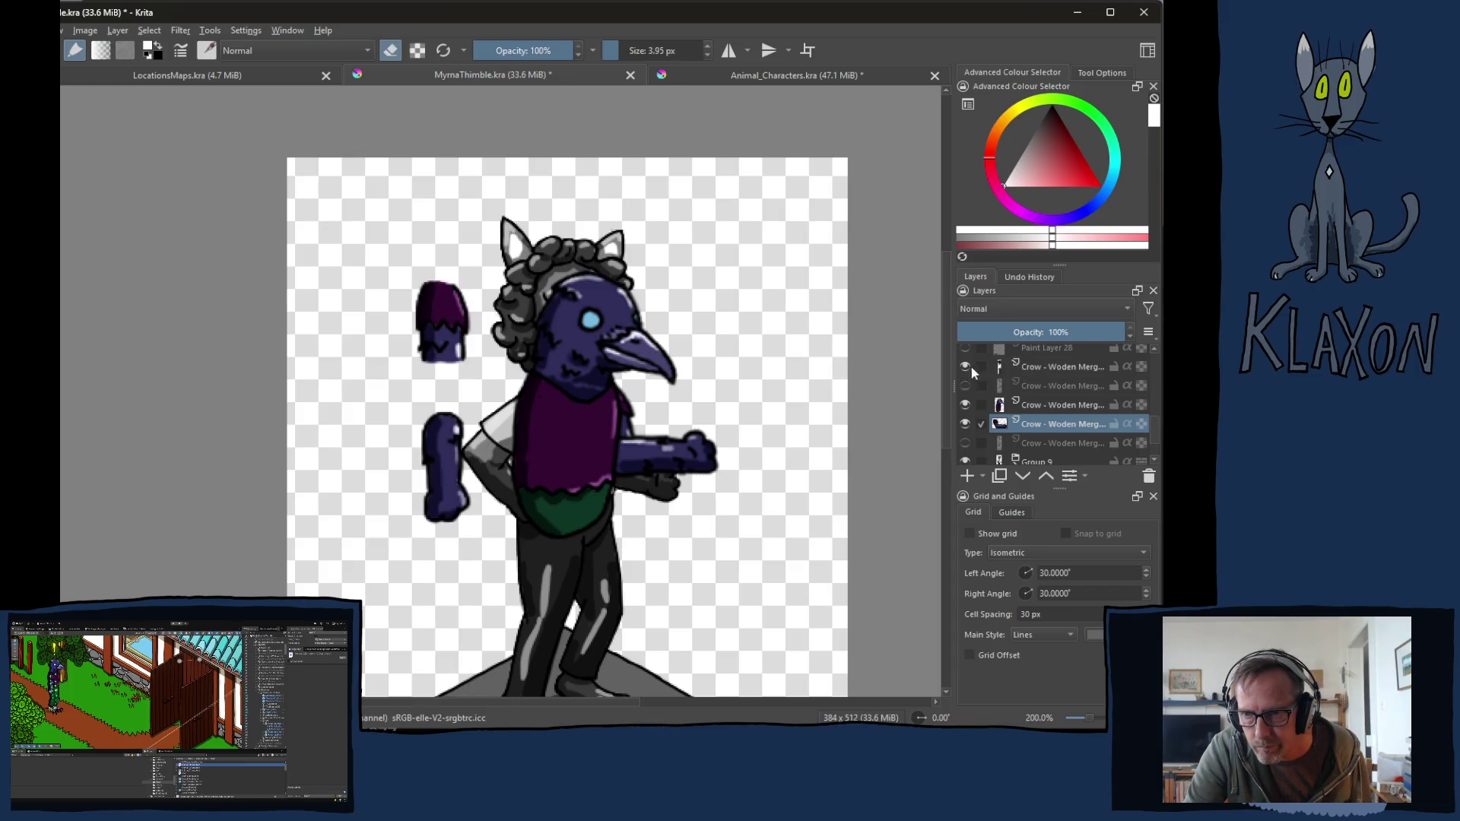
{"action": "left_click", "coordinate": [1039, 372]}
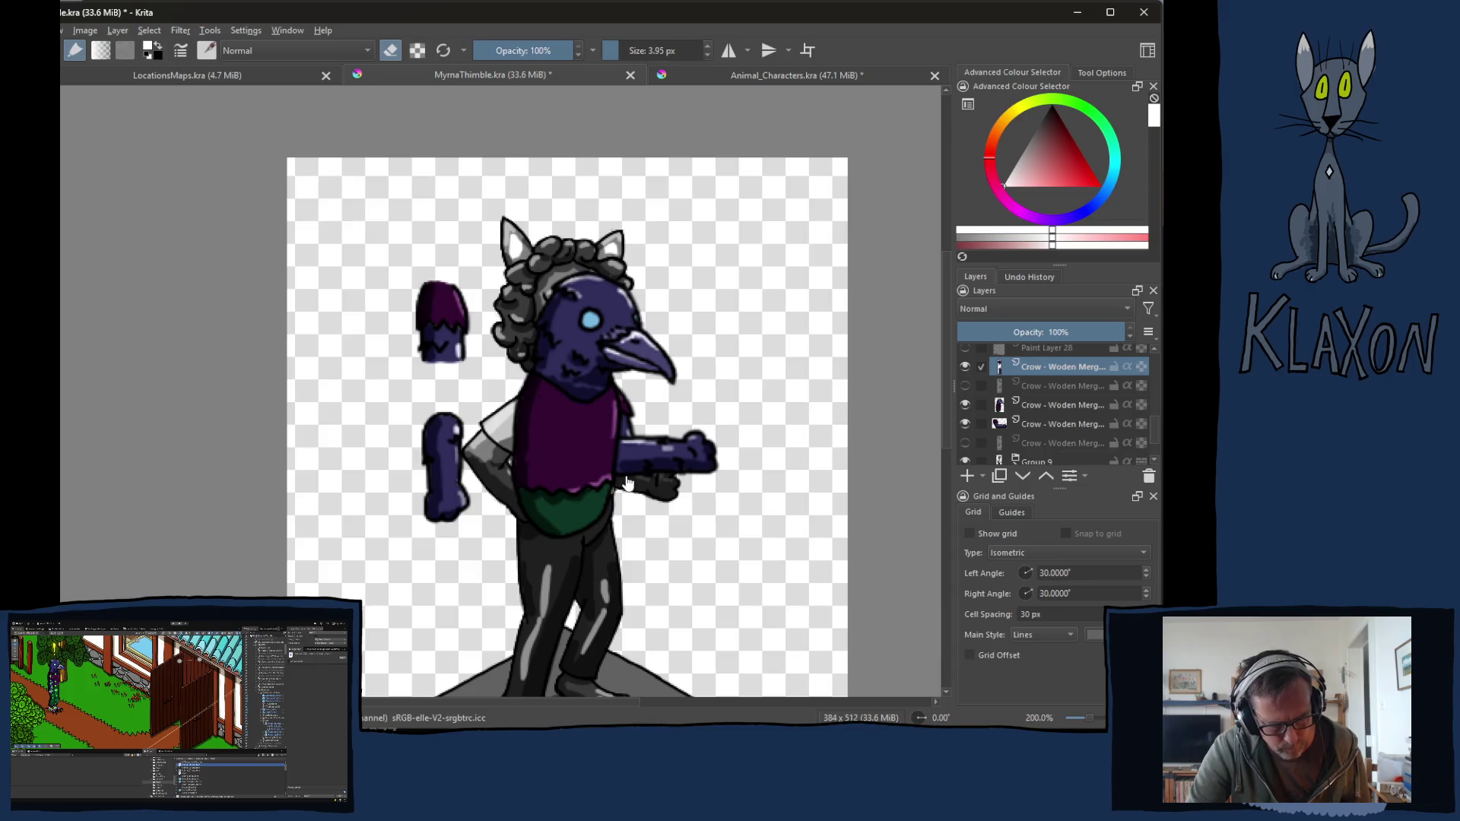
Step: Move the floating purple shoulder piece down onto the crow's body
{"action": "mouse_move", "coordinate": [470, 278]}
{"action": "left_mouse_down"}
{"action": "mouse_move", "coordinate": [393, 349]}
{"action": "mouse_move", "coordinate": [487, 327]}
{"action": "left_mouse_up"}
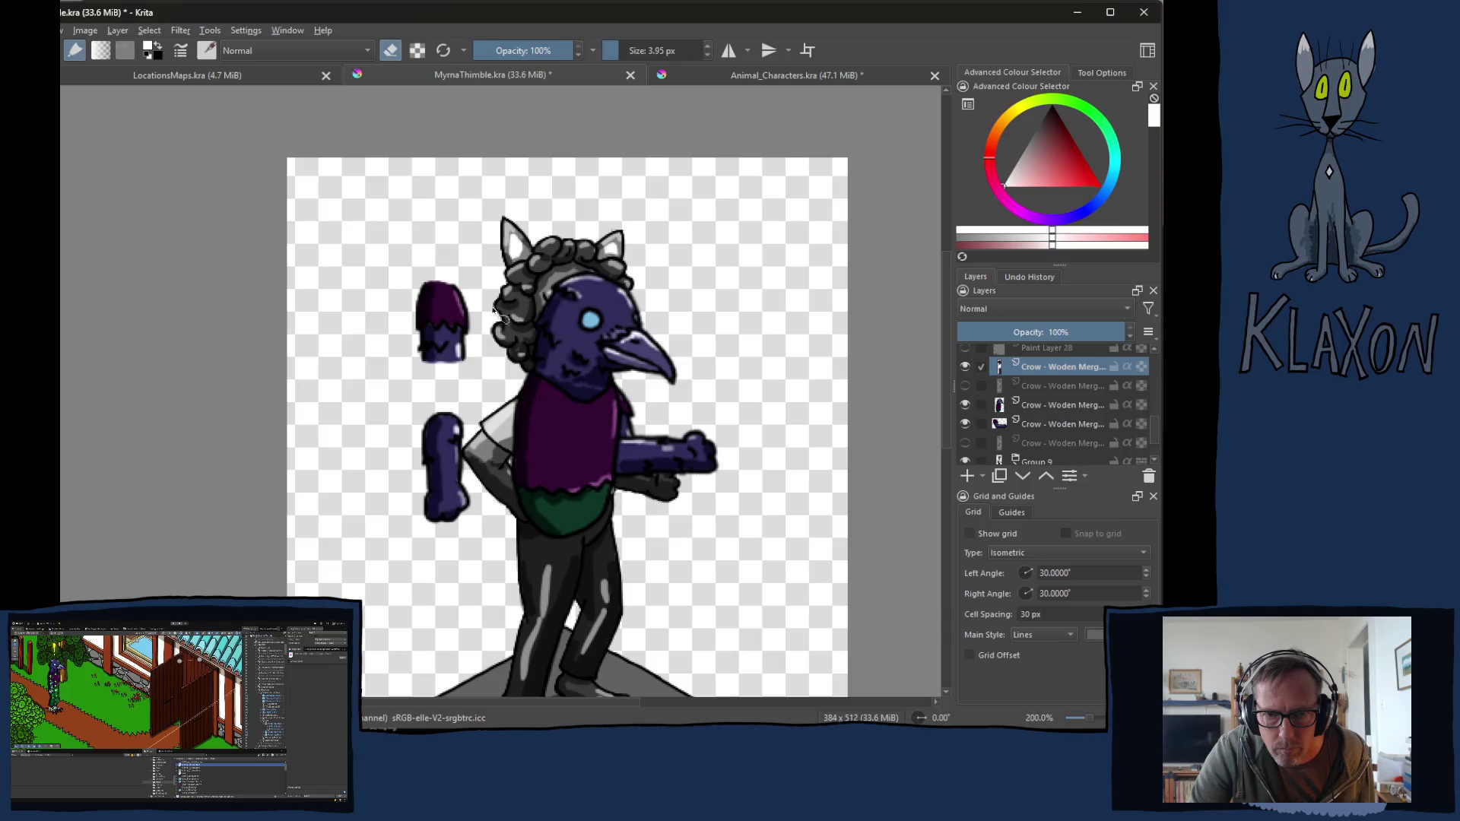
{"action": "mouse_move", "coordinate": [435, 259]}
{"action": "left_mouse_down"}
{"action": "mouse_move", "coordinate": [395, 359]}
{"action": "mouse_move", "coordinate": [486, 354]}
{"action": "mouse_move", "coordinate": [486, 280]}
{"action": "left_mouse_up"}
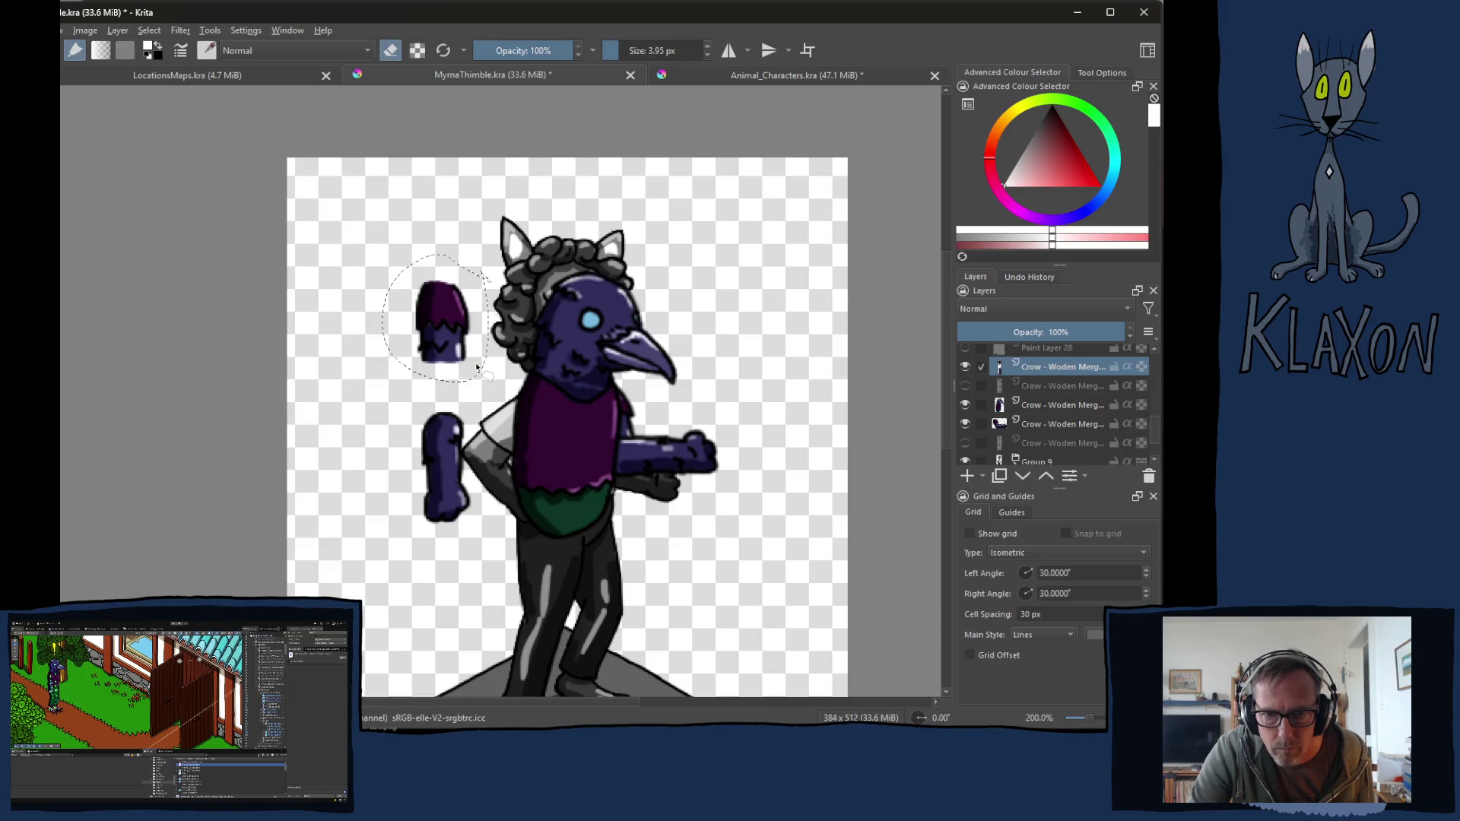
{"action": "key", "text": "ctrl+t"}
{"action": "mouse_move", "coordinate": [472, 365]}
{"action": "left_mouse_down"}
{"action": "mouse_move", "coordinate": [556, 451]}
{"action": "mouse_move", "coordinate": [612, 474]}
{"action": "mouse_move", "coordinate": [621, 451]}
{"action": "mouse_move", "coordinate": [593, 452]}
{"action": "left_mouse_up"}
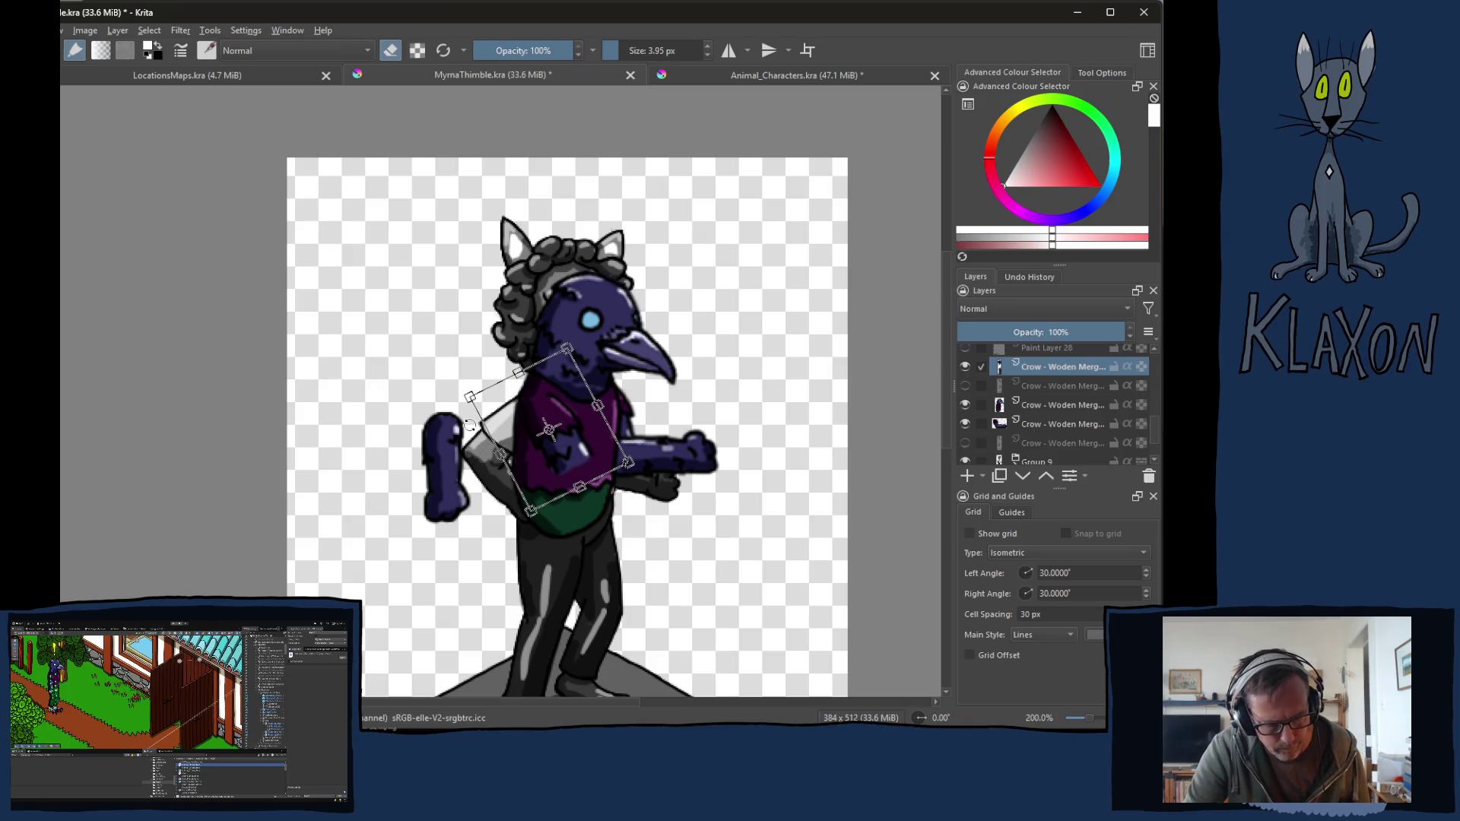
{"action": "key", "text": "Return"}
Step: Rotate the left purple arm down across the torso
{"action": "mouse_move", "coordinate": [447, 399]}
{"action": "left_mouse_down"}
{"action": "mouse_move", "coordinate": [398, 506]}
{"action": "mouse_move", "coordinate": [479, 536]}
{"action": "mouse_move", "coordinate": [482, 408]}
{"action": "left_mouse_up"}
{"action": "key", "text": "ctrl+t"}
{"action": "left_click_drag", "start_coordinate": [470, 510], "coordinate": [632, 544]}
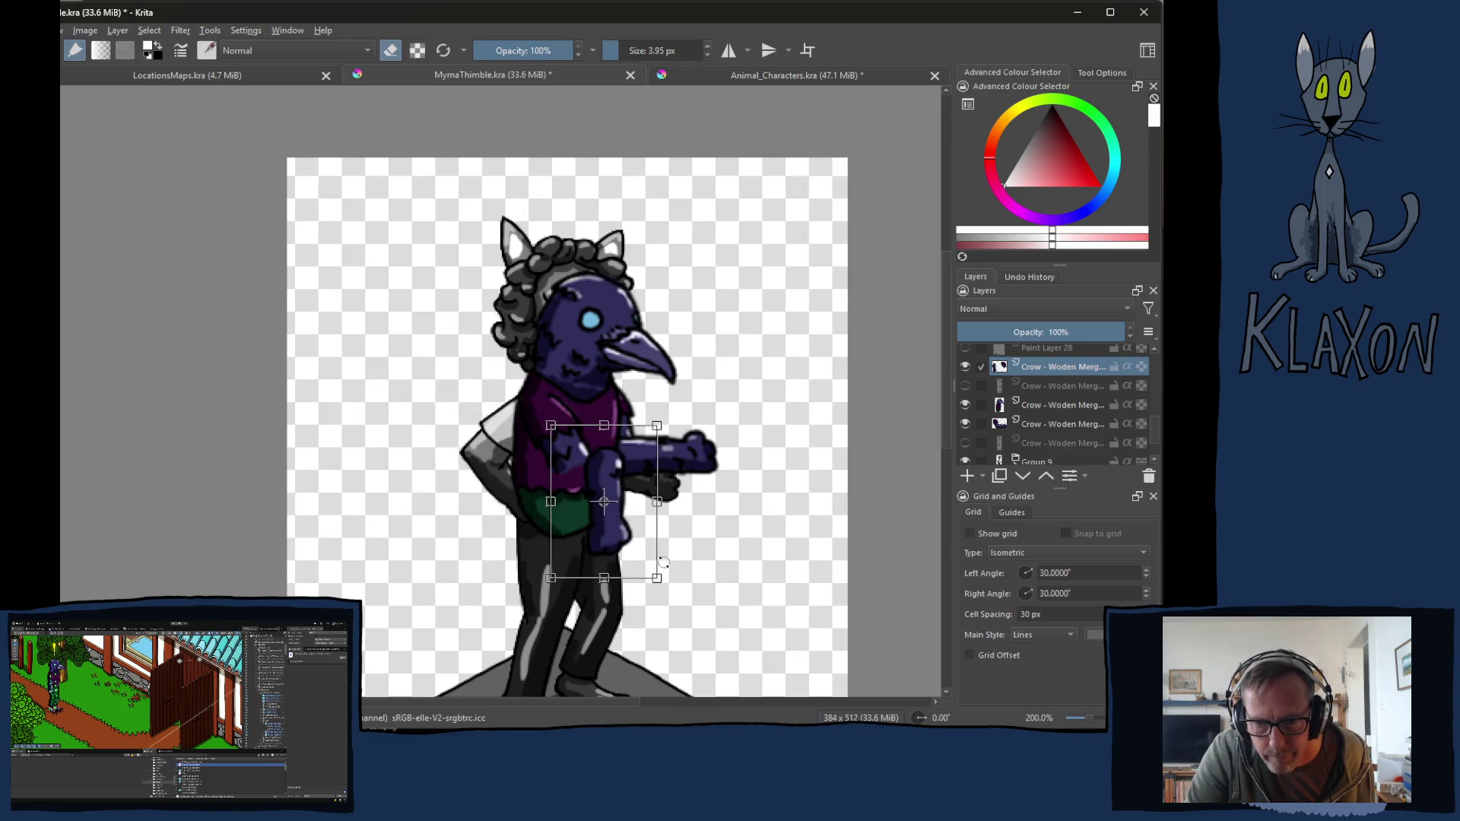
{"action": "mouse_move", "coordinate": [683, 591]}
{"action": "left_mouse_down"}
{"action": "mouse_move", "coordinate": [682, 425]}
{"action": "mouse_move", "coordinate": [685, 494]}
{"action": "mouse_move", "coordinate": [636, 517]}
{"action": "mouse_move", "coordinate": [730, 601]}
{"action": "left_mouse_up"}
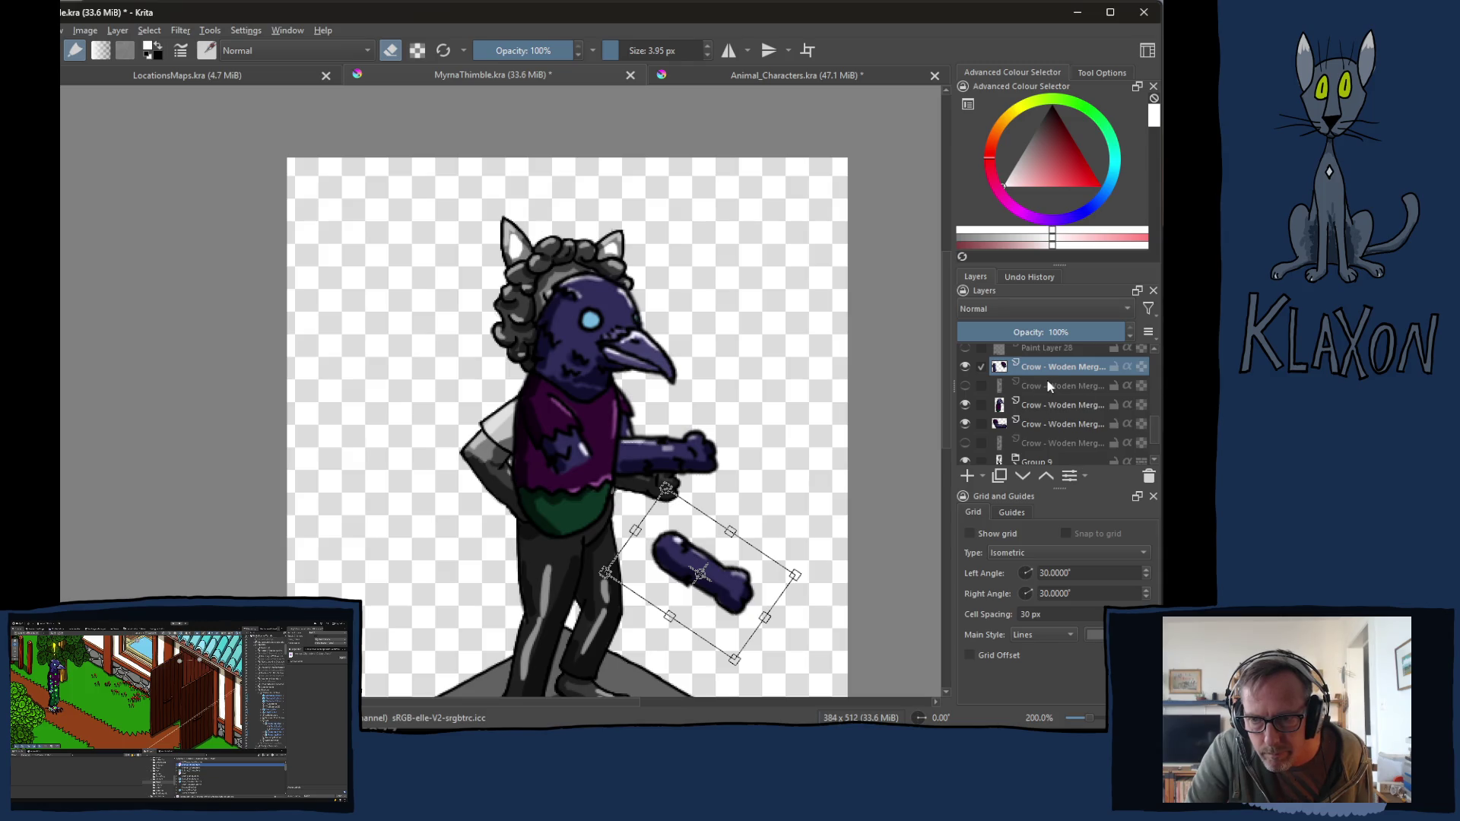
{"action": "key", "text": "Return"}
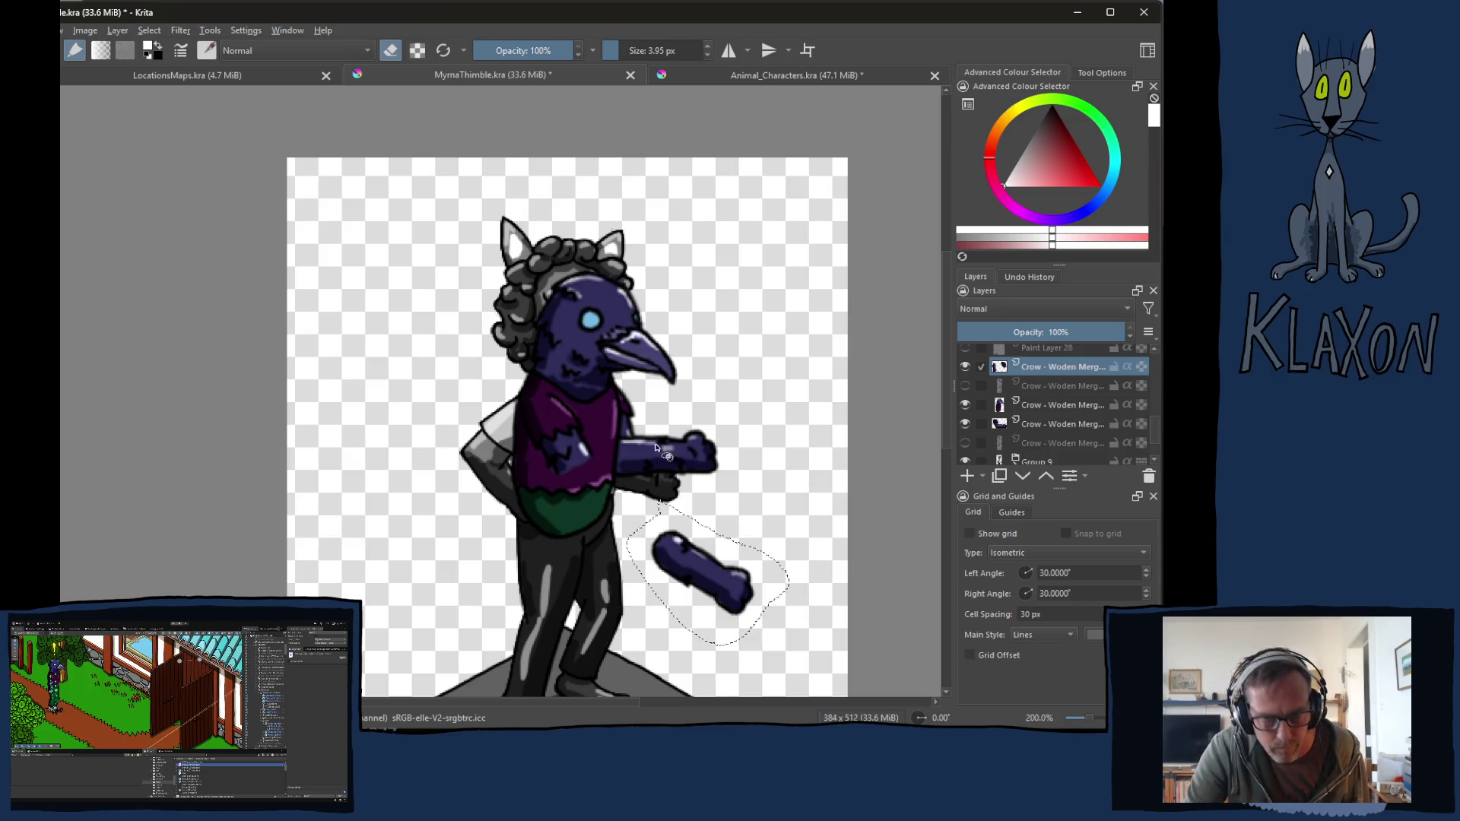
Step: Shift the torso piece down-right, deselect, and move the lower arm piece up-left onto the torso
{"action": "mouse_move", "coordinate": [581, 389]}
{"action": "left_mouse_down"}
{"action": "mouse_move", "coordinate": [496, 388]}
{"action": "mouse_move", "coordinate": [615, 473]}
{"action": "mouse_move", "coordinate": [581, 389]}
{"action": "left_mouse_up"}
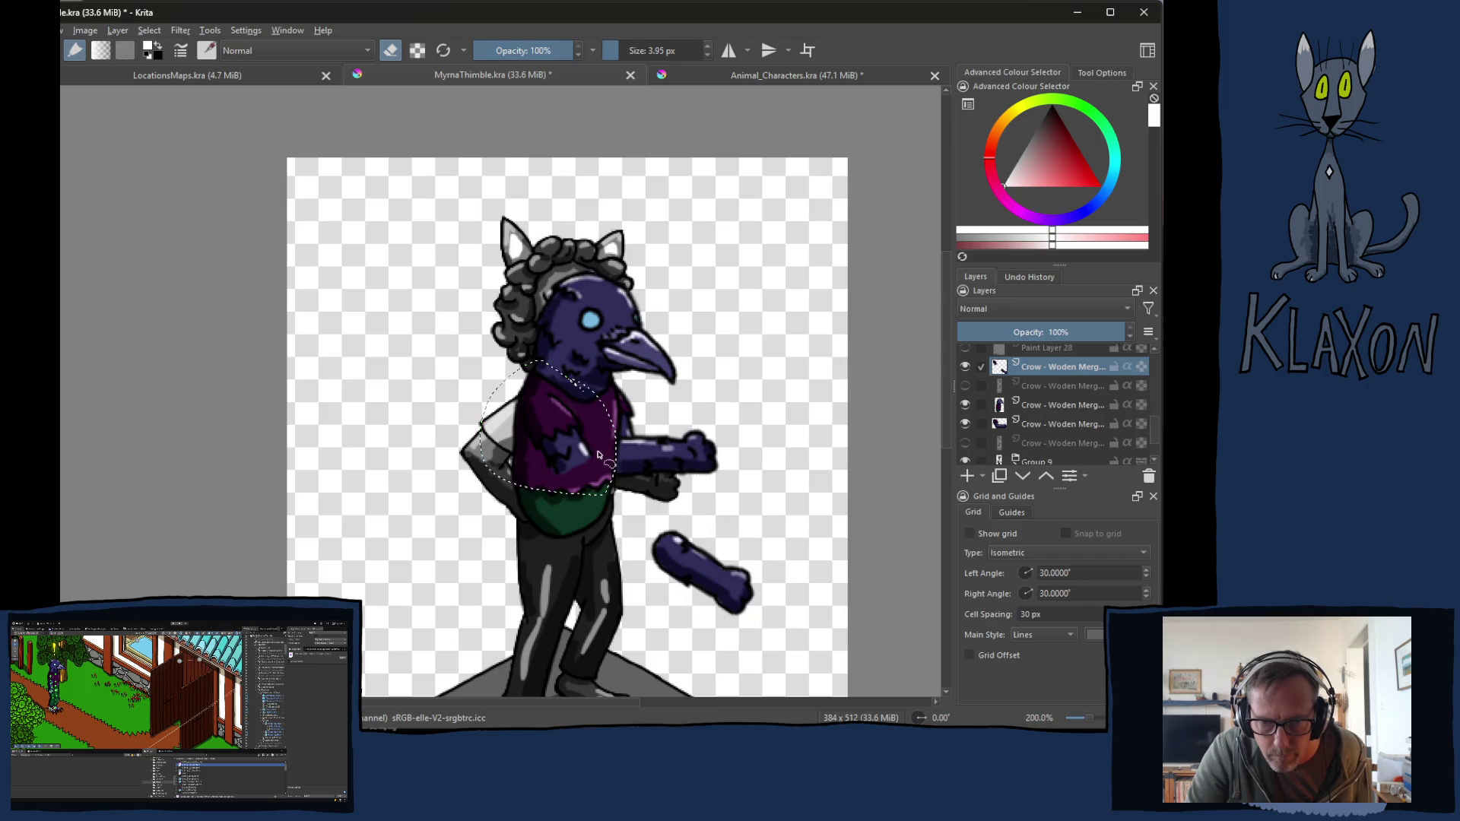
{"action": "key", "text": "ctrl+t"}
{"action": "left_click_drag", "start_coordinate": [581, 460], "coordinate": [673, 532]}
{"action": "key", "text": "Return"}
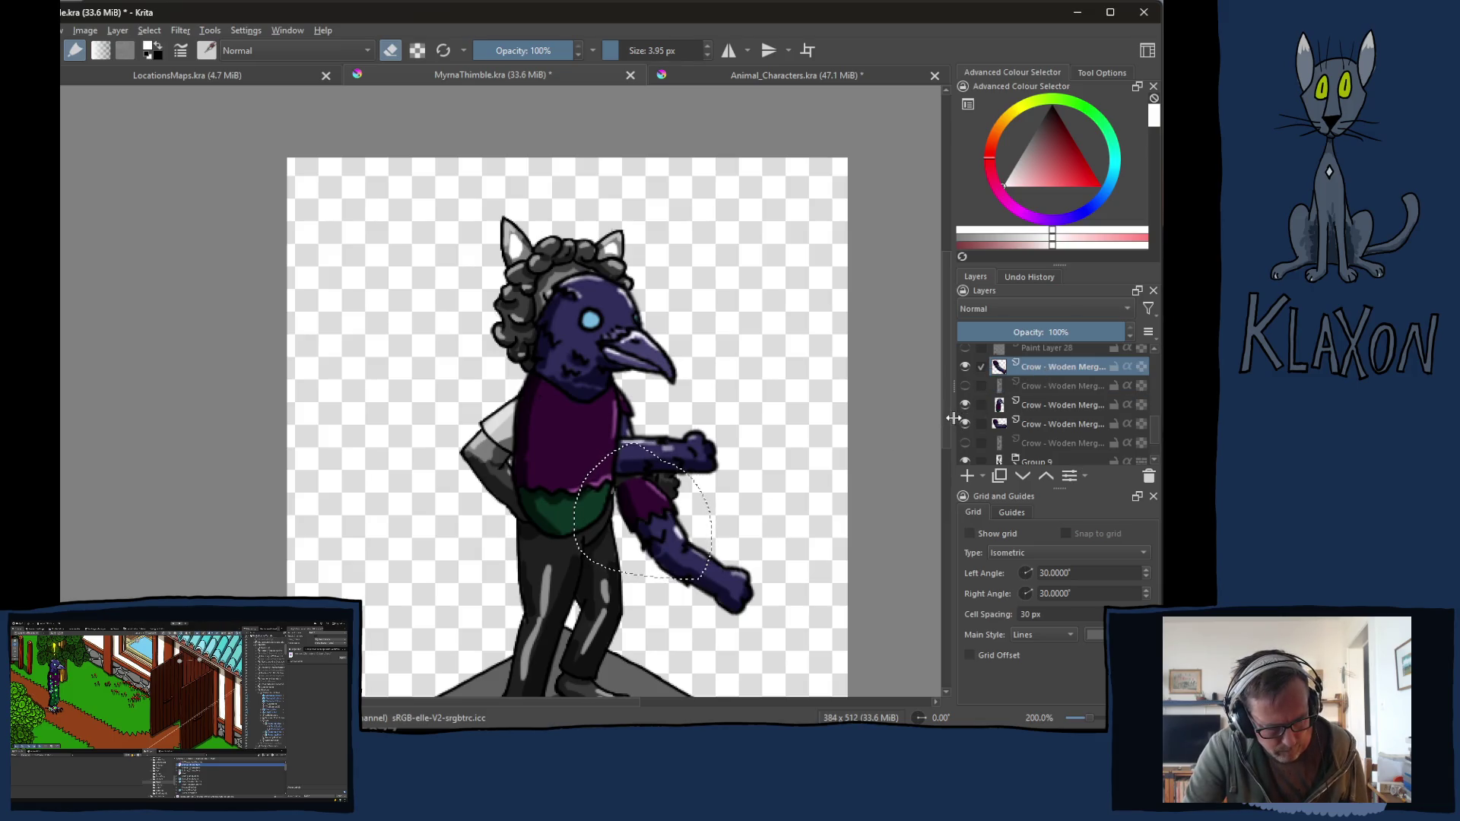
{"action": "key", "text": "ctrl+shift+a"}
{"action": "left_click_drag", "start_coordinate": [676, 541], "coordinate": [578, 456]}
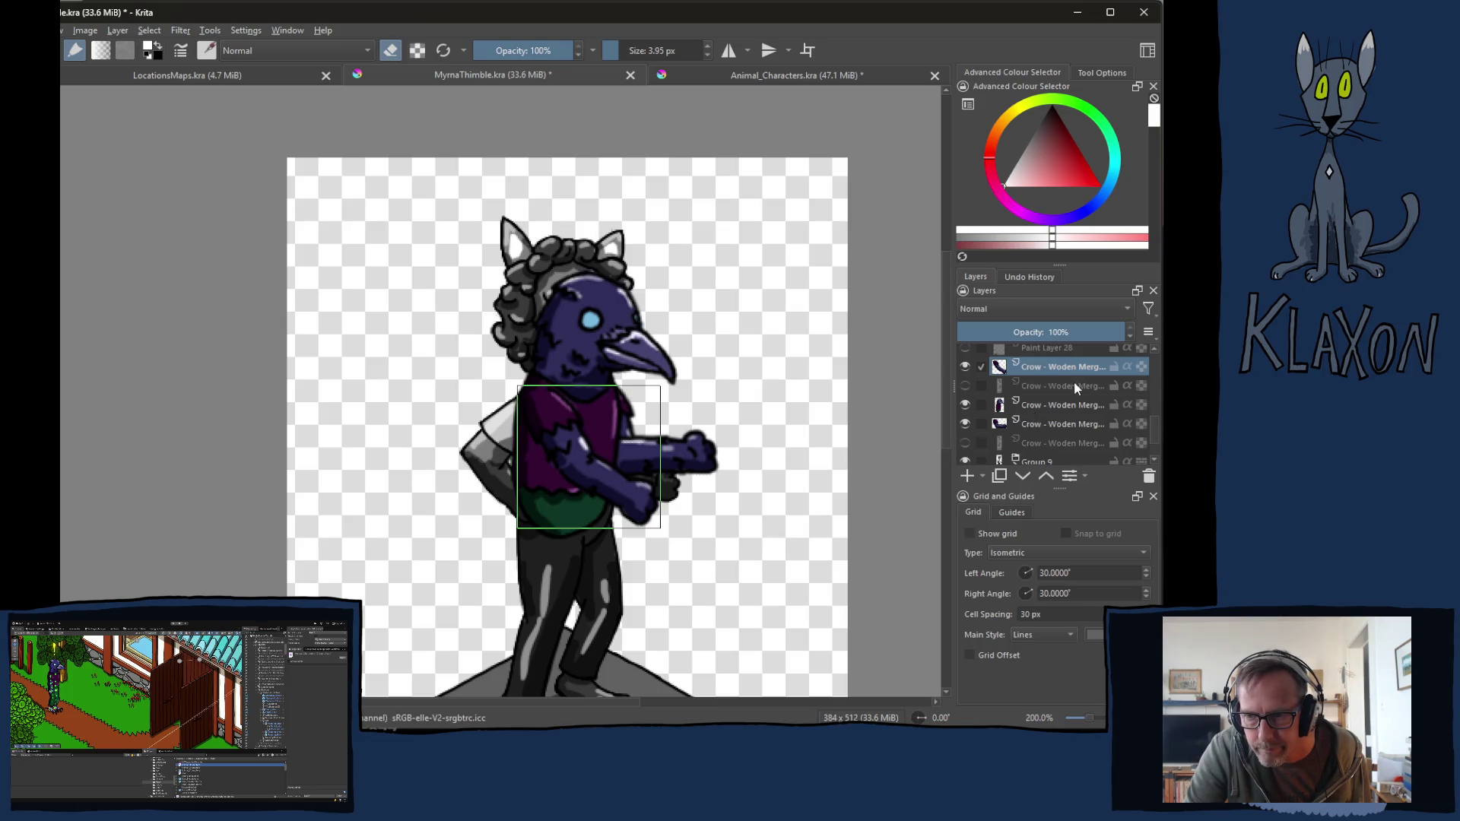
Step: Make the hidden green crow layer visible and active, then shift its pieces right of the figure
{"action": "left_click", "coordinate": [966, 385]}
{"action": "left_click", "coordinate": [966, 384]}
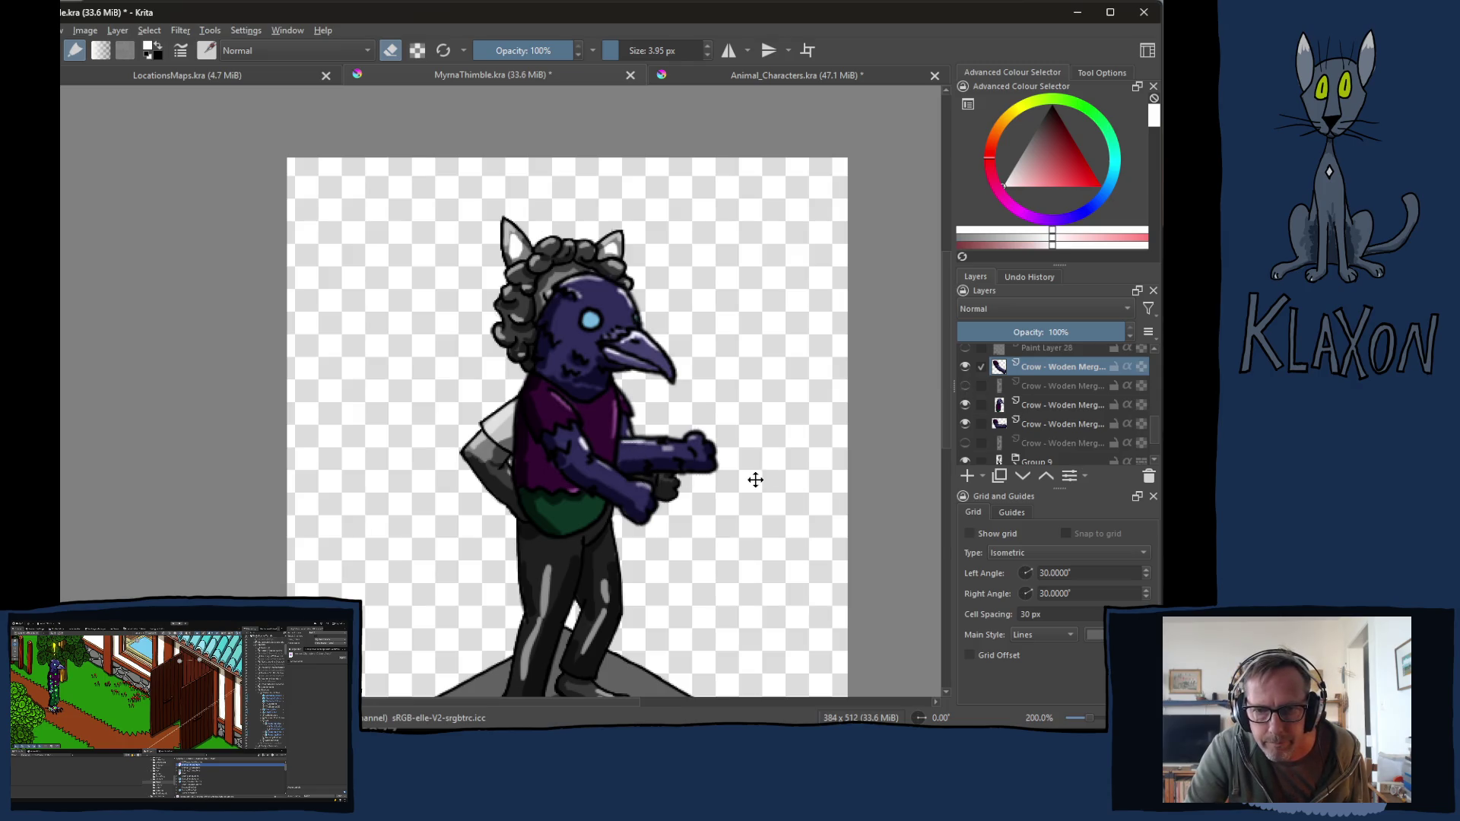
{"action": "scroll", "coordinate": [1065, 434], "scroll_direction": "down", "scroll_amount": 2}
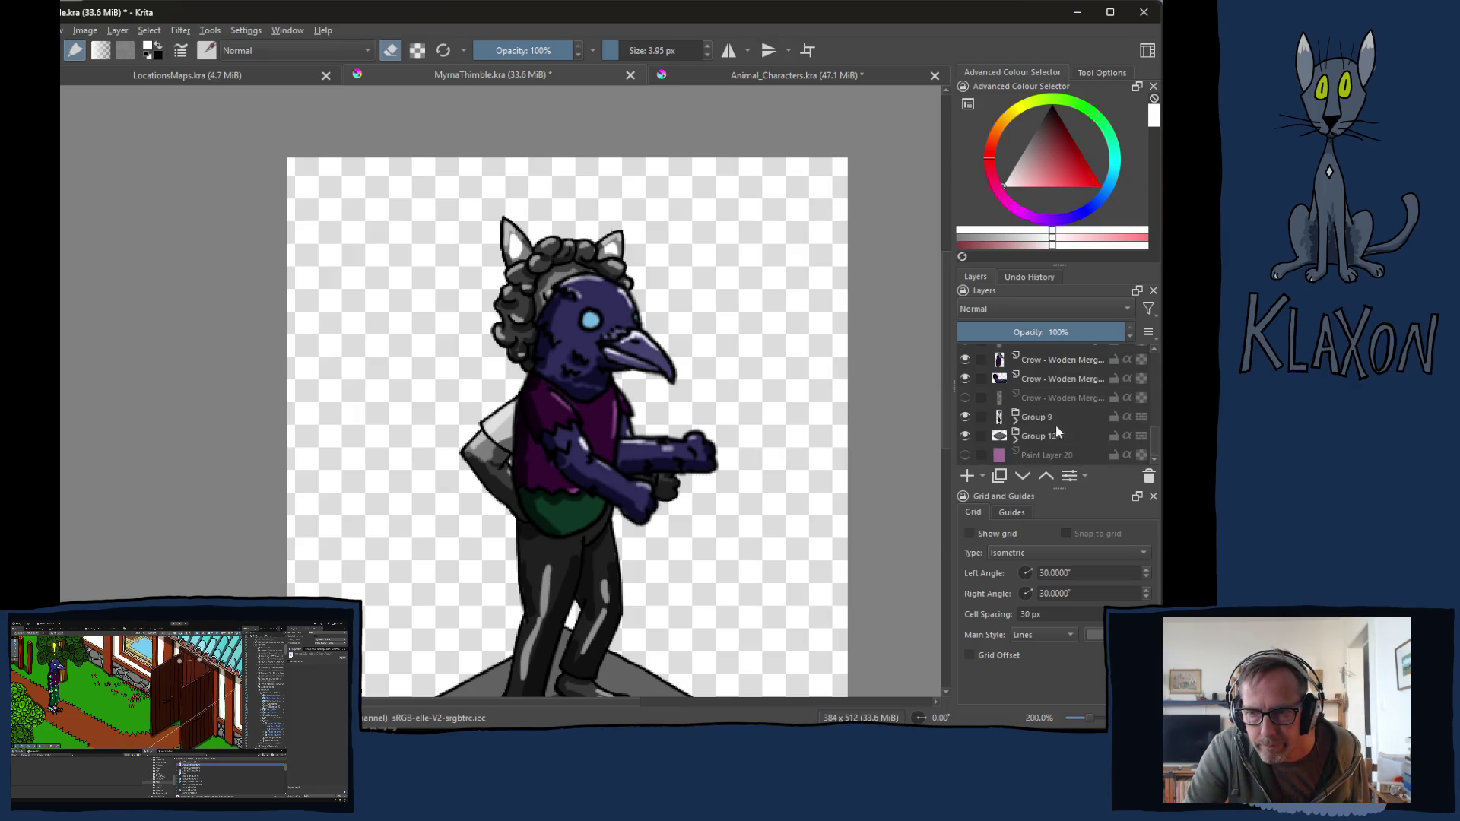
{"action": "left_click", "coordinate": [964, 397]}
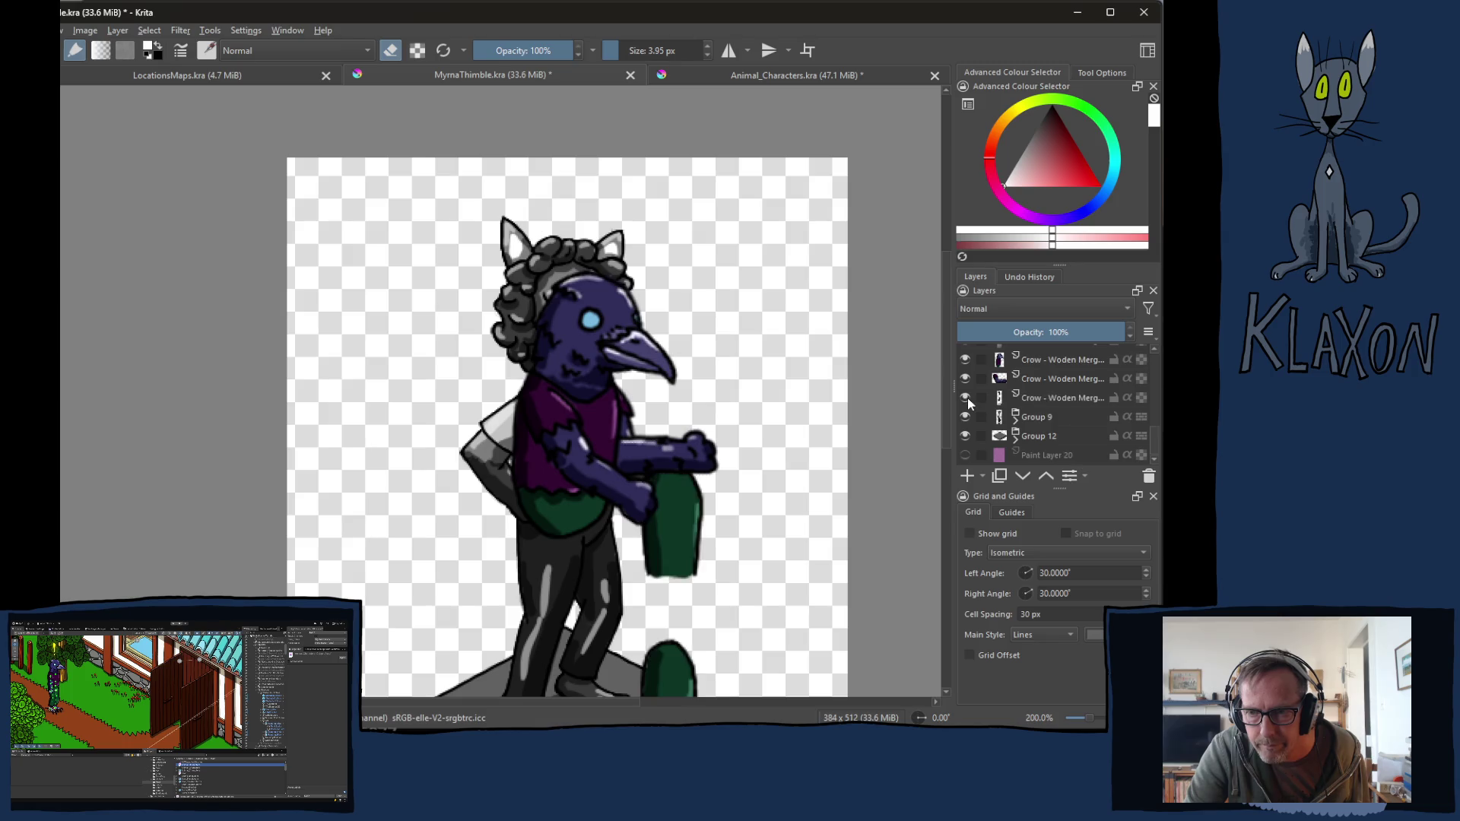
{"action": "left_click", "coordinate": [1055, 397]}
{"action": "mouse_move", "coordinate": [601, 566]}
{"action": "left_mouse_down"}
{"action": "mouse_move", "coordinate": [654, 566]}
{"action": "mouse_move", "coordinate": [495, 483]}
{"action": "mouse_move", "coordinate": [469, 387]}
{"action": "left_mouse_up"}
{"action": "left_click_drag", "start_coordinate": [547, 418], "coordinate": [639, 423]}
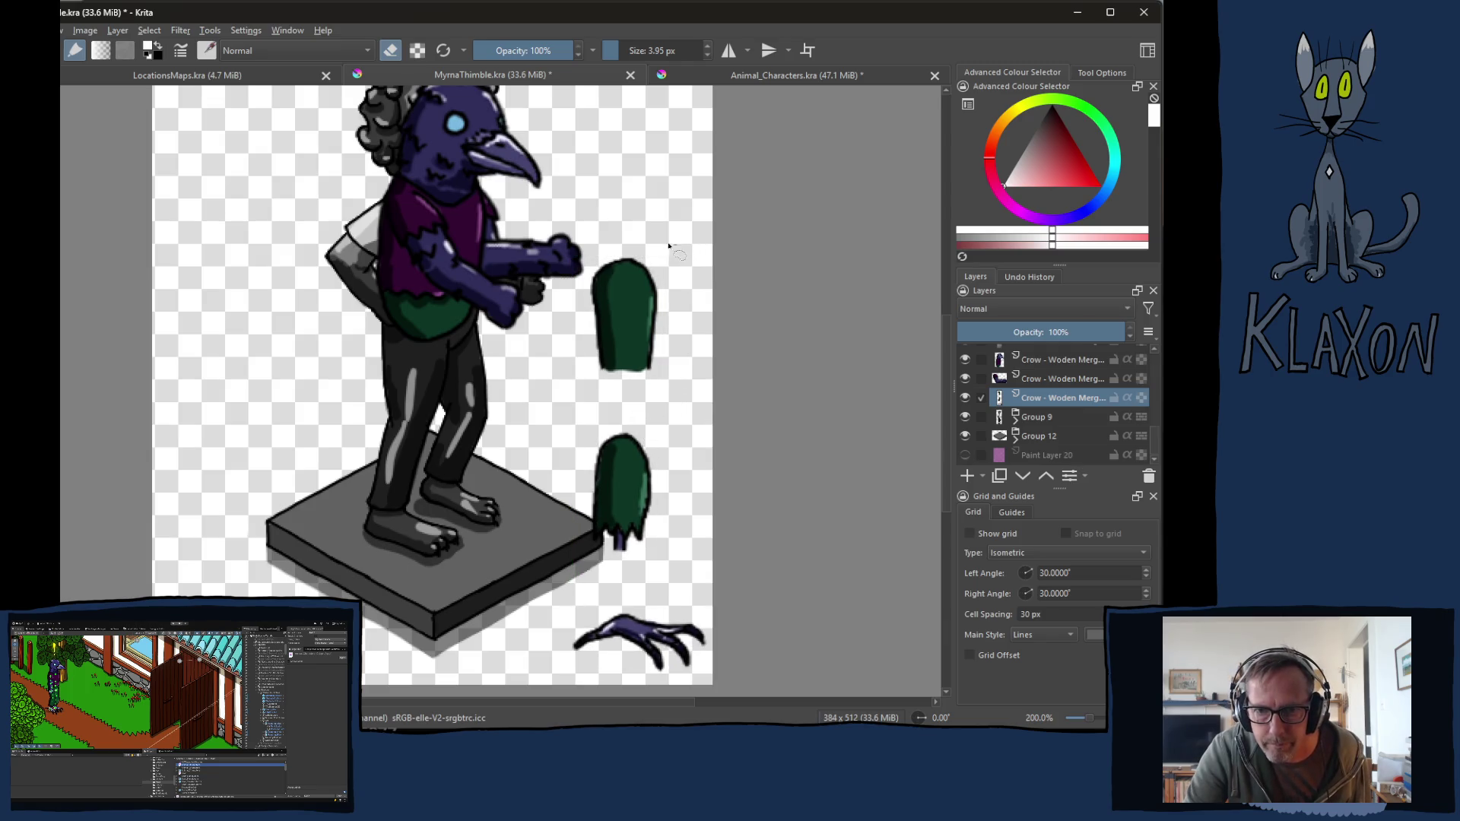
Step: Tilt the upper green shape slightly counter-clockwise and move it down
{"action": "left_click_drag", "start_coordinate": [706, 352], "coordinate": [672, 252]}
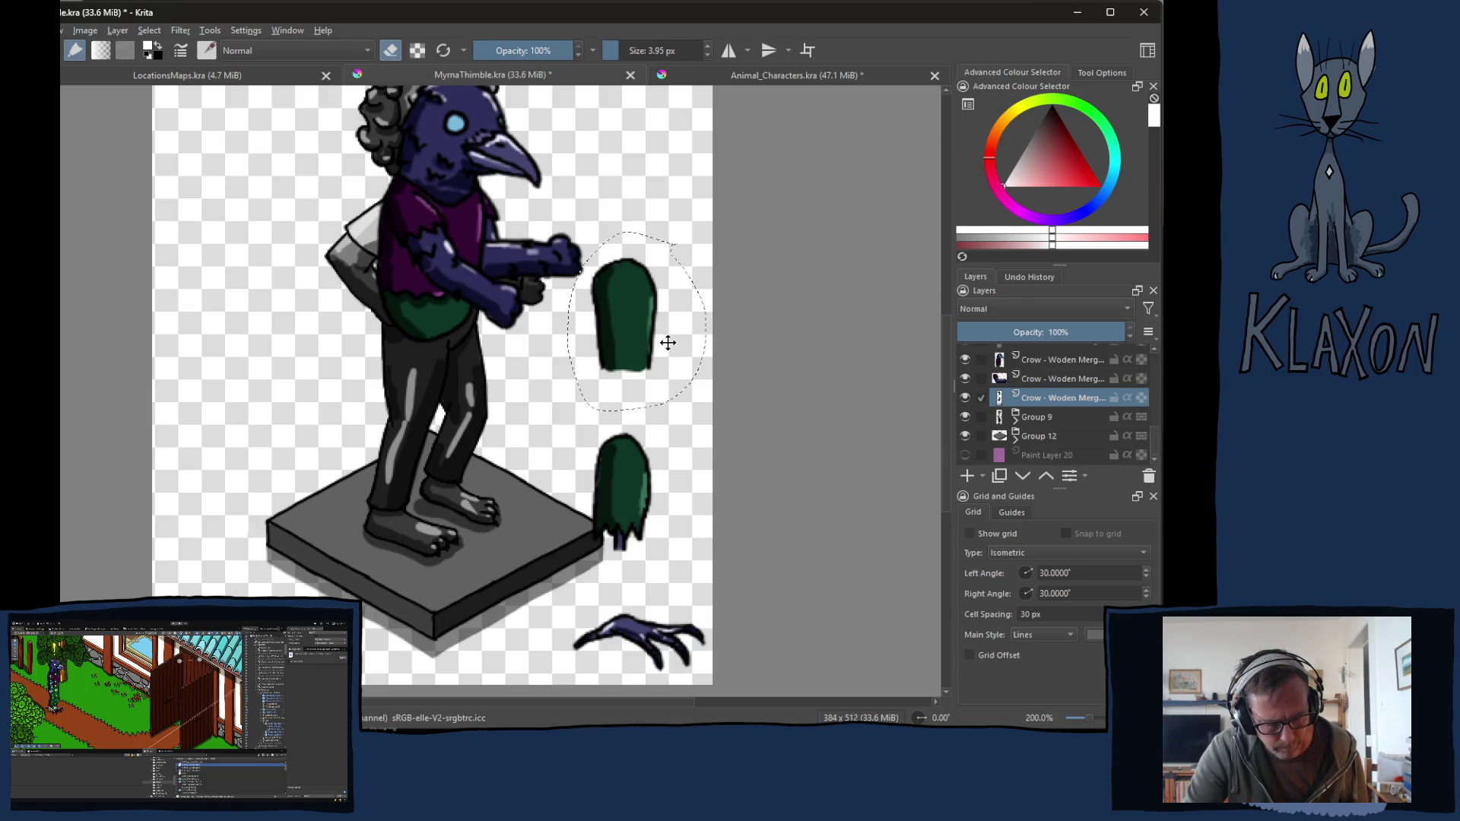
{"action": "key", "text": "ctrl+t"}
{"action": "left_click_drag", "start_coordinate": [738, 400], "coordinate": [755, 391]}
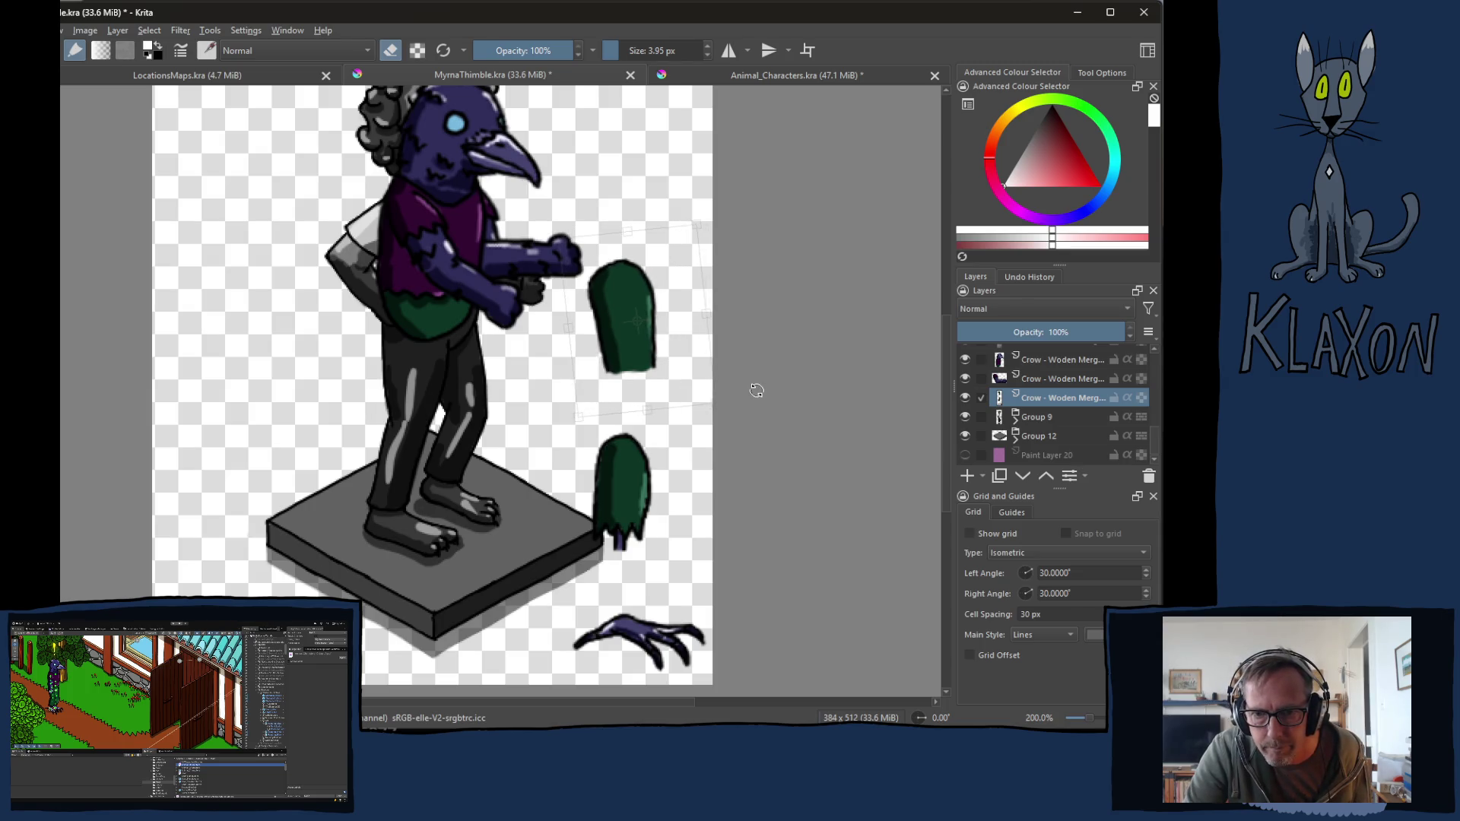
{"action": "left_click_drag", "start_coordinate": [644, 362], "coordinate": [637, 458]}
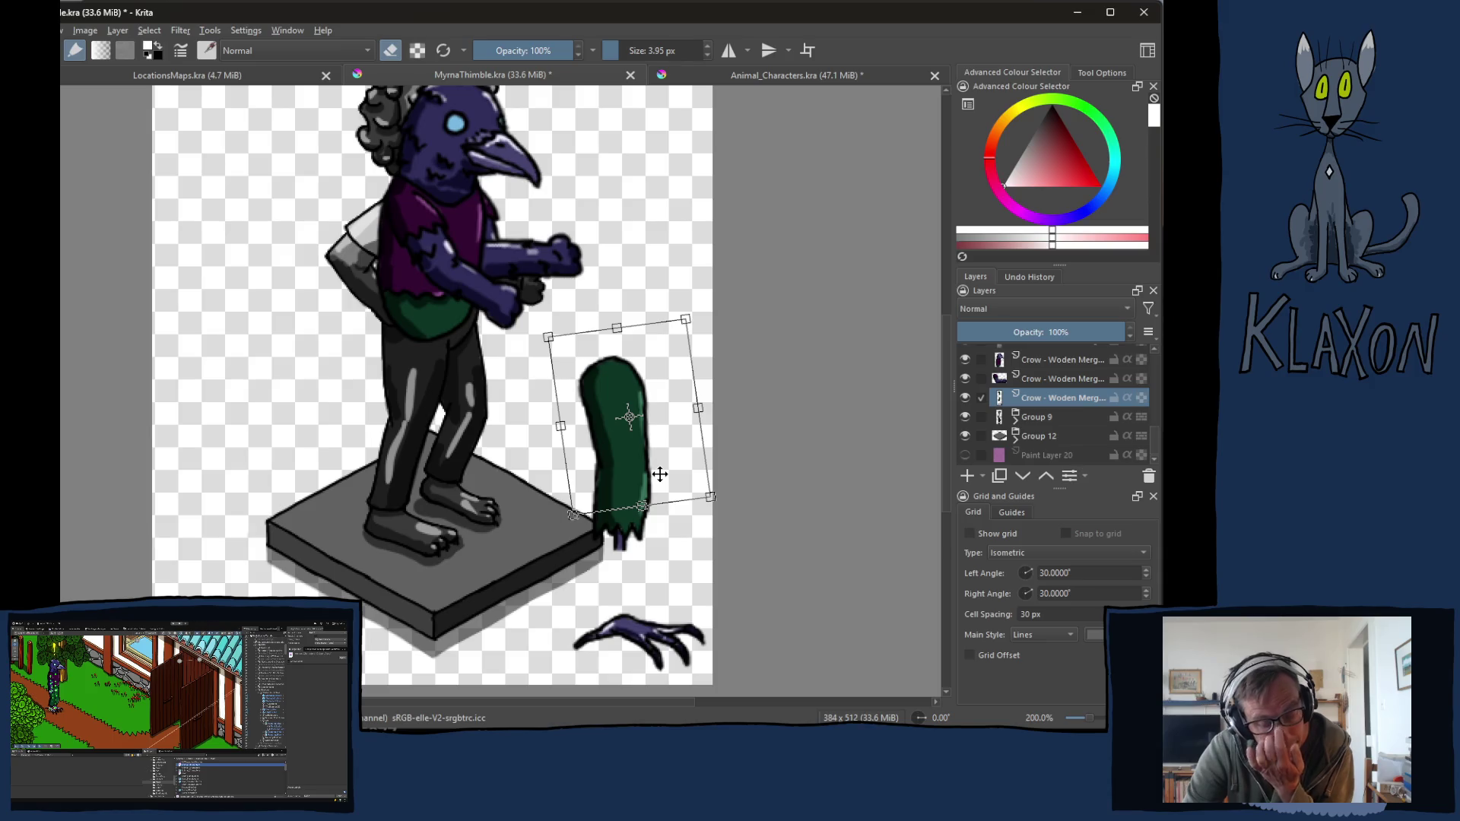
{"action": "key", "text": "Return"}
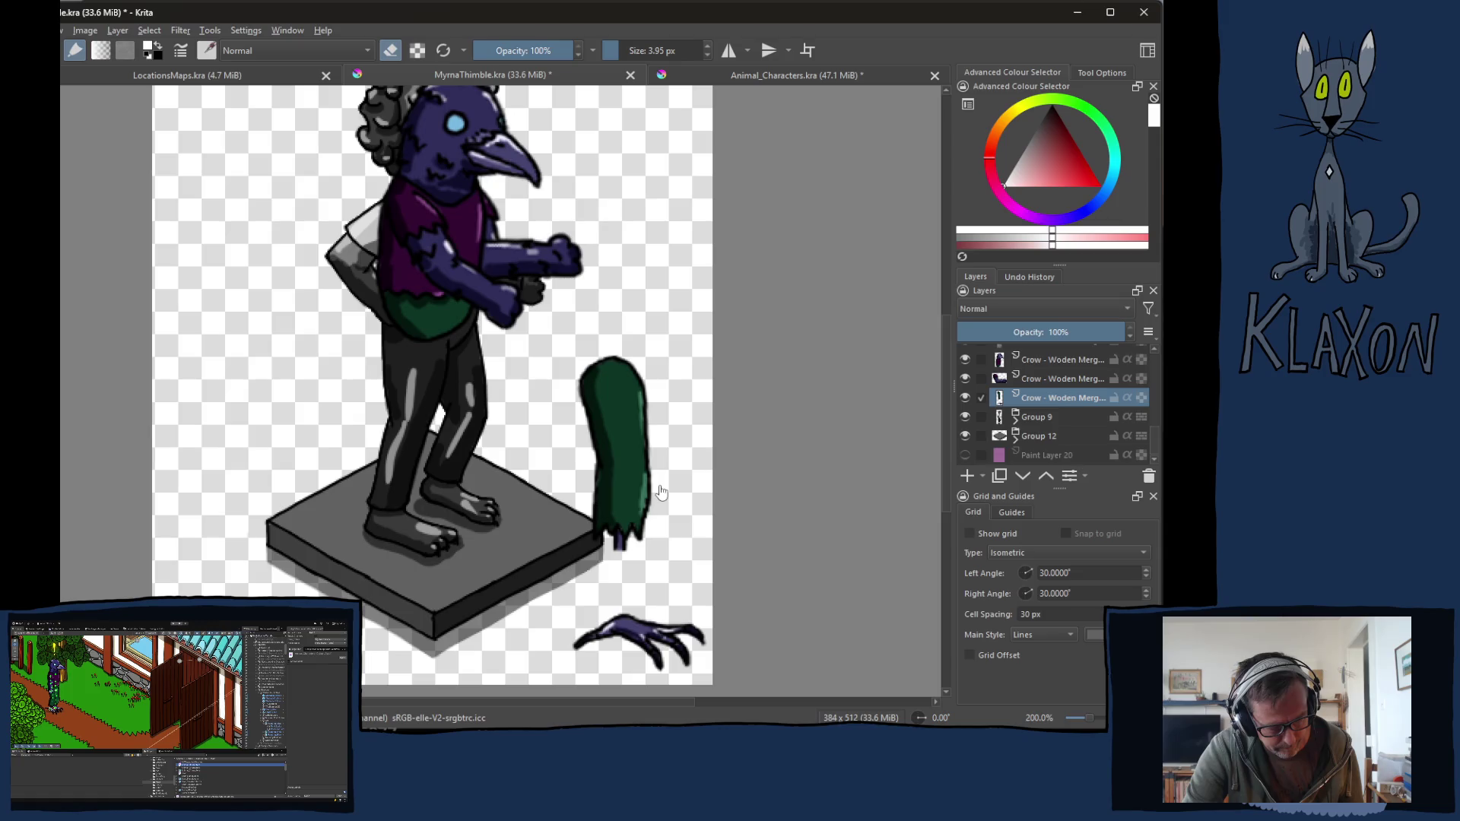
Step: Move the reselected green shape down onto the purple claw
{"action": "mouse_move", "coordinate": [661, 335]}
{"action": "left_mouse_down"}
{"action": "mouse_move", "coordinate": [567, 392]}
{"action": "mouse_move", "coordinate": [579, 534]}
{"action": "left_mouse_up"}
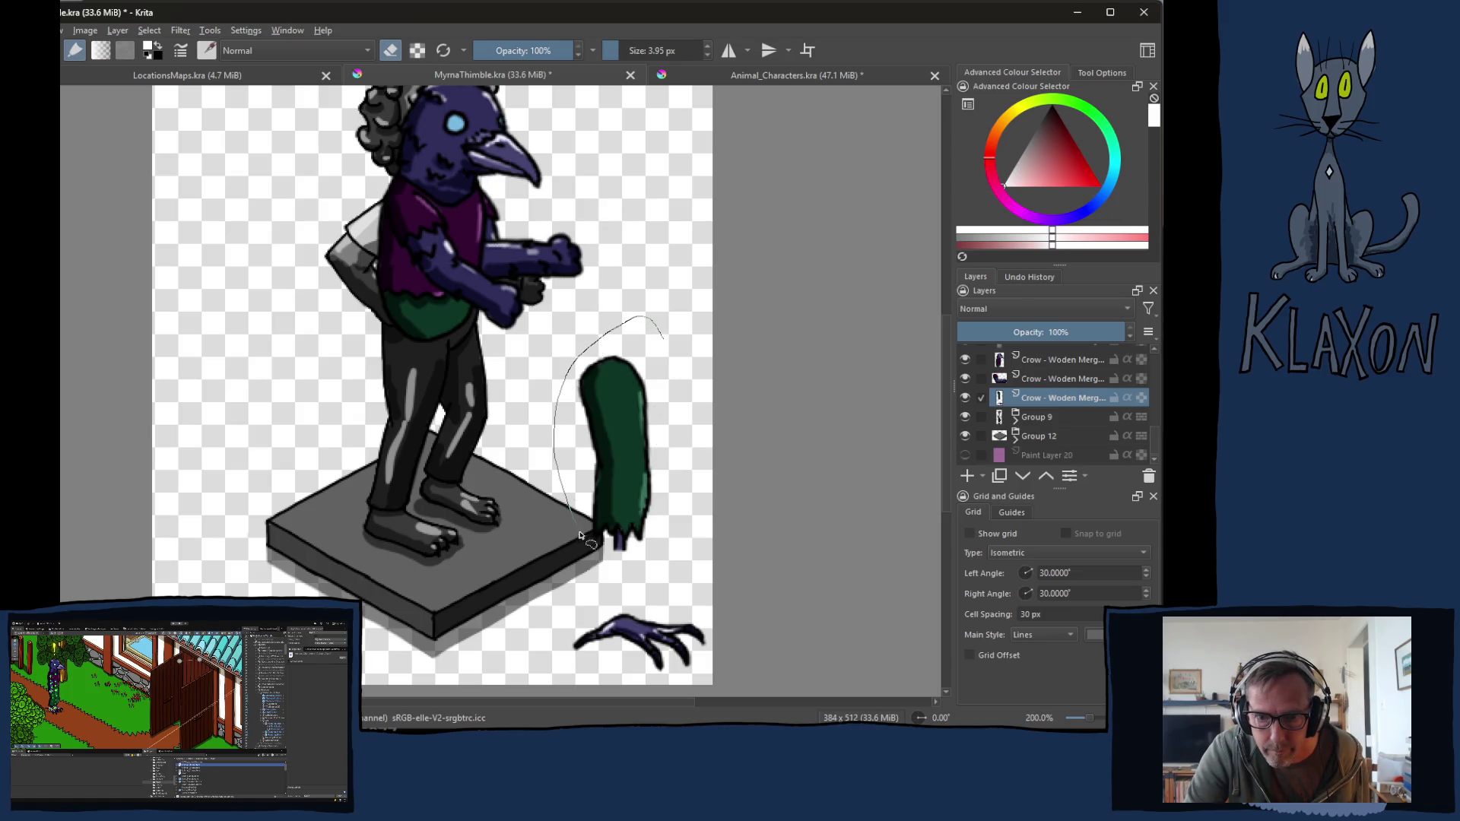
{"action": "left_click_drag", "start_coordinate": [672, 564], "coordinate": [661, 335]}
{"action": "key", "text": "ctrl+t"}
{"action": "left_click_drag", "start_coordinate": [656, 466], "coordinate": [659, 537]}
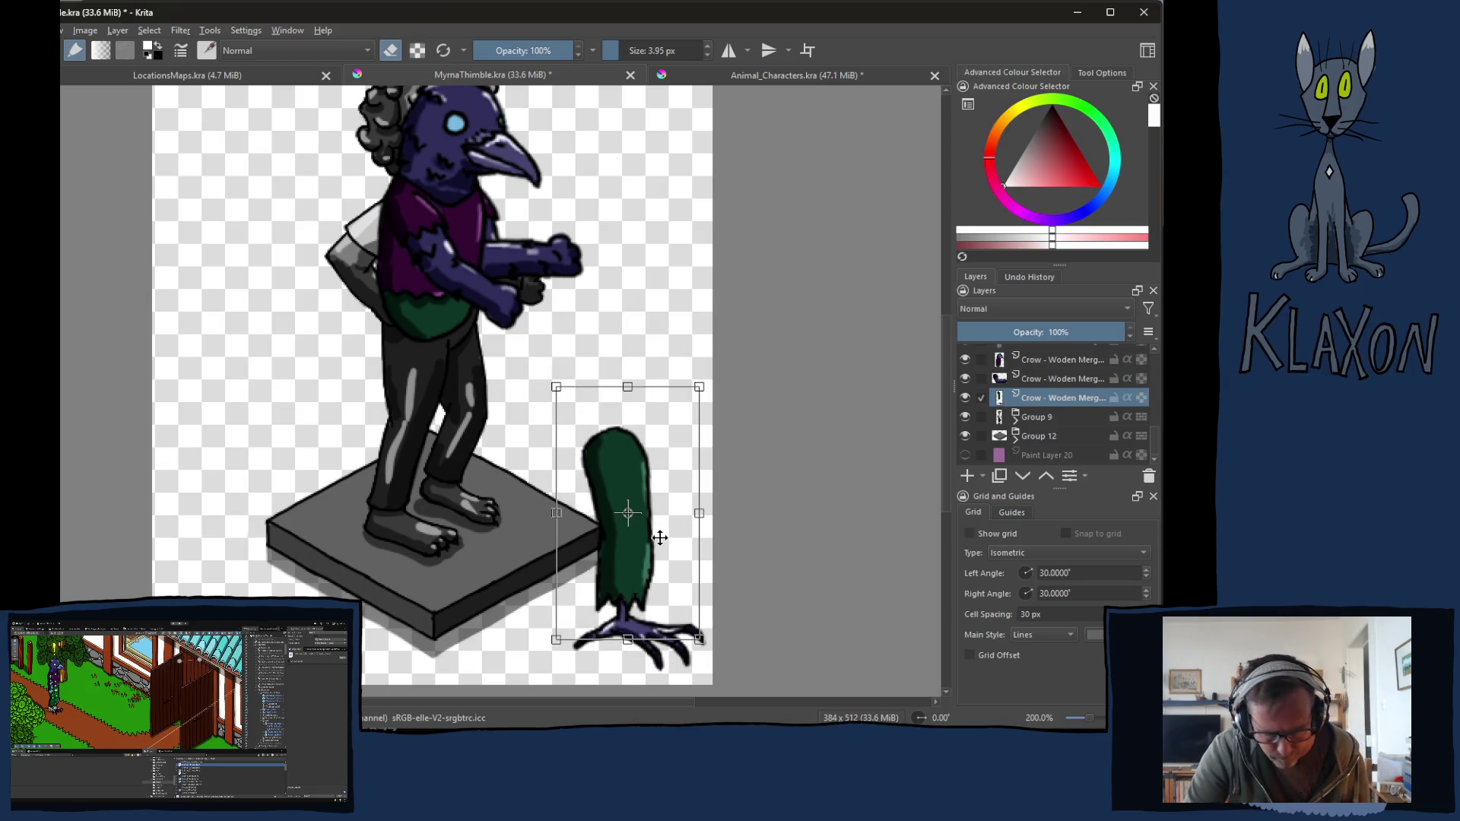
{"action": "key", "text": "Return"}
Step: Deselect and drag the assembled green leg up onto the crow's front leg
{"action": "key", "text": "ctrl+shift+a"}
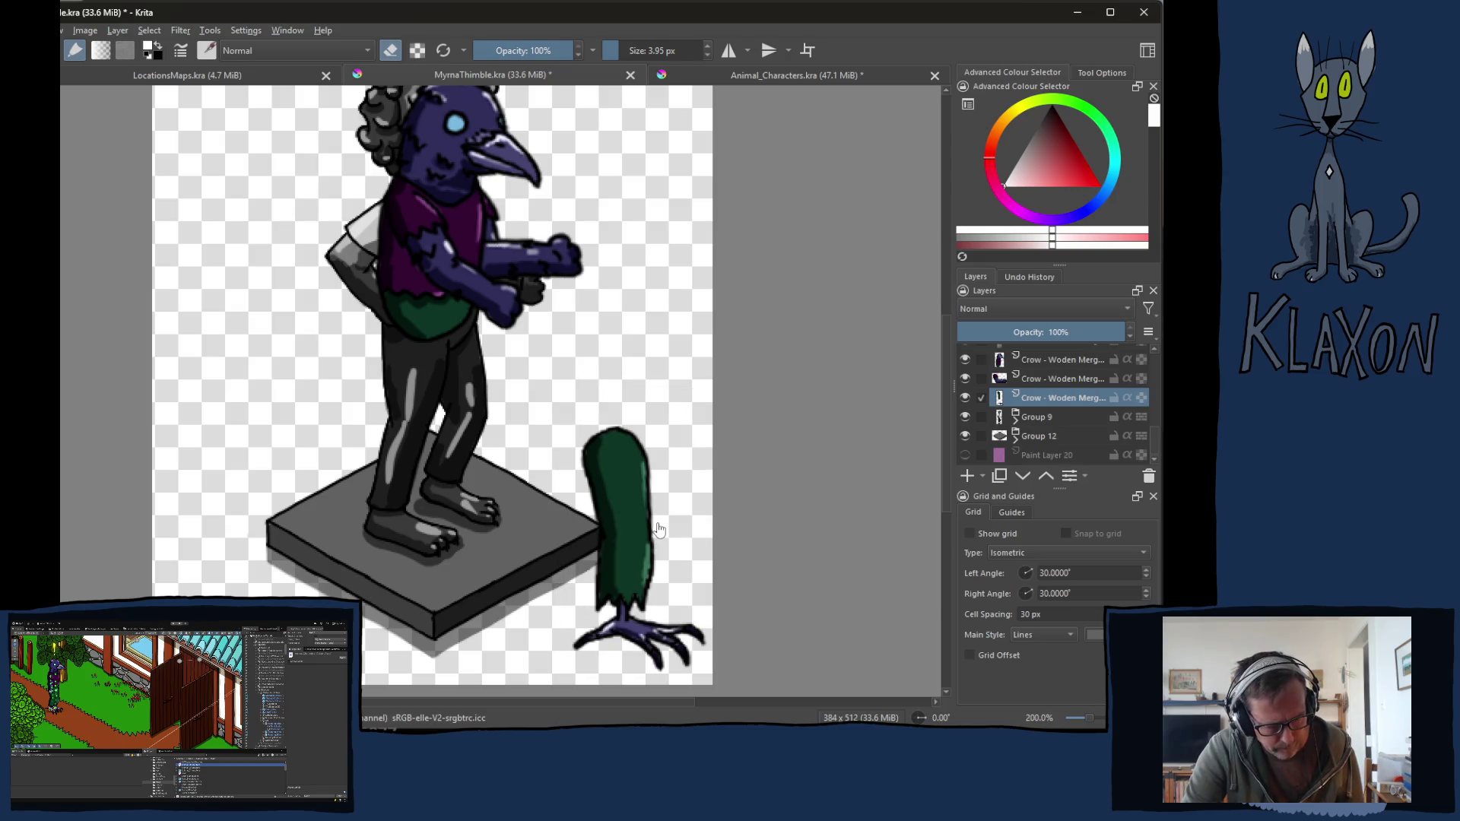
{"action": "left_click_drag", "start_coordinate": [628, 525], "coordinate": [457, 389]}
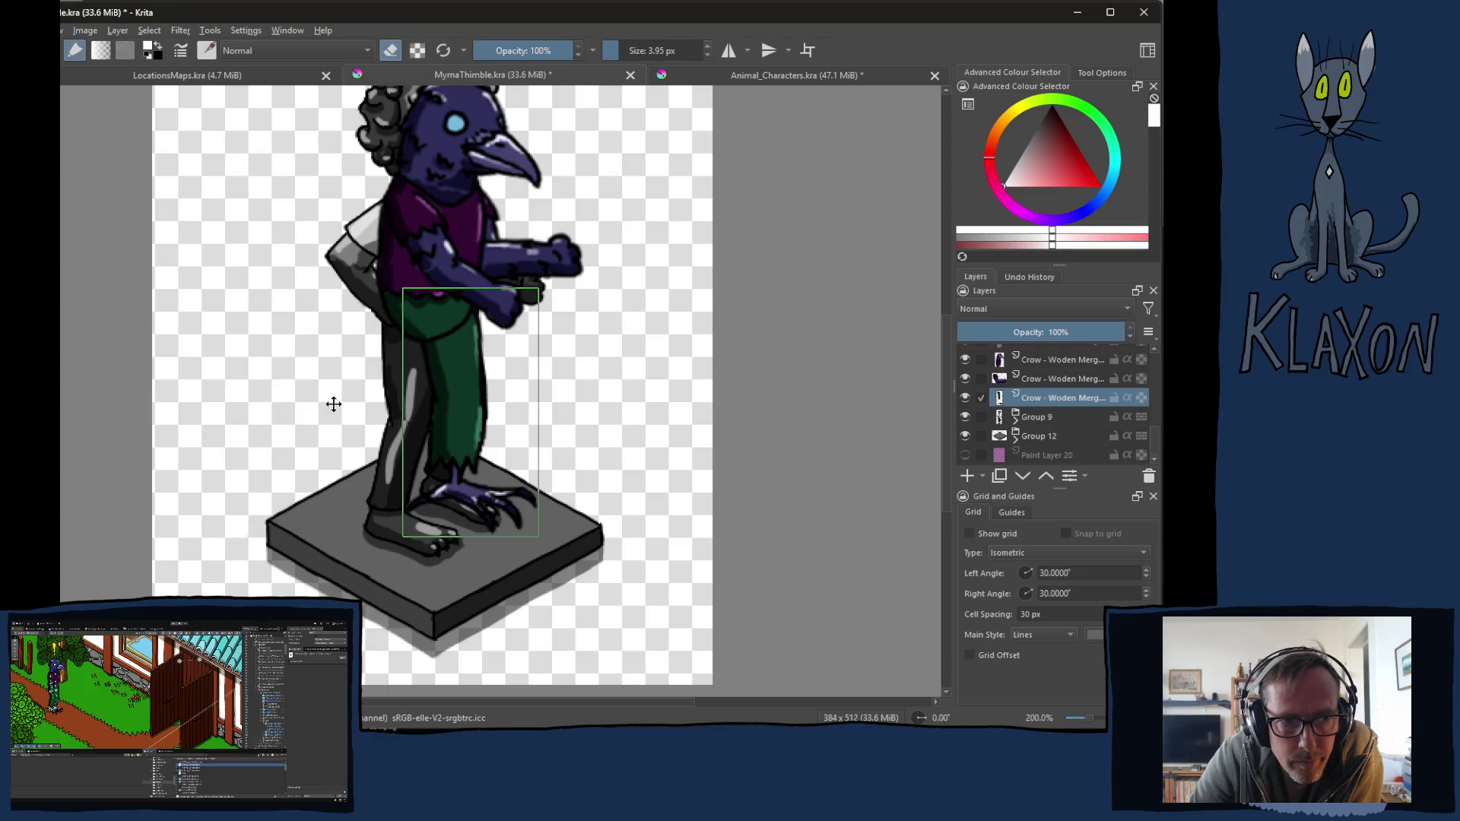
{"action": "scroll", "coordinate": [1045, 417], "scroll_direction": "up", "scroll_amount": 2}
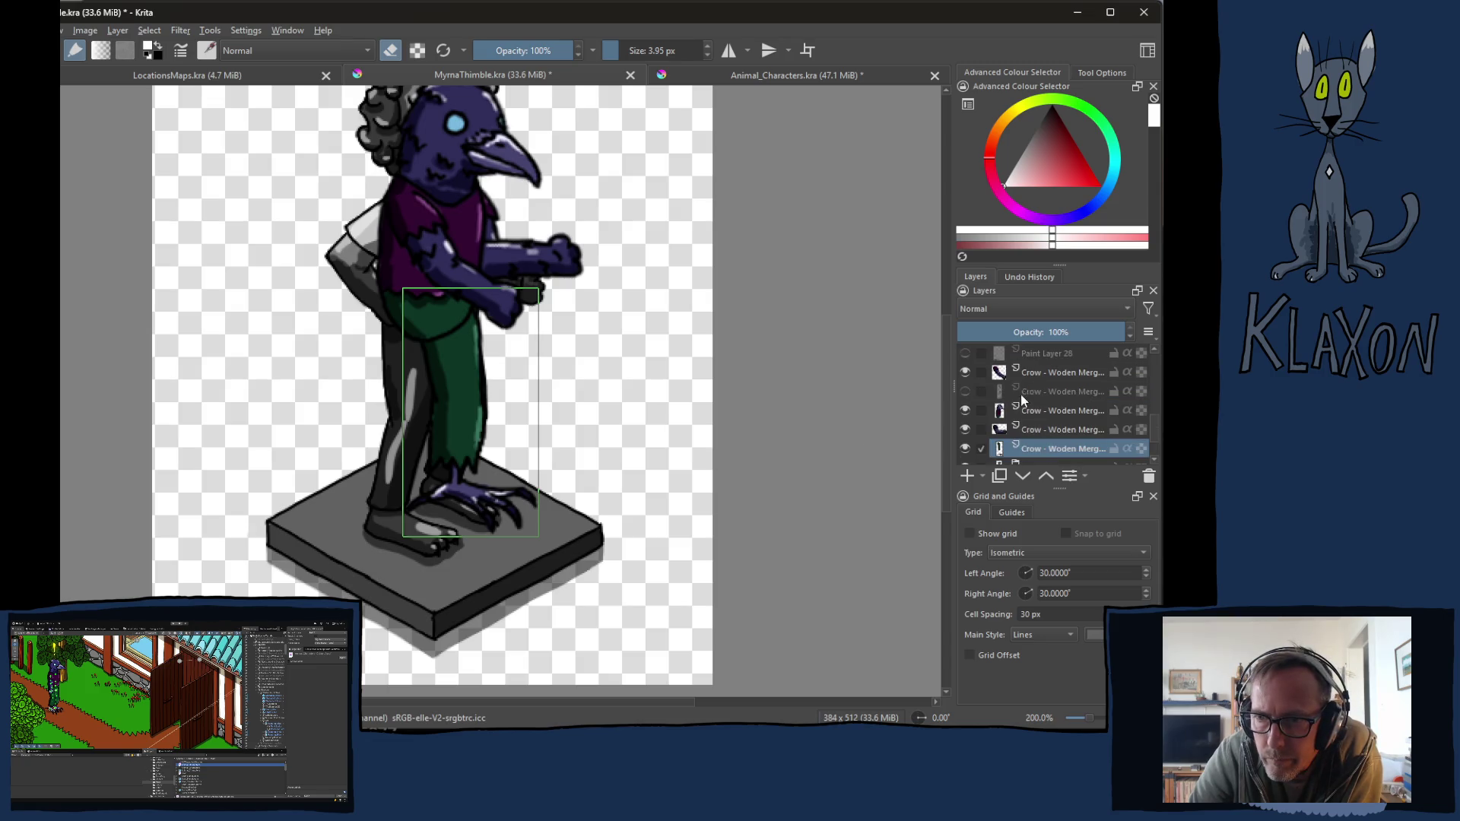
Step: Show the second green leg's layer, make it active, and rotate its upper piece clockwise
{"action": "left_click", "coordinate": [964, 391]}
{"action": "left_click", "coordinate": [1037, 393]}
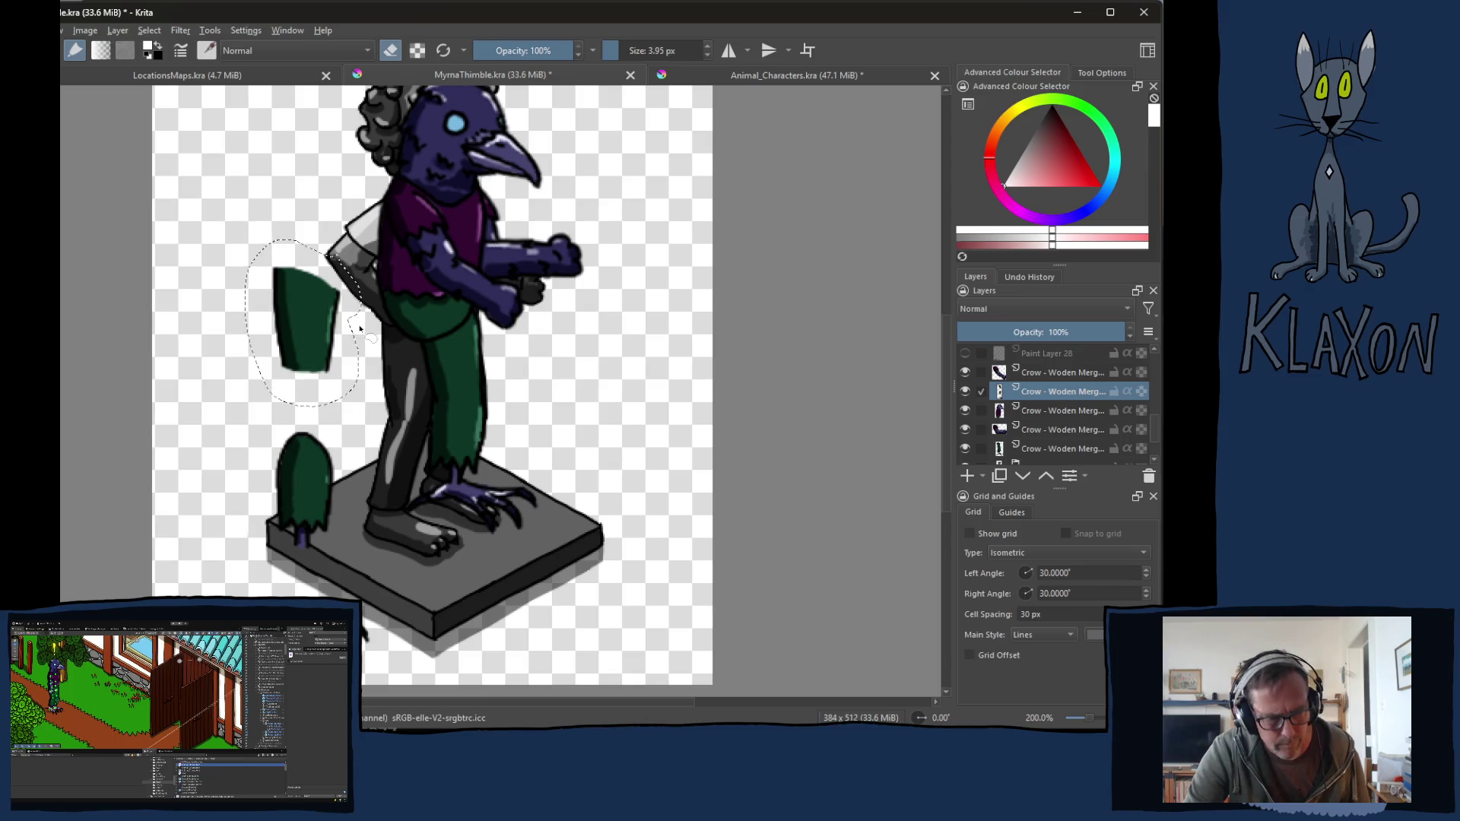
{"action": "key", "text": "ctrl+t"}
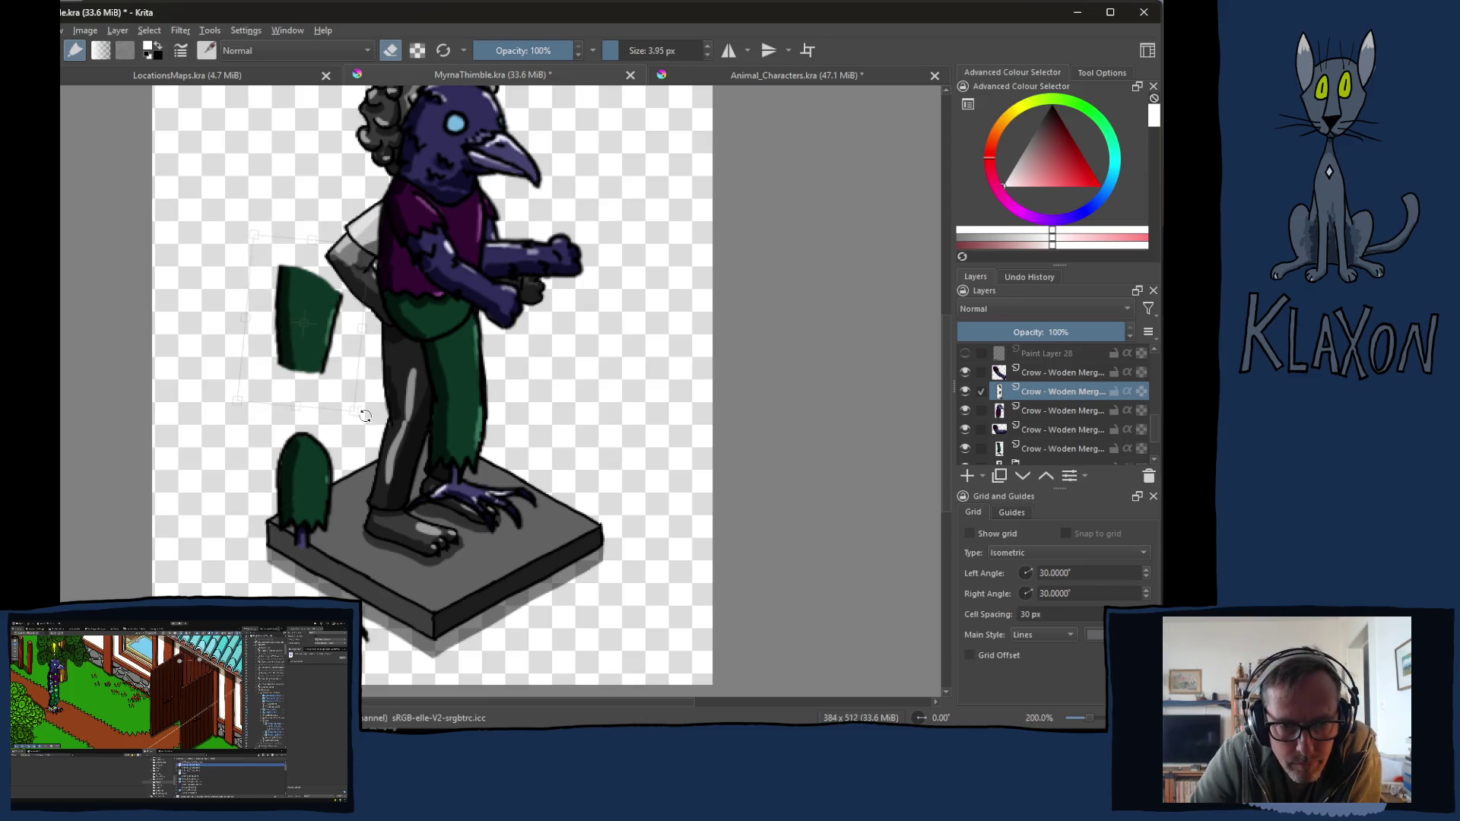
{"action": "mouse_move", "coordinate": [373, 409]}
{"action": "left_mouse_down"}
{"action": "mouse_move", "coordinate": [318, 390]}
{"action": "mouse_move", "coordinate": [334, 449]}
{"action": "mouse_move", "coordinate": [428, 362]}
{"action": "mouse_move", "coordinate": [412, 392]}
{"action": "mouse_move", "coordinate": [288, 425]}
{"action": "left_mouse_up"}
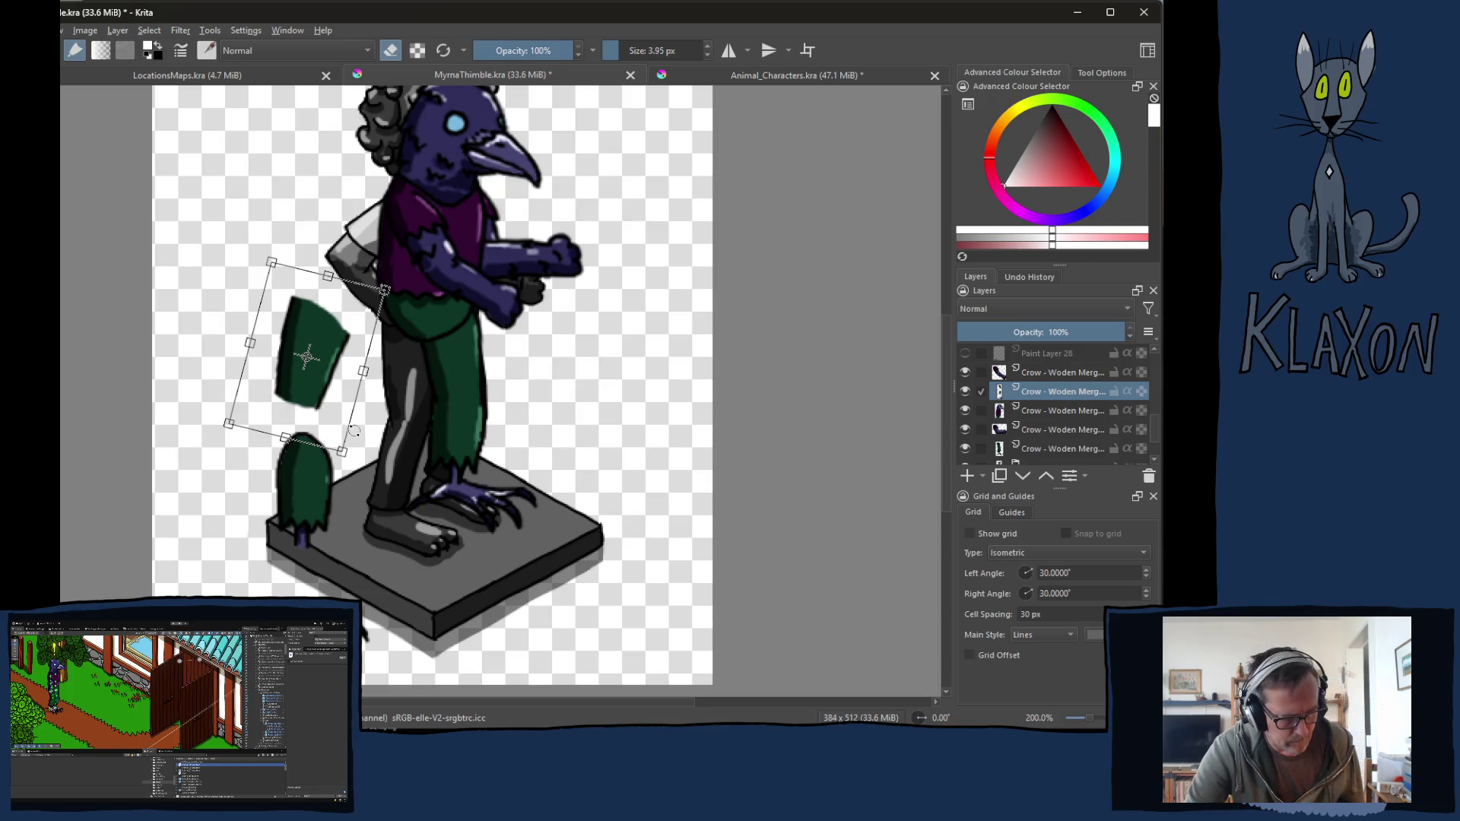
{"action": "key", "text": "Return"}
Step: Rotate the lower green cuff about 45 degrees, keeping it in place
{"action": "mouse_move", "coordinate": [256, 444]}
{"action": "left_mouse_down"}
{"action": "mouse_move", "coordinate": [244, 544]}
{"action": "mouse_move", "coordinate": [376, 475]}
{"action": "mouse_move", "coordinate": [335, 426]}
{"action": "left_mouse_up"}
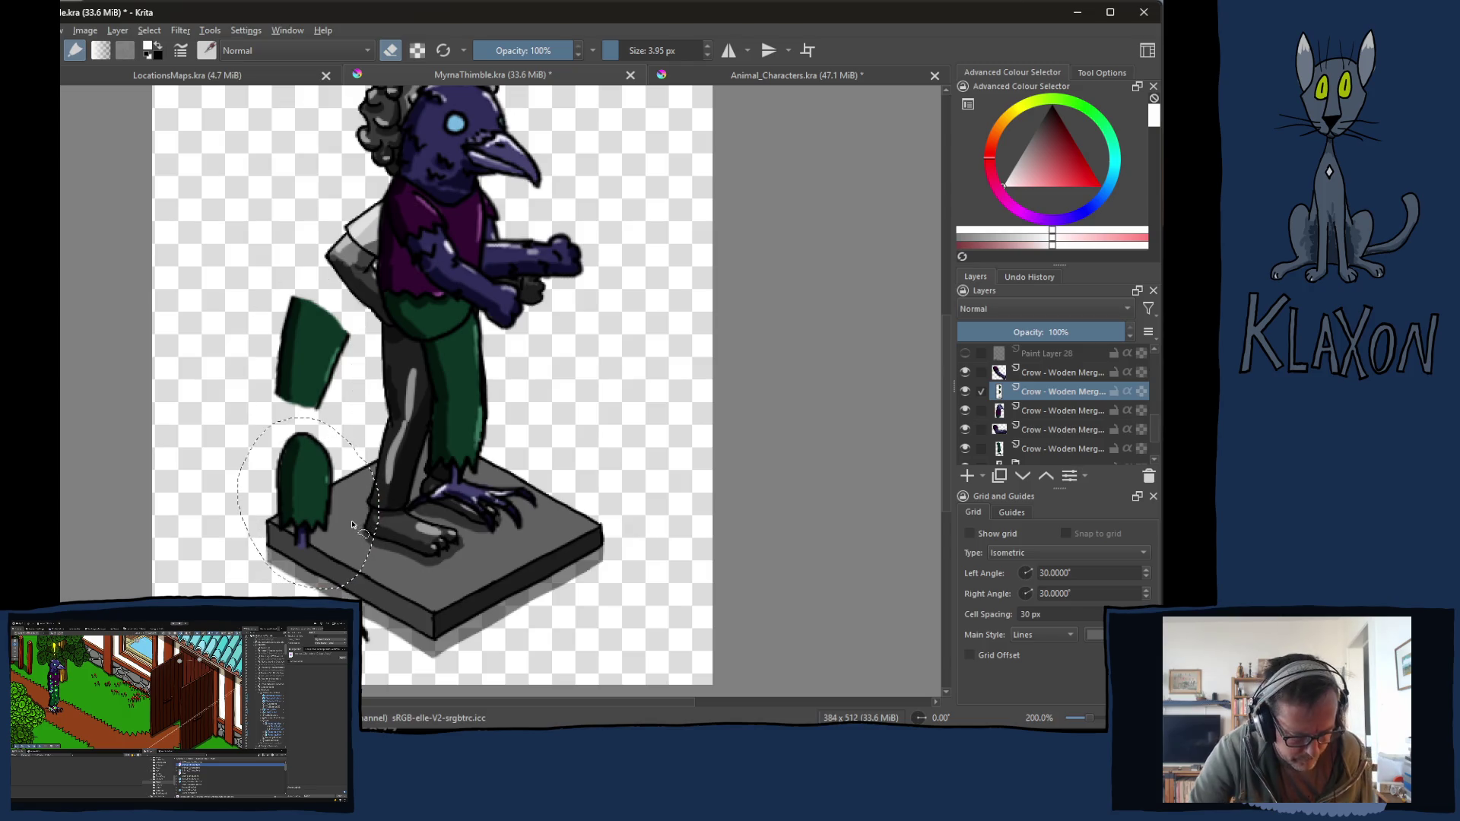
{"action": "key", "text": "ctrl+t"}
{"action": "left_click_drag", "start_coordinate": [396, 598], "coordinate": [300, 579]}
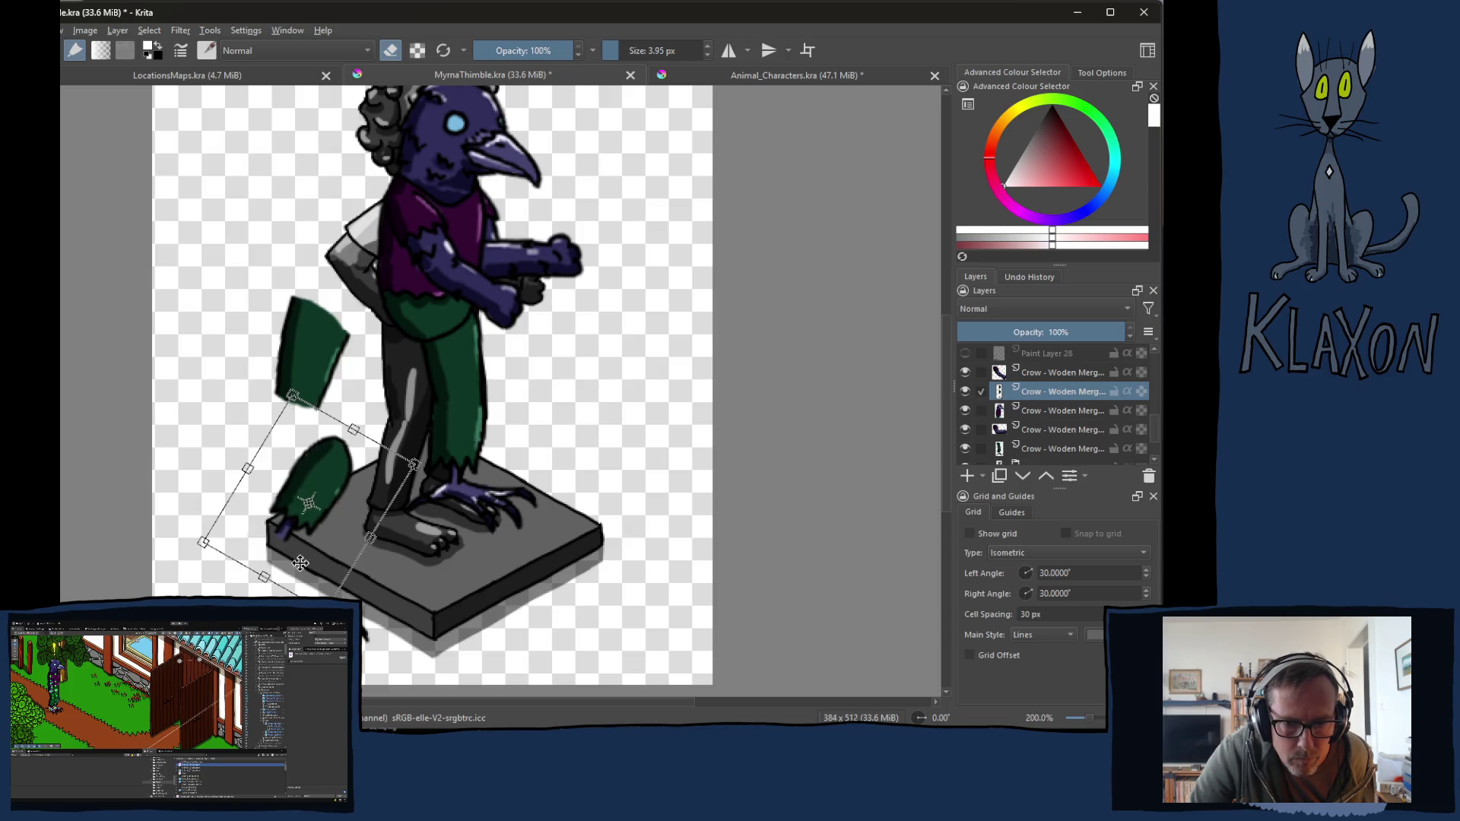
{"action": "left_click_drag", "start_coordinate": [331, 489], "coordinate": [300, 433]}
{"action": "key", "text": "ctrl+z"}
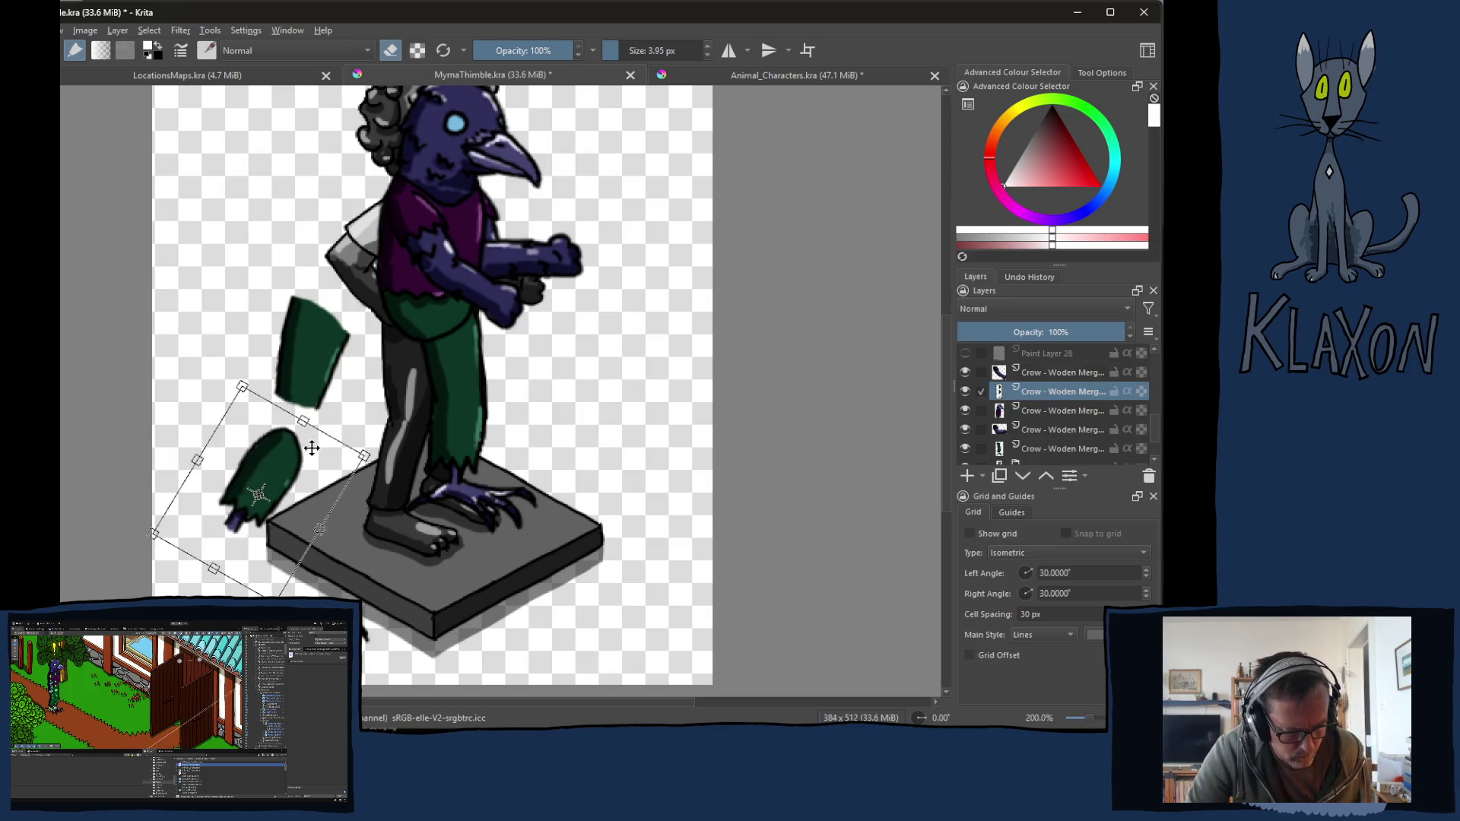
{"action": "key", "text": "Return"}
Step: Join the upper piece to the cuff and place the second leg beside the first
{"action": "mouse_move", "coordinate": [364, 327]}
{"action": "left_mouse_down"}
{"action": "mouse_move", "coordinate": [338, 308]}
{"action": "mouse_move", "coordinate": [260, 304]}
{"action": "mouse_move", "coordinate": [297, 429]}
{"action": "mouse_move", "coordinate": [335, 410]}
{"action": "mouse_move", "coordinate": [357, 364]}
{"action": "mouse_move", "coordinate": [295, 399]}
{"action": "mouse_move", "coordinate": [288, 426]}
{"action": "left_mouse_up"}
{"action": "key", "text": "t"}
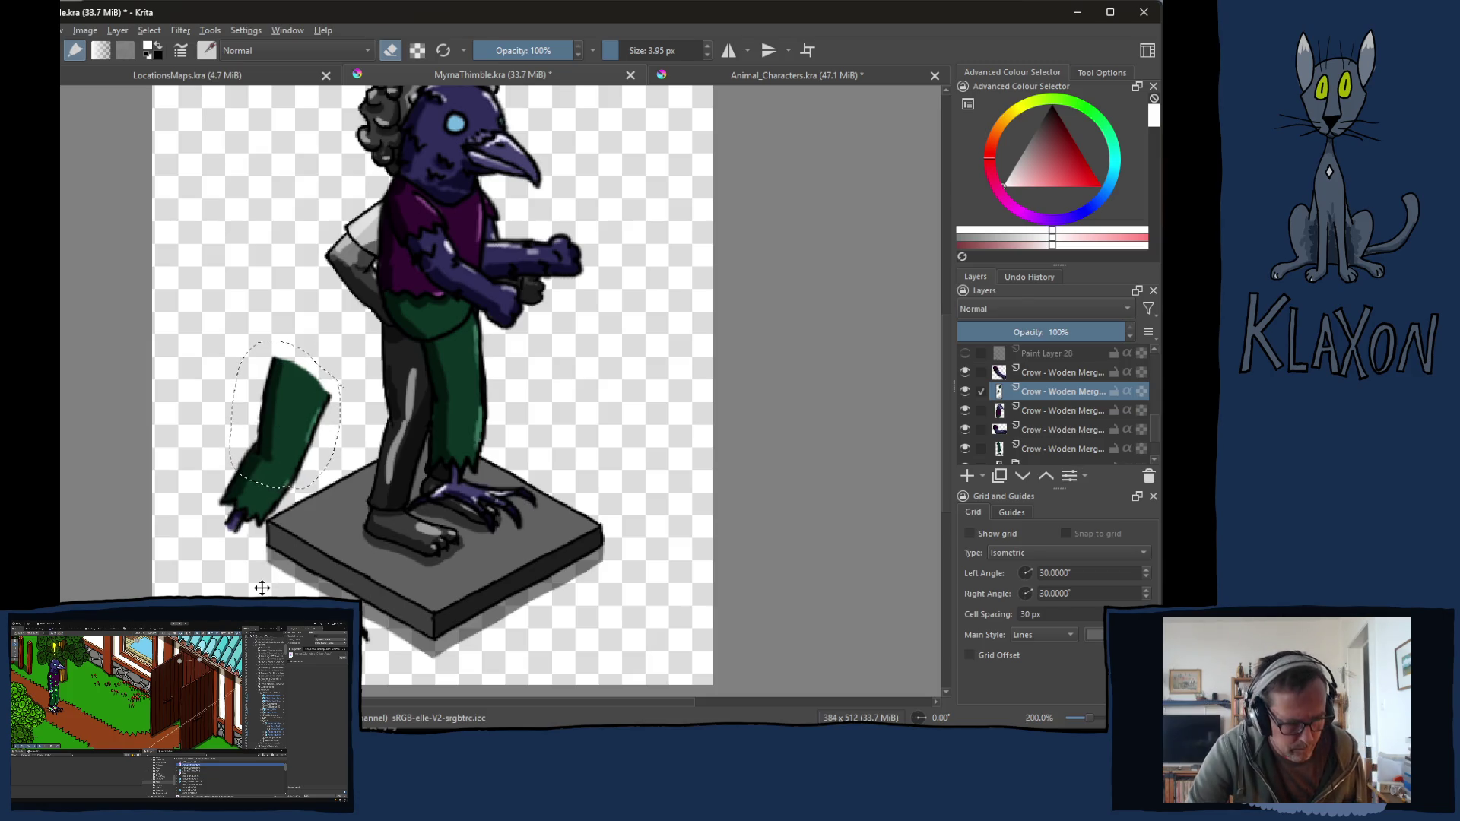
{"action": "mouse_move", "coordinate": [352, 355]}
{"action": "left_mouse_down"}
{"action": "mouse_move", "coordinate": [183, 463]}
{"action": "mouse_move", "coordinate": [300, 548]}
{"action": "mouse_move", "coordinate": [350, 361]}
{"action": "left_mouse_up"}
{"action": "left_click_drag", "start_coordinate": [263, 517], "coordinate": [318, 603]}
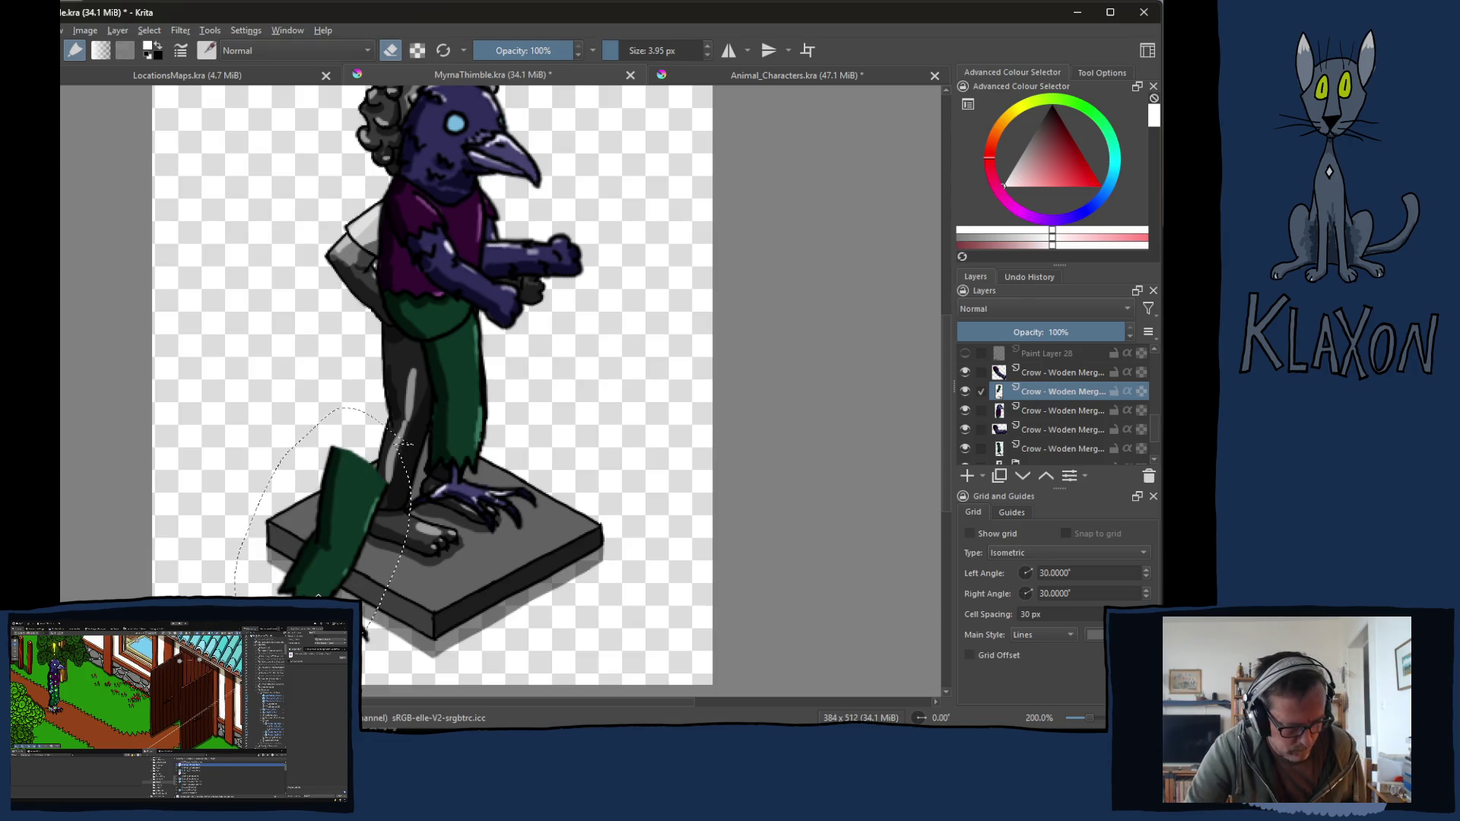
{"action": "key", "text": "ctrl+shift+a"}
{"action": "mouse_move", "coordinate": [300, 593]}
{"action": "left_mouse_down"}
{"action": "mouse_move", "coordinate": [372, 502]}
{"action": "mouse_move", "coordinate": [398, 428]}
{"action": "mouse_move", "coordinate": [385, 419]}
{"action": "left_mouse_up"}
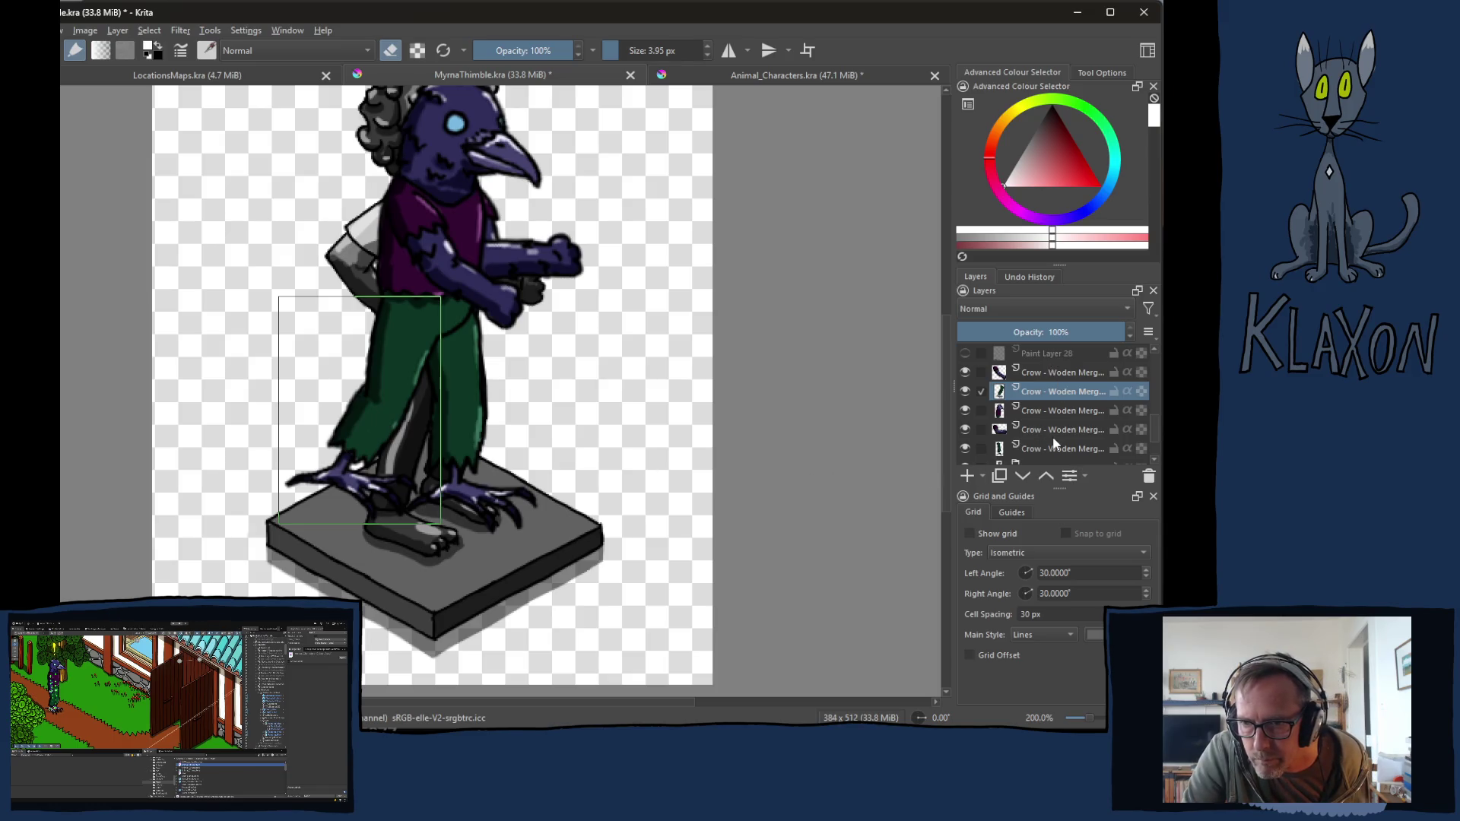
Step: Raise the bottom layer's legs, lower all crow layers onto the plinth, and hide the grey figure
{"action": "left_click", "coordinate": [1044, 454]}
{"action": "mouse_move", "coordinate": [513, 450]}
{"action": "left_mouse_down"}
{"action": "mouse_move", "coordinate": [483, 441]}
{"action": "mouse_move", "coordinate": [486, 415]}
{"action": "mouse_move", "coordinate": [480, 426]}
{"action": "left_mouse_up"}
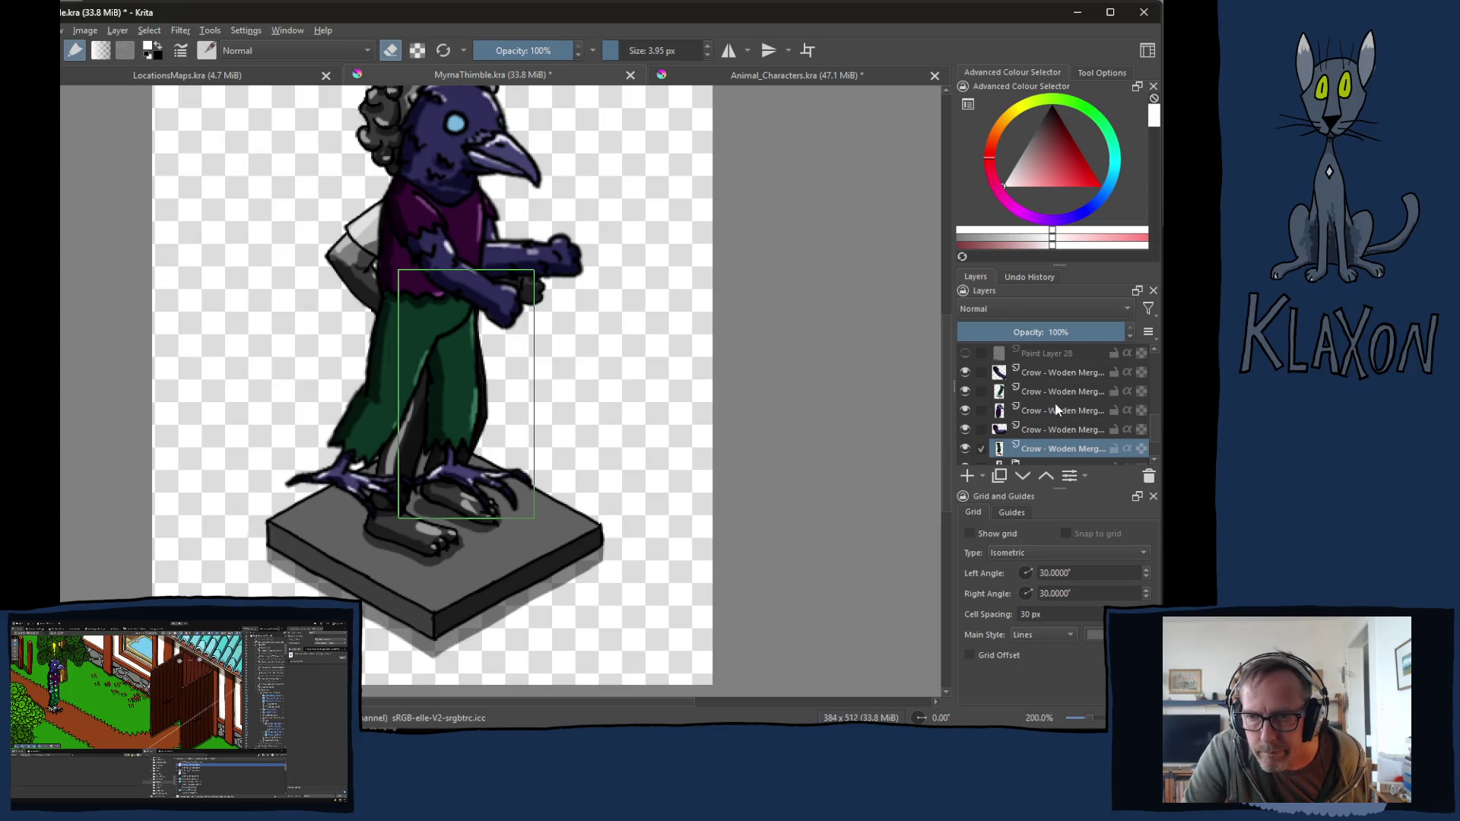
{"action": "left_click", "coordinate": [1046, 372], "text": "shift"}
{"action": "scroll", "coordinate": [1041, 396], "scroll_direction": "up", "scroll_amount": 1}
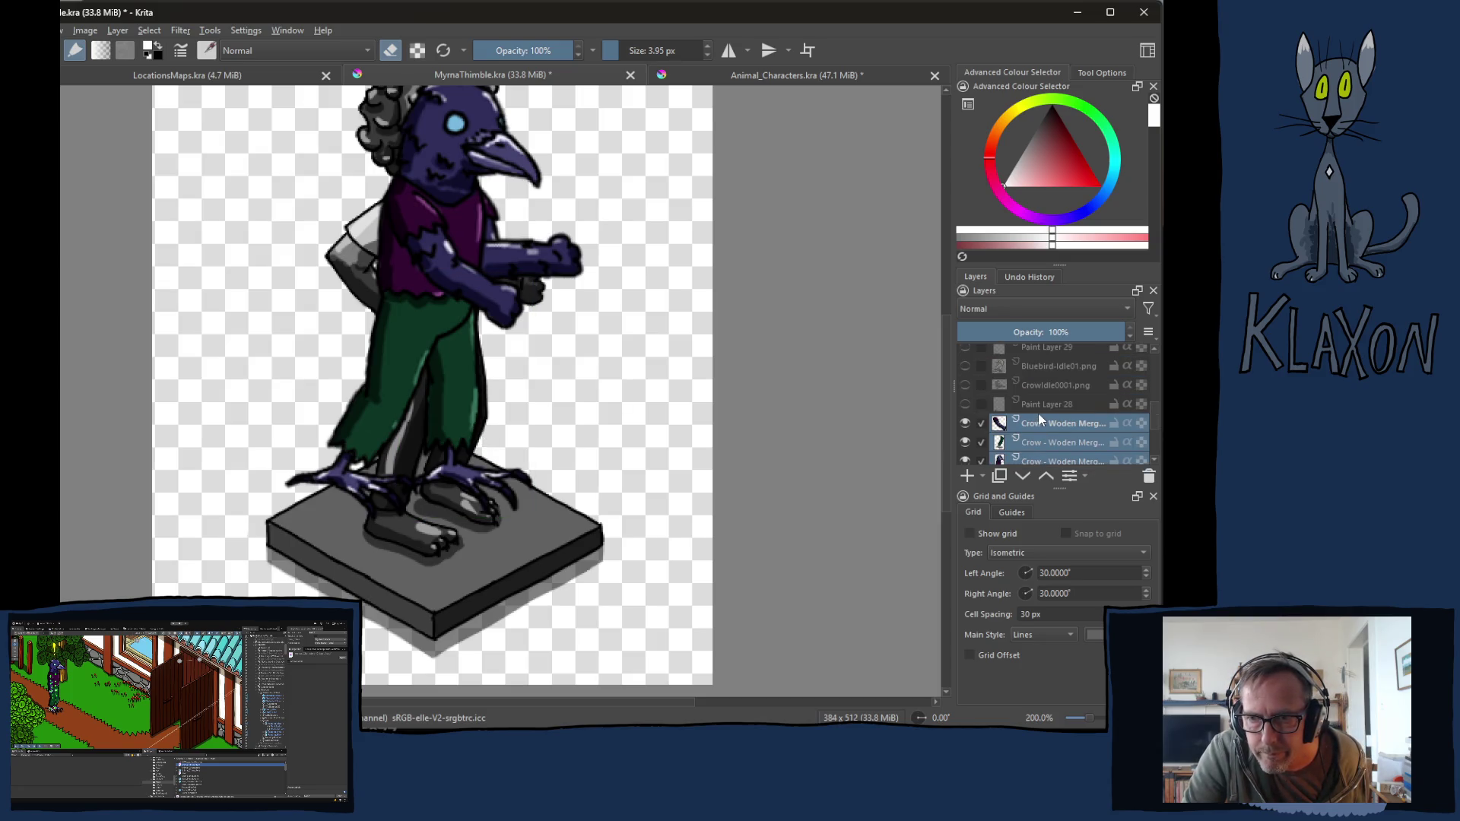
{"action": "scroll", "coordinate": [1038, 413], "scroll_direction": "down", "scroll_amount": 1}
{"action": "mouse_move", "coordinate": [464, 357]}
{"action": "left_mouse_down"}
{"action": "mouse_move", "coordinate": [456, 400]}
{"action": "mouse_move", "coordinate": [473, 388]}
{"action": "left_mouse_up"}
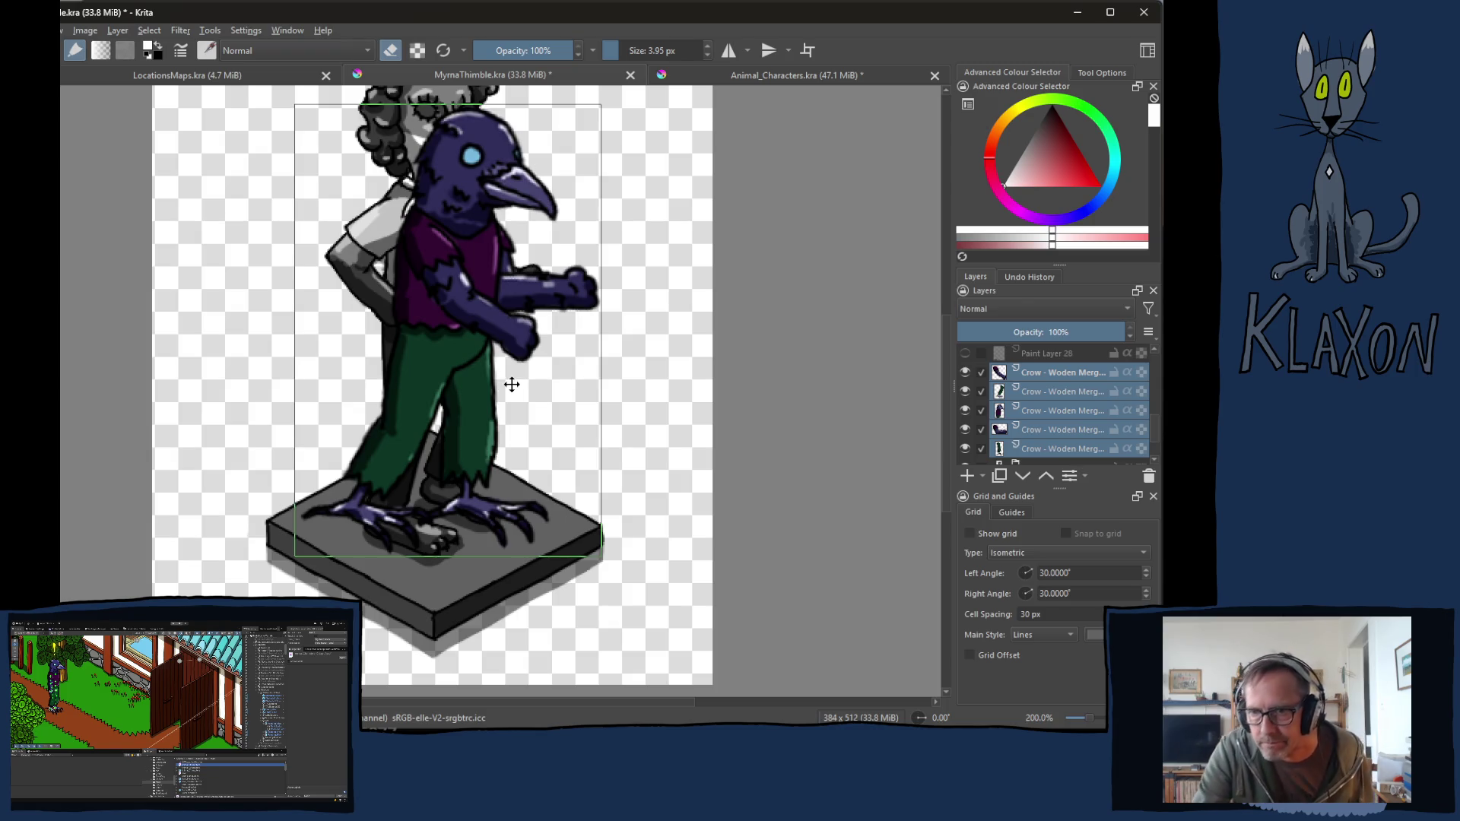
{"action": "scroll", "coordinate": [1059, 416], "scroll_direction": "down", "scroll_amount": 1}
{"action": "left_click", "coordinate": [965, 417]}
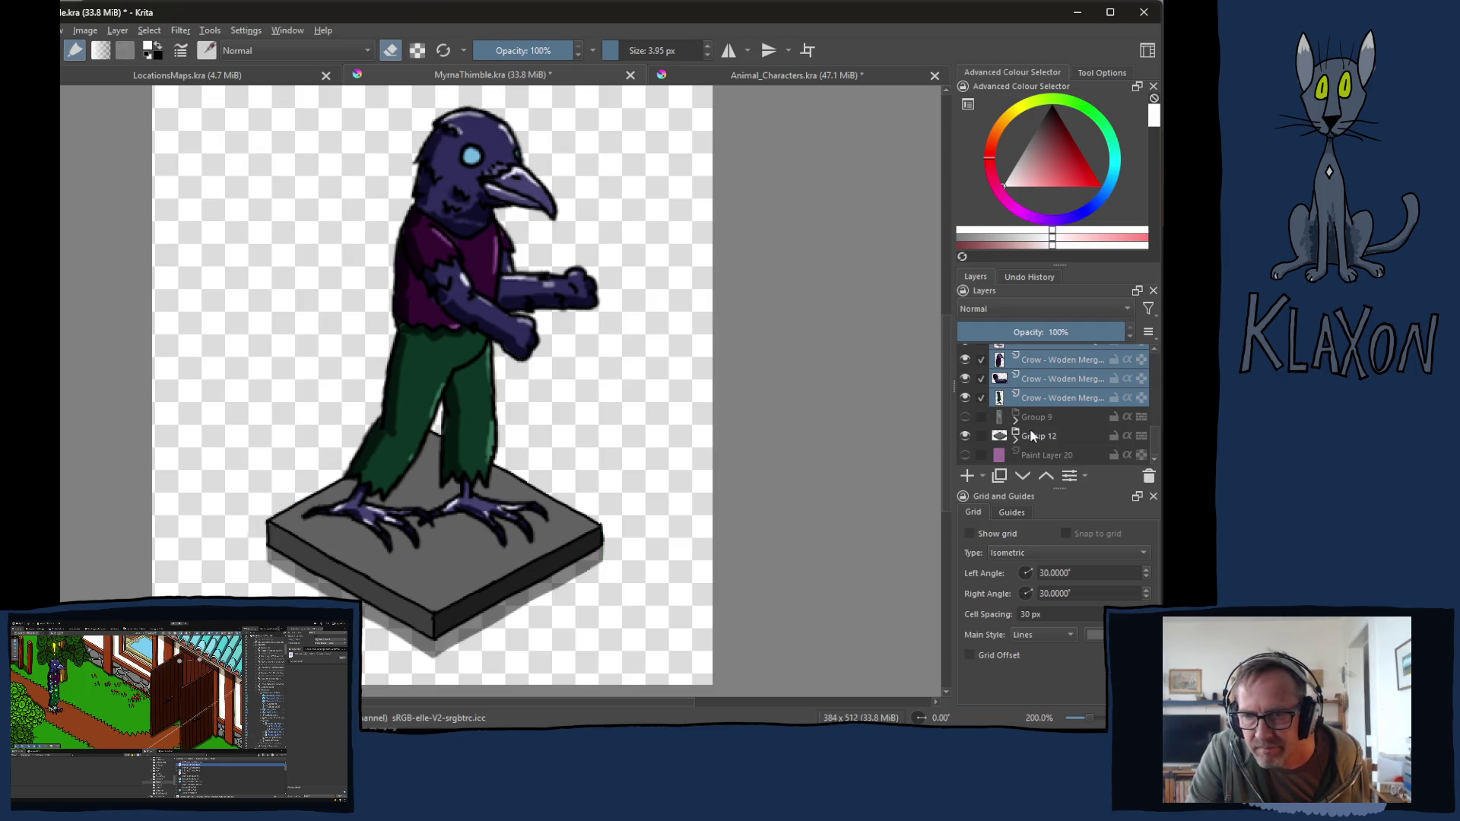
Step: Group the five crow layers into Group 30 and expand it
{"action": "scroll", "coordinate": [1057, 418], "scroll_direction": "up", "scroll_amount": 1}
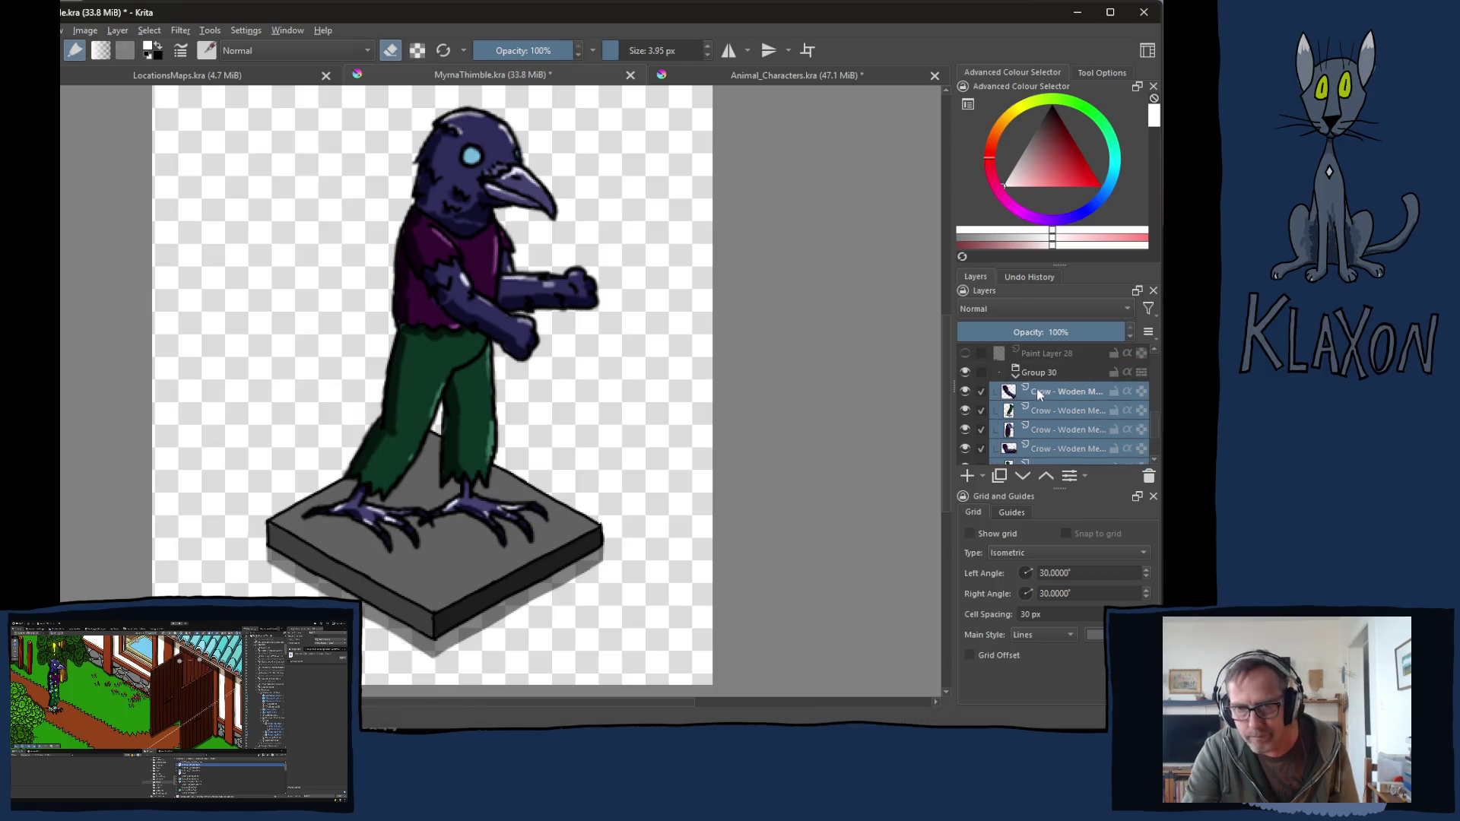
{"action": "key", "text": "ctrl+g"}
{"action": "left_click", "coordinate": [1040, 403]}
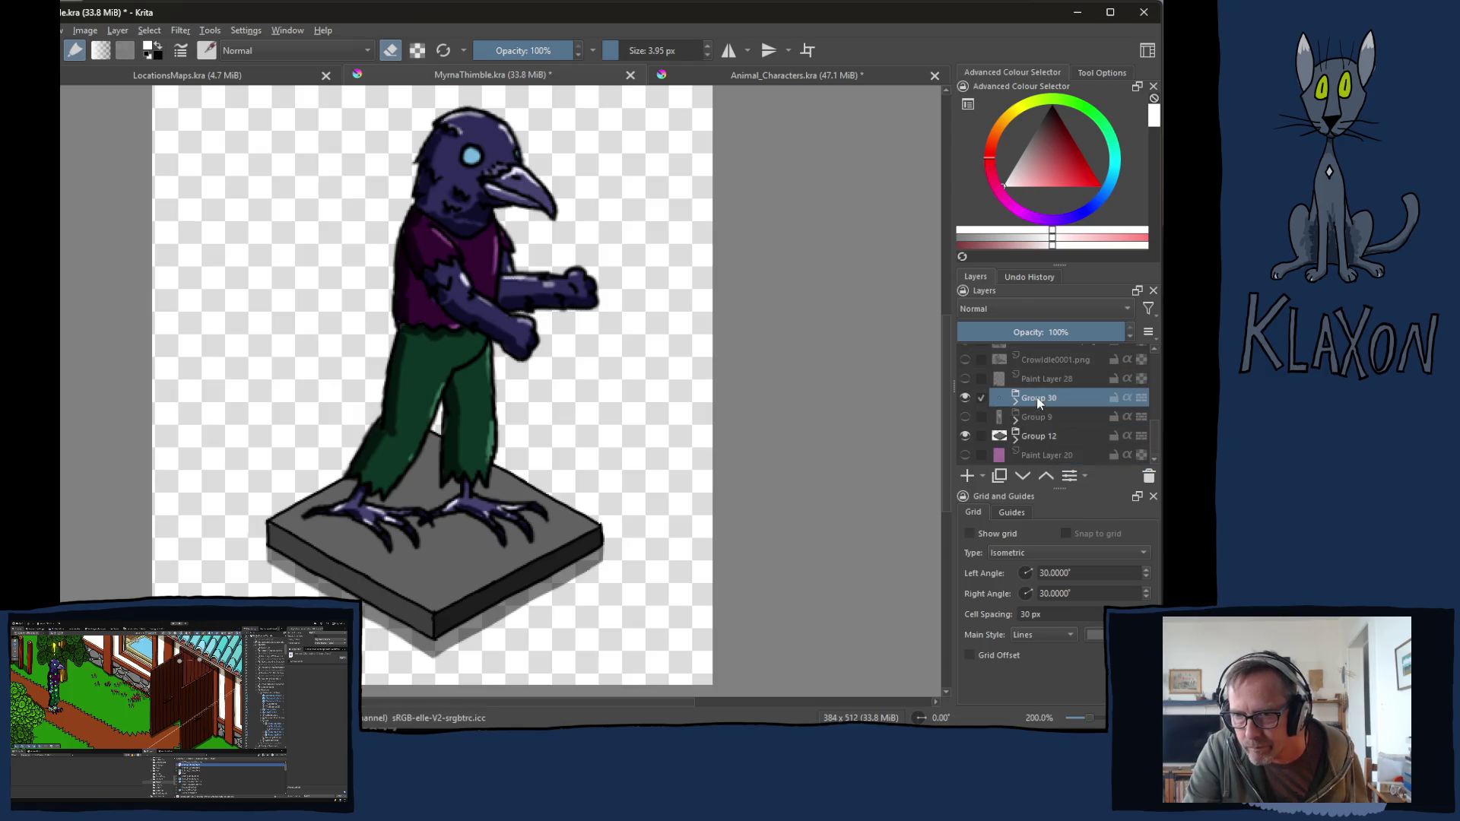
{"action": "left_click", "coordinate": [1018, 403]}
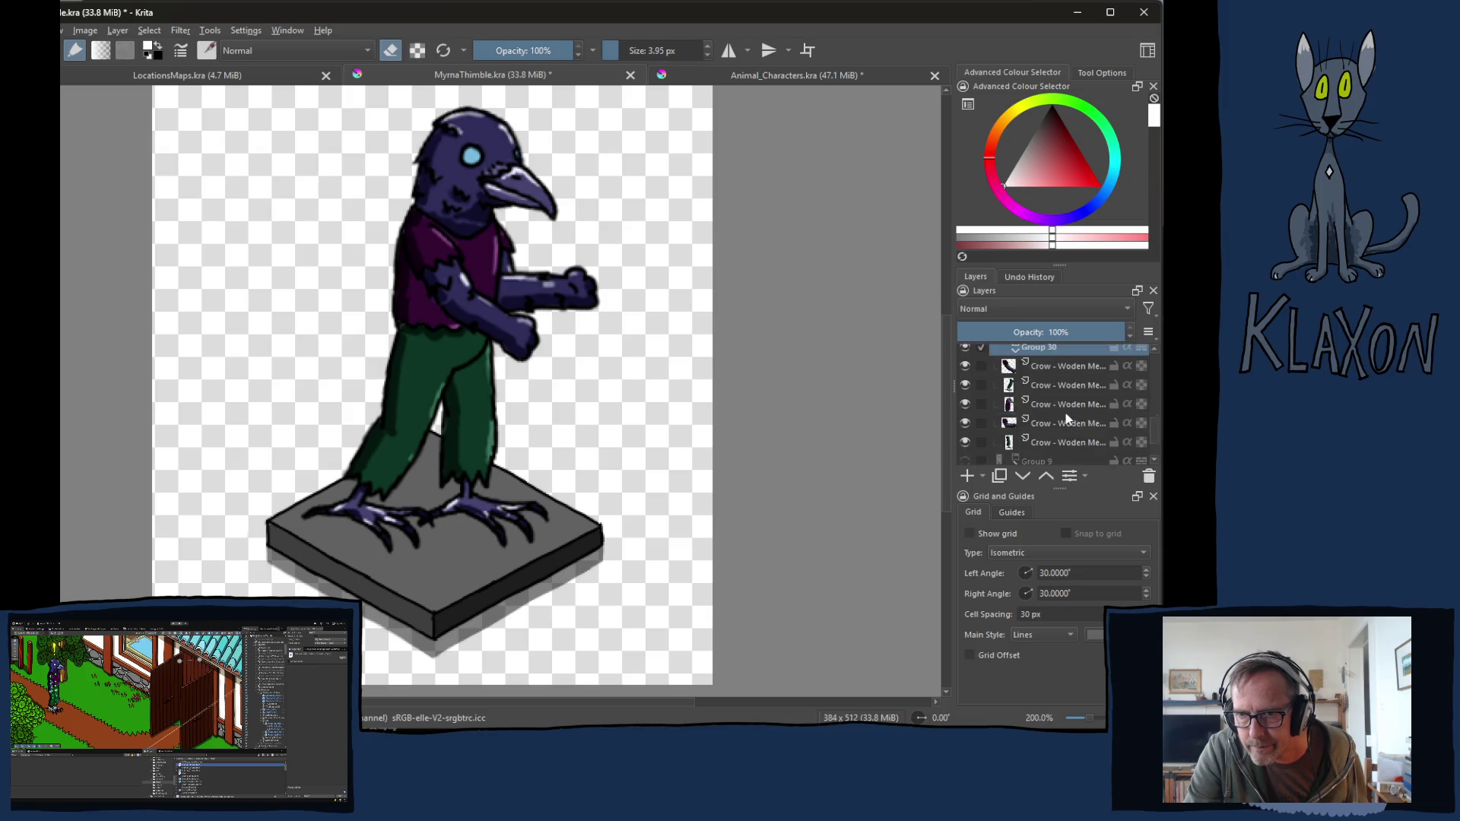
Step: Add new Paint Layer 31 above a crow layer inside Group 30
{"action": "scroll", "coordinate": [1050, 391], "scroll_direction": "up", "scroll_amount": 1}
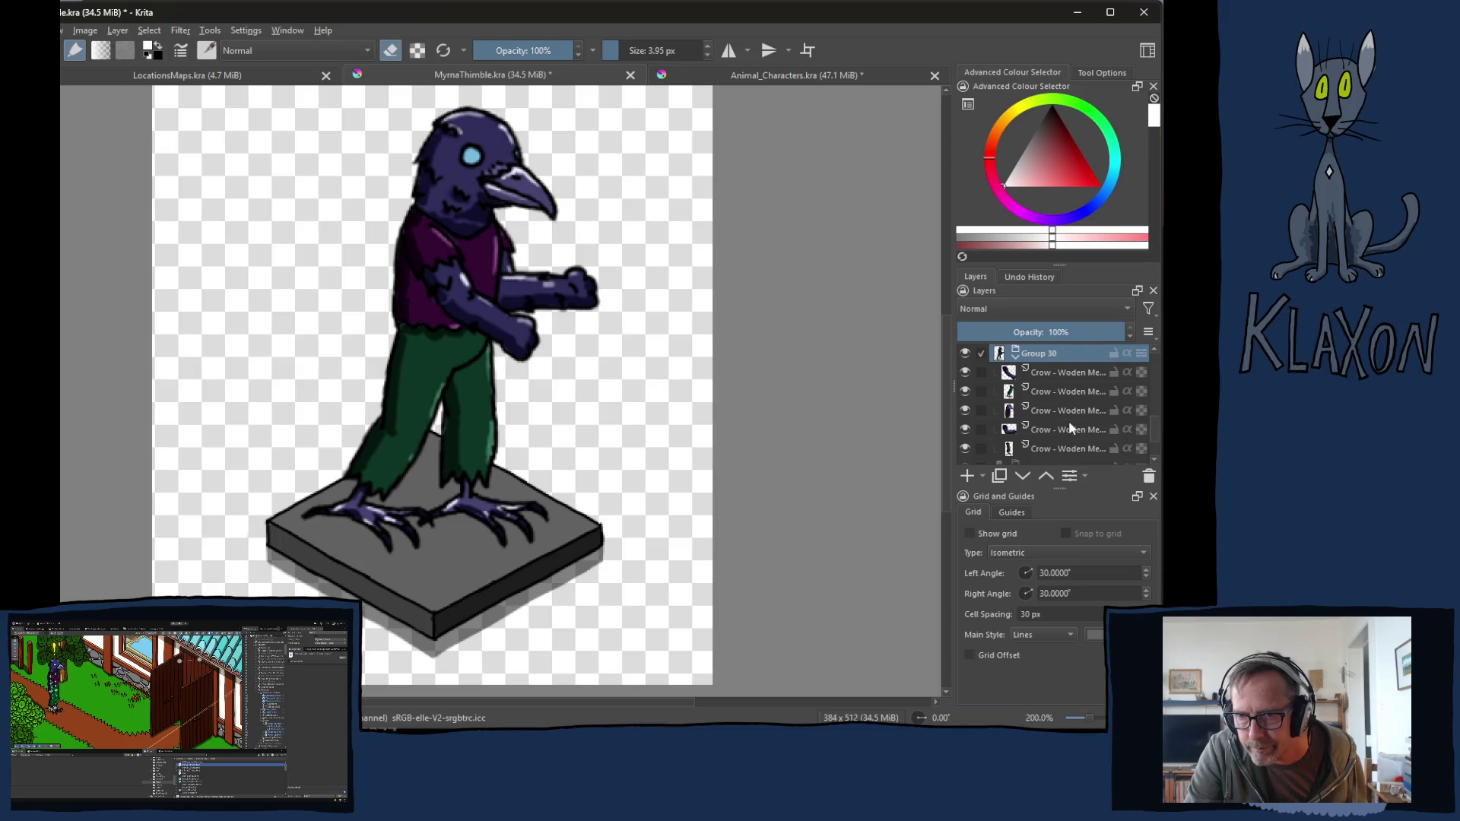
{"action": "mouse_move", "coordinate": [1066, 437]}
{"action": "left_click", "coordinate": [1049, 428]}
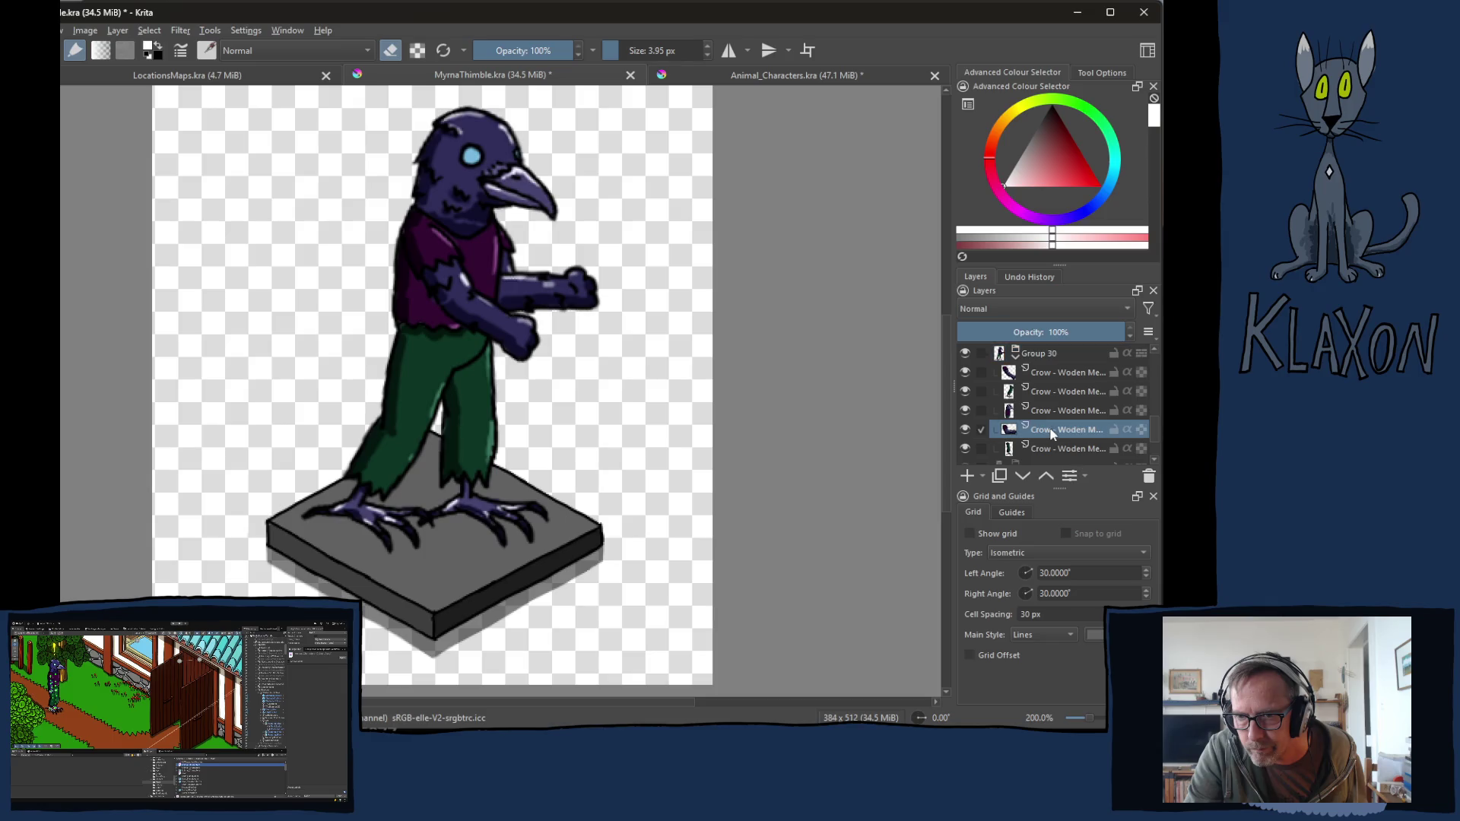
{"action": "left_click", "coordinate": [967, 477]}
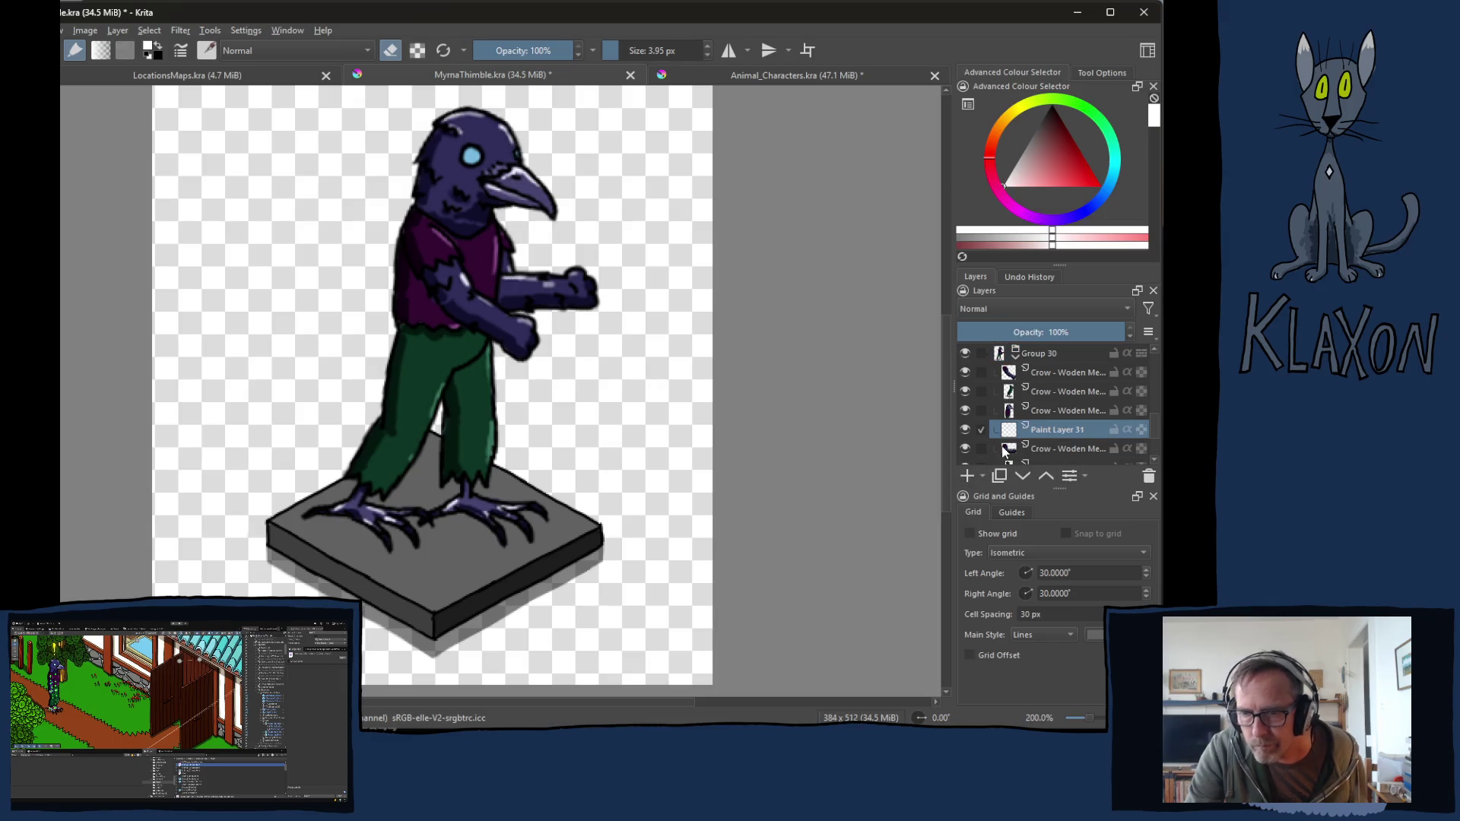
{"action": "mouse_move", "coordinate": [1005, 453]}
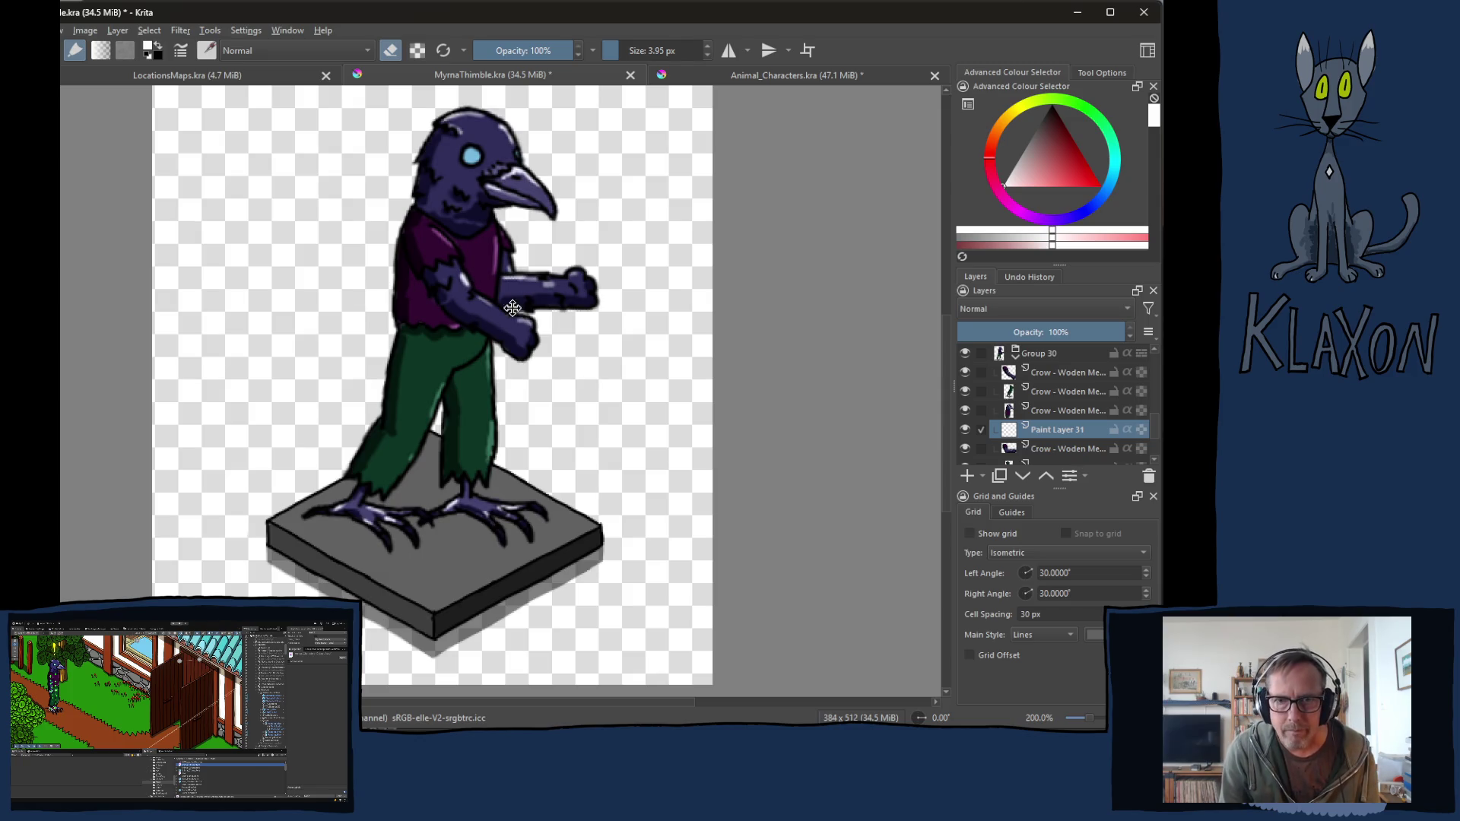
Step: Pick a dark colour, zoom to 400% on the fist, and draw a black loop around it
{"action": "right_click", "coordinate": [551, 302]}
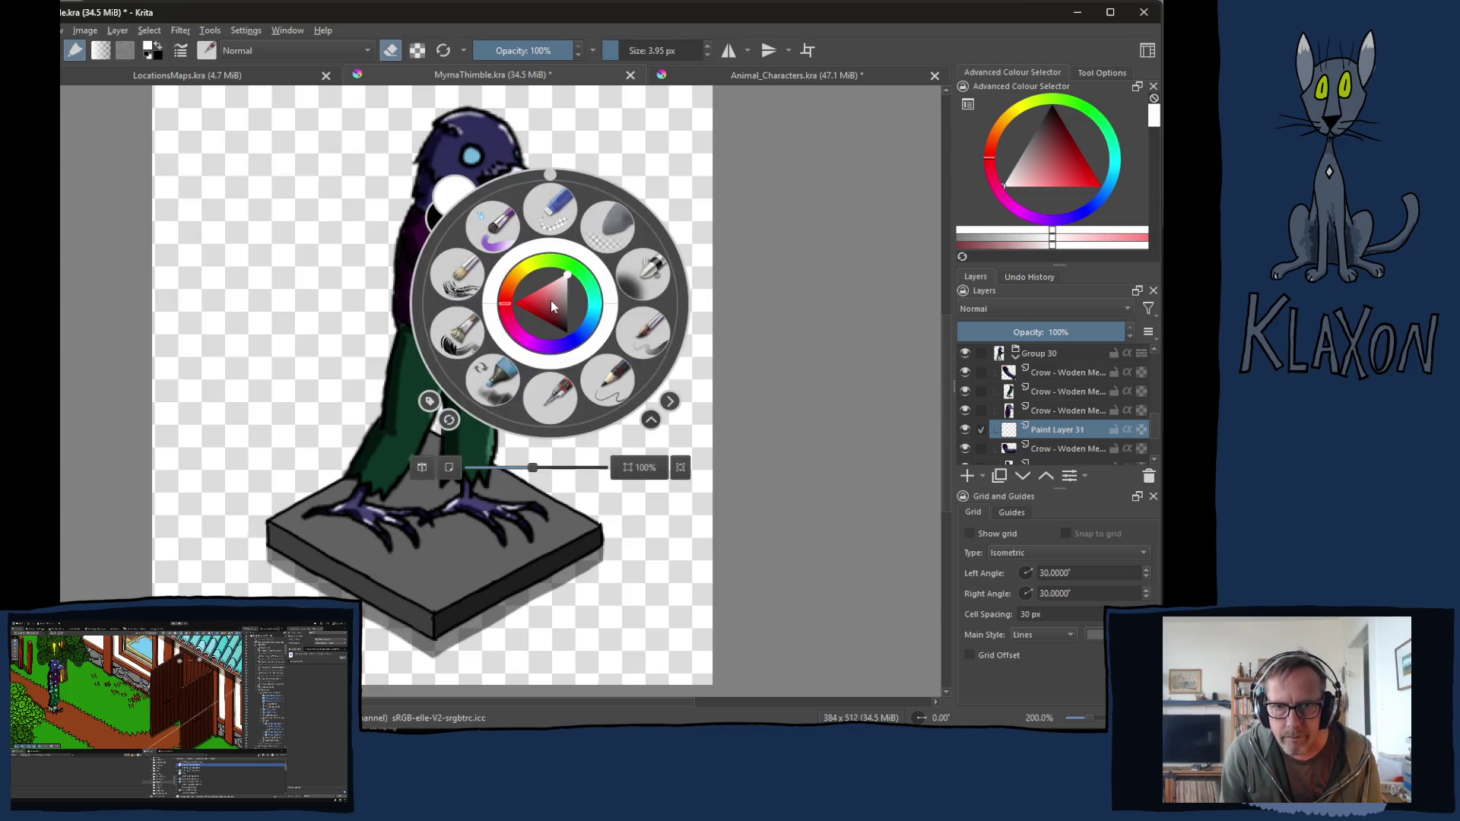
{"action": "left_click", "coordinate": [564, 333]}
{"action": "left_click", "coordinate": [456, 335]}
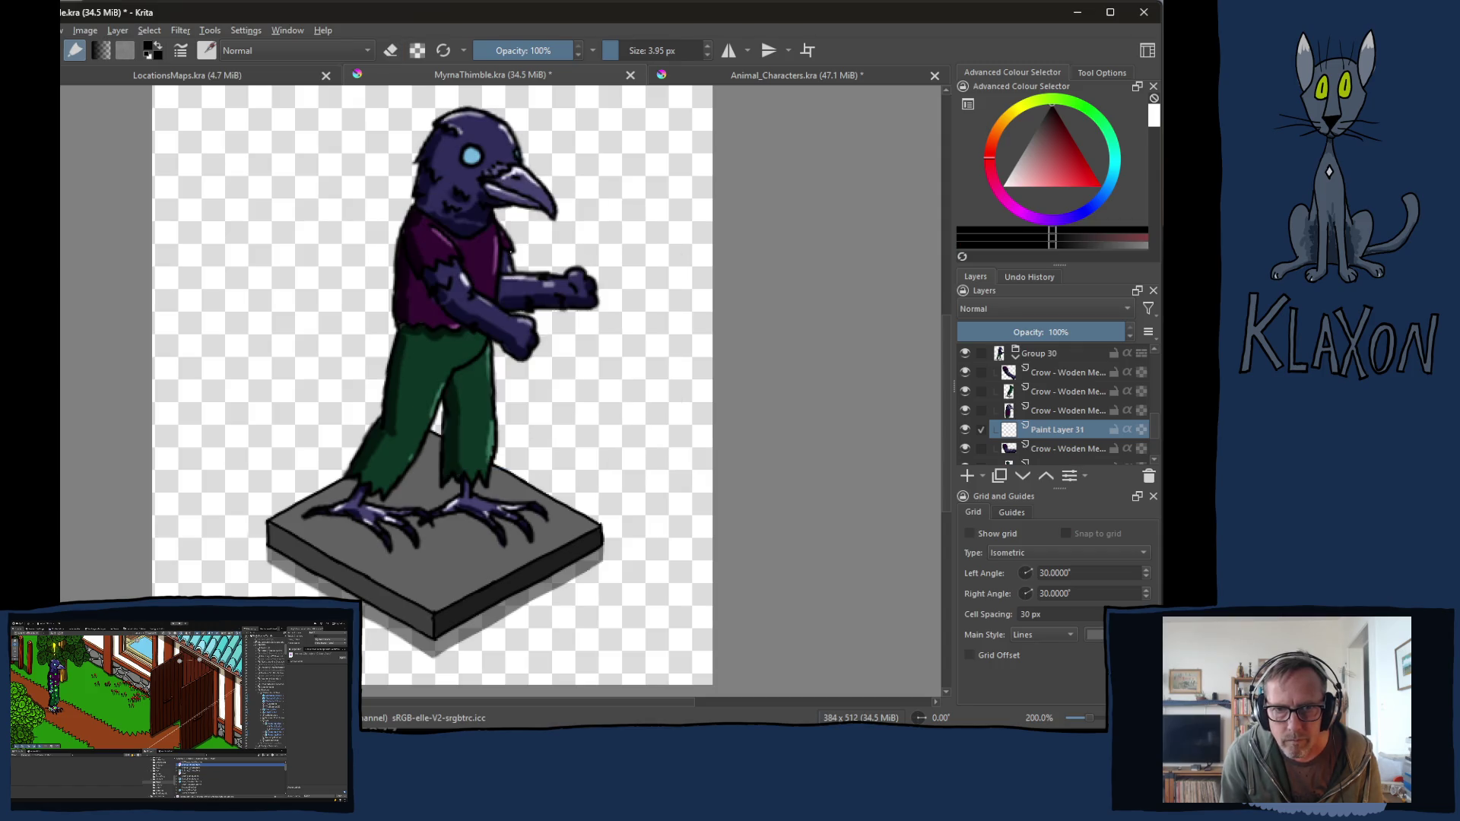
{"action": "key", "text": "plus"}
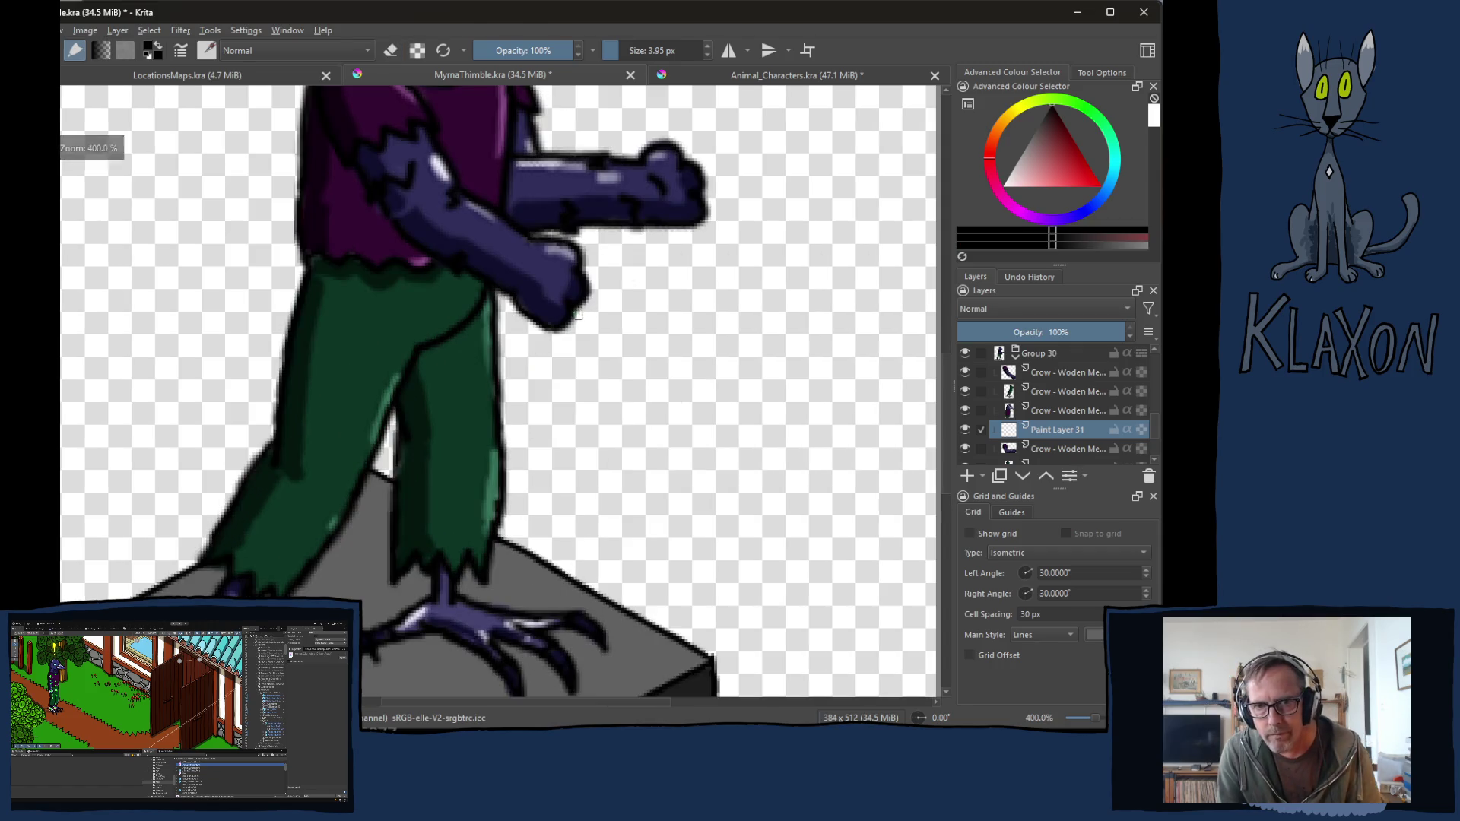
{"action": "left_click_drag", "start_coordinate": [563, 288], "coordinate": [481, 409]}
{"action": "mouse_move", "coordinate": [542, 348]}
{"action": "left_mouse_down"}
{"action": "mouse_move", "coordinate": [493, 403]}
{"action": "mouse_move", "coordinate": [492, 352]}
{"action": "mouse_move", "coordinate": [495, 402]}
{"action": "left_mouse_up"}
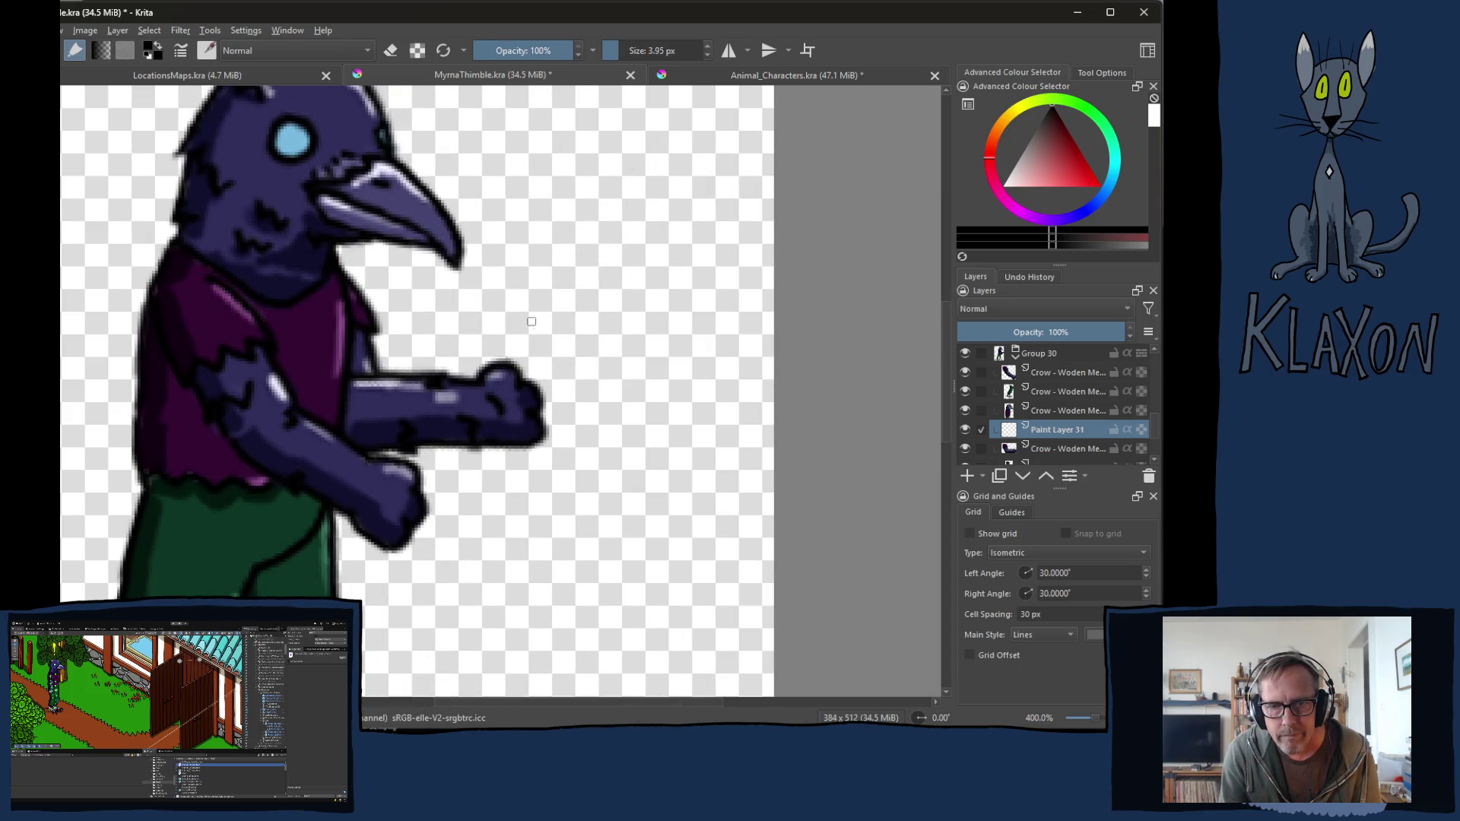
{"action": "mouse_move", "coordinate": [555, 330]}
{"action": "left_mouse_down"}
{"action": "mouse_move", "coordinate": [523, 327]}
{"action": "mouse_move", "coordinate": [441, 362]}
{"action": "mouse_move", "coordinate": [429, 423]}
{"action": "mouse_move", "coordinate": [496, 494]}
{"action": "mouse_move", "coordinate": [601, 498]}
{"action": "mouse_move", "coordinate": [620, 378]}
{"action": "mouse_move", "coordinate": [561, 342]}
{"action": "mouse_move", "coordinate": [487, 373]}
{"action": "mouse_move", "coordinate": [510, 392]}
{"action": "mouse_move", "coordinate": [499, 377]}
{"action": "left_mouse_up"}
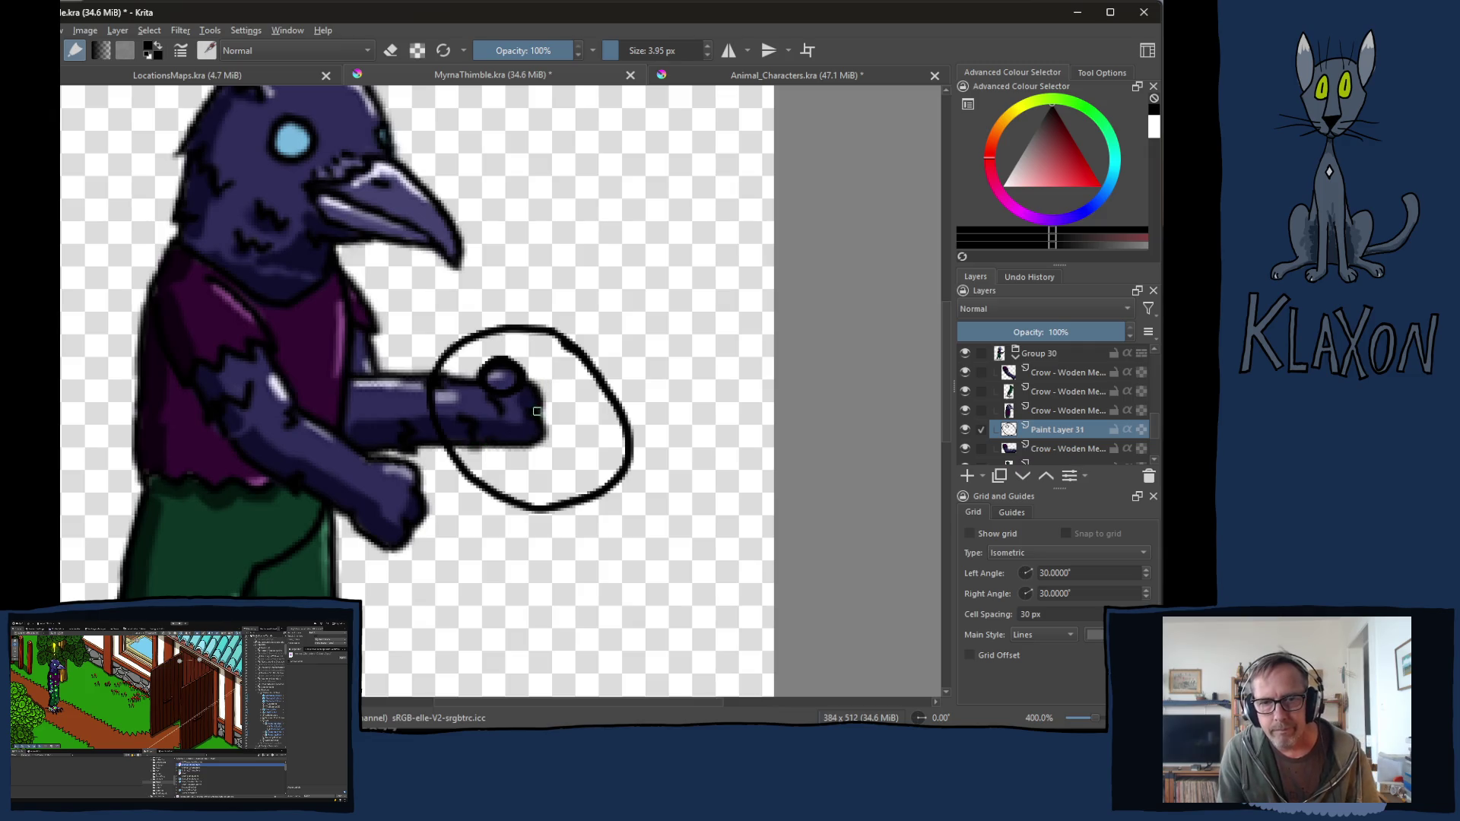
Step: Set the brush size to 2.80 px
{"action": "key", "text": "e"}
{"action": "key", "text": "bracketright"}
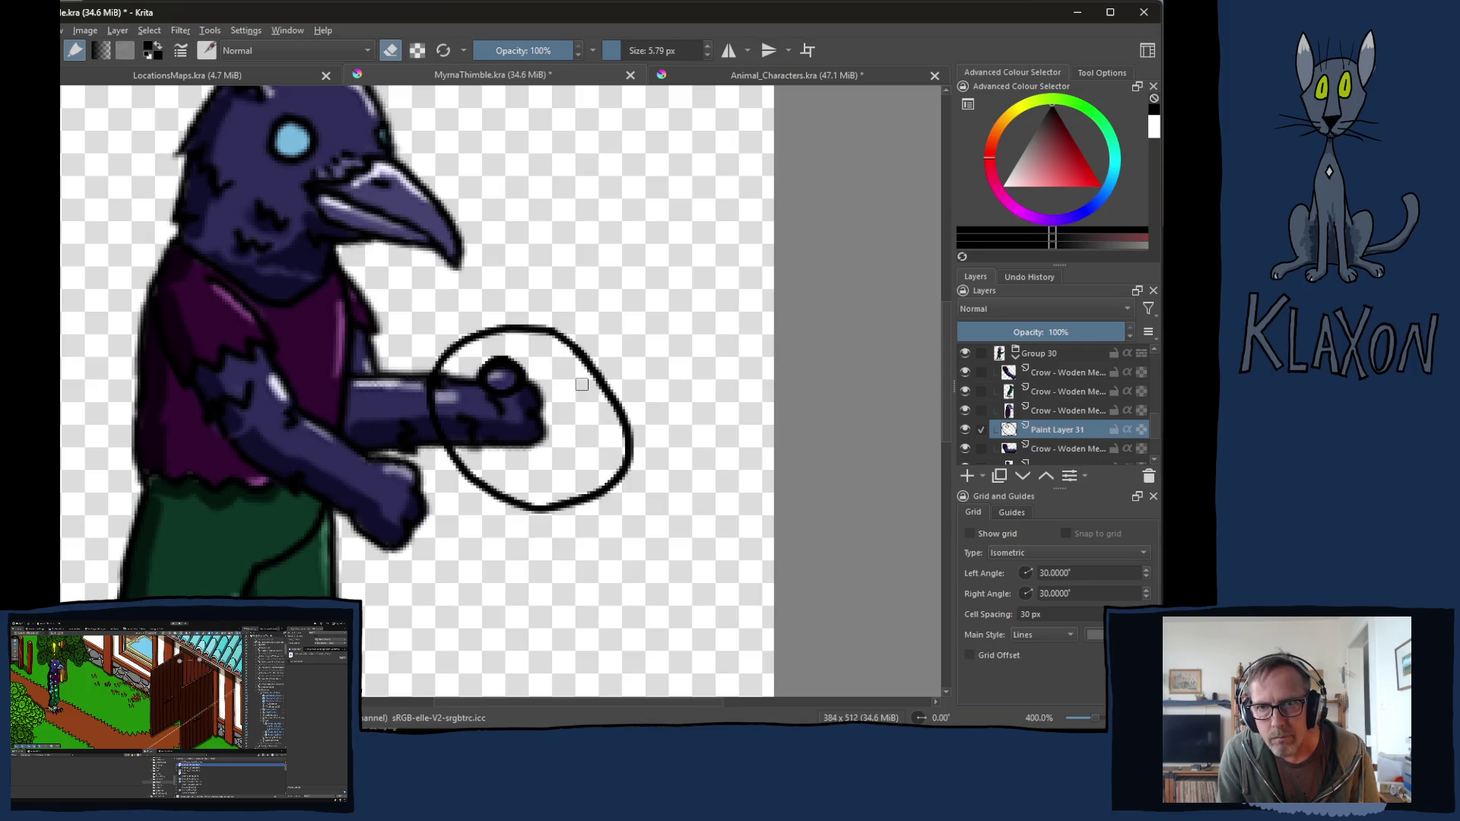
{"action": "right_click", "coordinate": [639, 99]}
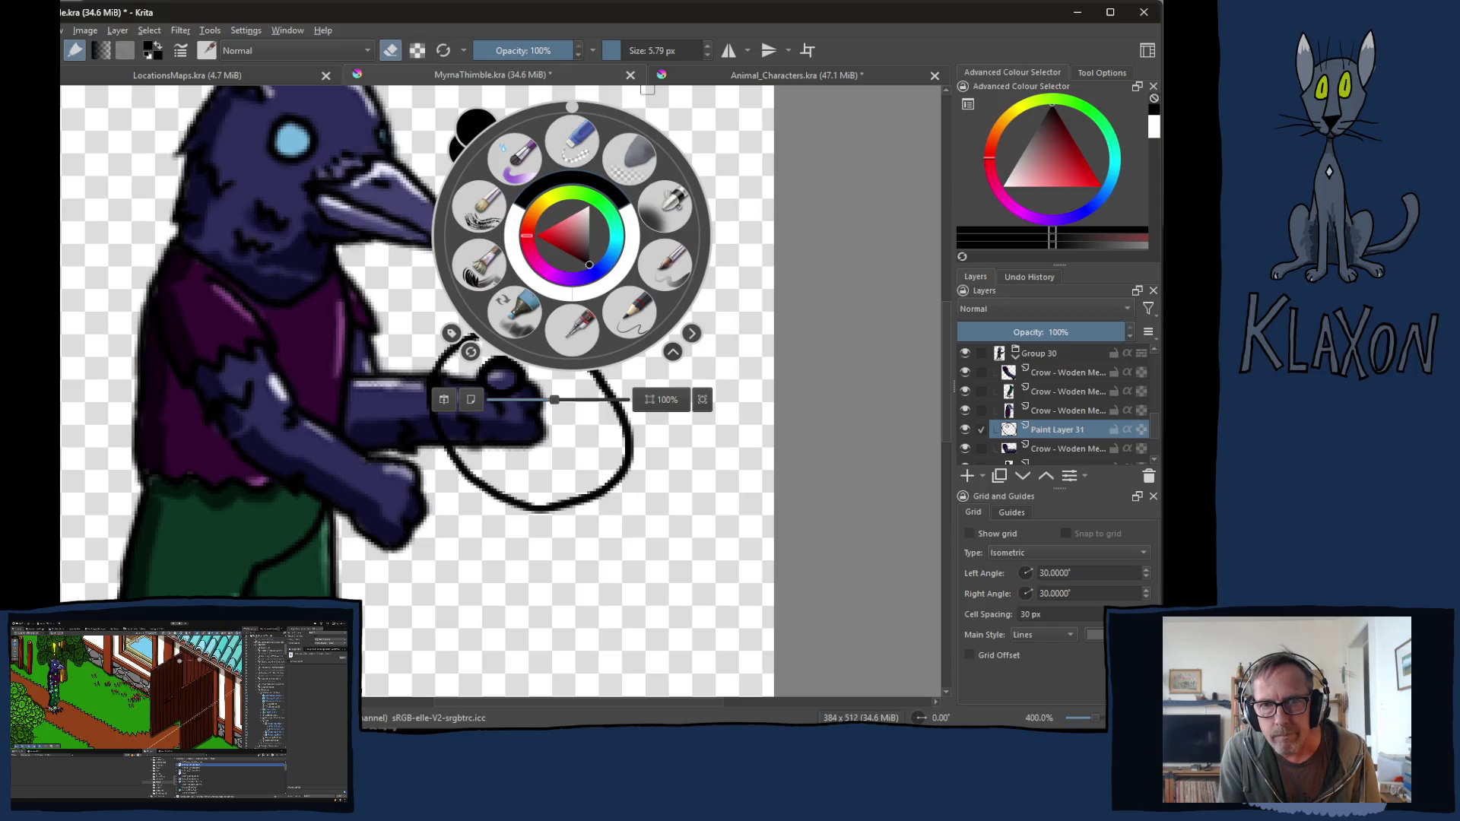
{"action": "left_click", "coordinate": [683, 133]}
{"action": "left_click_drag", "start_coordinate": [650, 51], "coordinate": [642, 49]}
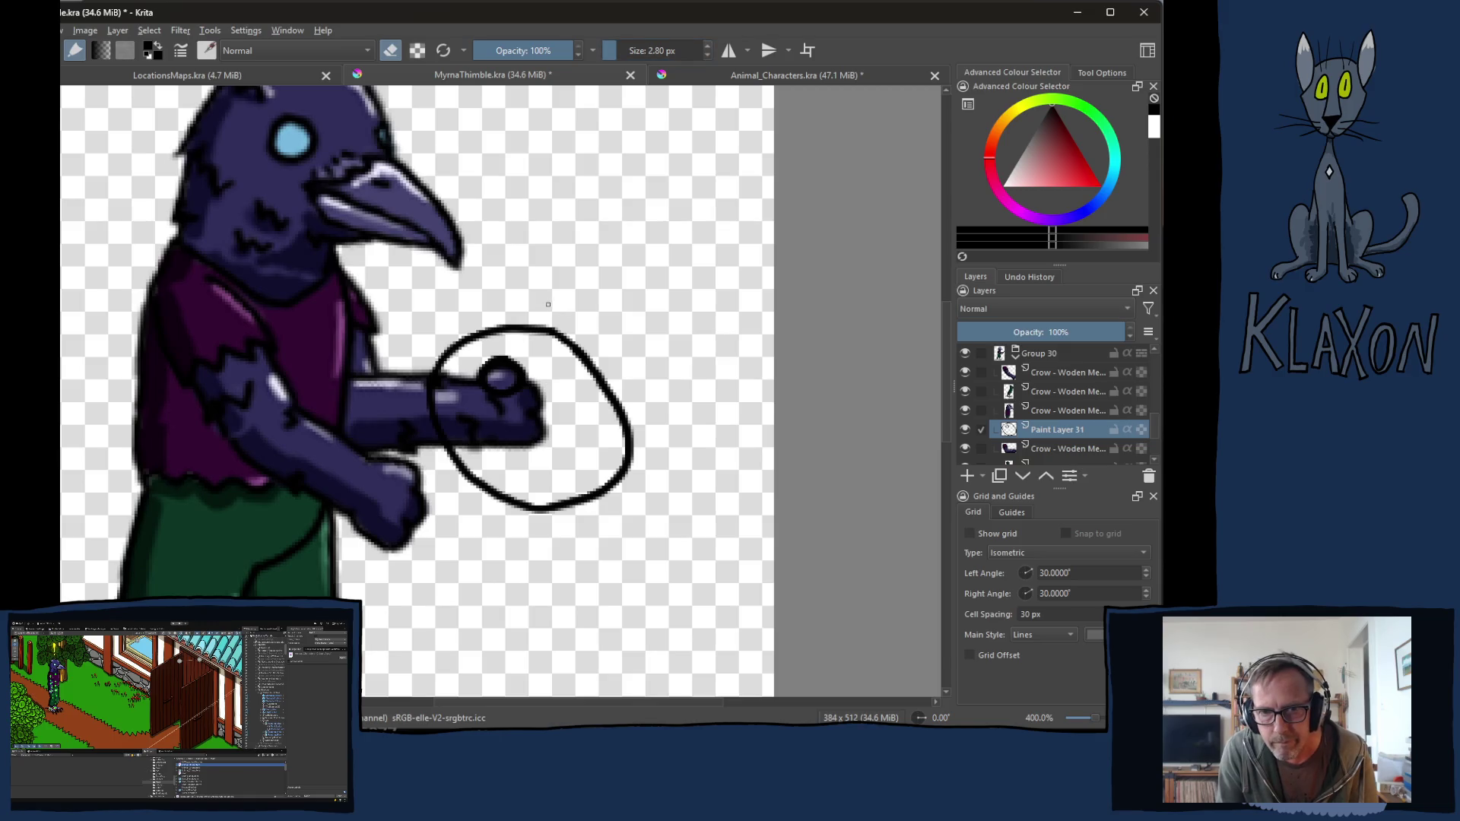
{"action": "right_click", "coordinate": [603, 280]}
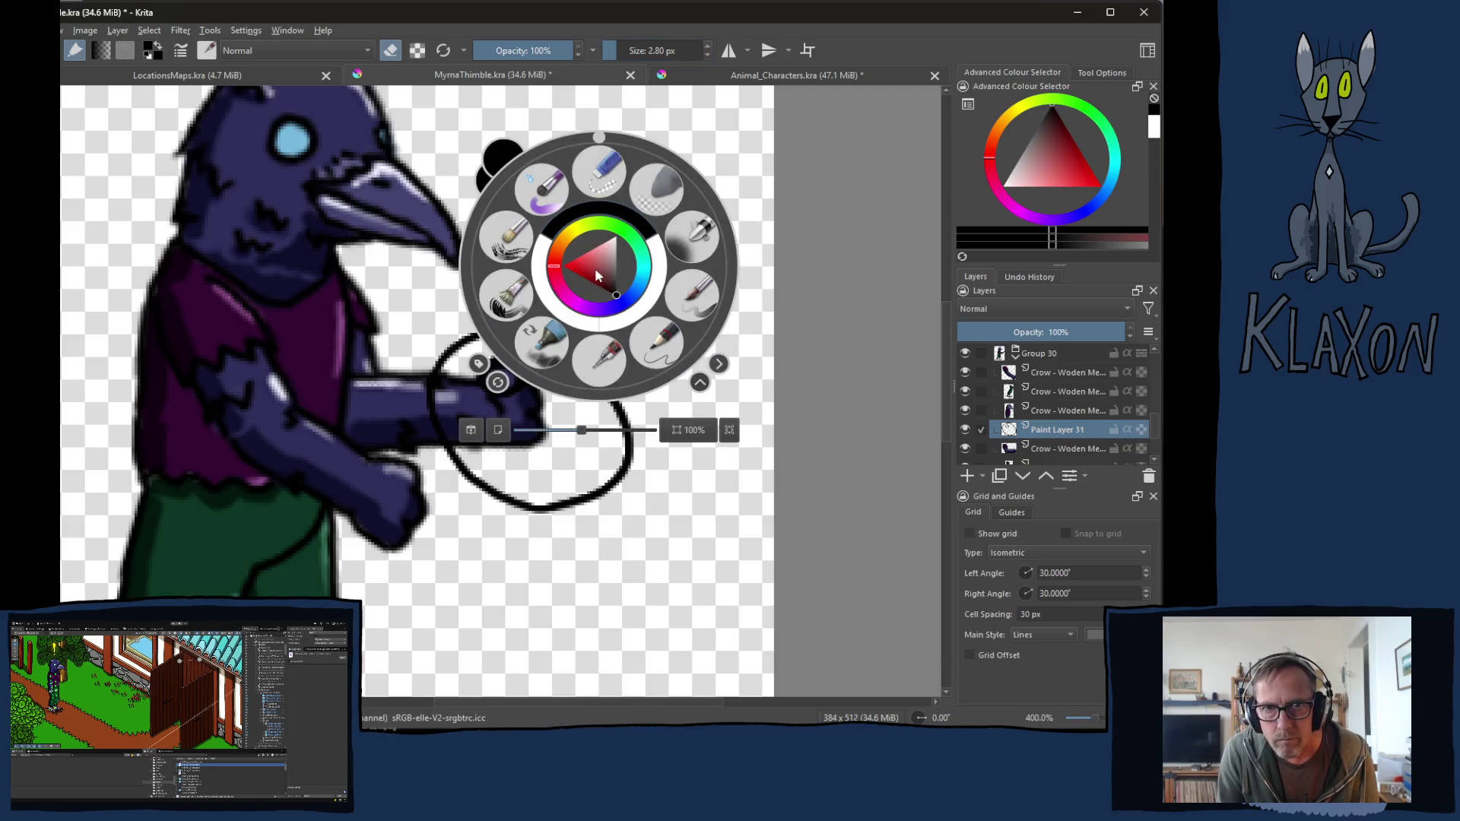
{"action": "left_click", "coordinate": [480, 205]}
Step: Undo the stray stroke and first loop, then draw a new loop around the fist
{"action": "key", "text": "e"}
{"action": "mouse_move", "coordinate": [590, 268]}
{"action": "left_mouse_down"}
{"action": "mouse_move", "coordinate": [631, 289]}
{"action": "mouse_move", "coordinate": [661, 339]}
{"action": "left_mouse_up"}
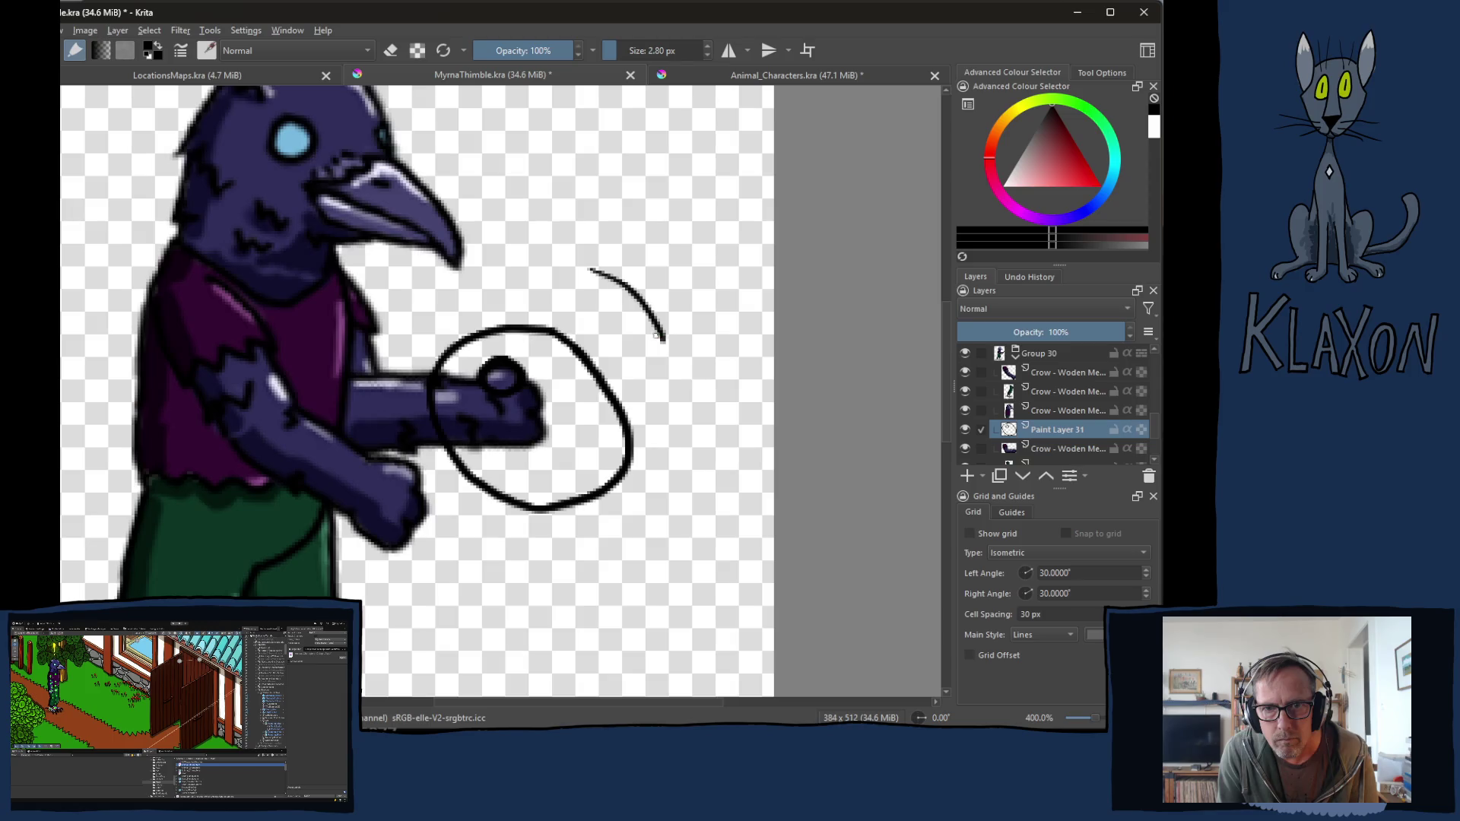
{"action": "key", "text": "ctrl+z"}
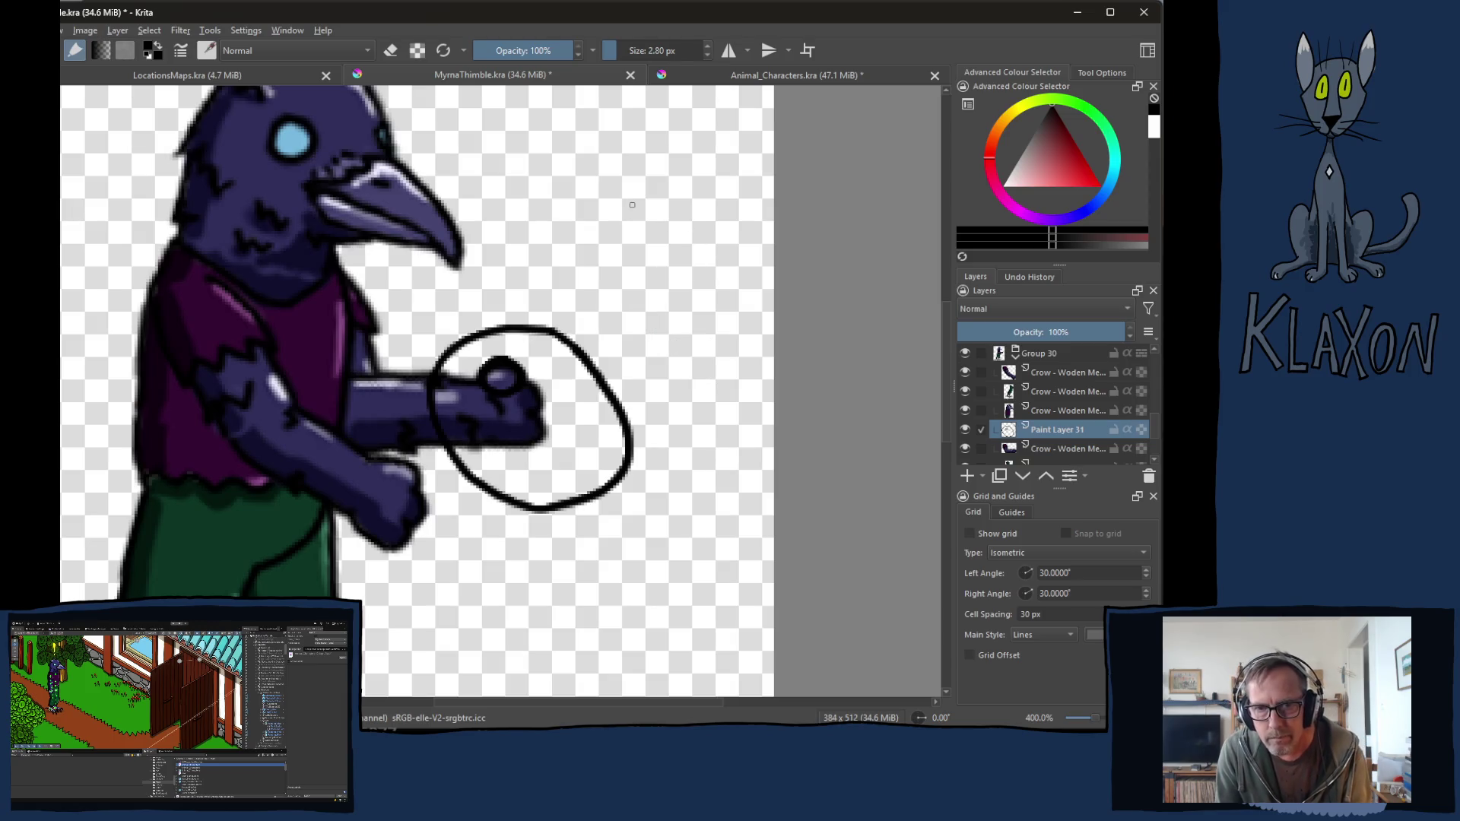
{"action": "key", "text": "ctrl+z"}
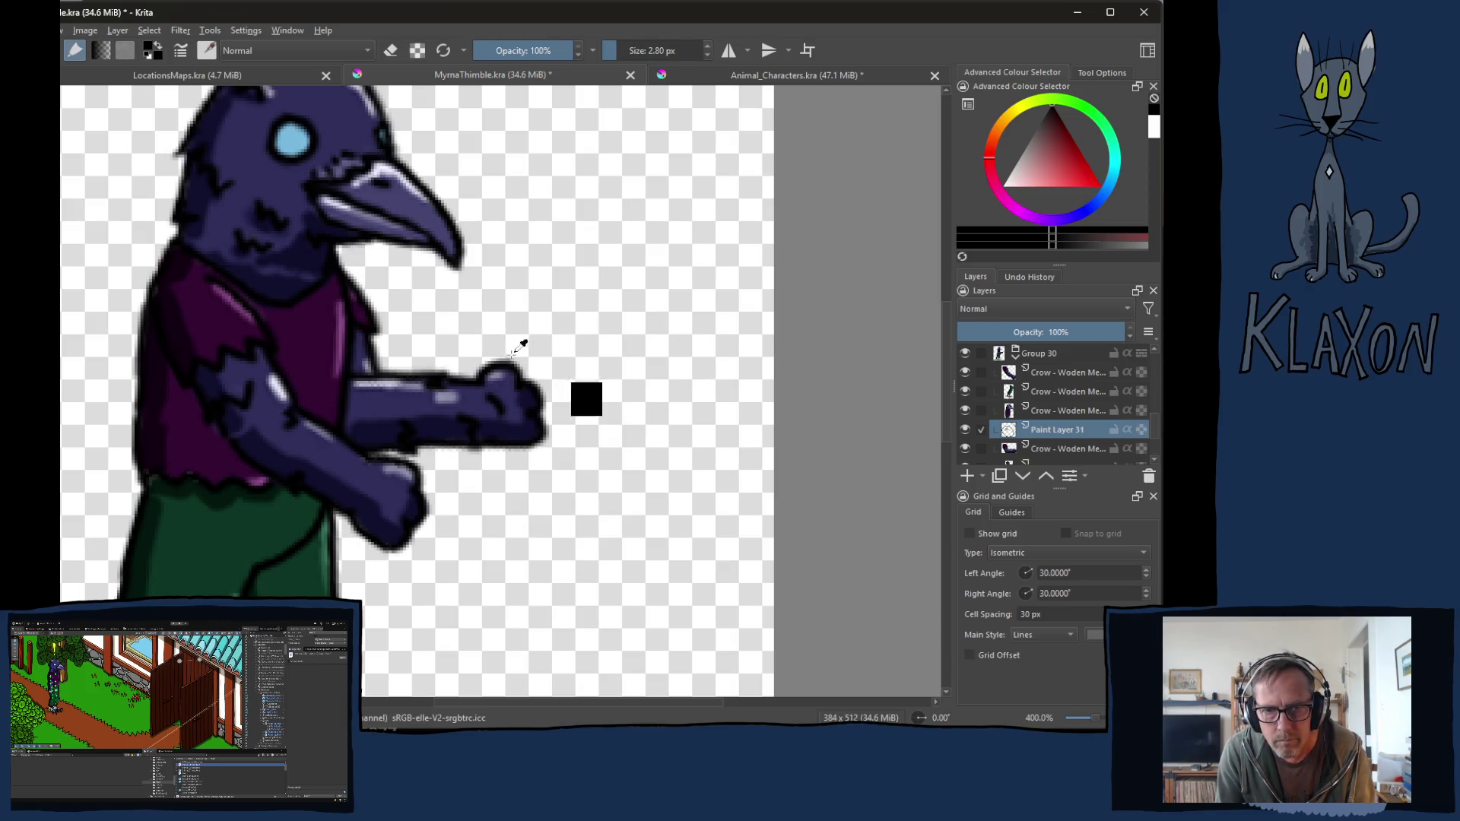
{"action": "mouse_move", "coordinate": [537, 321]}
{"action": "left_mouse_down"}
{"action": "mouse_move", "coordinate": [445, 328]}
{"action": "mouse_move", "coordinate": [434, 410]}
{"action": "mouse_move", "coordinate": [490, 487]}
{"action": "mouse_move", "coordinate": [597, 467]}
{"action": "mouse_move", "coordinate": [585, 354]}
{"action": "mouse_move", "coordinate": [534, 319]}
{"action": "mouse_move", "coordinate": [482, 372]}
{"action": "mouse_move", "coordinate": [511, 359]}
{"action": "left_mouse_up"}
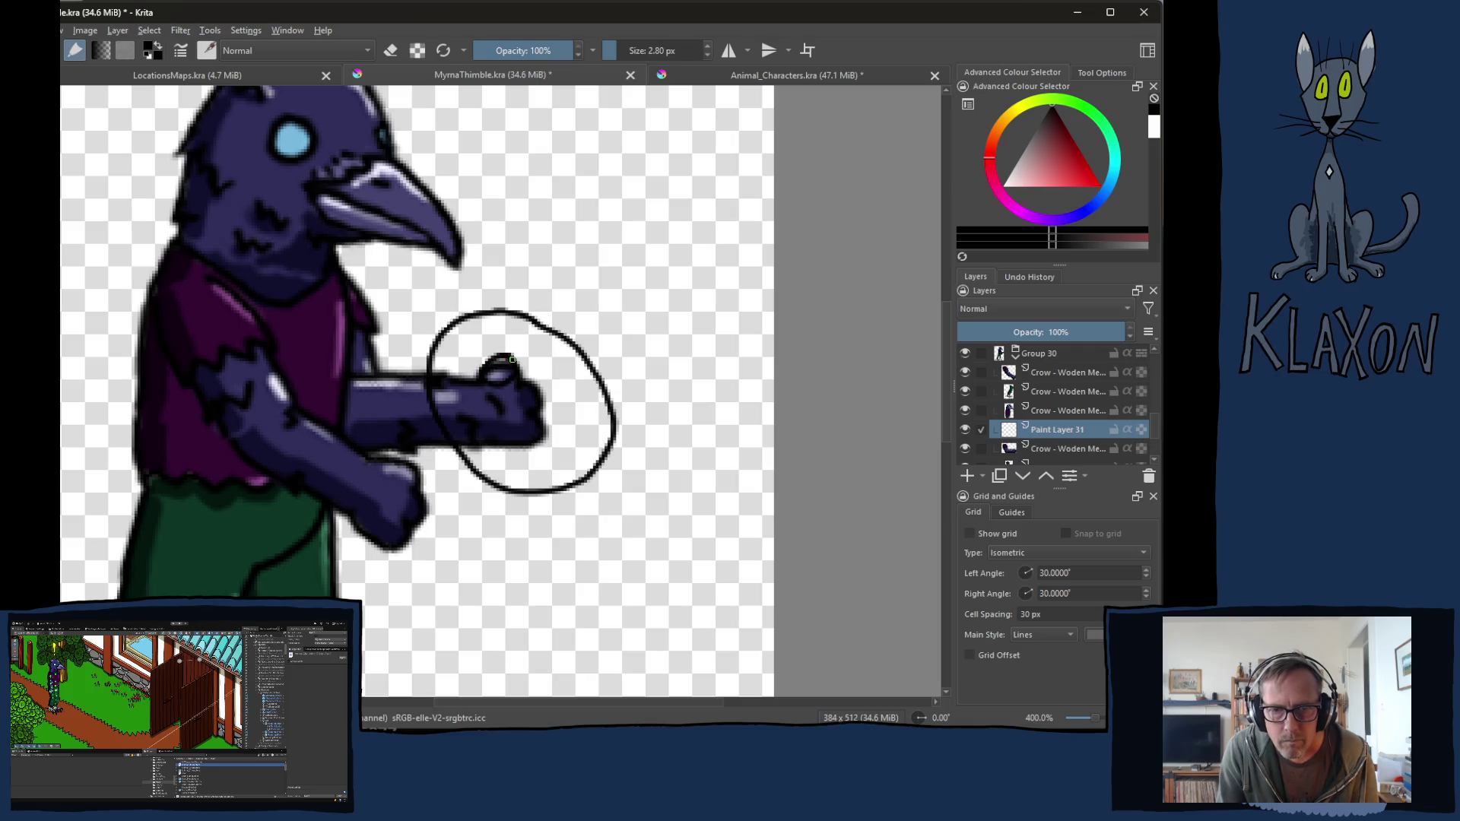
Step: Nudge the loop up about 8 px, then delete it
{"action": "key", "text": "t"}
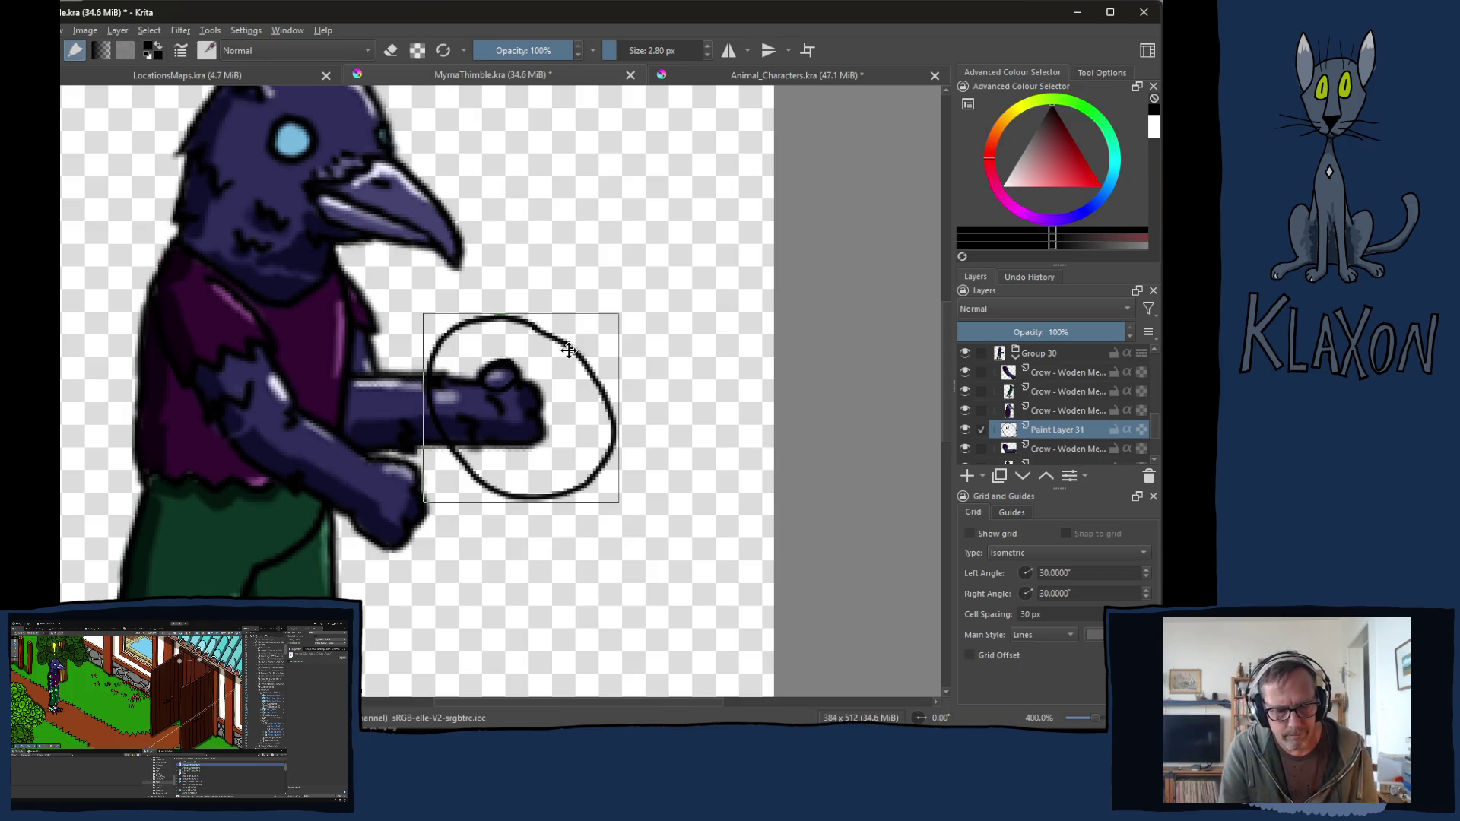
{"action": "left_click_drag", "start_coordinate": [490, 315], "coordinate": [489, 309]}
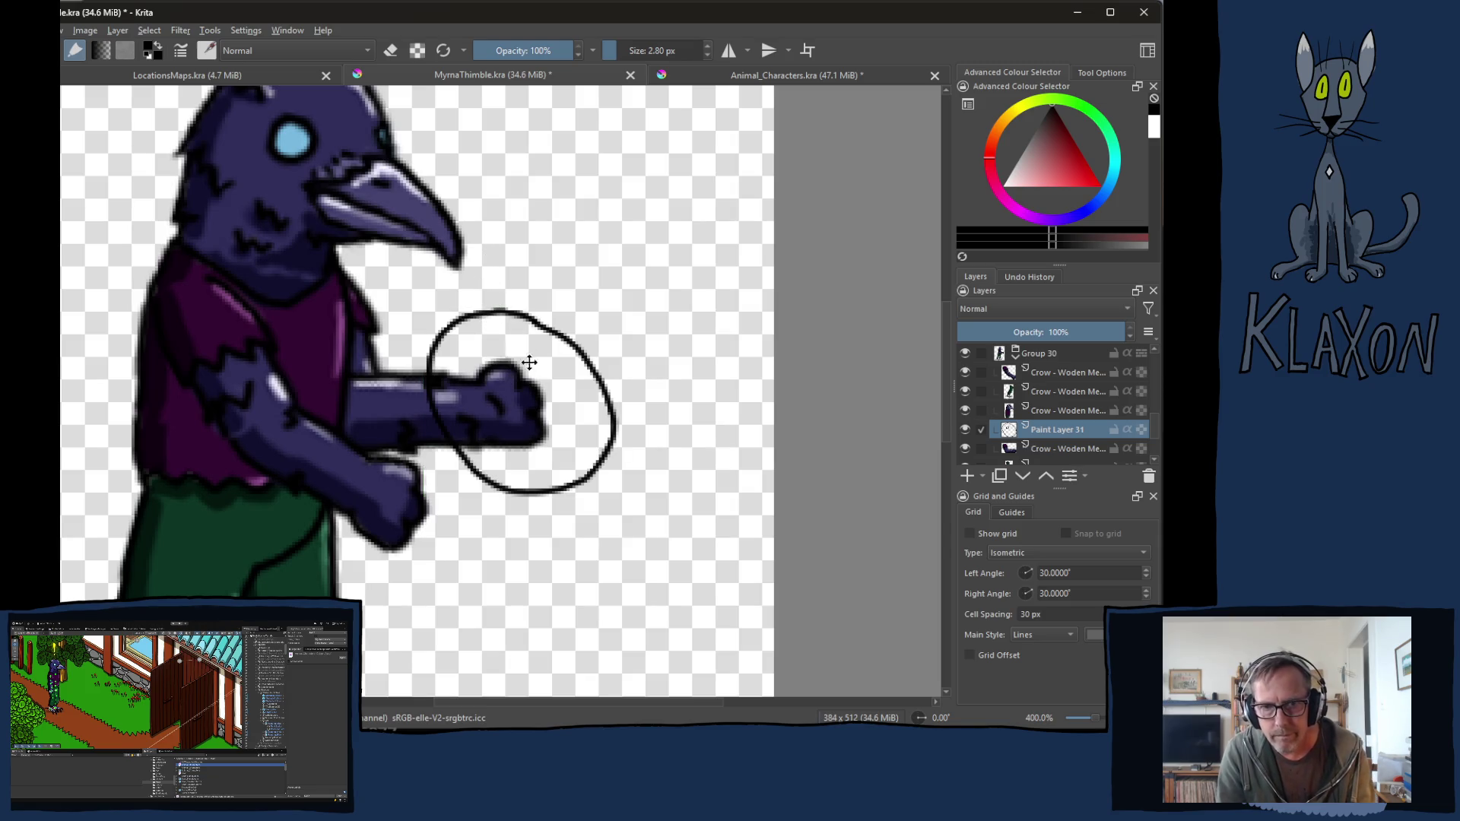
{"action": "key", "text": "Delete"}
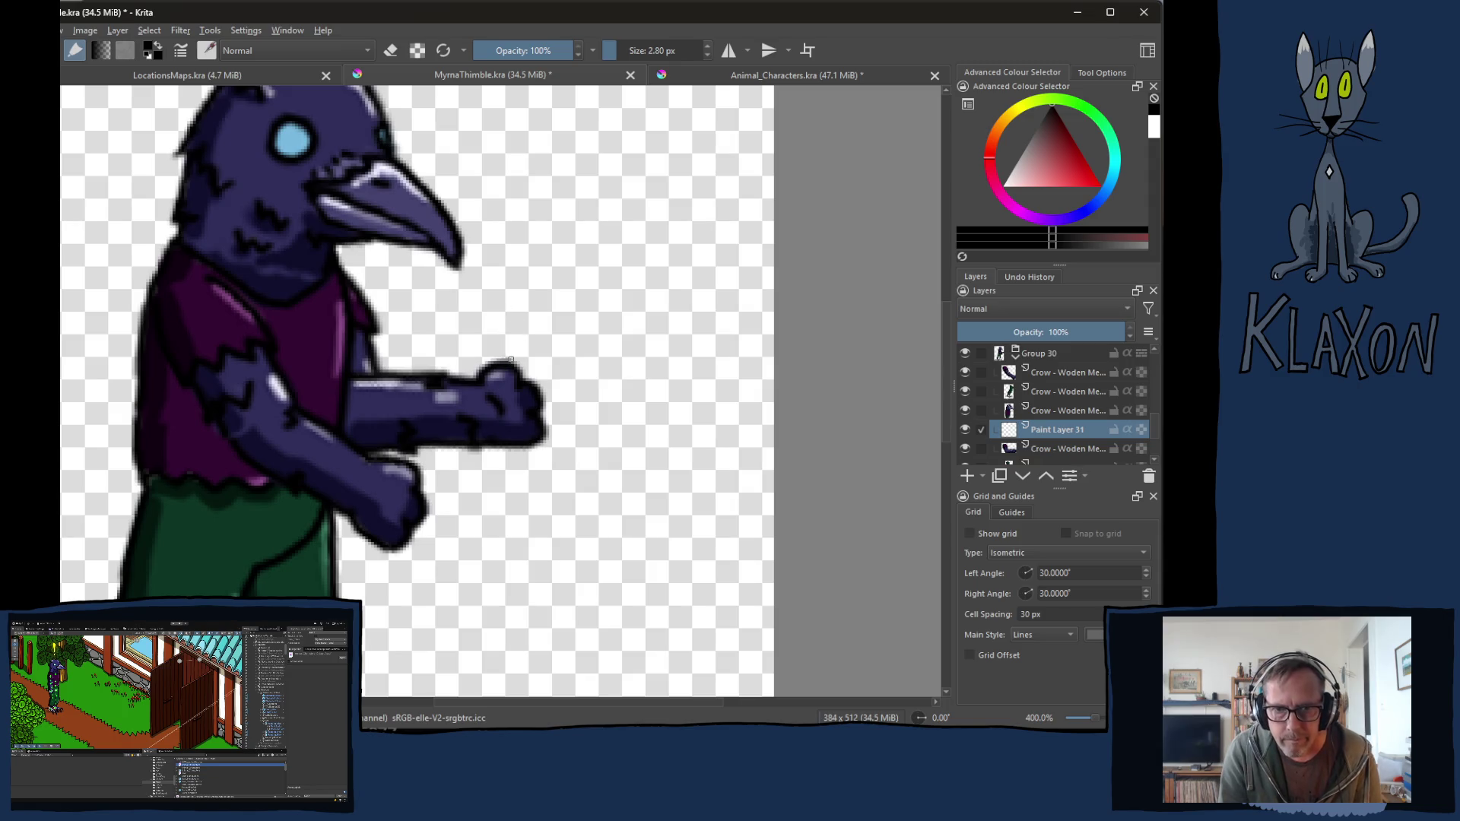
Step: Draw a thin loop around the top of the fist and erase its overlapping tail
{"action": "mouse_move", "coordinate": [513, 362]}
{"action": "left_mouse_down"}
{"action": "mouse_move", "coordinate": [484, 365]}
{"action": "mouse_move", "coordinate": [498, 394]}
{"action": "mouse_move", "coordinate": [510, 352]}
{"action": "mouse_move", "coordinate": [546, 327]}
{"action": "mouse_move", "coordinate": [444, 324]}
{"action": "mouse_move", "coordinate": [378, 380]}
{"action": "mouse_move", "coordinate": [386, 425]}
{"action": "mouse_move", "coordinate": [543, 443]}
{"action": "mouse_move", "coordinate": [581, 361]}
{"action": "mouse_move", "coordinate": [545, 325]}
{"action": "left_mouse_up"}
{"action": "key", "text": "e"}
{"action": "left_click_drag", "start_coordinate": [532, 322], "coordinate": [540, 323]}
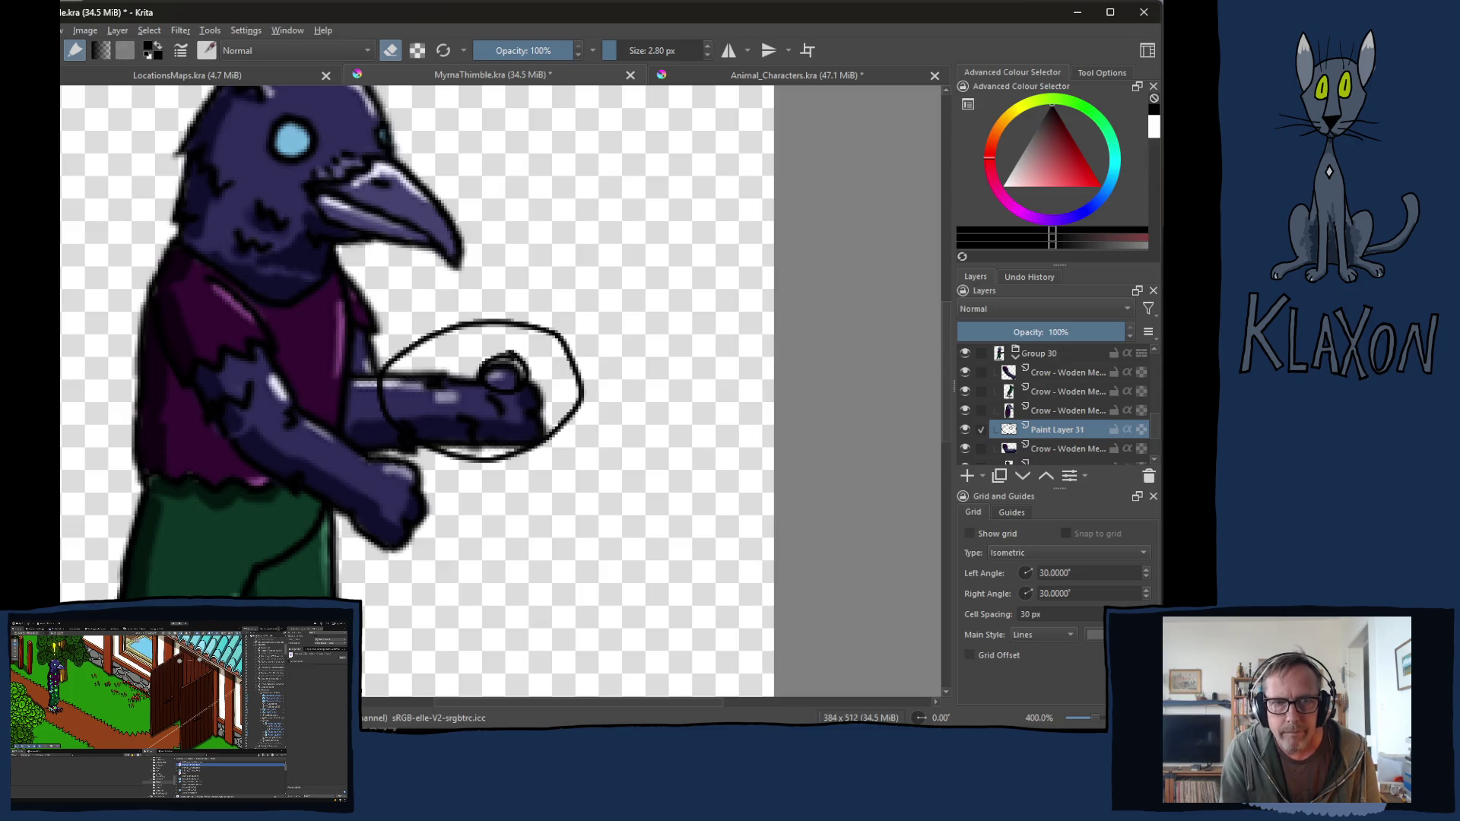
{"action": "left_click_drag", "start_coordinate": [400, 282], "coordinate": [446, 315]}
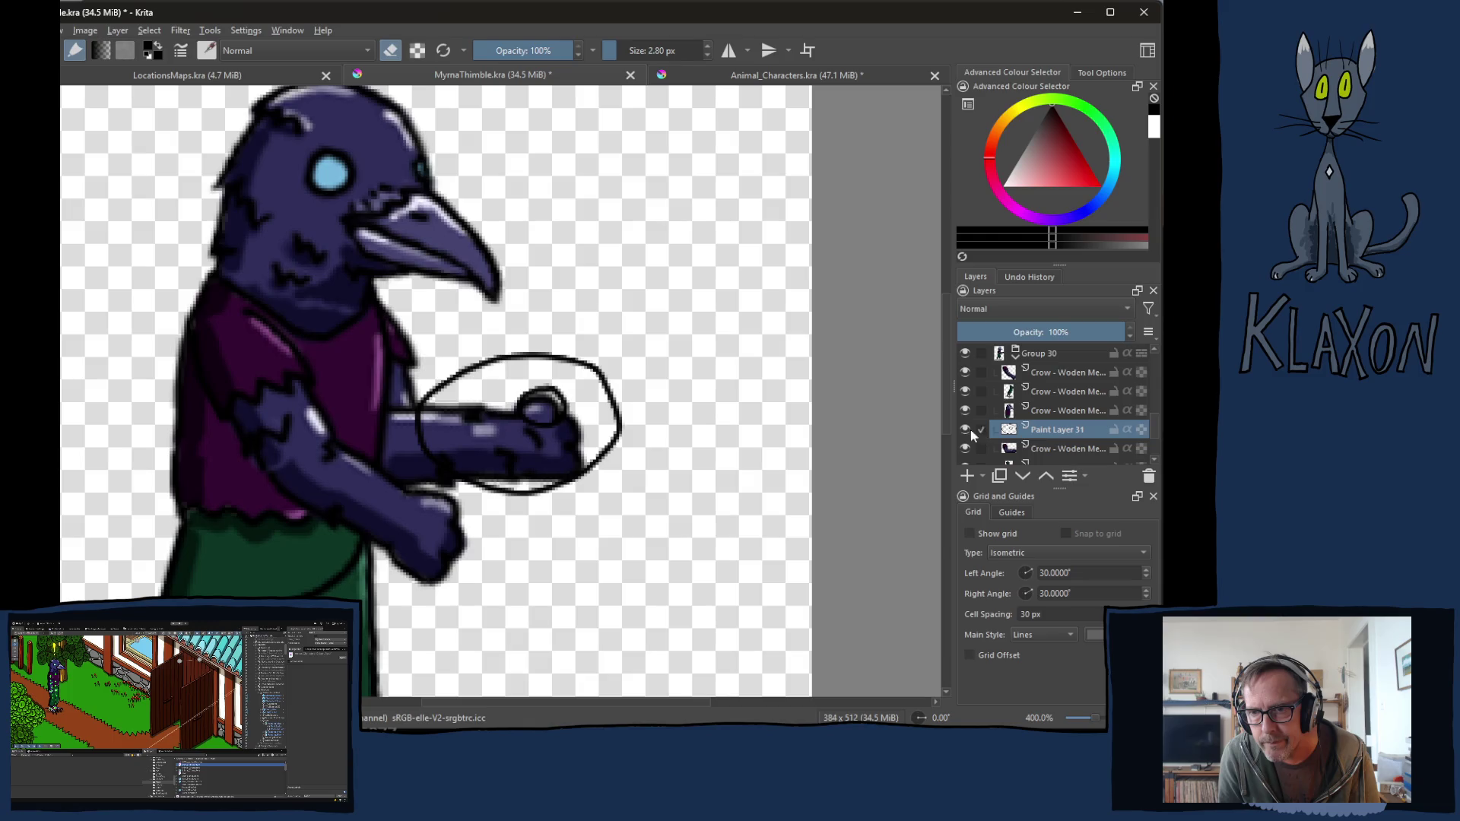
Step: Hide Paint Layer 31 and add a new Paint Layer 32 among Group 30's crow layers
{"action": "left_click", "coordinate": [1016, 357]}
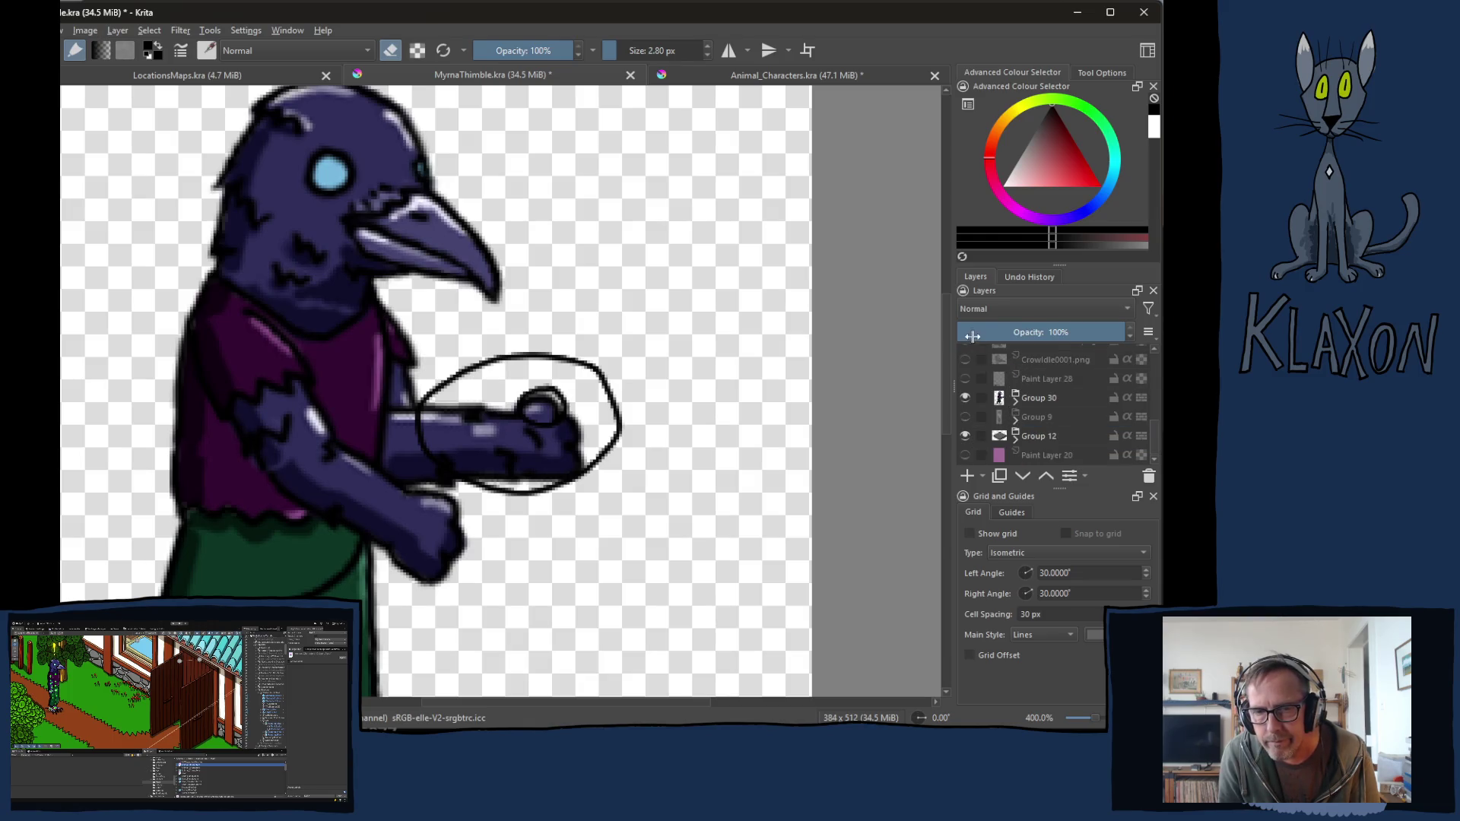
{"action": "left_click", "coordinate": [1012, 402]}
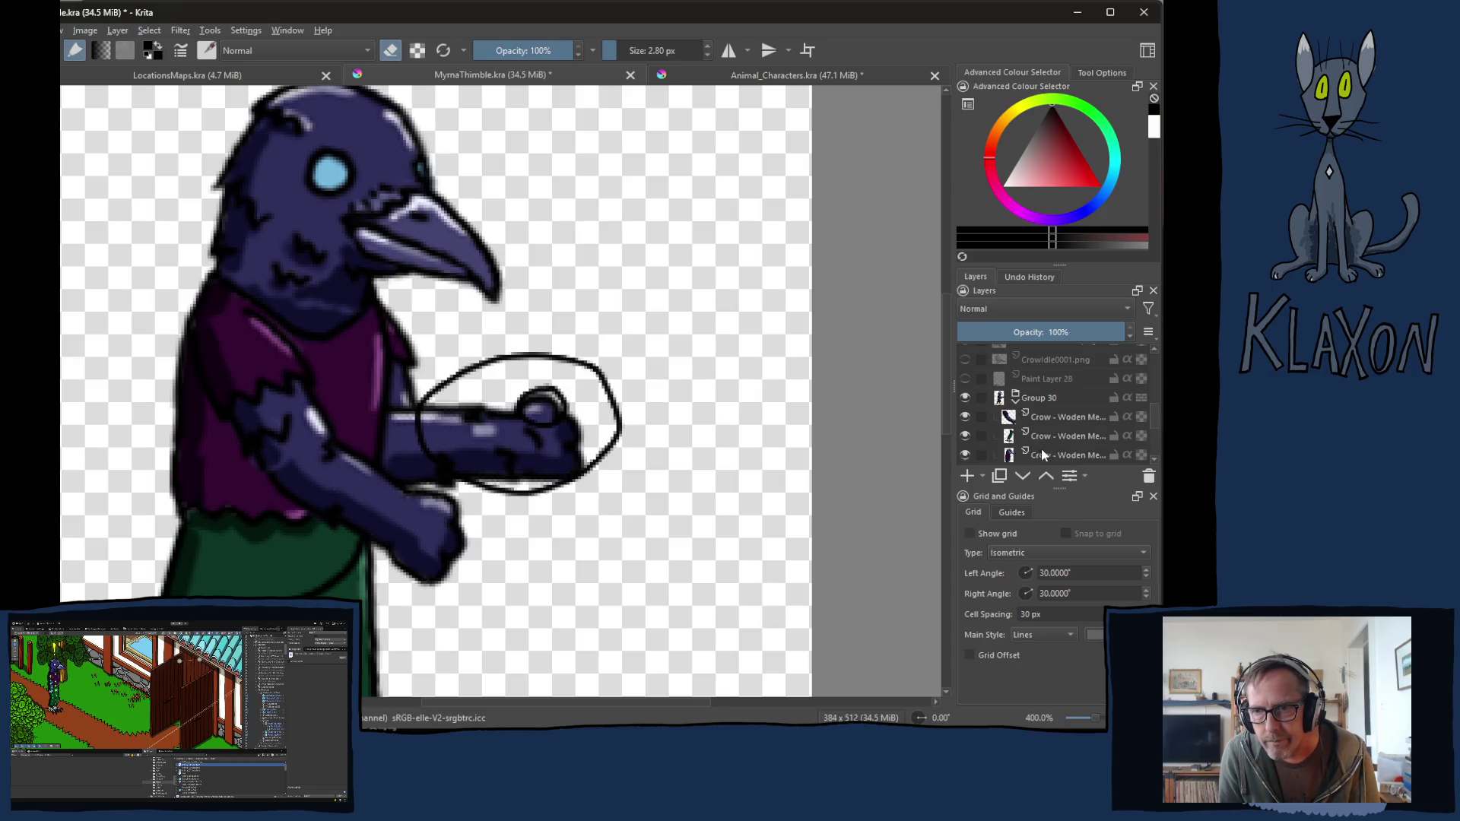
{"action": "left_click", "coordinate": [1153, 460]}
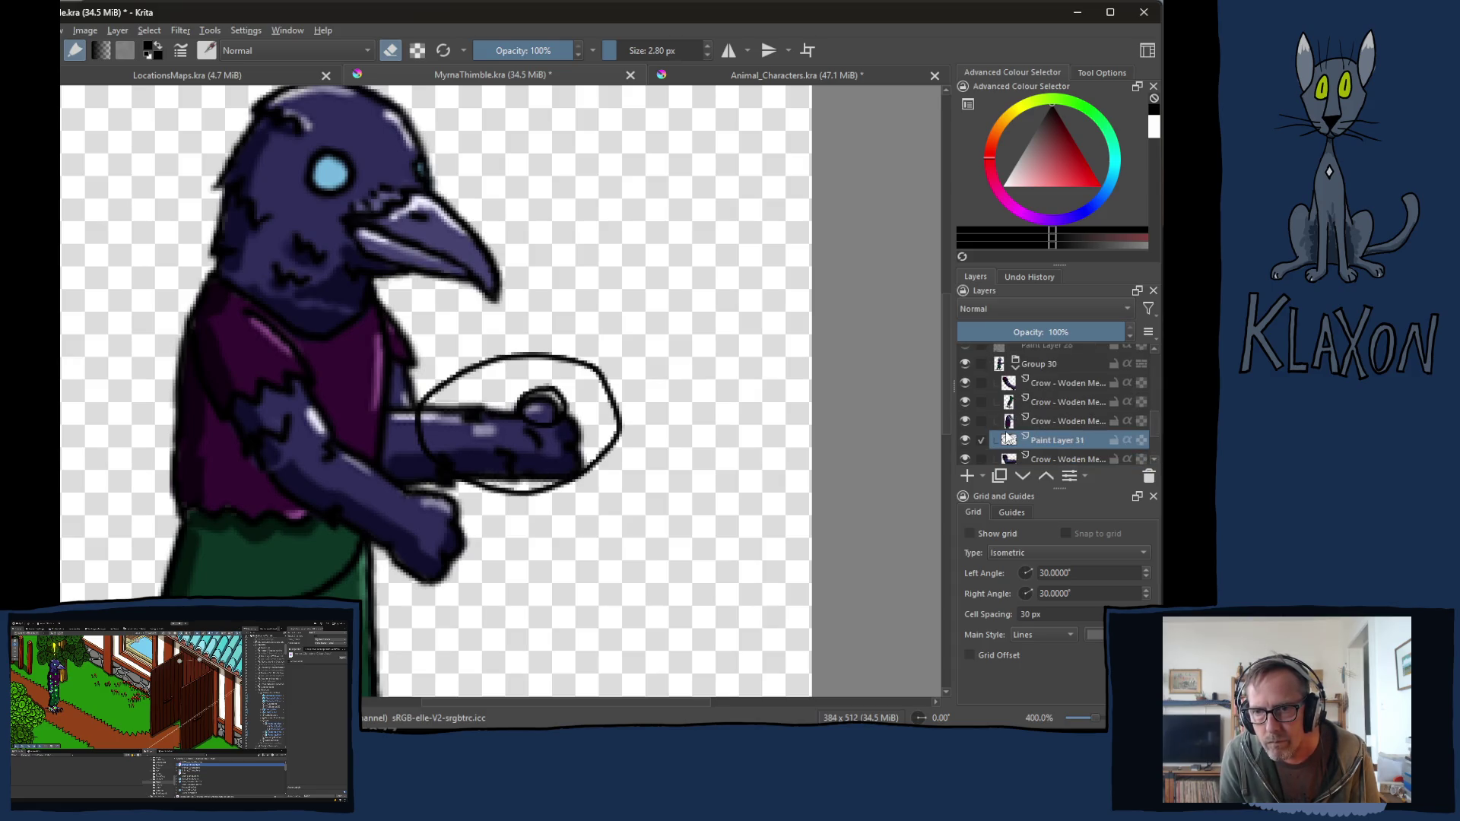
{"action": "left_click", "coordinate": [965, 440]}
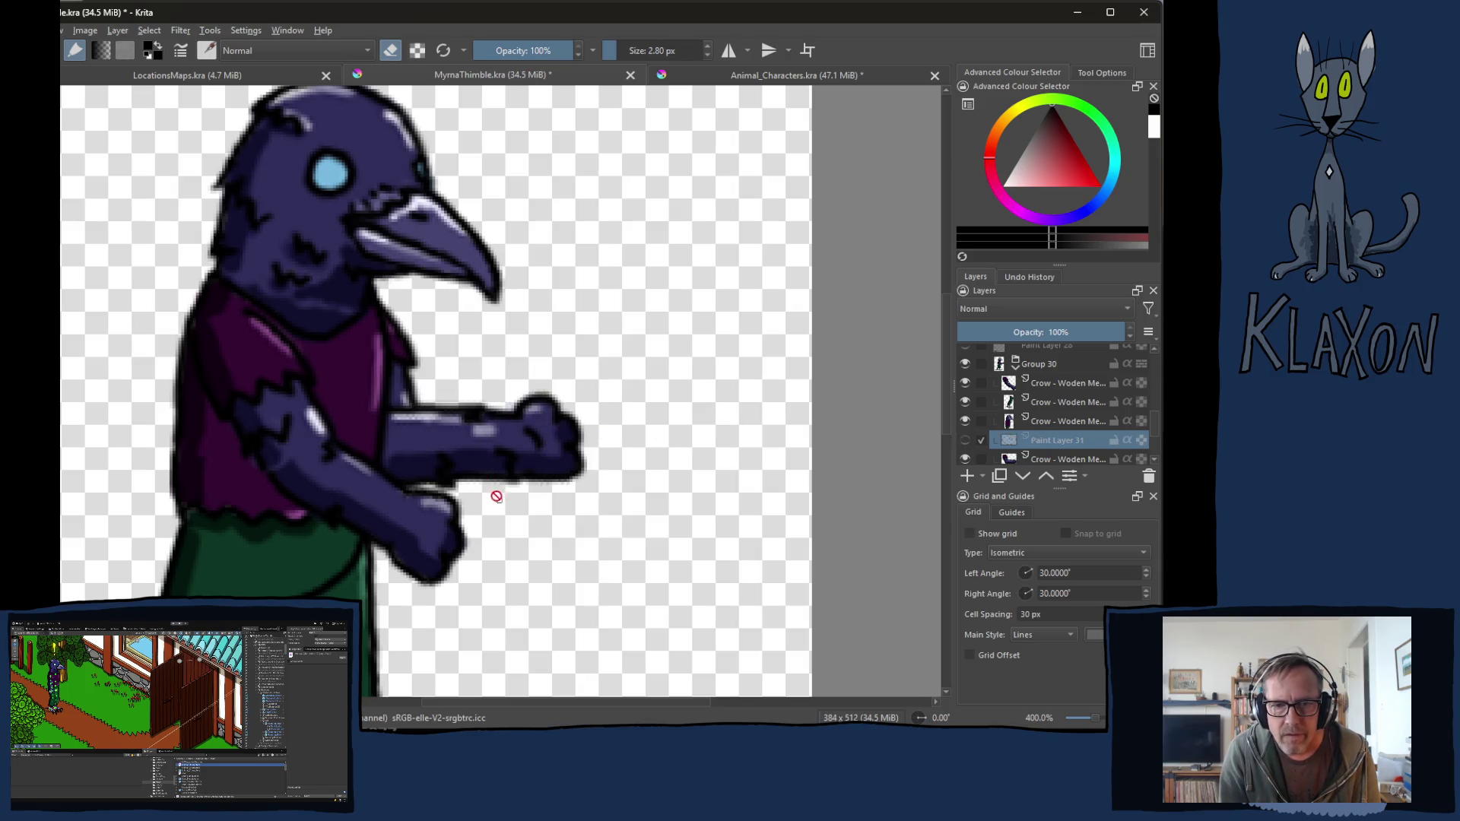
{"action": "left_click", "coordinate": [1049, 382]}
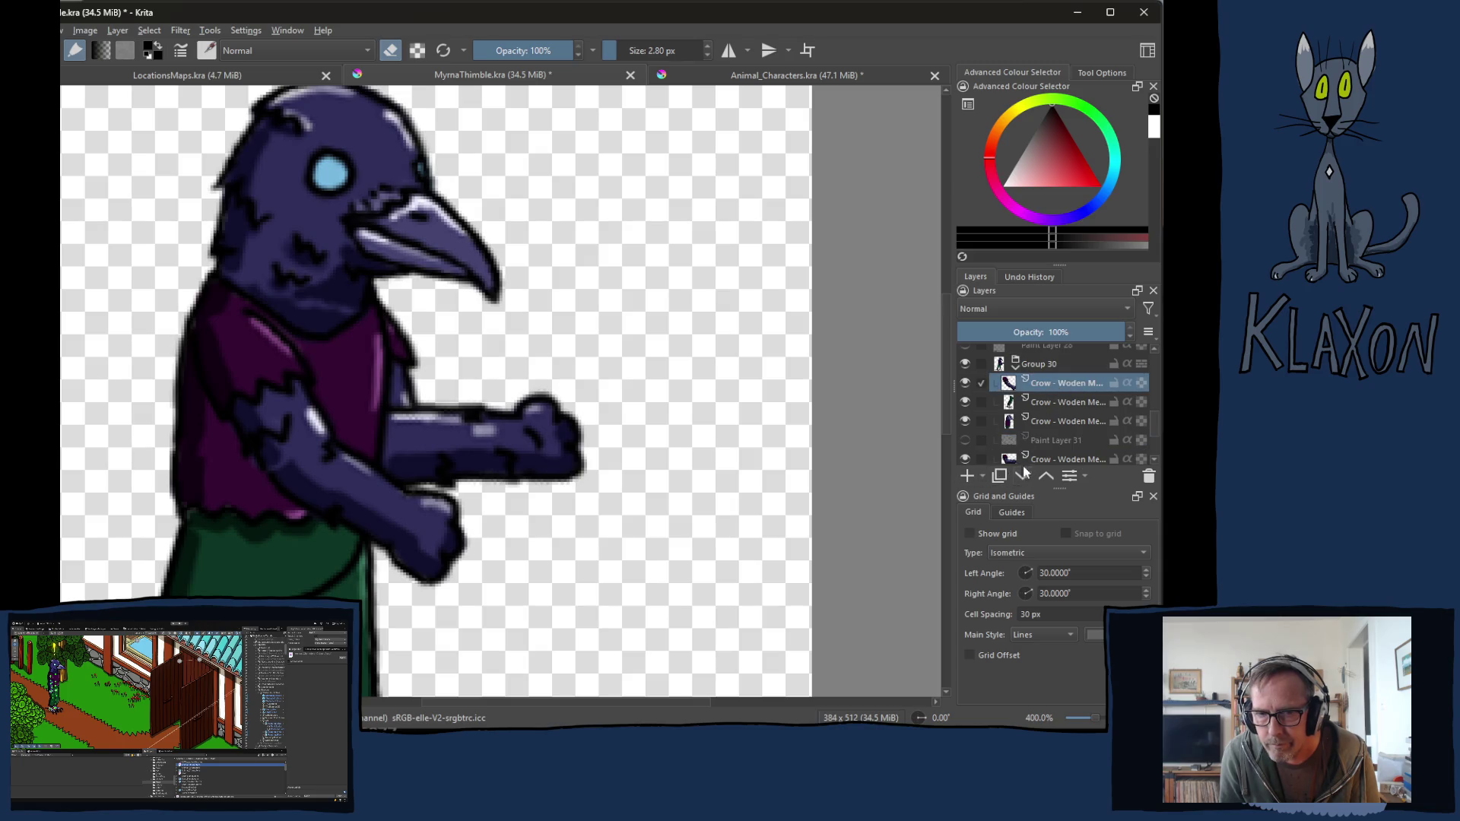
{"action": "left_click", "coordinate": [1048, 403]}
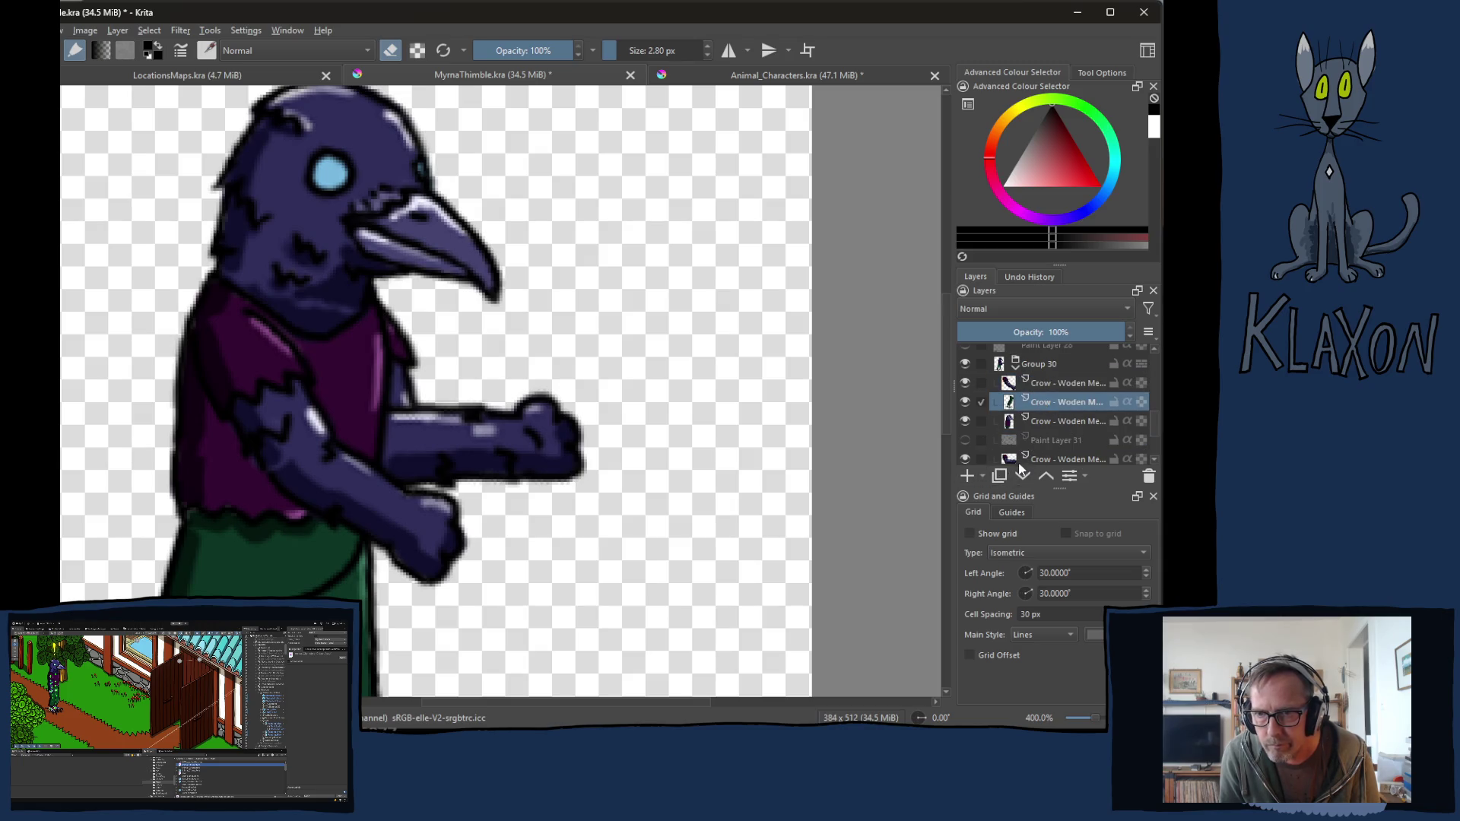
{"action": "left_click", "coordinate": [967, 475]}
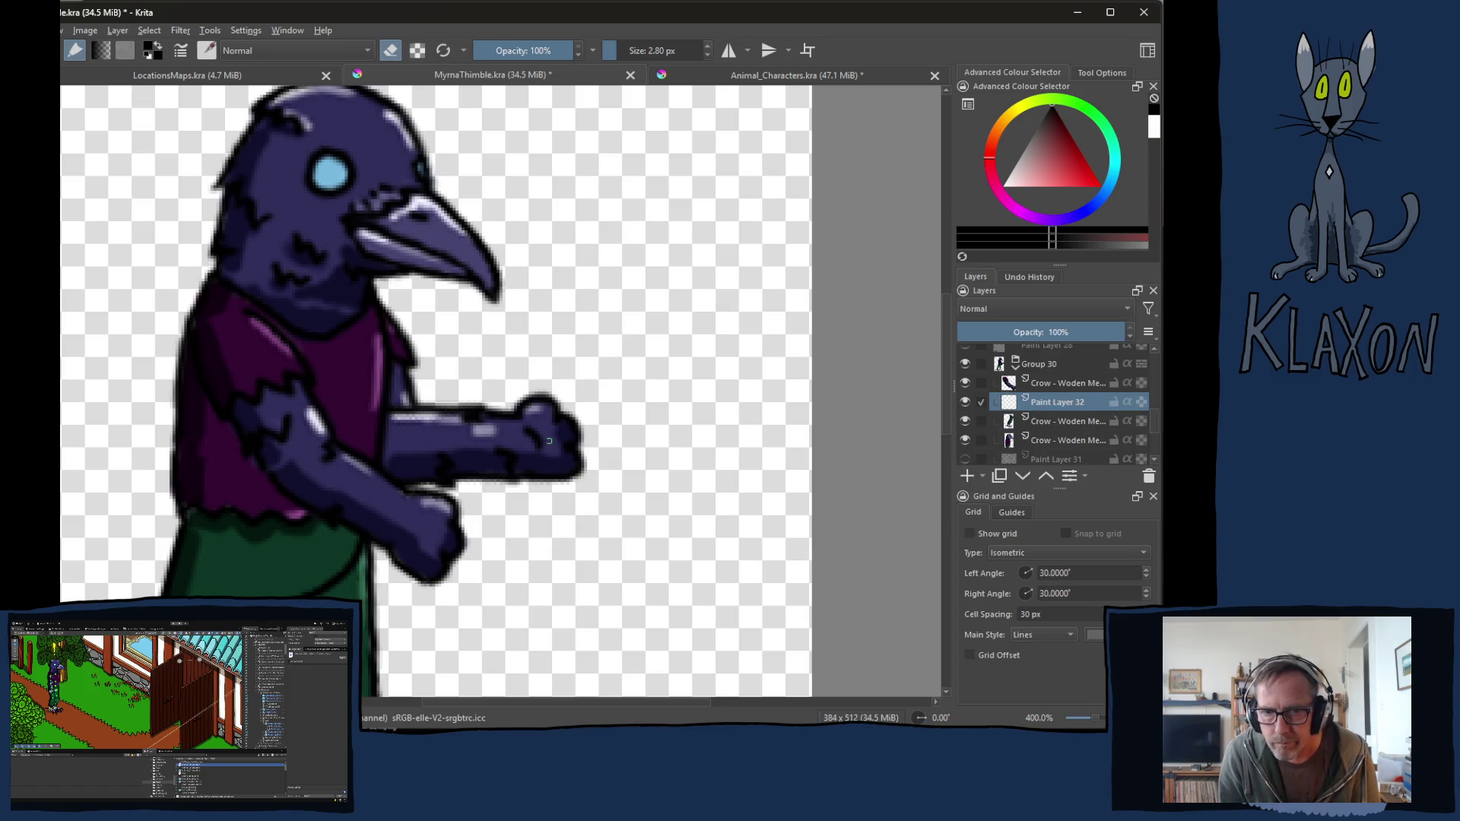
Step: Paint two parallel rope strands toward the lower hand plus short strokes by the fist, then unhide Paint Layer 31
{"action": "right_click", "coordinate": [487, 498]}
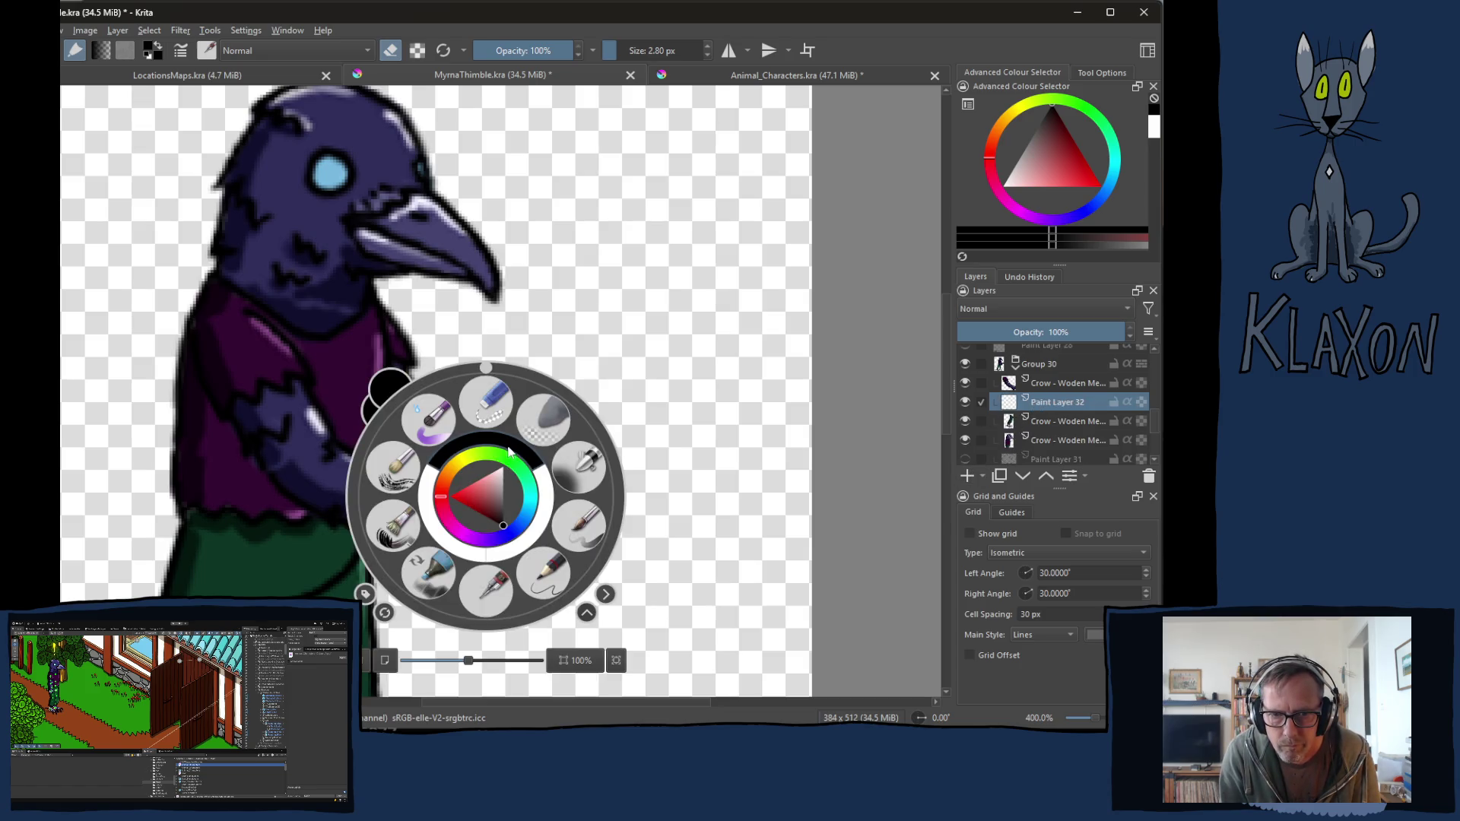
{"action": "key", "text": "e"}
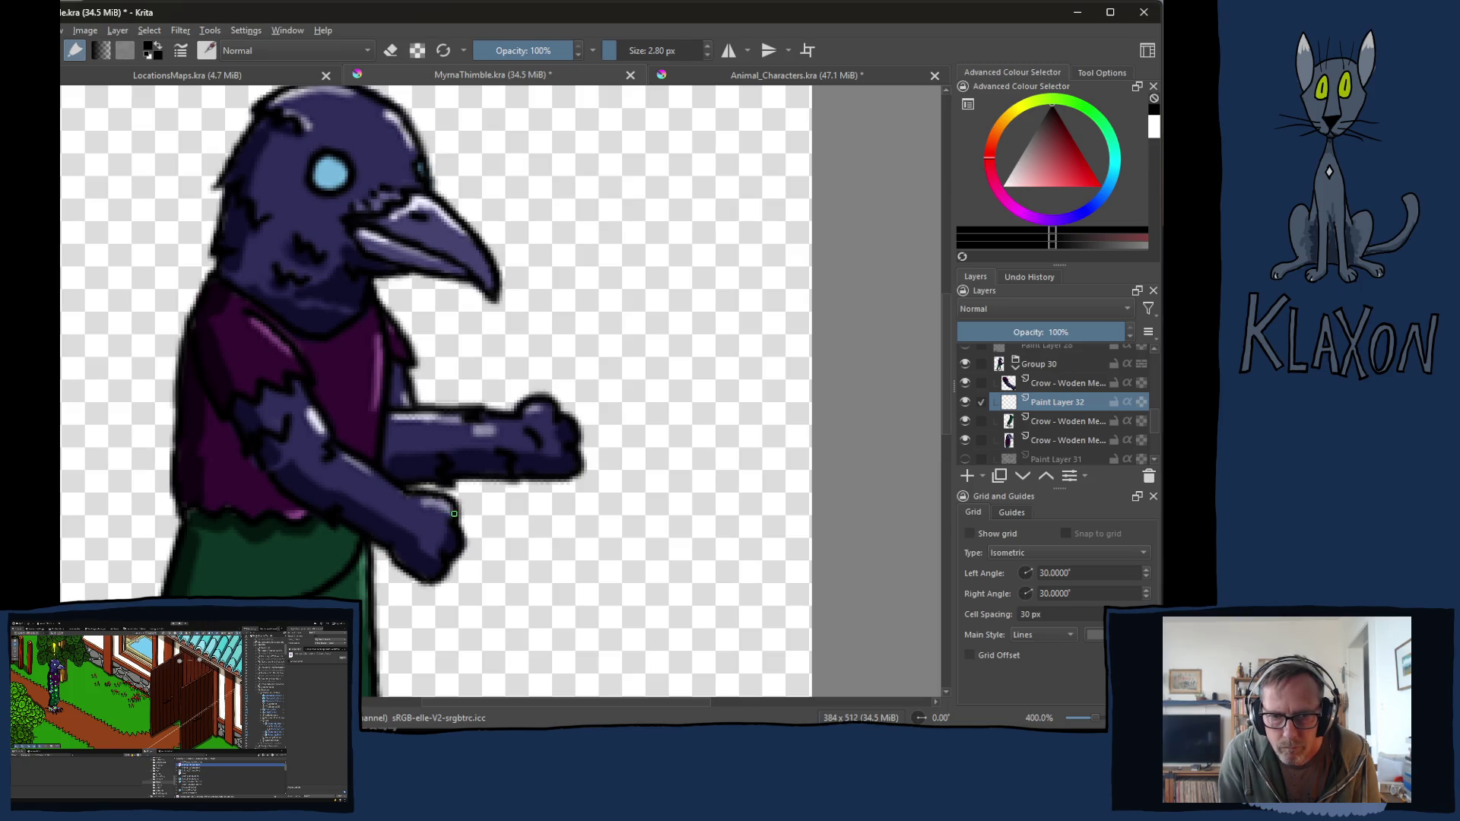
{"action": "left_click_drag", "start_coordinate": [449, 513], "coordinate": [523, 478]}
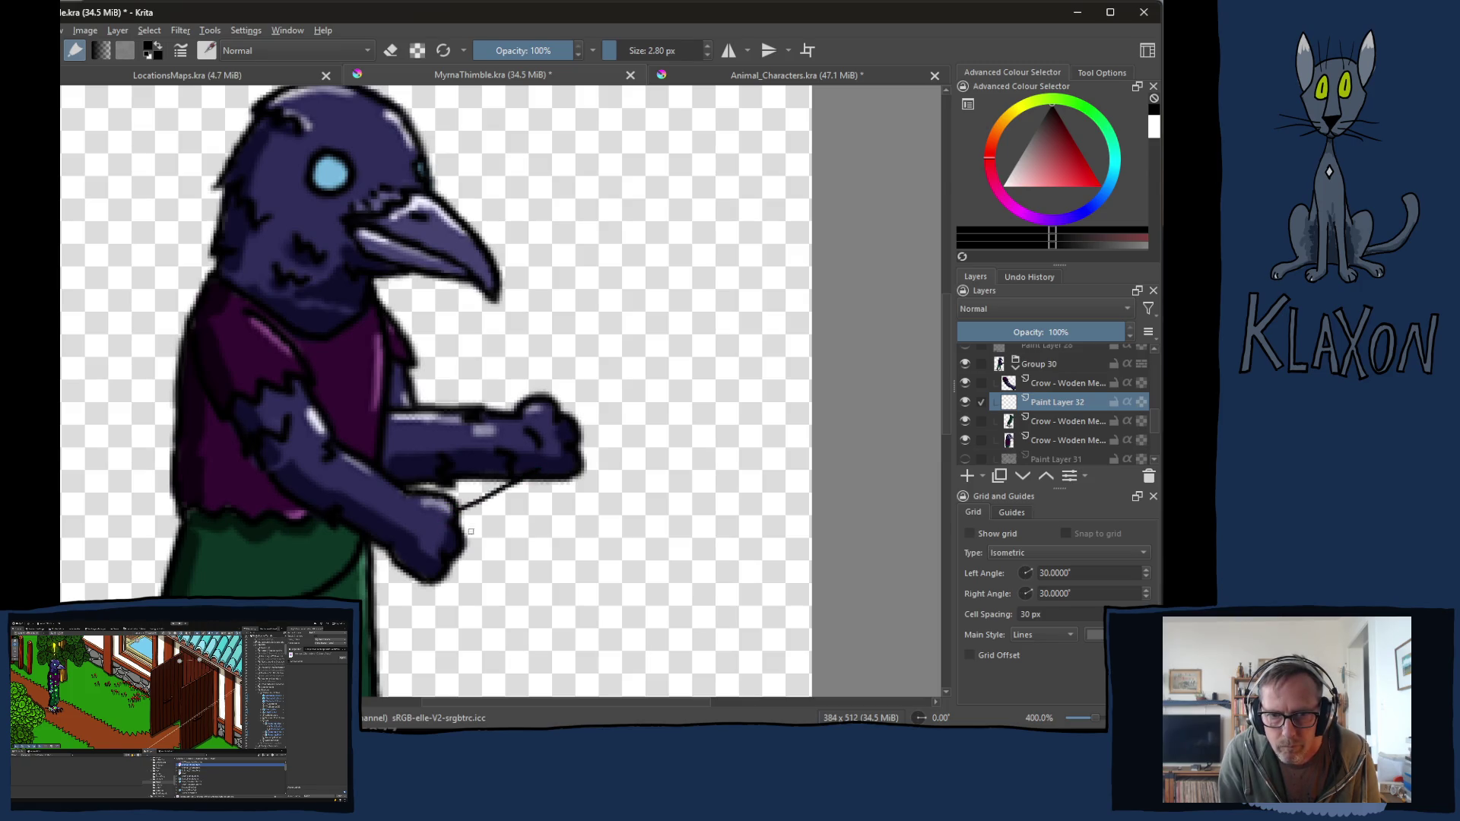
{"action": "left_click_drag", "start_coordinate": [460, 525], "coordinate": [553, 474]}
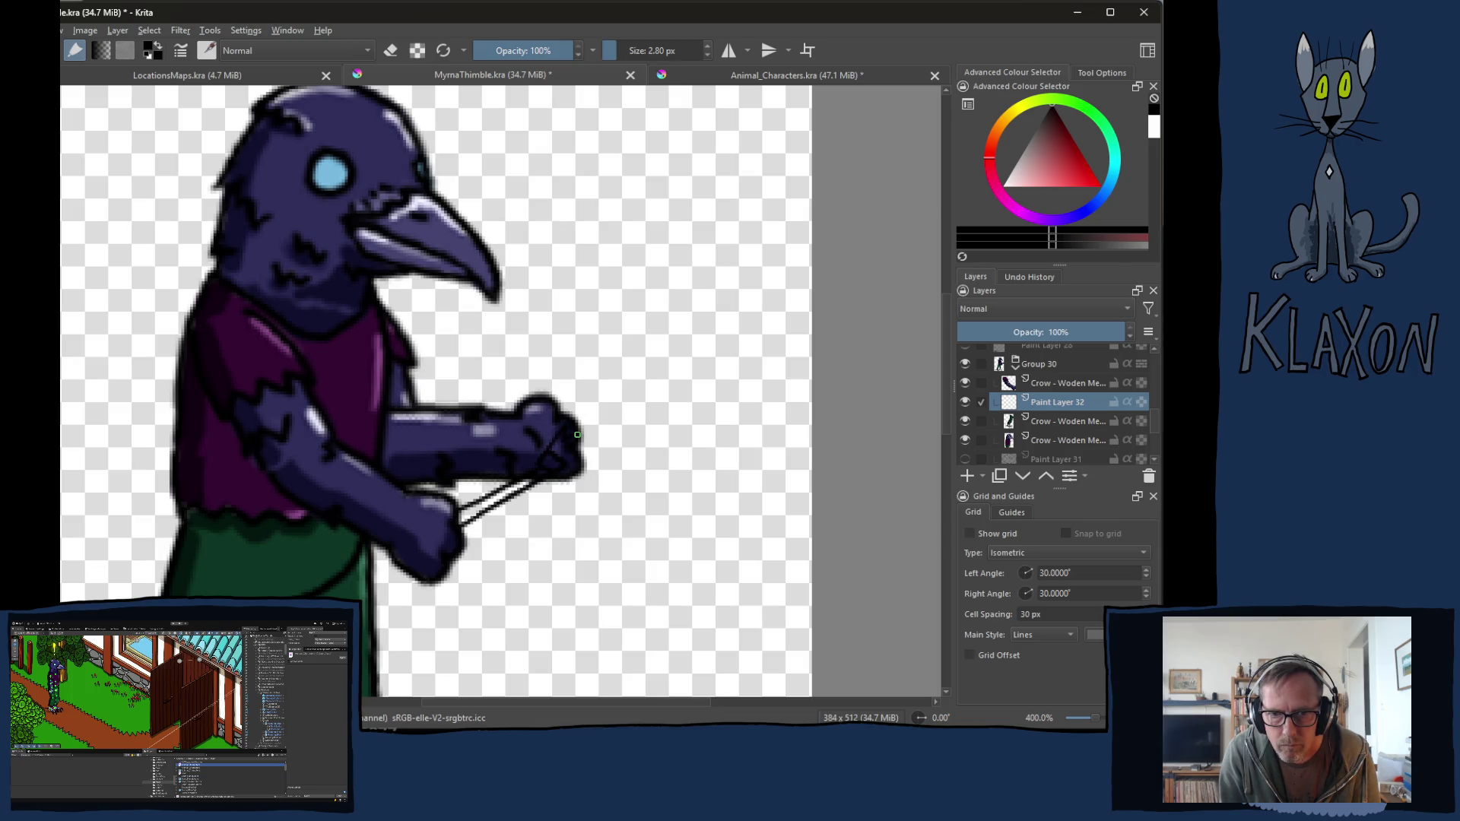
{"action": "mouse_move", "coordinate": [579, 439]}
{"action": "left_mouse_down"}
{"action": "mouse_move", "coordinate": [589, 447]}
{"action": "mouse_move", "coordinate": [569, 462]}
{"action": "left_mouse_up"}
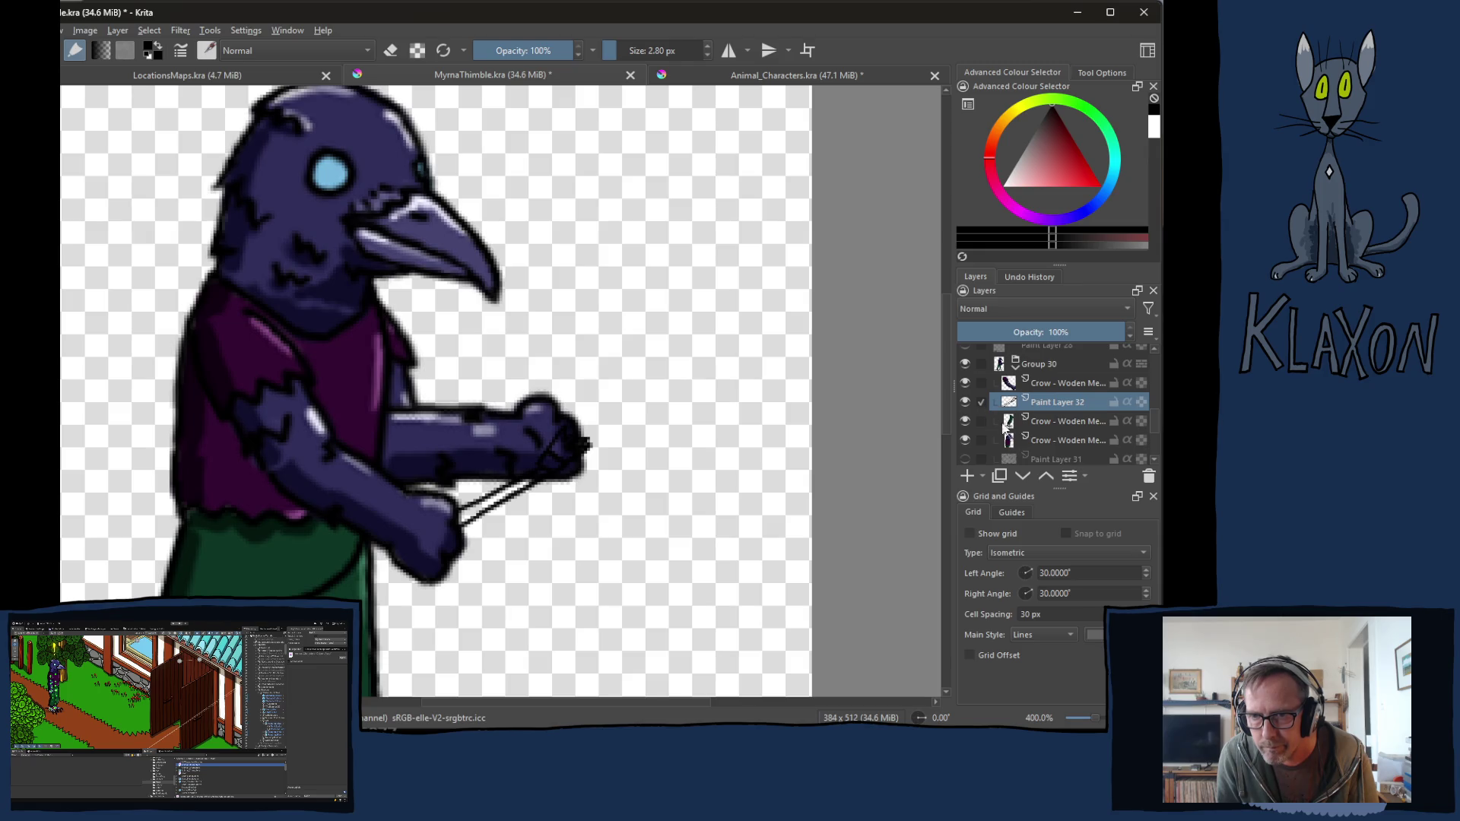
{"action": "left_click", "coordinate": [964, 457]}
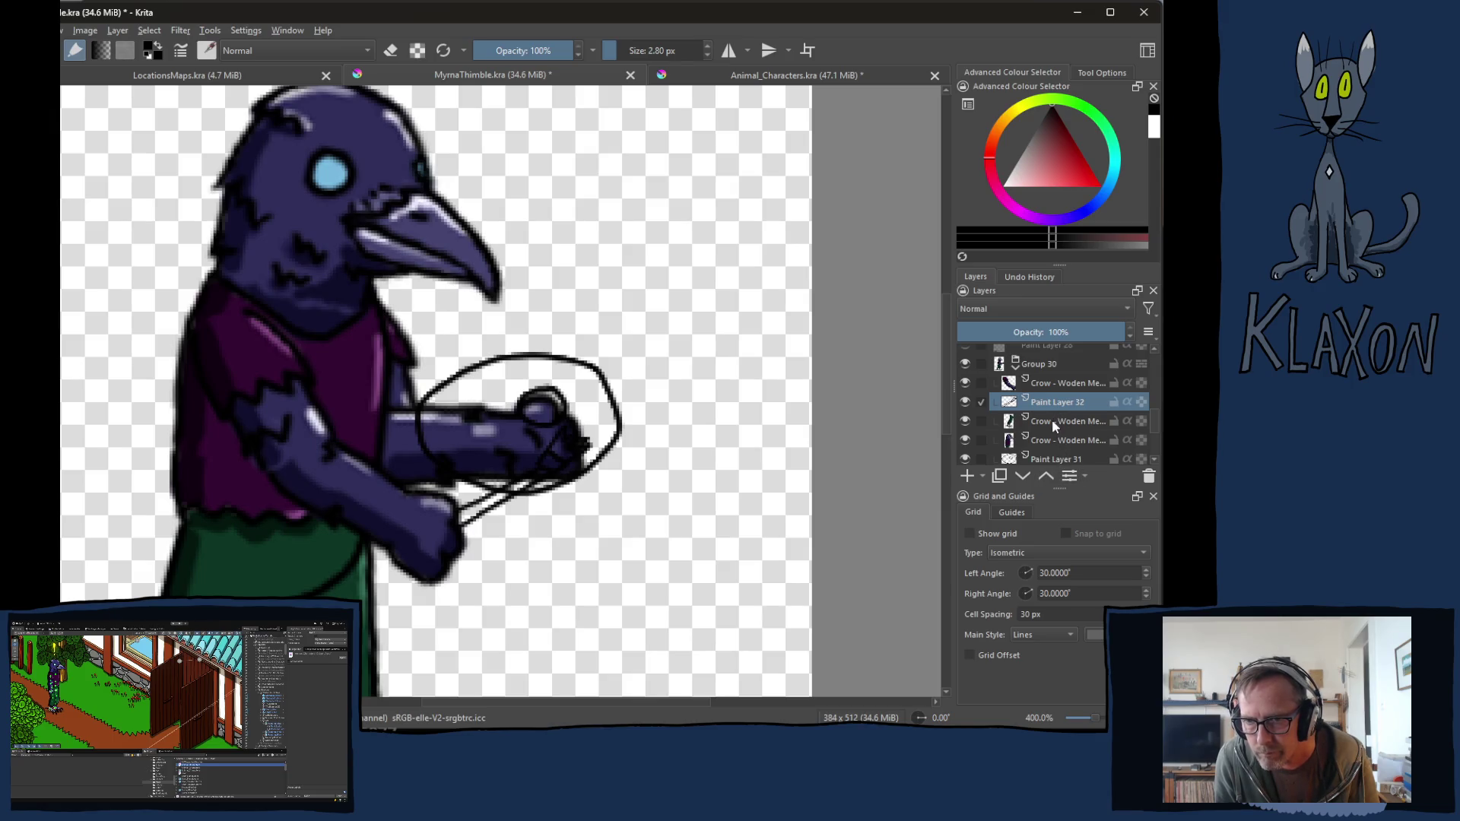
{"action": "mouse_move", "coordinate": [1050, 382]}
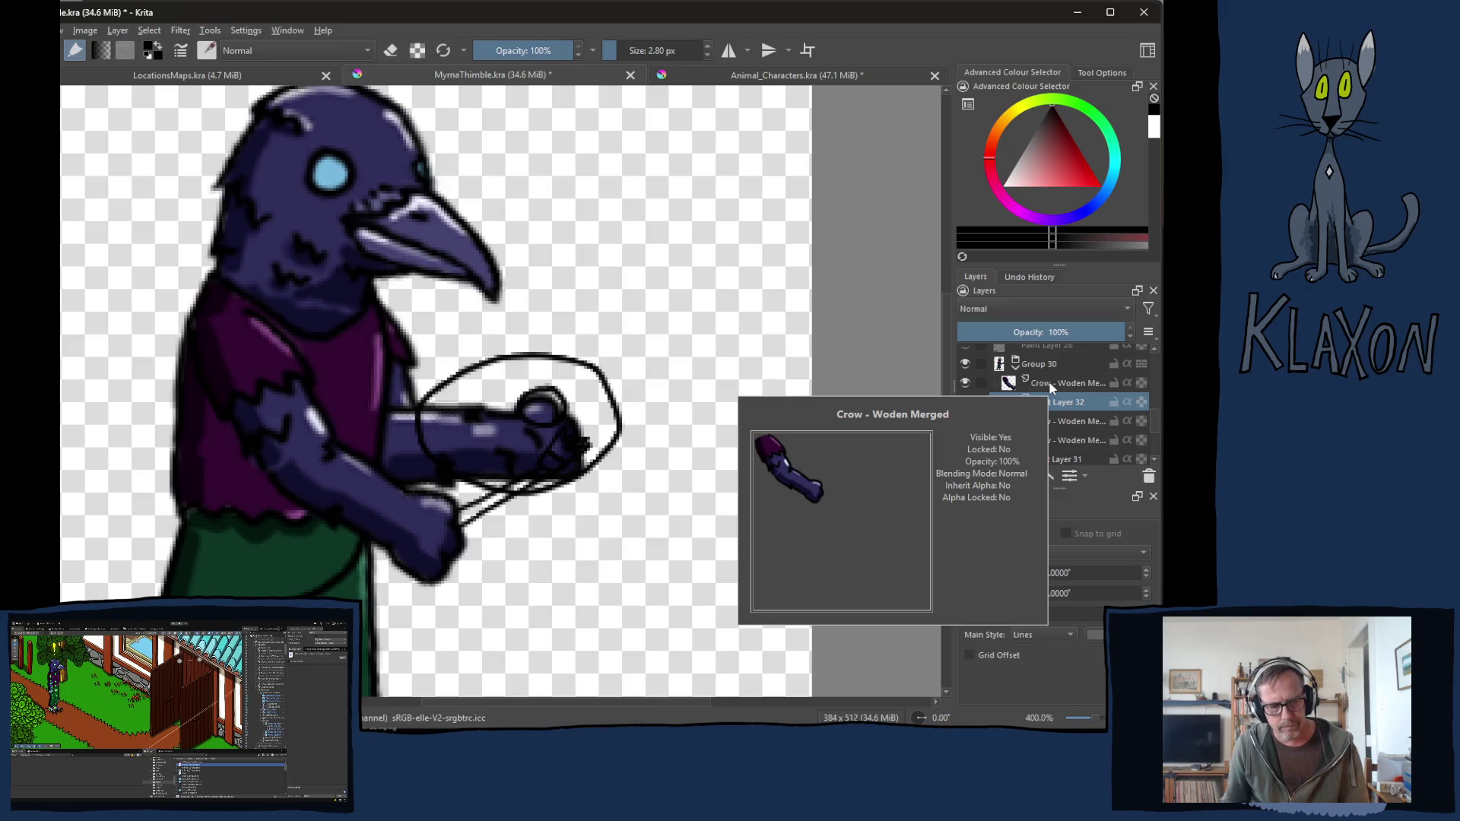
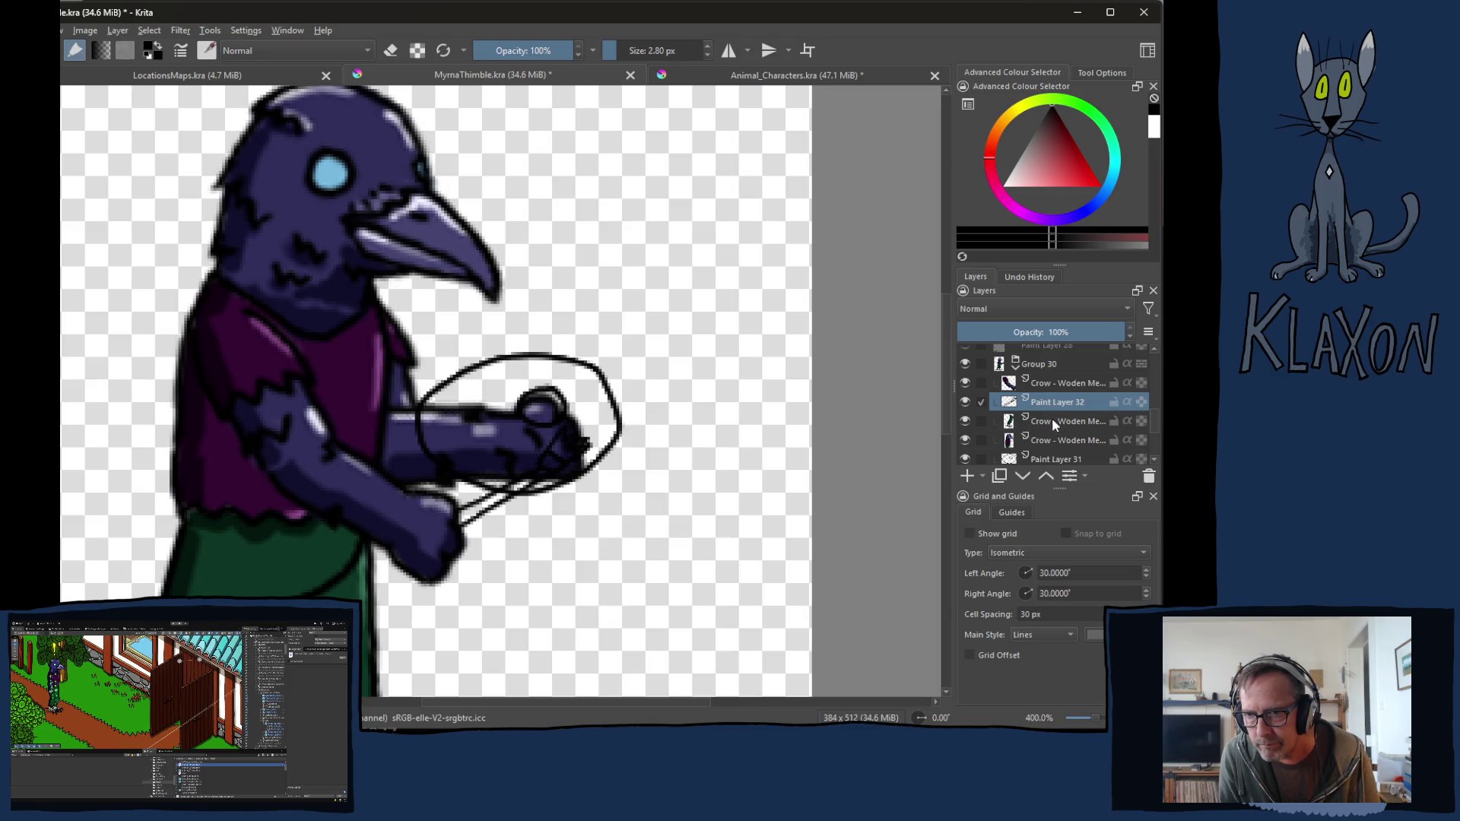
Step: Add a new paint layer above the crow and pick dark orange from the pop-up palette
{"action": "left_click", "coordinate": [1052, 418]}
{"action": "left_click", "coordinate": [966, 476]}
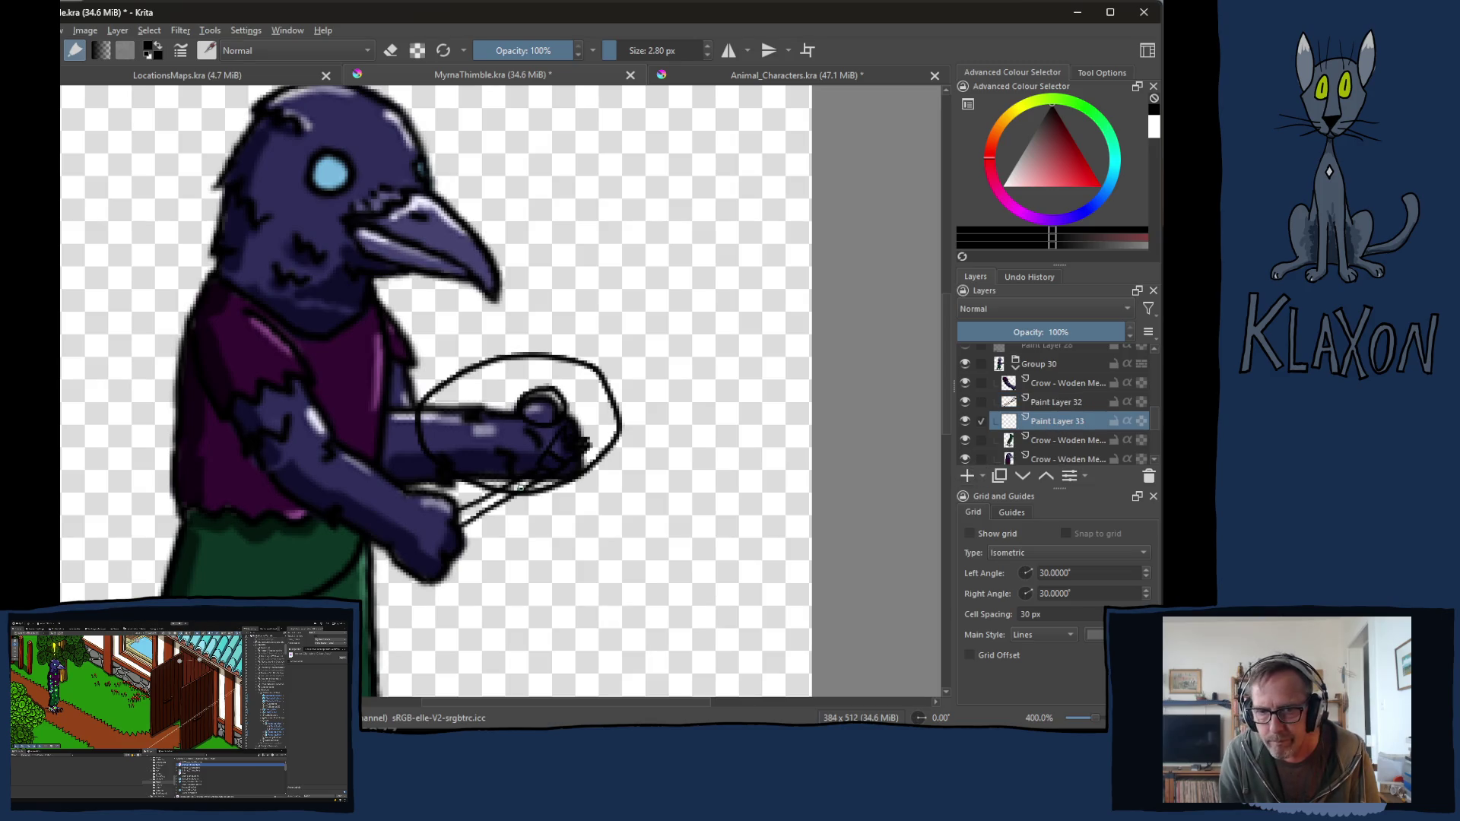
{"action": "right_click", "coordinate": [538, 458]}
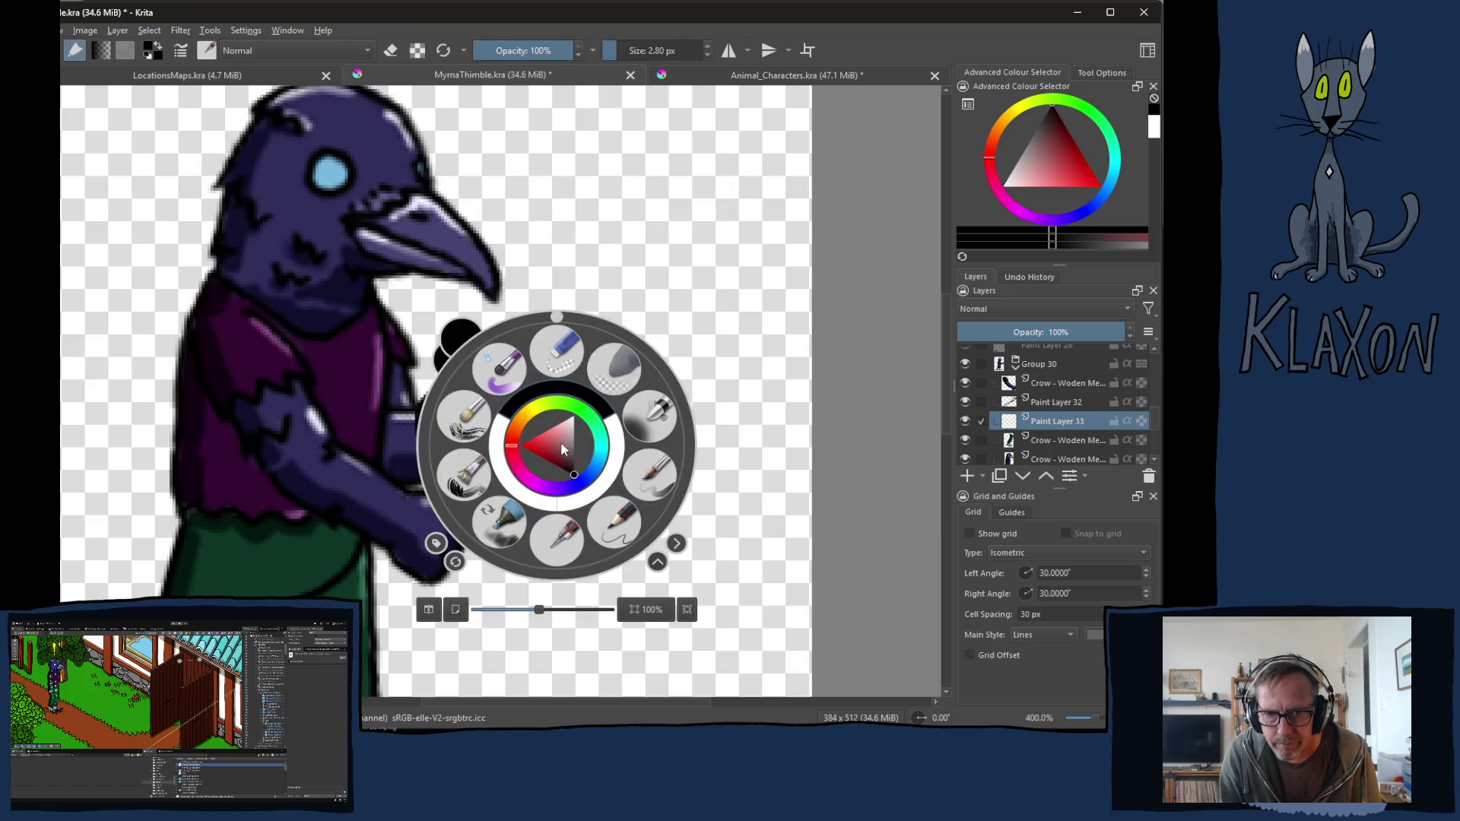
{"action": "left_click", "coordinate": [548, 434]}
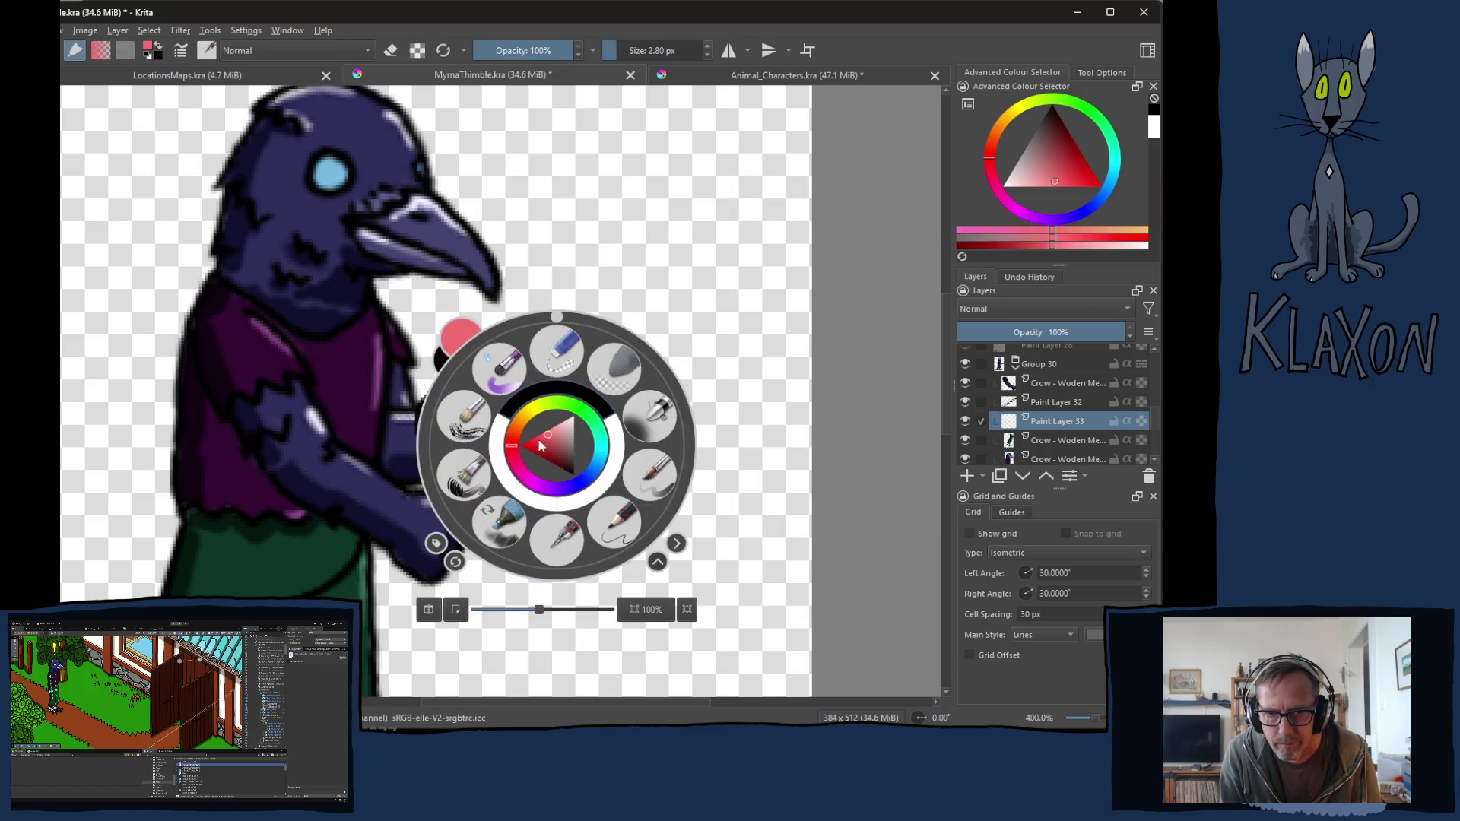
{"action": "left_click", "coordinate": [524, 427]}
{"action": "left_click", "coordinate": [524, 435]}
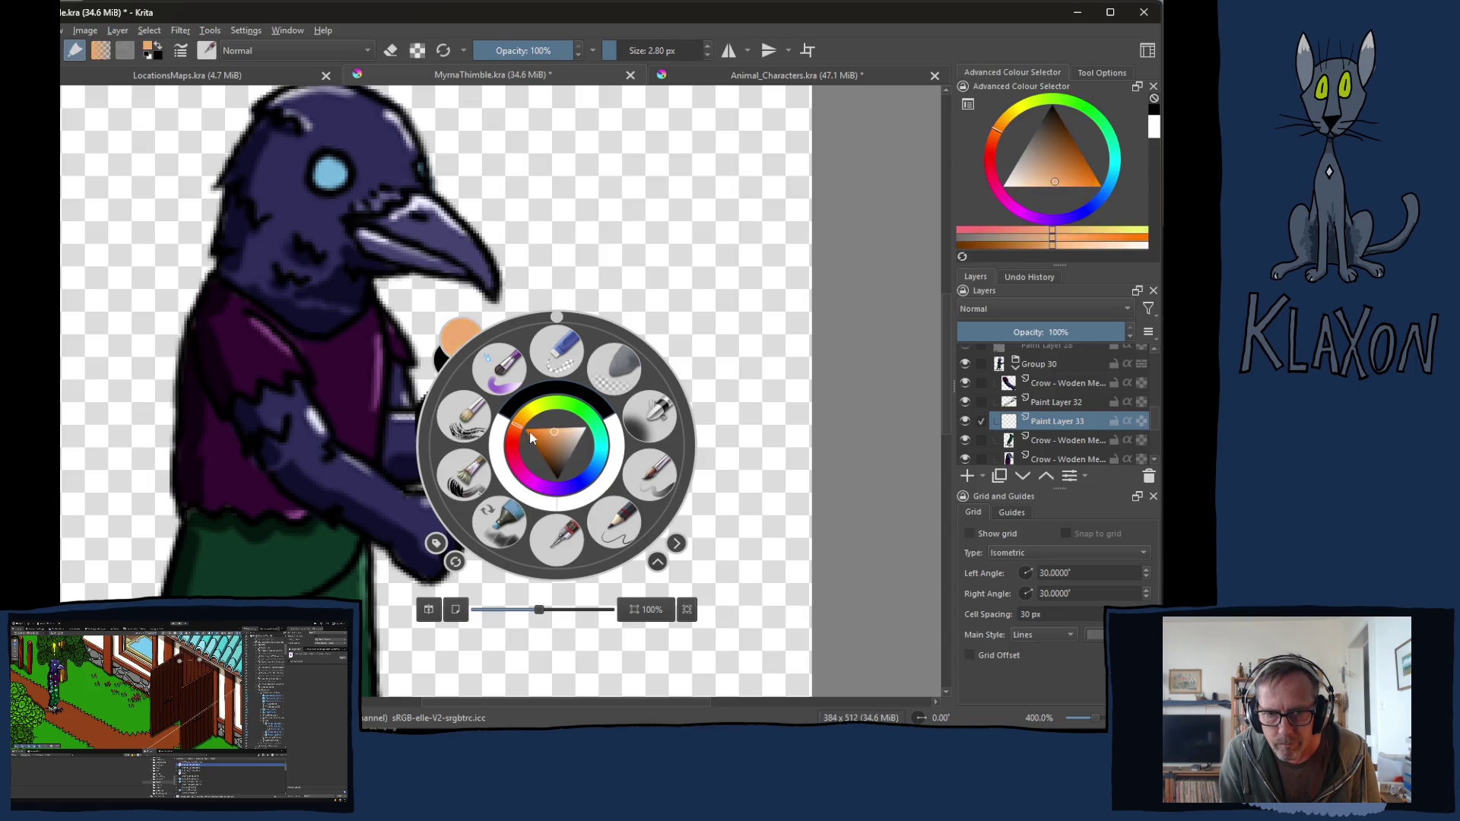
{"action": "left_click", "coordinate": [538, 436]}
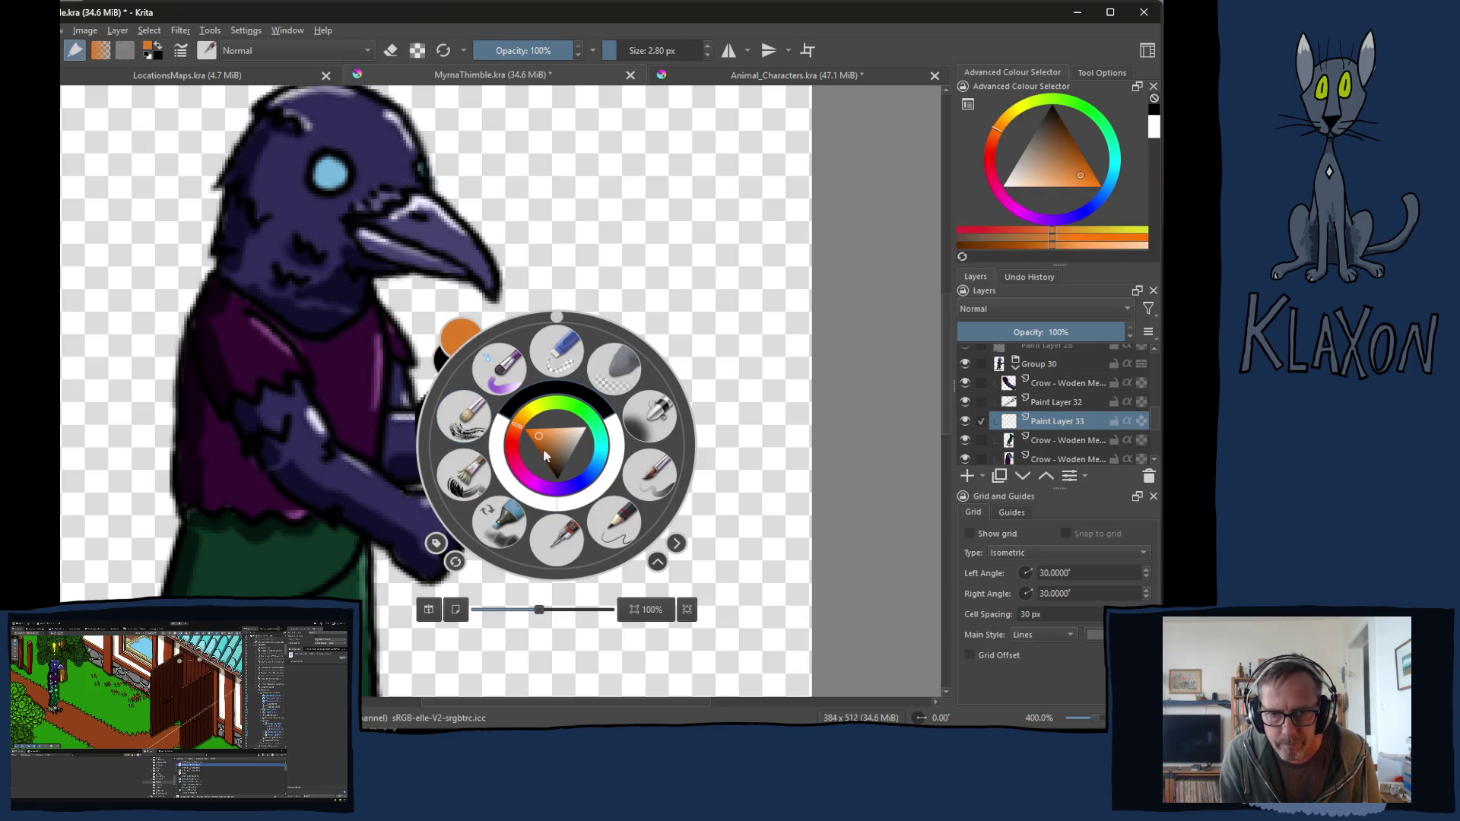
{"action": "left_click", "coordinate": [542, 448]}
{"action": "left_click", "coordinate": [463, 388]}
Step: With a larger brush, draw the orange brush handle across the crow's hand and erase its tip jagged
{"action": "key", "text": "bracketright"}
{"action": "key", "text": "bracketright"}
{"action": "mouse_move", "coordinate": [485, 503]}
{"action": "left_mouse_down"}
{"action": "mouse_move", "coordinate": [456, 526]}
{"action": "mouse_move", "coordinate": [541, 473]}
{"action": "mouse_move", "coordinate": [532, 482]}
{"action": "mouse_move", "coordinate": [566, 429]}
{"action": "mouse_move", "coordinate": [582, 448]}
{"action": "mouse_move", "coordinate": [559, 465]}
{"action": "mouse_move", "coordinate": [564, 441]}
{"action": "mouse_move", "coordinate": [546, 462]}
{"action": "left_mouse_up"}
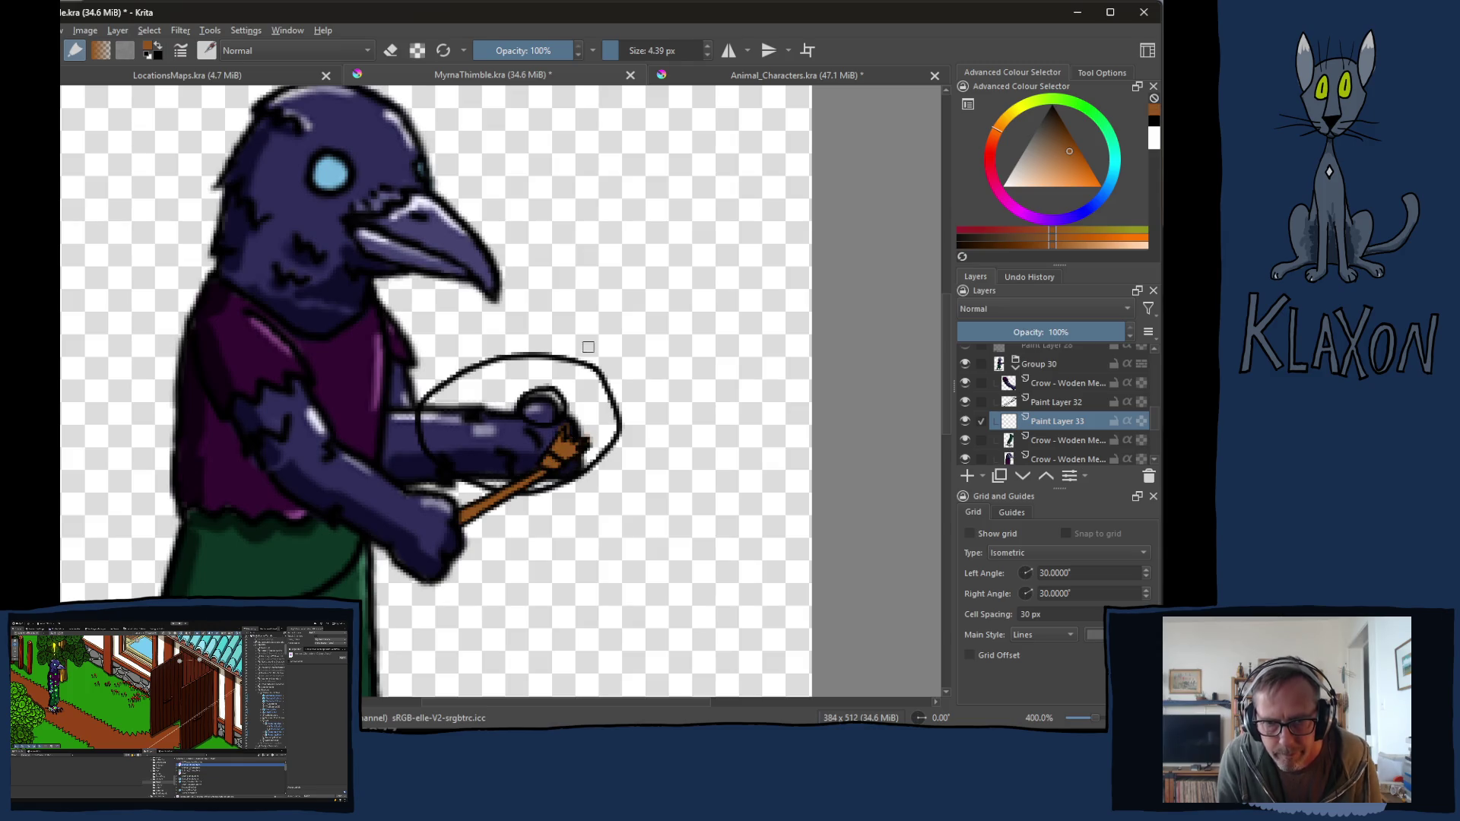
{"action": "key", "text": "e"}
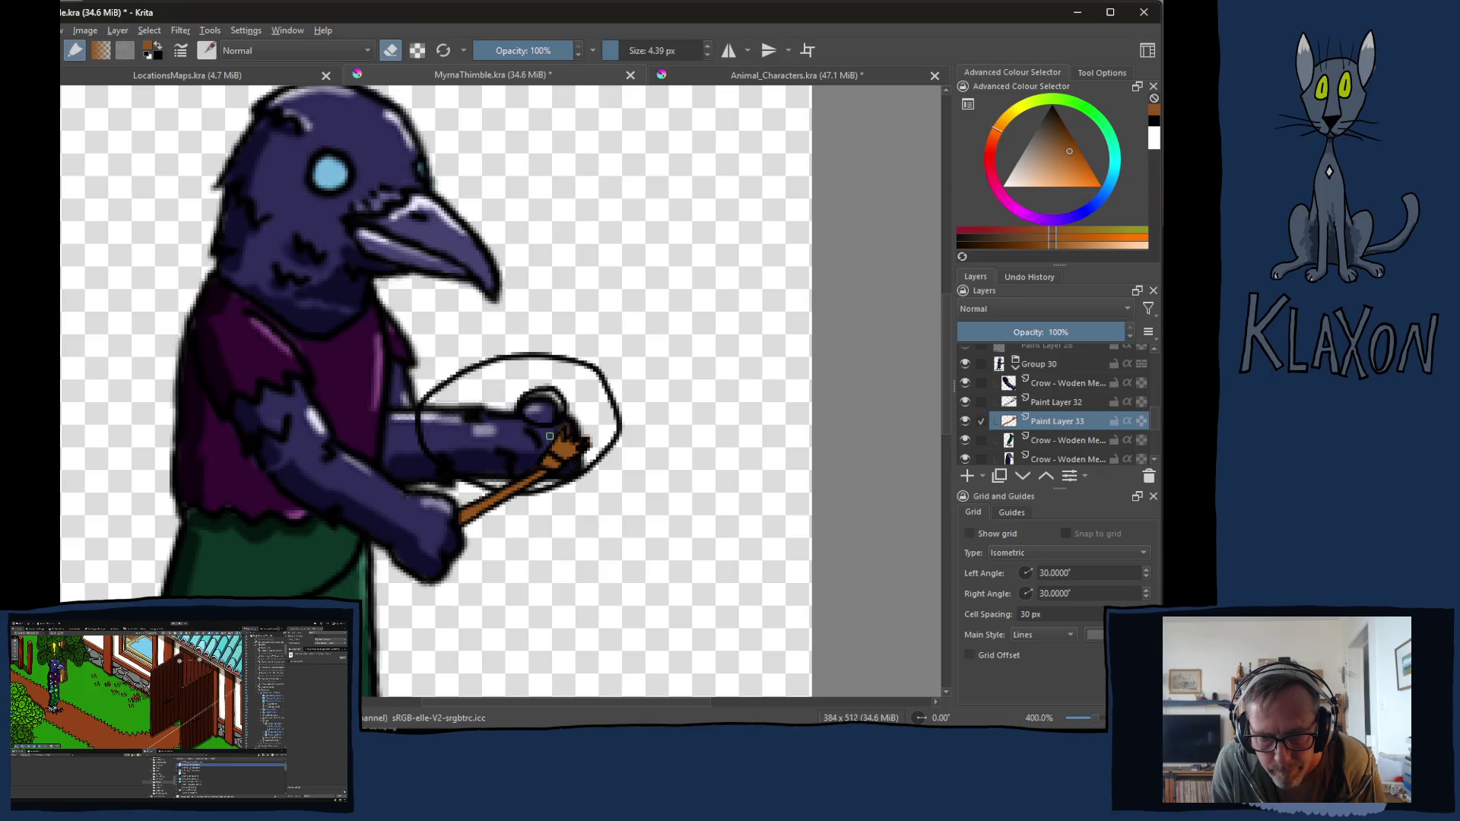
{"action": "mouse_move", "coordinate": [574, 431]}
{"action": "left_mouse_down"}
{"action": "mouse_move", "coordinate": [593, 433]}
{"action": "mouse_move", "coordinate": [589, 452]}
{"action": "mouse_move", "coordinate": [591, 431]}
{"action": "left_mouse_up"}
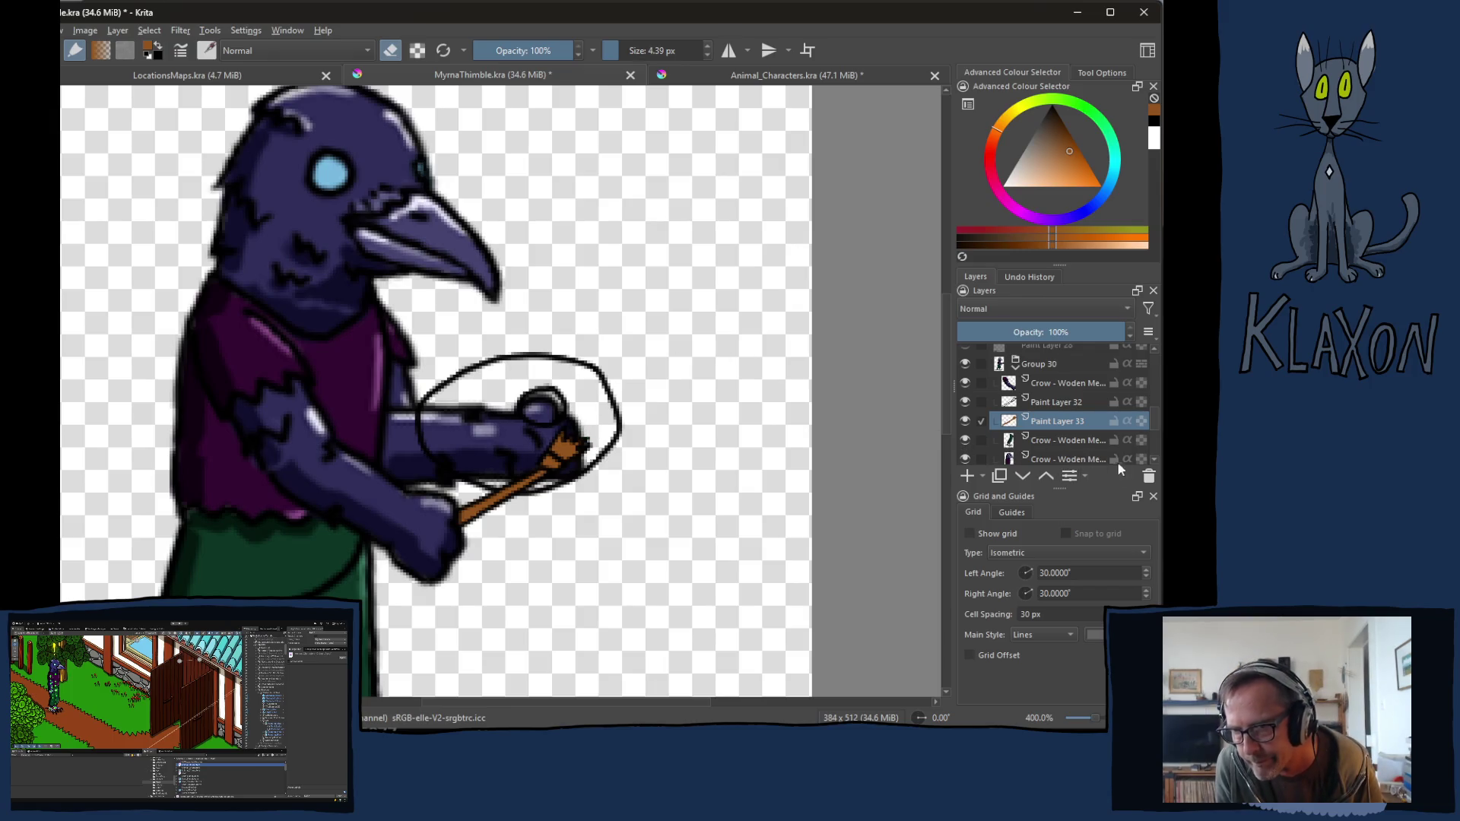
Step: Add the new empty Paint Layer 34 lower in the layer stack
{"action": "left_click", "coordinate": [1154, 460]}
{"action": "scroll", "coordinate": [1085, 445], "scroll_direction": "down", "scroll_amount": 1}
{"action": "left_click", "coordinate": [1050, 456]}
{"action": "left_click", "coordinate": [967, 475]}
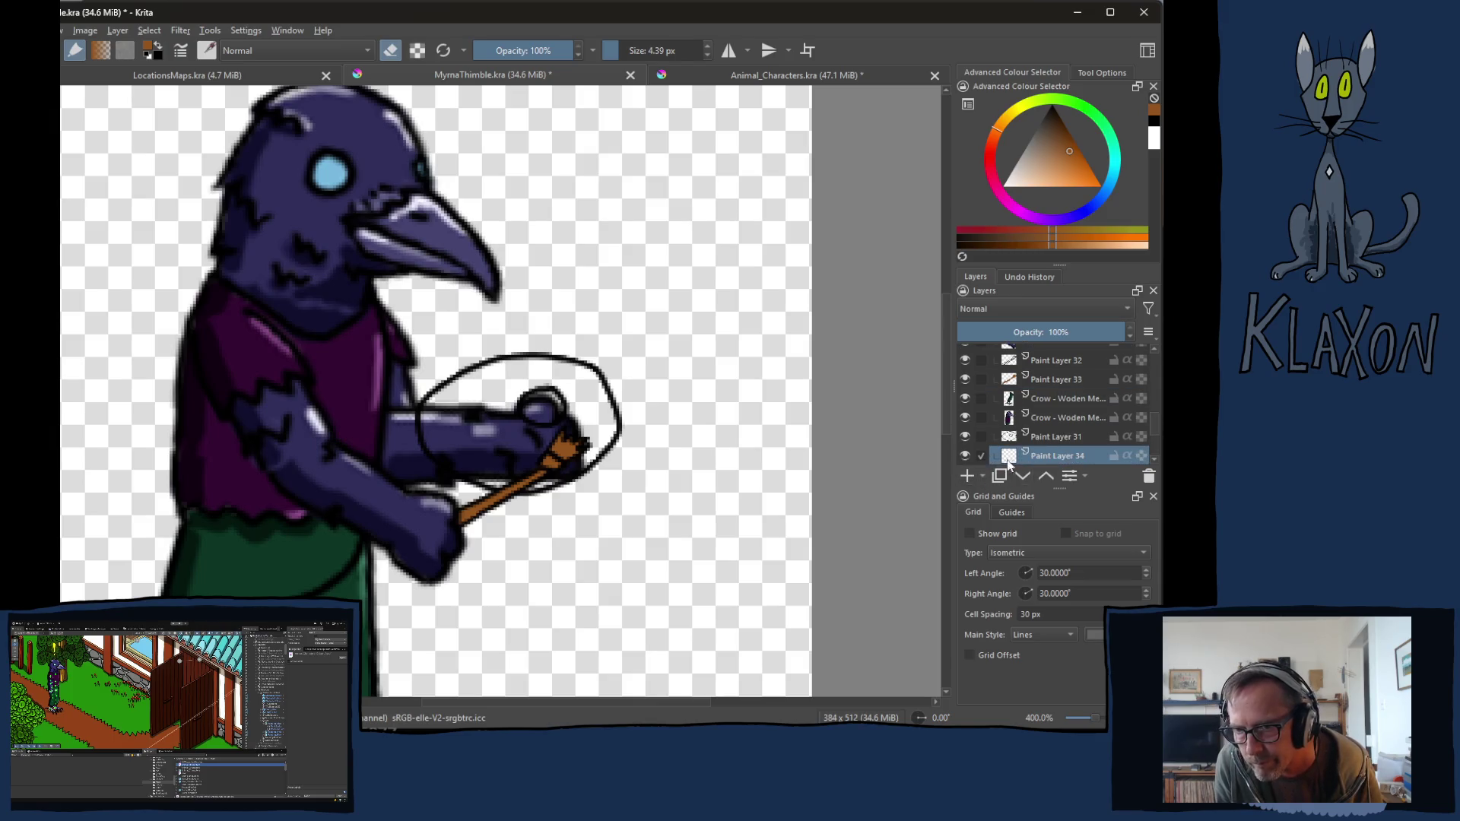
Step: Pick a slightly grey white, enlarge the brush to 12 px, and paint the palette fill
{"action": "right_click", "coordinate": [504, 416]}
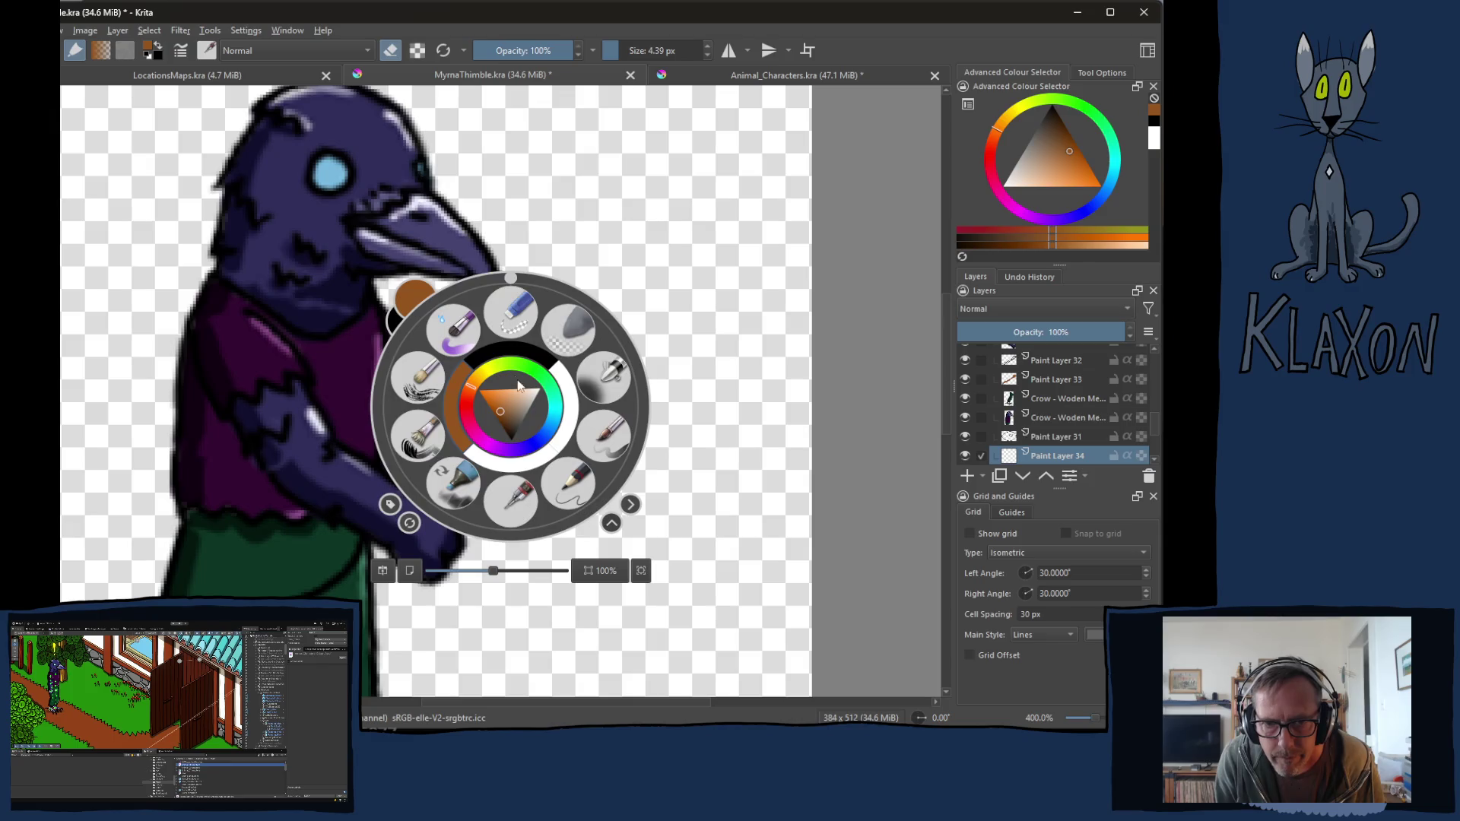
{"action": "left_click", "coordinate": [544, 466]}
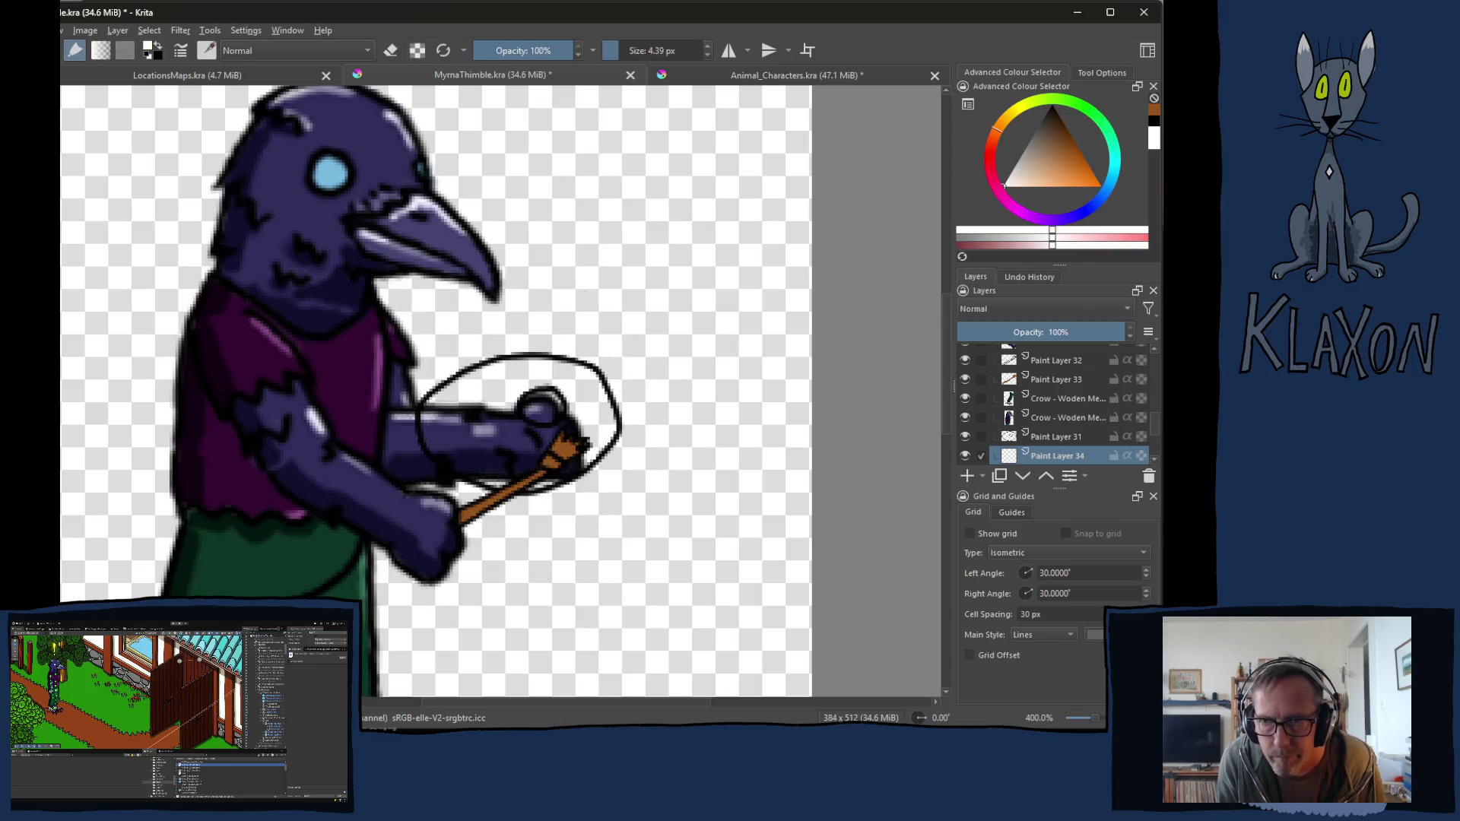
{"action": "left_click_drag", "start_coordinate": [1005, 241], "coordinate": [1028, 237]}
{"action": "mouse_move", "coordinate": [549, 387]}
{"action": "left_mouse_down"}
{"action": "mouse_move", "coordinate": [479, 384]}
{"action": "mouse_move", "coordinate": [437, 406]}
{"action": "mouse_move", "coordinate": [463, 449]}
{"action": "mouse_move", "coordinate": [439, 437]}
{"action": "mouse_move", "coordinate": [517, 478]}
{"action": "mouse_move", "coordinate": [593, 439]}
{"action": "mouse_move", "coordinate": [586, 384]}
{"action": "mouse_move", "coordinate": [541, 373]}
{"action": "mouse_move", "coordinate": [578, 414]}
{"action": "mouse_move", "coordinate": [445, 422]}
{"action": "mouse_move", "coordinate": [533, 418]}
{"action": "mouse_move", "coordinate": [566, 438]}
{"action": "mouse_move", "coordinate": [543, 467]}
{"action": "mouse_move", "coordinate": [581, 448]}
{"action": "mouse_move", "coordinate": [532, 406]}
{"action": "mouse_move", "coordinate": [553, 404]}
{"action": "mouse_move", "coordinate": [534, 404]}
{"action": "left_mouse_up"}
{"action": "key", "text": "e"}
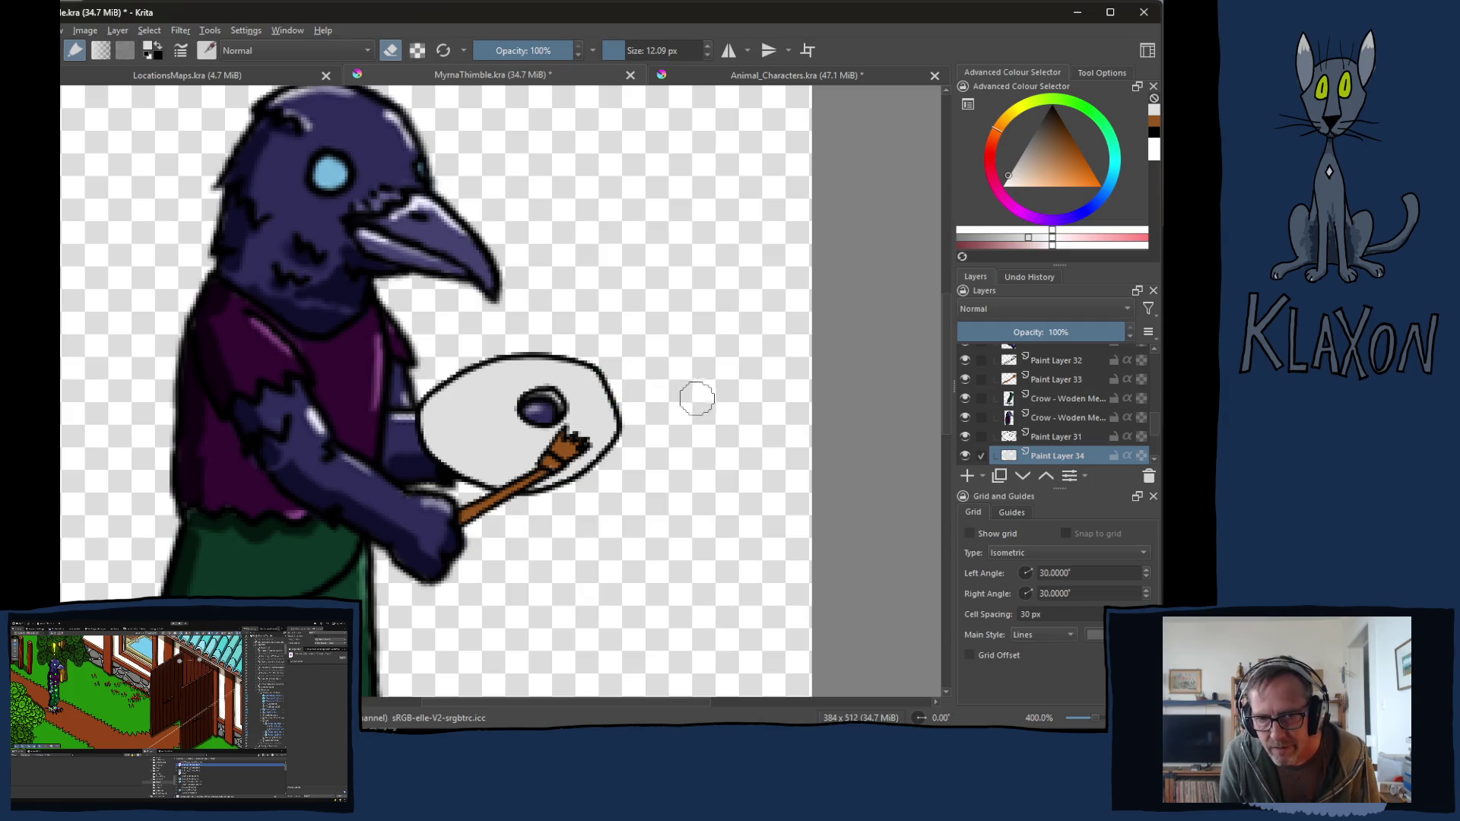
{"action": "left_click", "coordinate": [1055, 380]}
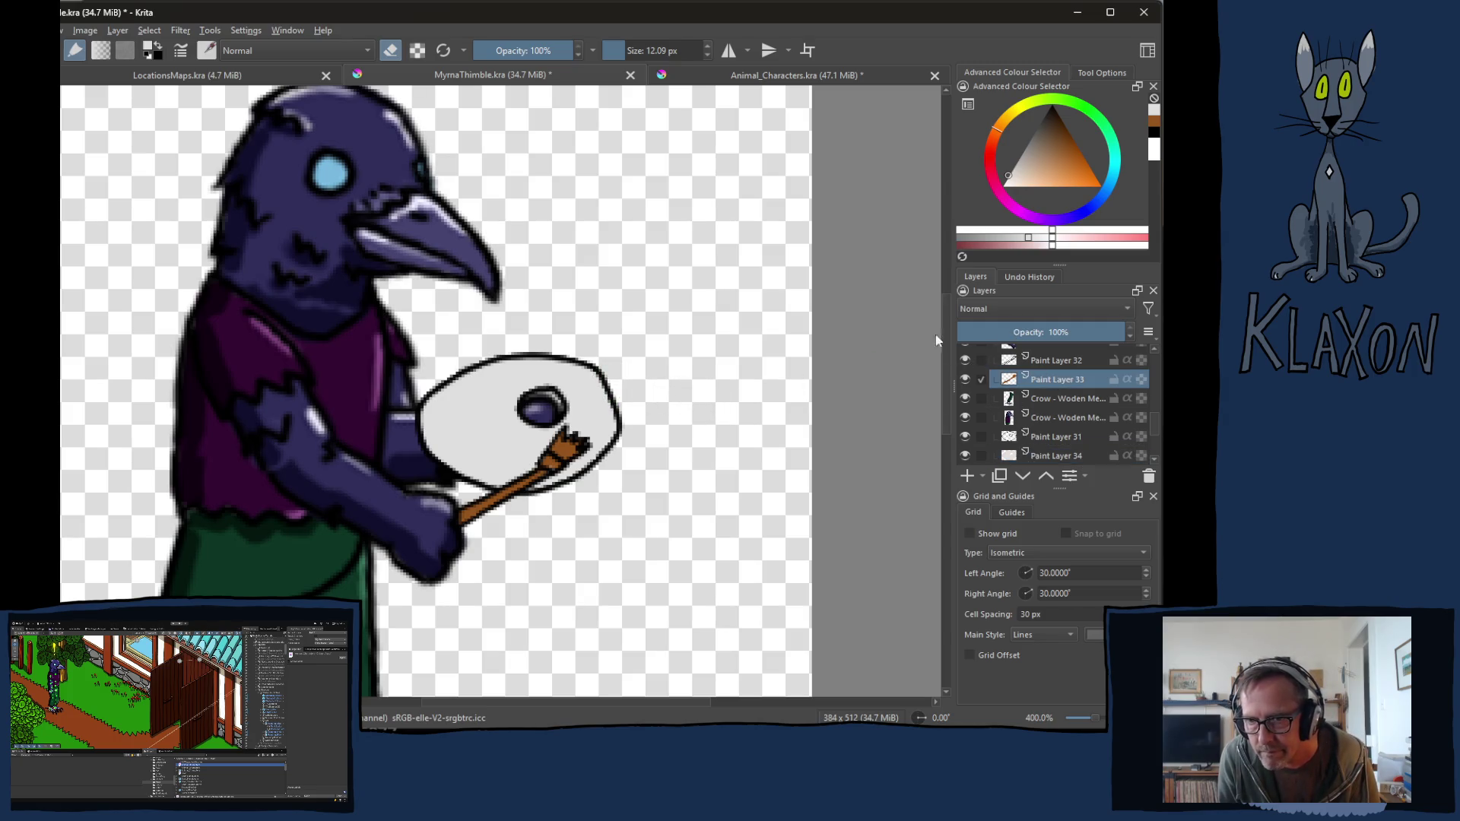
Step: Erase pixels at the paintbrush tip with a smaller eraser
{"action": "left_click", "coordinate": [1021, 172]}
{"action": "key", "text": "e"}
{"action": "key", "text": "bracketleft"}
{"action": "key", "text": "bracketleft"}
{"action": "key", "text": "bracketleft"}
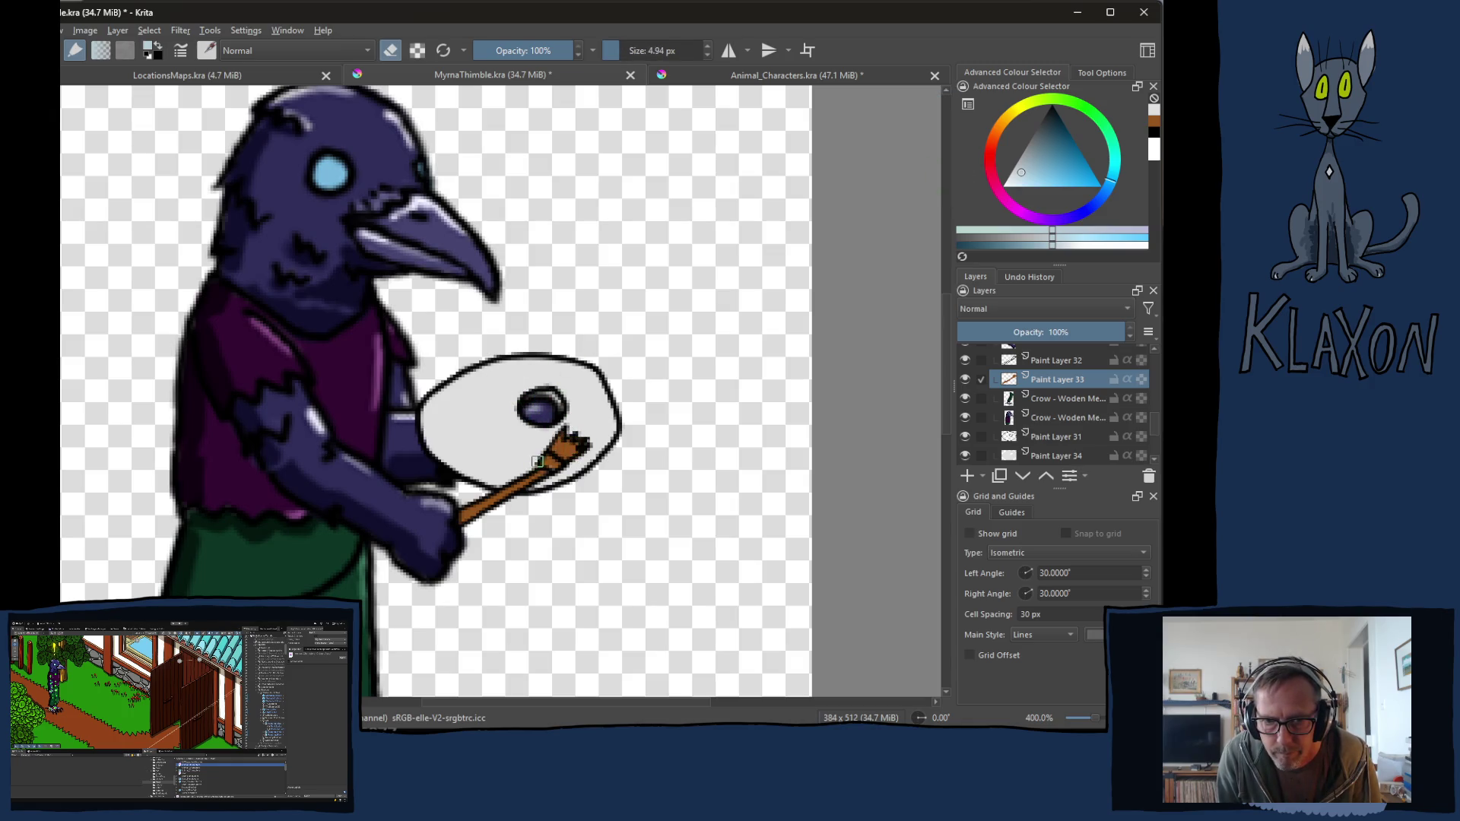
{"action": "left_click_drag", "start_coordinate": [550, 467], "coordinate": [561, 463]}
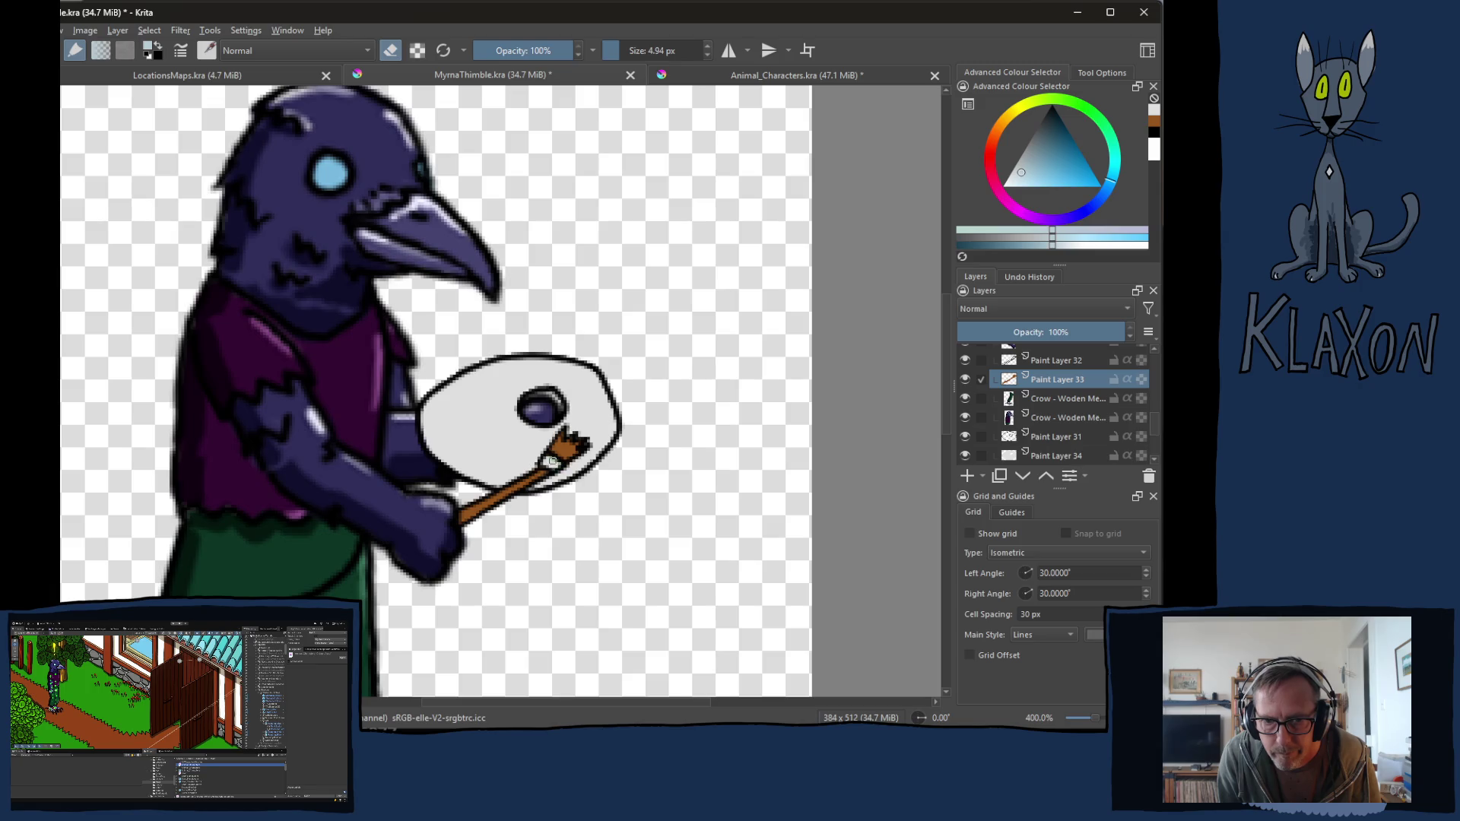
{"action": "key", "text": "e"}
Step: Paint the paintbrush tip in dark magenta
{"action": "left_click", "coordinate": [1046, 131]}
{"action": "mouse_move", "coordinate": [998, 183]}
{"action": "left_mouse_down"}
{"action": "mouse_move", "coordinate": [1009, 208]}
{"action": "mouse_move", "coordinate": [994, 187]}
{"action": "left_mouse_up"}
{"action": "left_click", "coordinate": [1050, 127]}
{"action": "left_click_drag", "start_coordinate": [1050, 126], "coordinate": [1047, 121]}
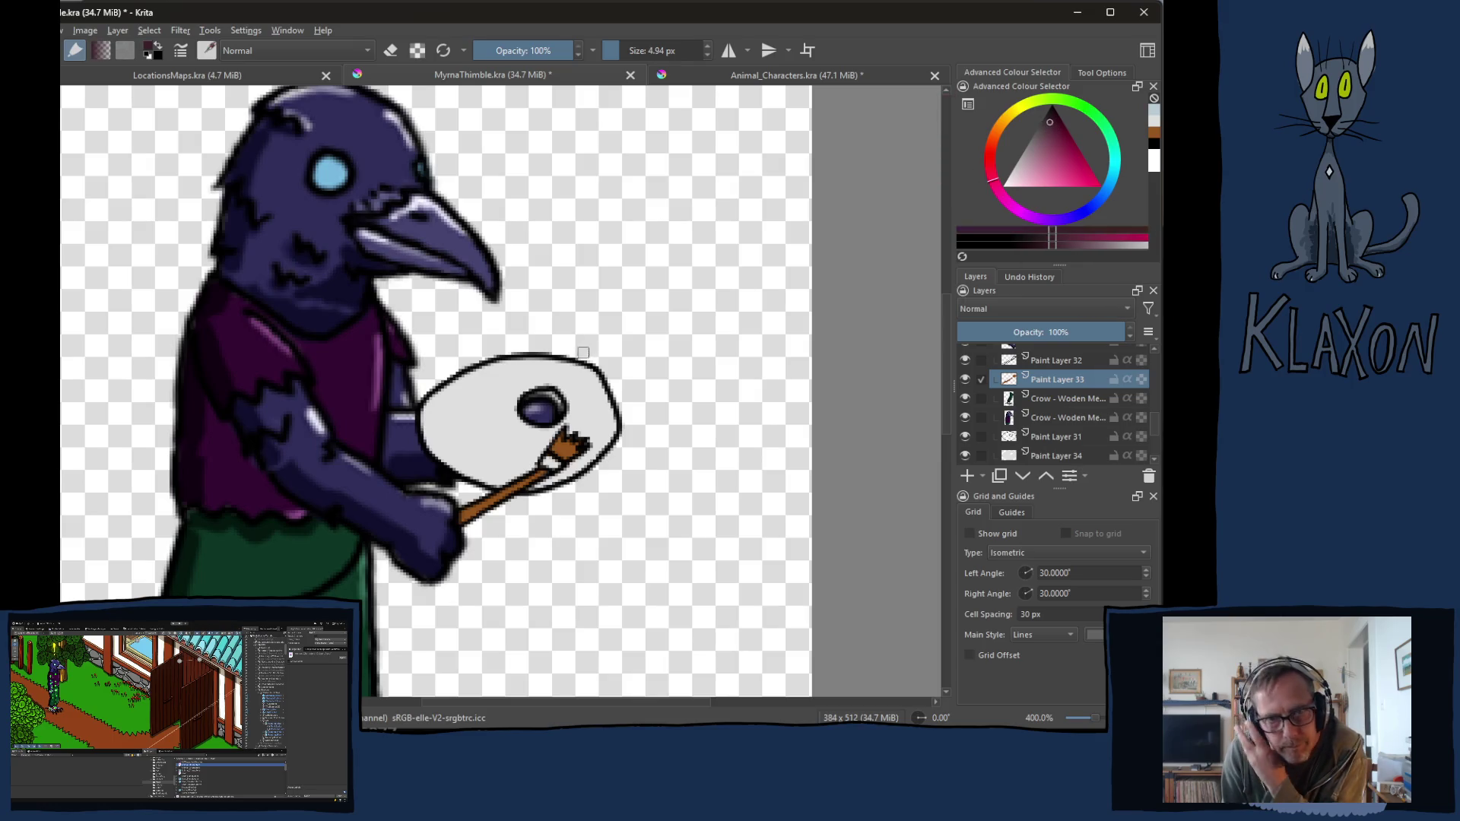
{"action": "left_click_drag", "start_coordinate": [555, 448], "coordinate": [579, 450]}
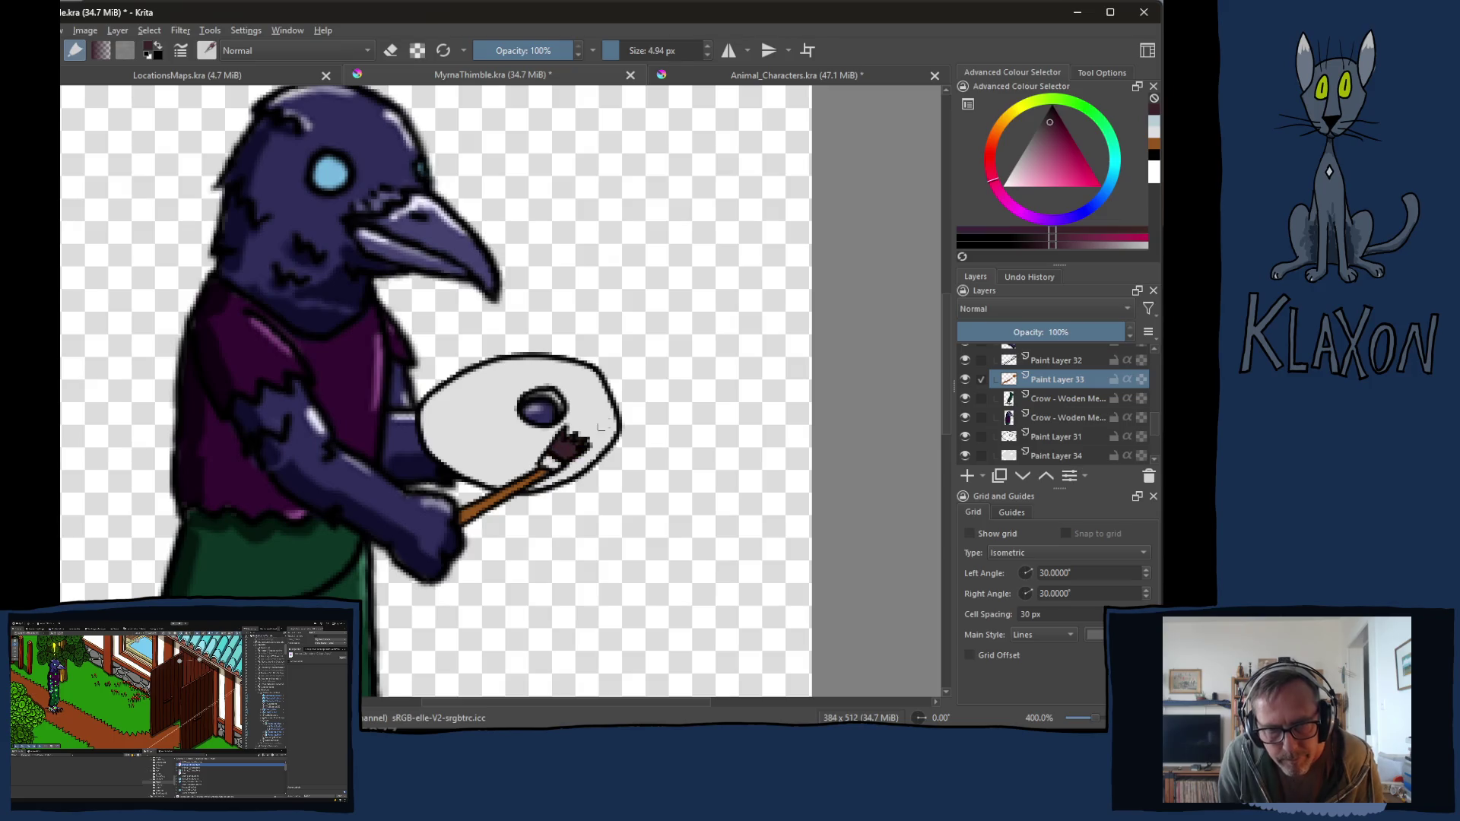
Step: Dab light teal paint onto the paintbrush bristles
{"action": "left_click_drag", "start_coordinate": [1115, 167], "coordinate": [1041, 178]}
{"action": "left_click", "coordinate": [558, 439]}
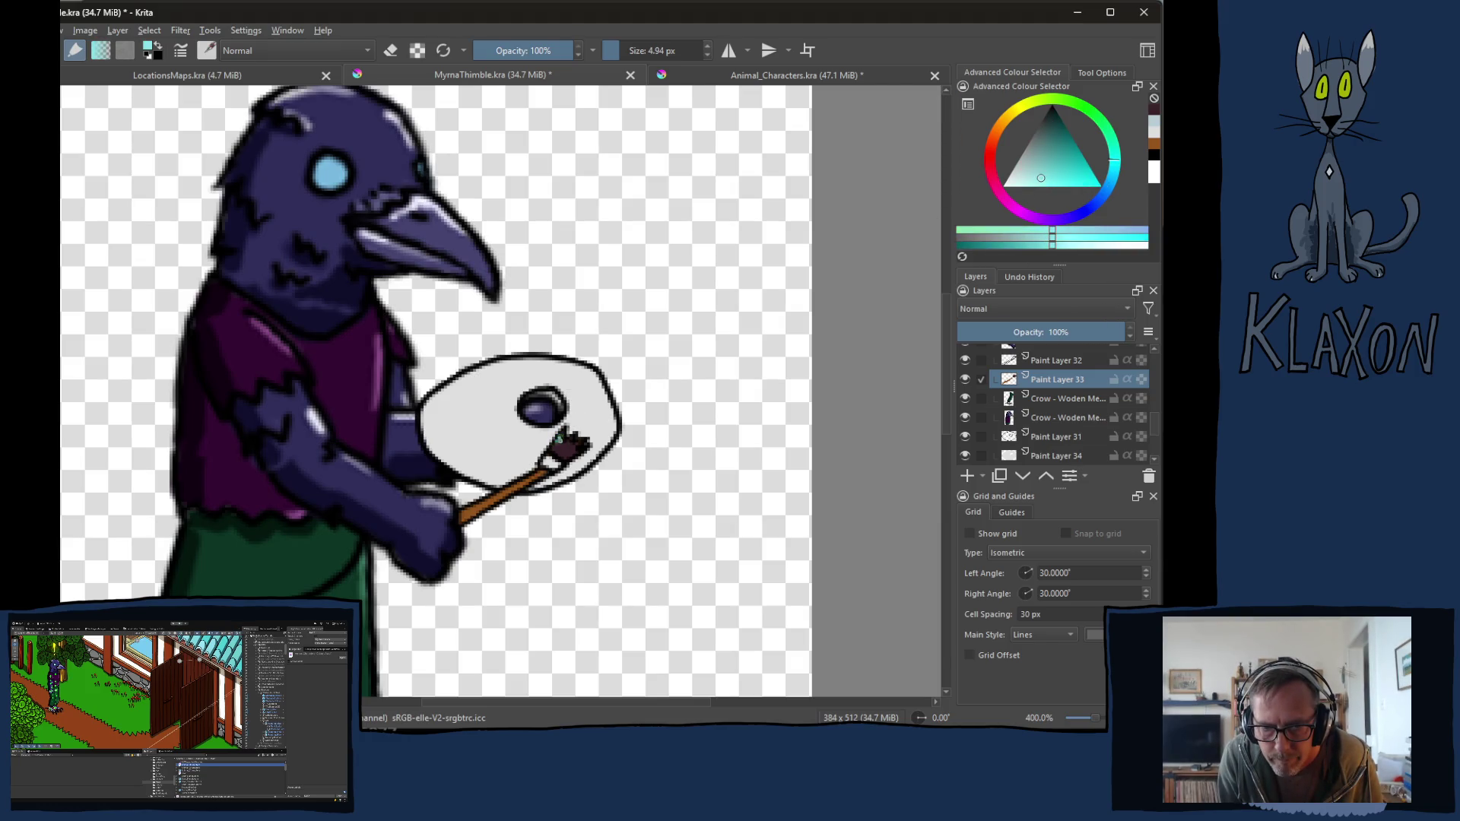
{"action": "left_click_drag", "start_coordinate": [572, 441], "coordinate": [571, 451]}
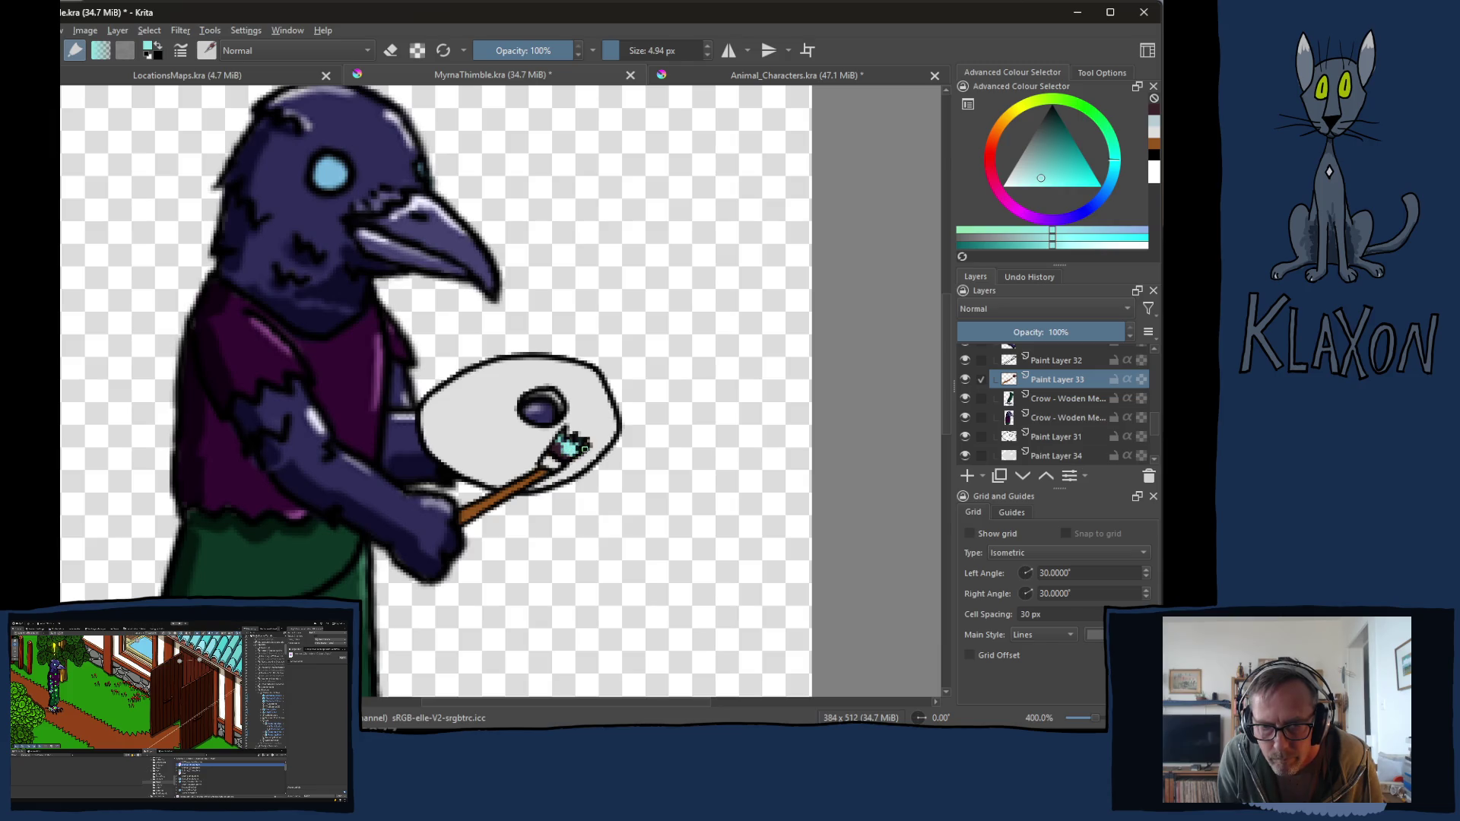
{"action": "left_click", "coordinate": [584, 449]}
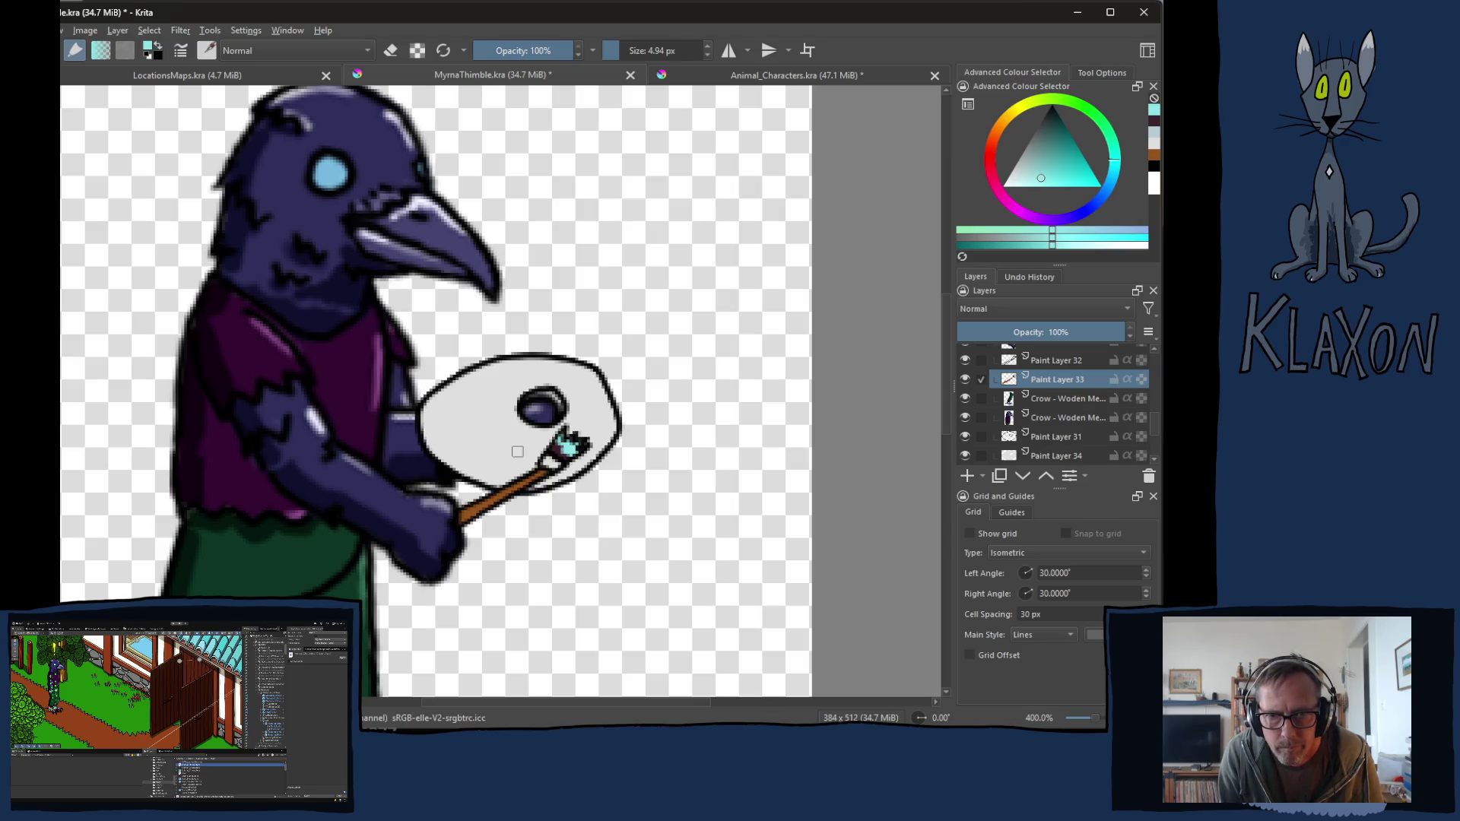
Step: Hide both paintbrush layers and paint a dark dab on the palette fill layer
{"action": "left_click", "coordinate": [964, 361]}
{"action": "left_click", "coordinate": [964, 379]}
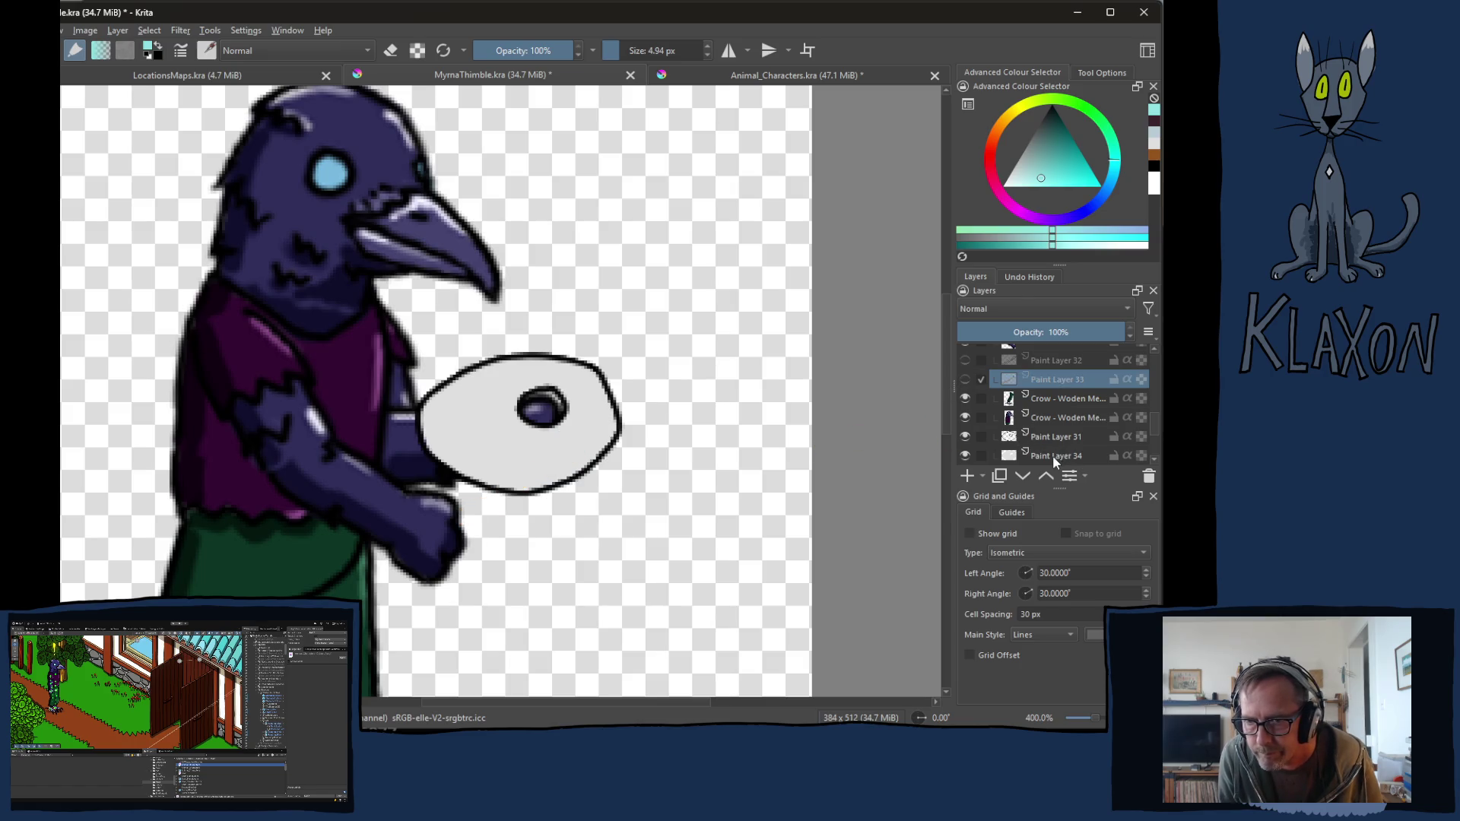
{"action": "left_click", "coordinate": [990, 457]}
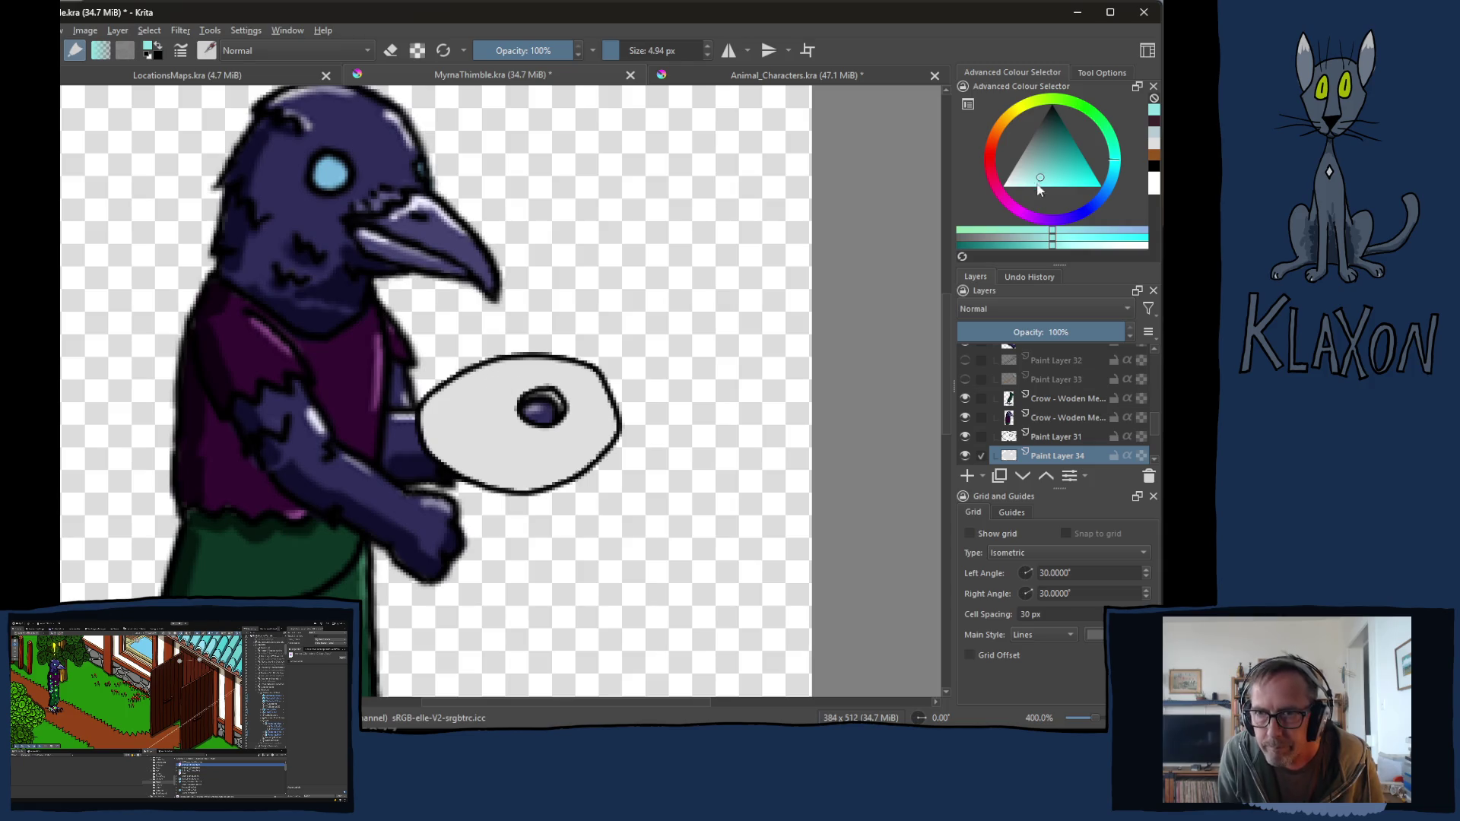
{"action": "left_click", "coordinate": [1047, 114]}
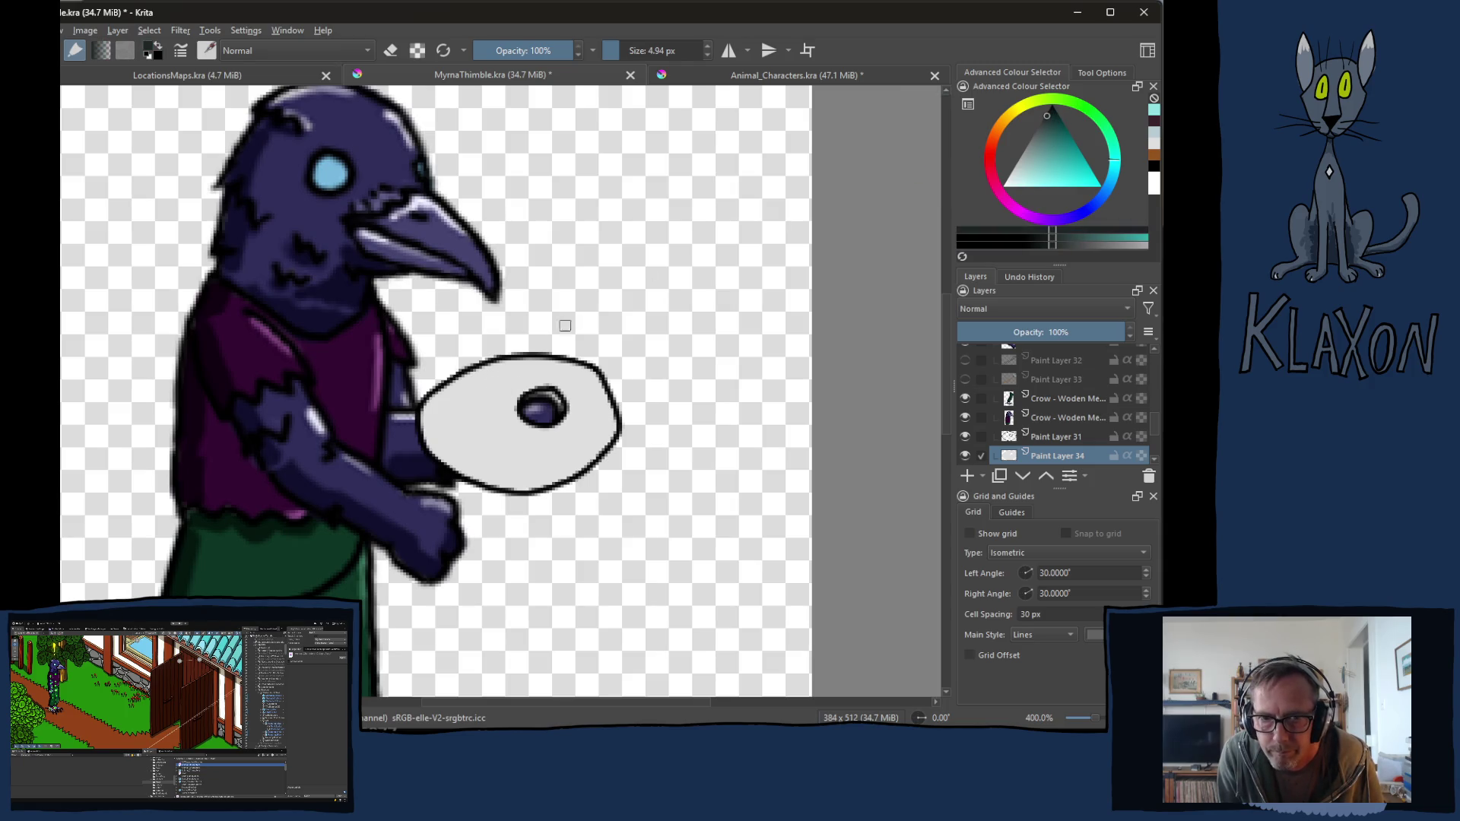
{"action": "left_click_drag", "start_coordinate": [491, 384], "coordinate": [500, 385]}
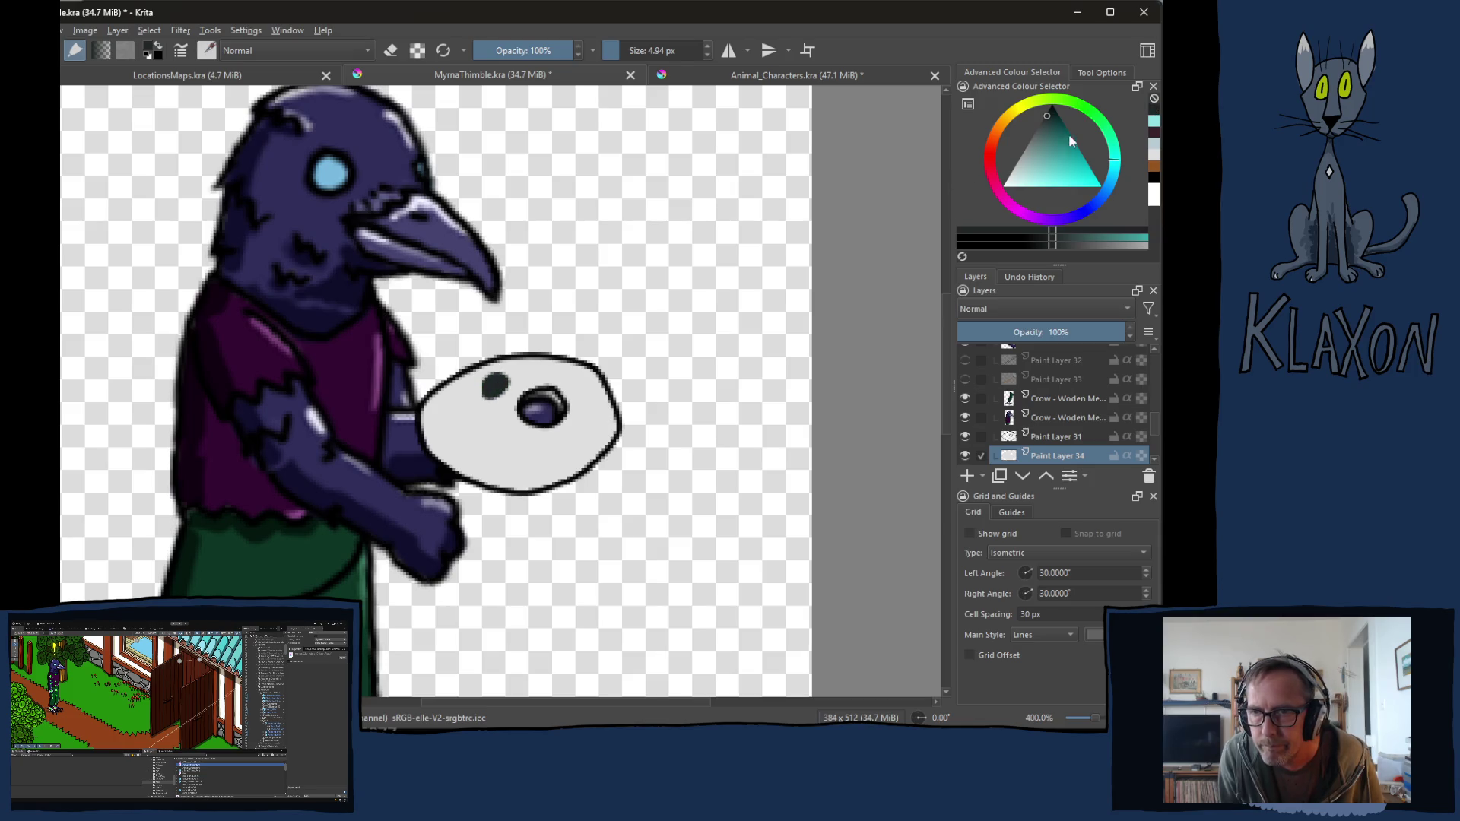
Step: Add a near-white dab at the palette's left side
{"action": "left_click_drag", "start_coordinate": [1019, 177], "coordinate": [1008, 183]}
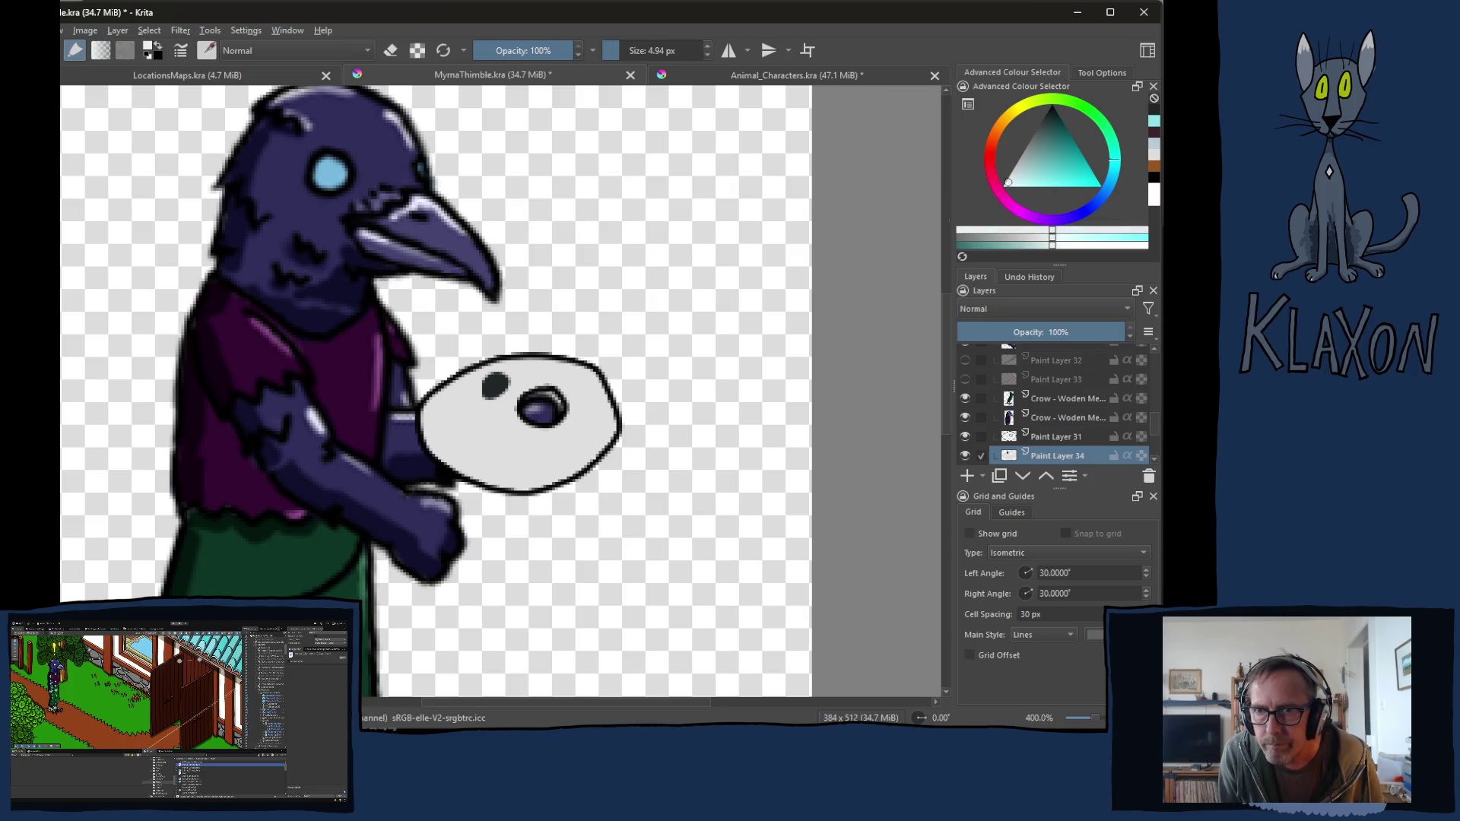
{"action": "left_click", "coordinate": [452, 412]}
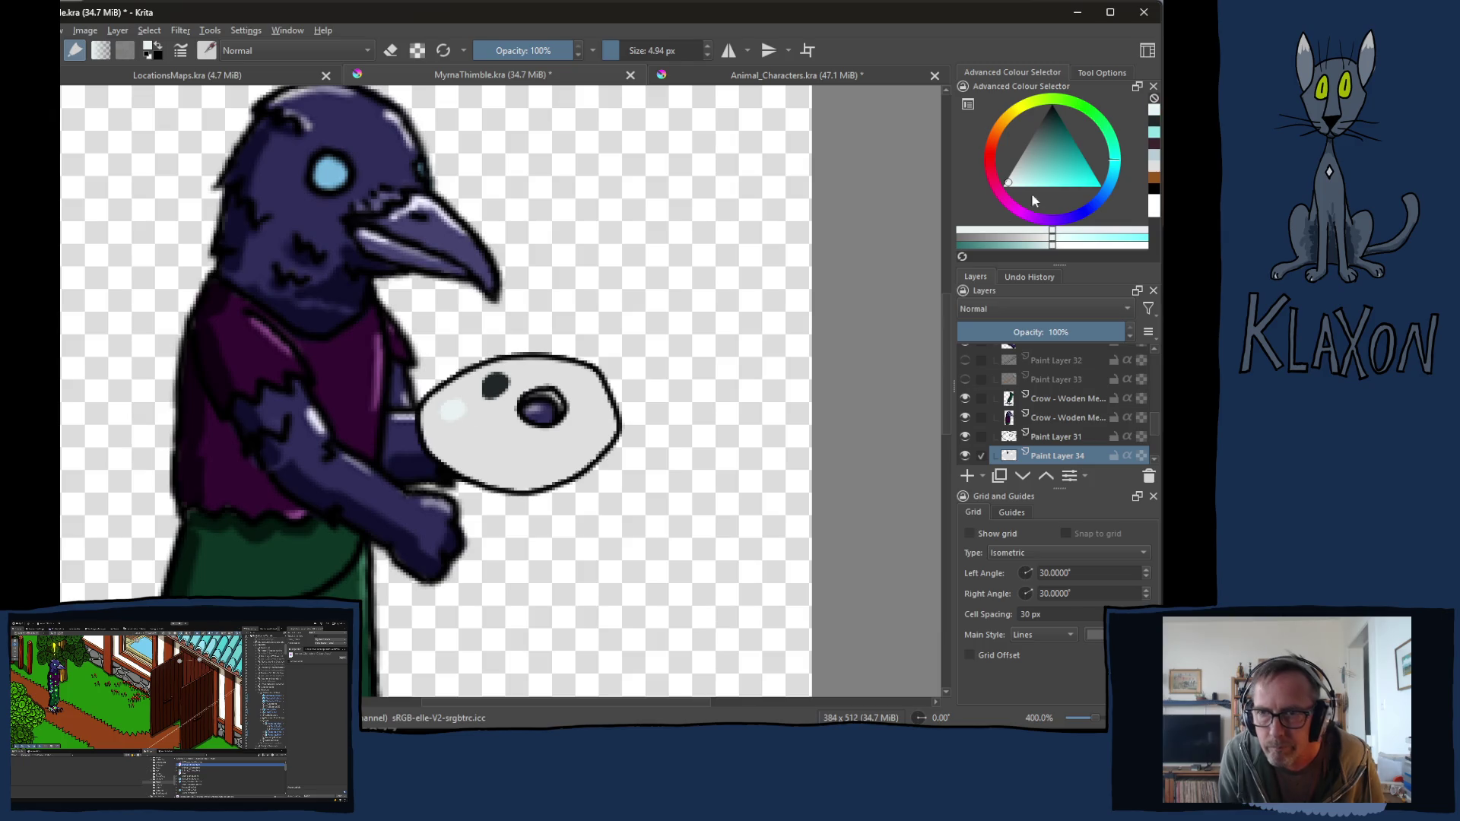
{"action": "left_click_drag", "start_coordinate": [1024, 182], "coordinate": [1003, 185]}
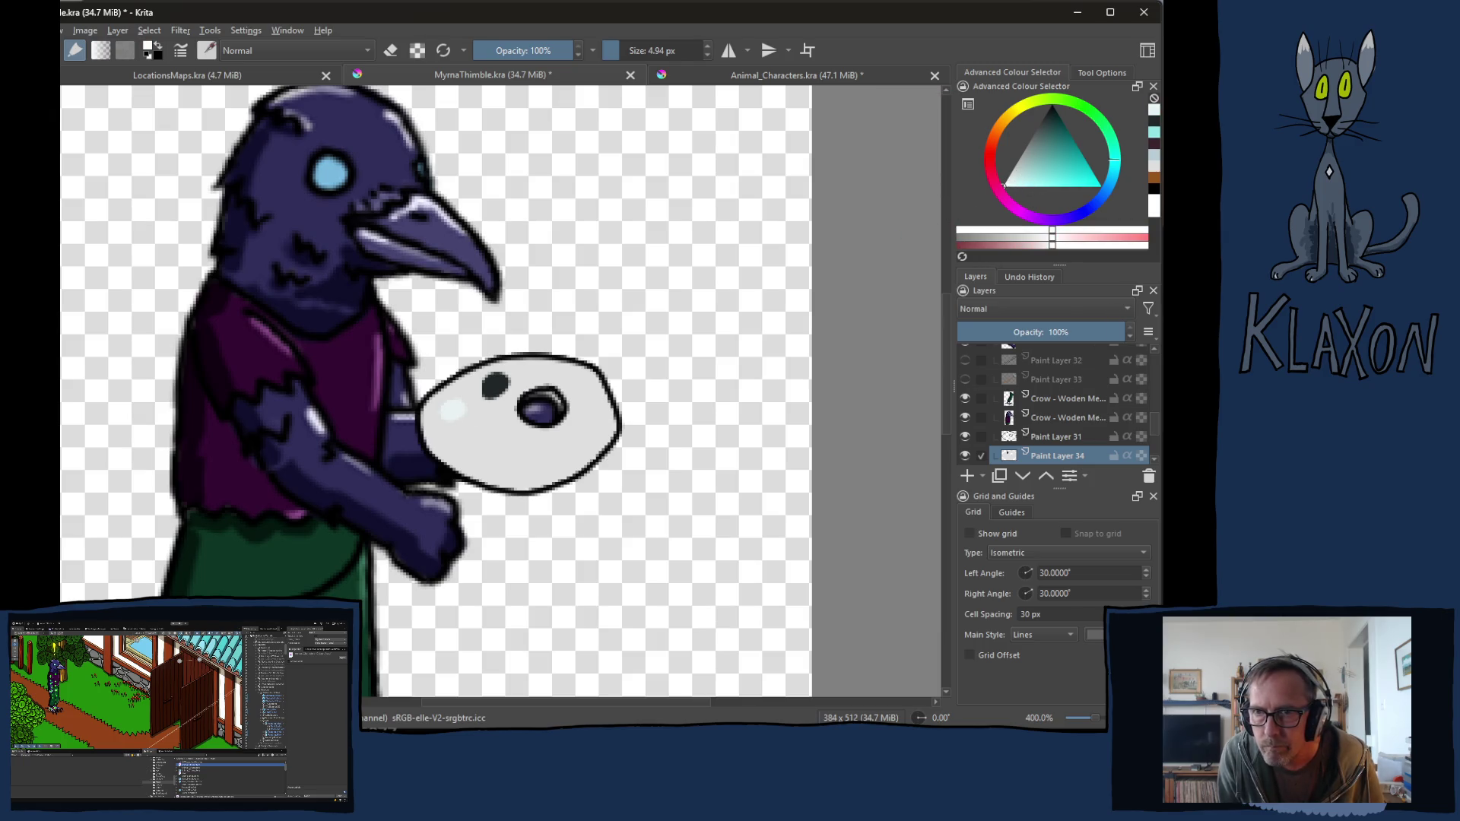
{"action": "left_click", "coordinate": [452, 410]}
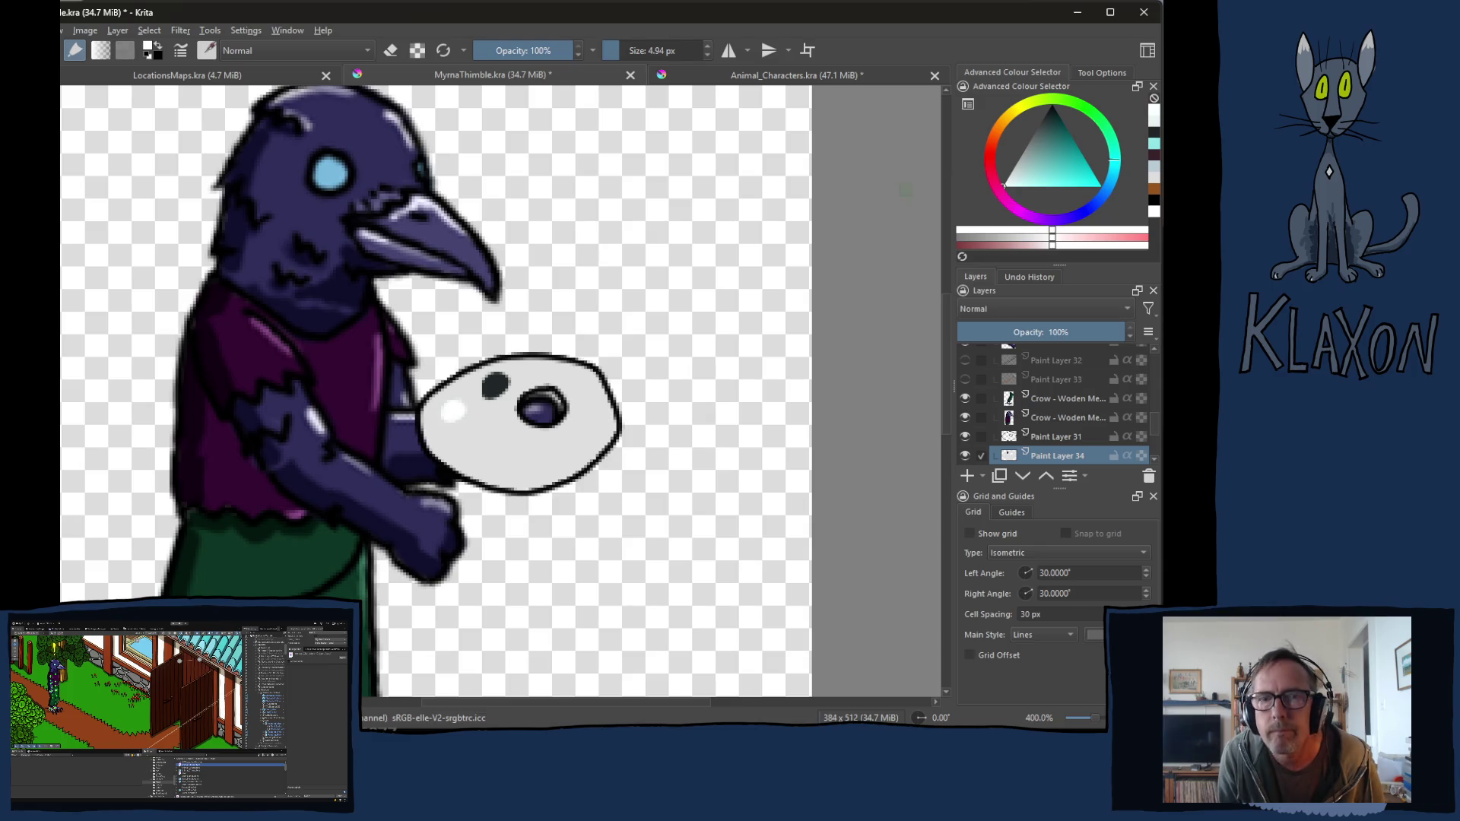
Step: Paint an orange-brown dab below the white one, then a yellow spot over it
{"action": "left_click", "coordinate": [1033, 142]}
{"action": "left_click", "coordinate": [1001, 132]}
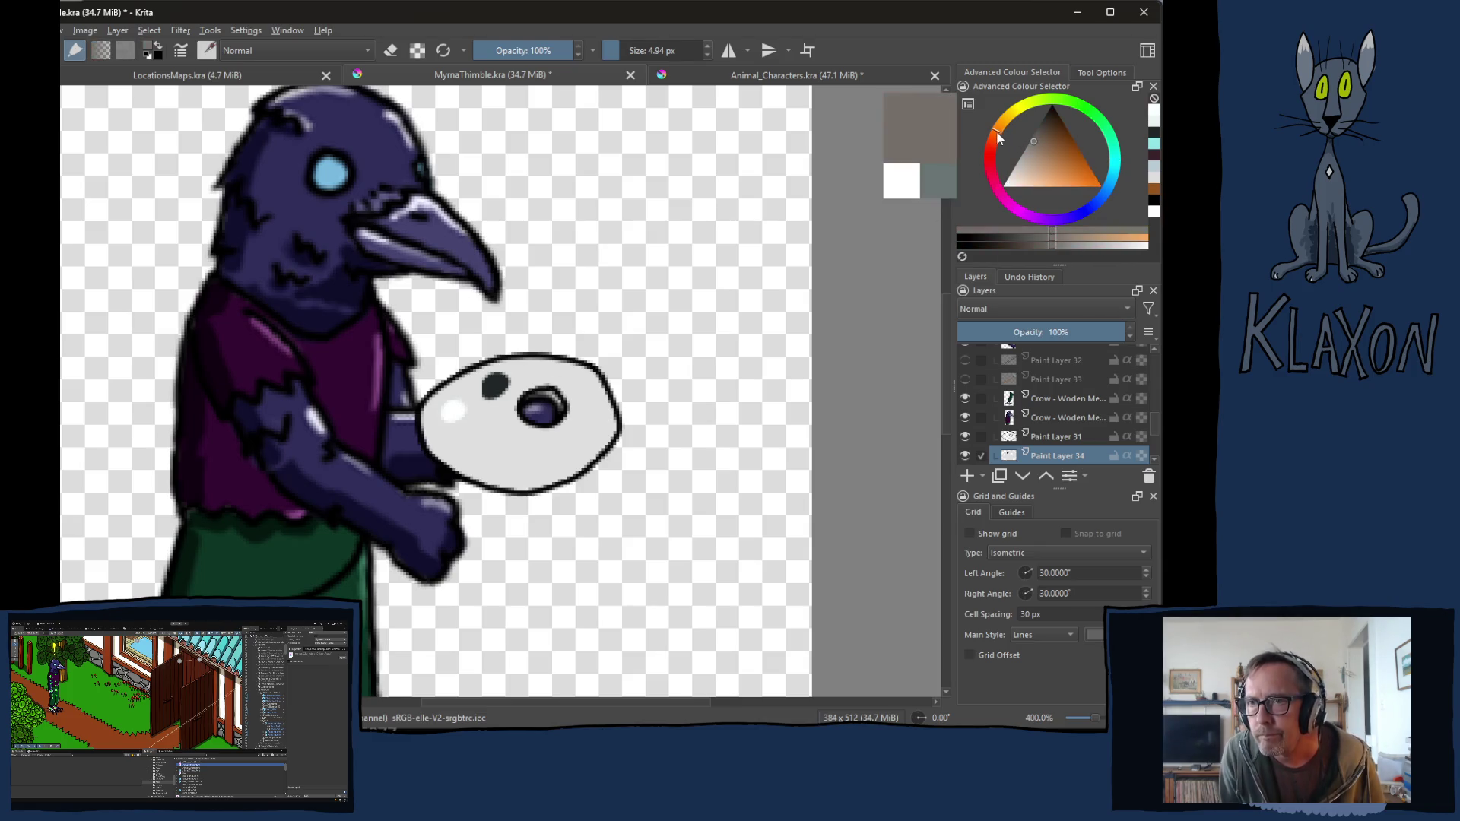
{"action": "left_click_drag", "start_coordinate": [1022, 149], "coordinate": [1069, 177]}
{"action": "left_click_drag", "start_coordinate": [462, 445], "coordinate": [467, 447]}
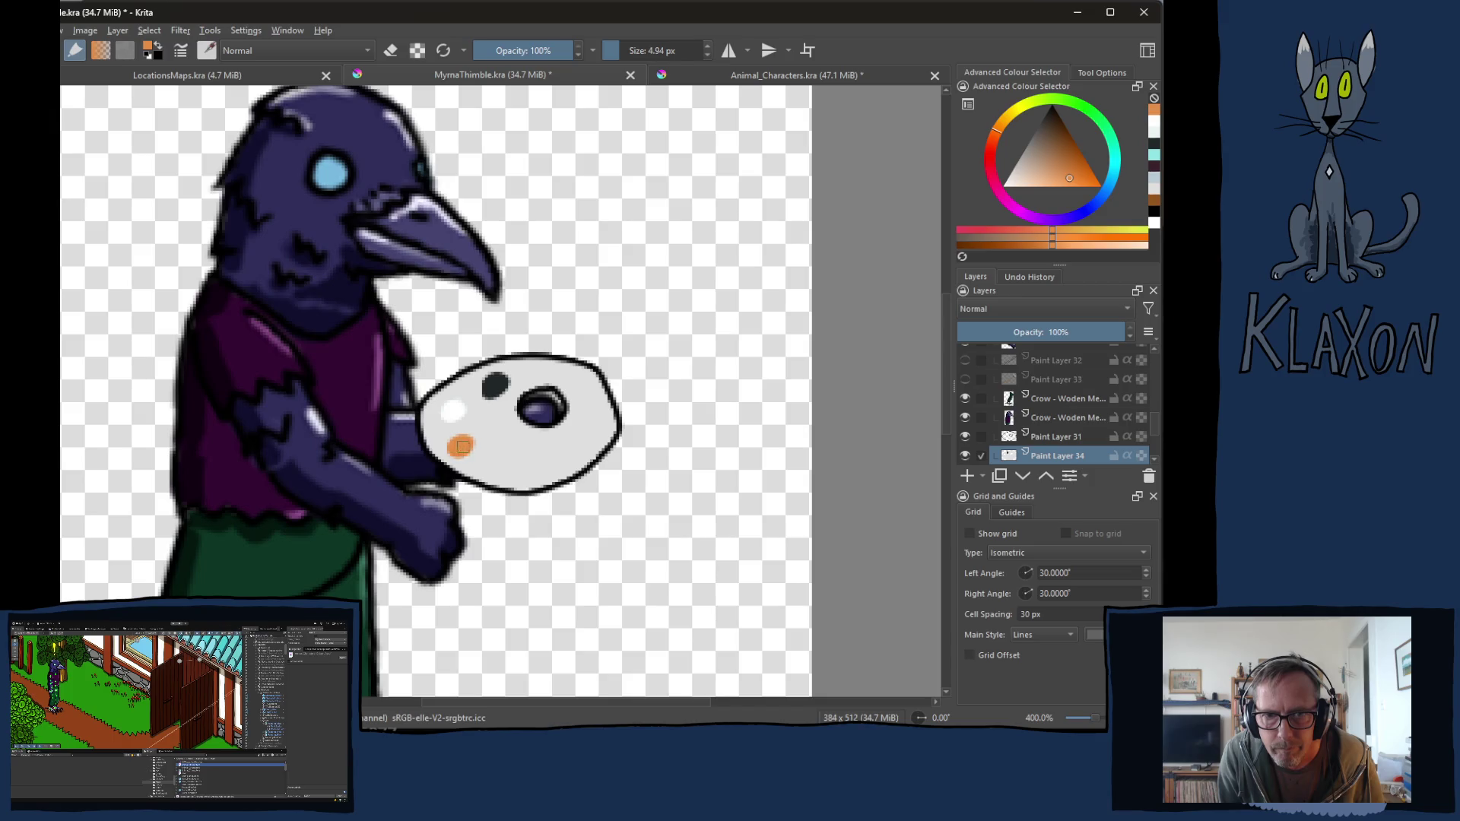
{"action": "left_click", "coordinate": [1129, 231]}
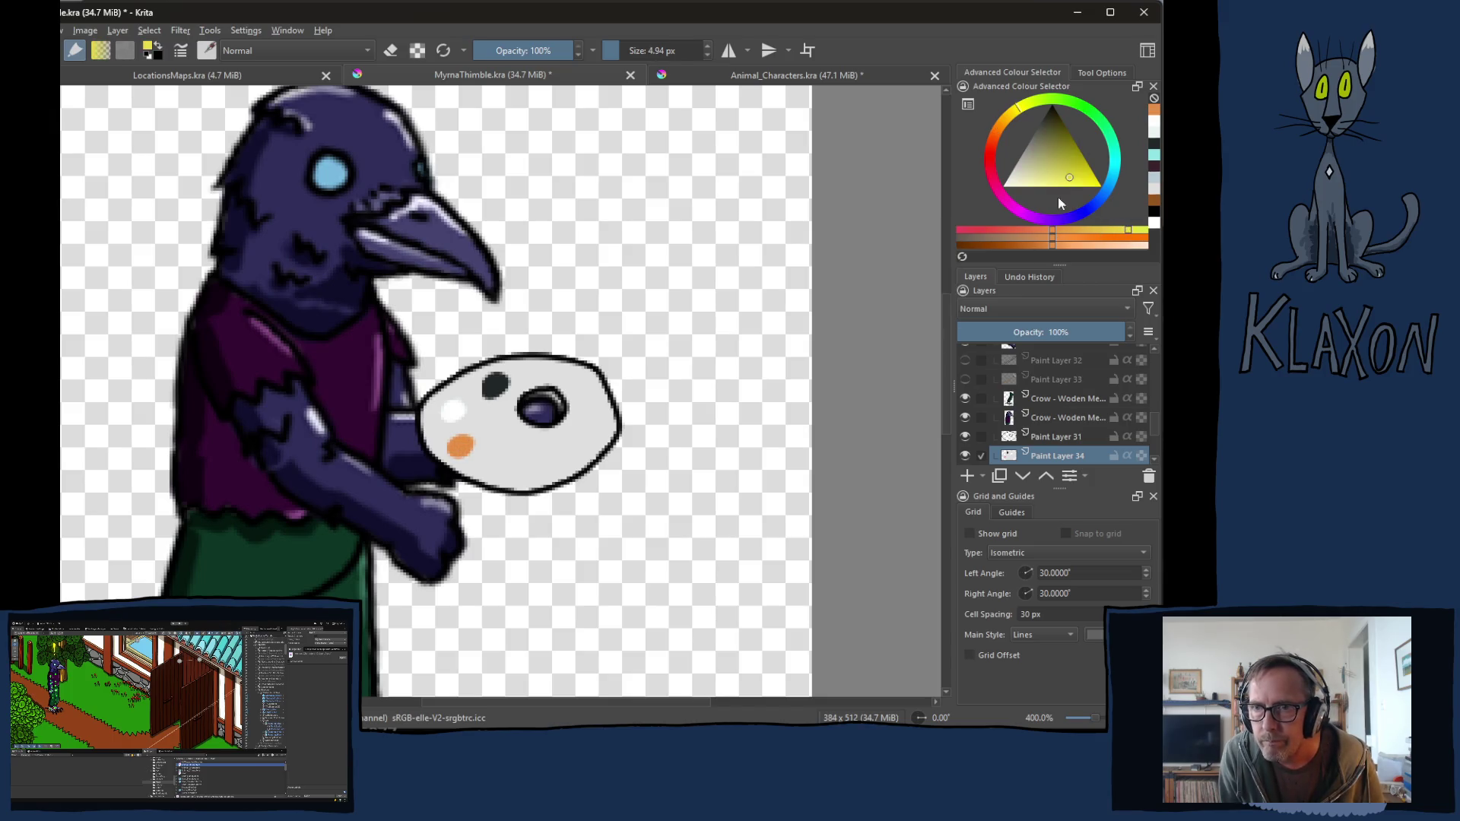
{"action": "left_click_drag", "start_coordinate": [458, 446], "coordinate": [457, 452]}
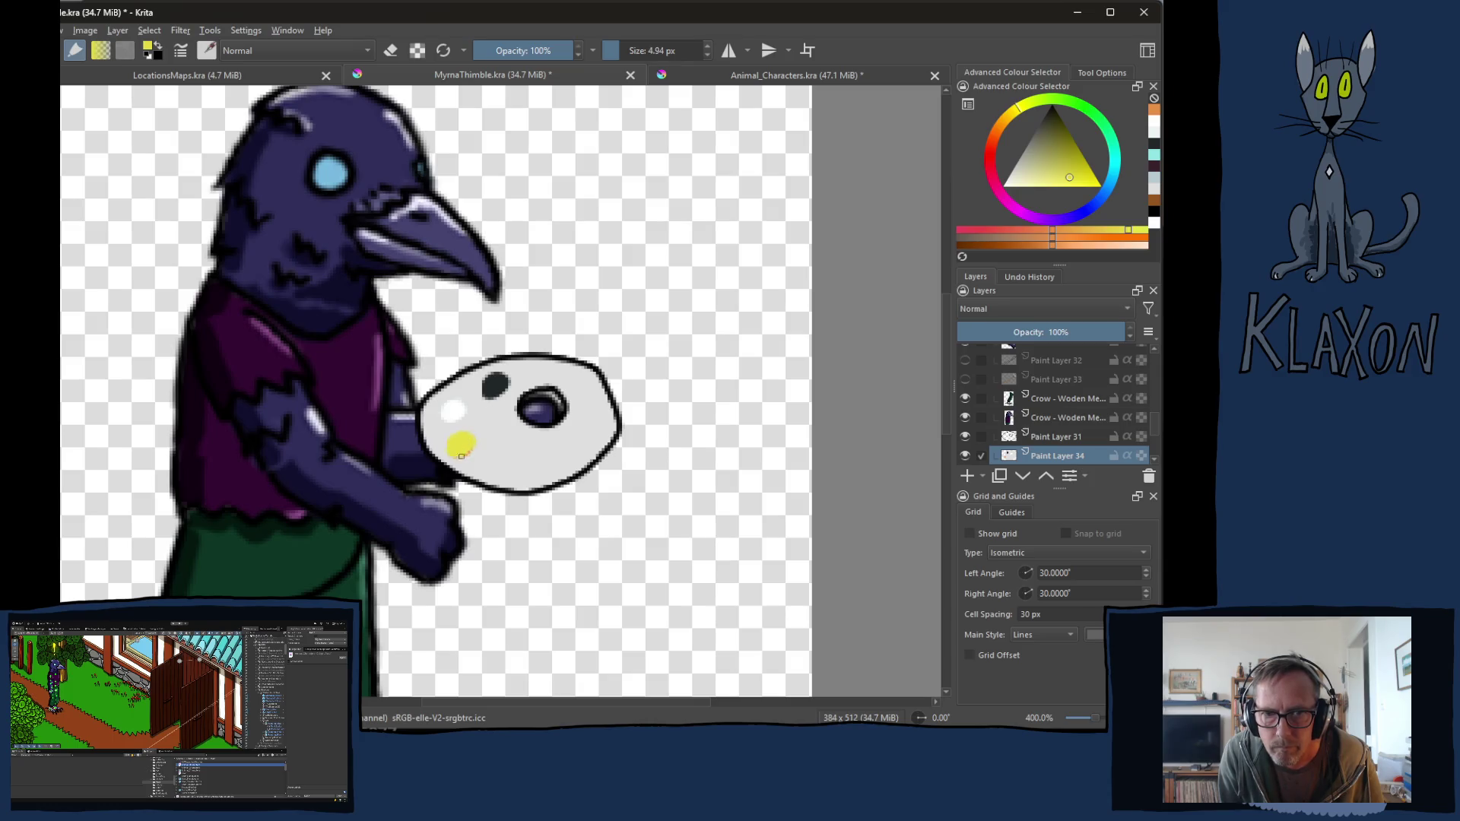
Step: Reuse orange for a spot below the yellow, then add a saturated red dab at the lower edge
{"action": "right_click", "coordinate": [545, 401]}
{"action": "left_click", "coordinate": [594, 460]}
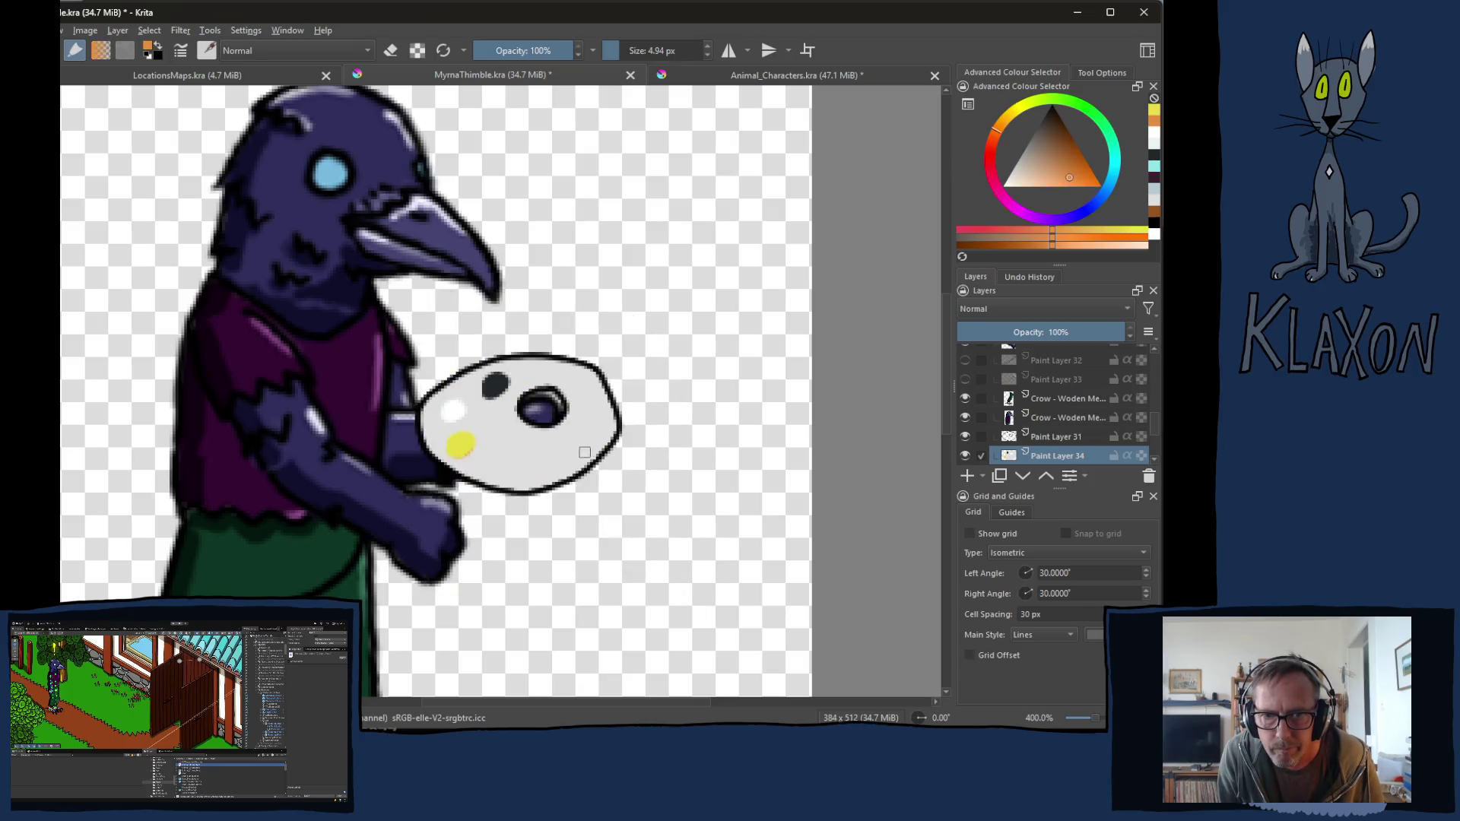
{"action": "left_click_drag", "start_coordinate": [481, 464], "coordinate": [502, 460]}
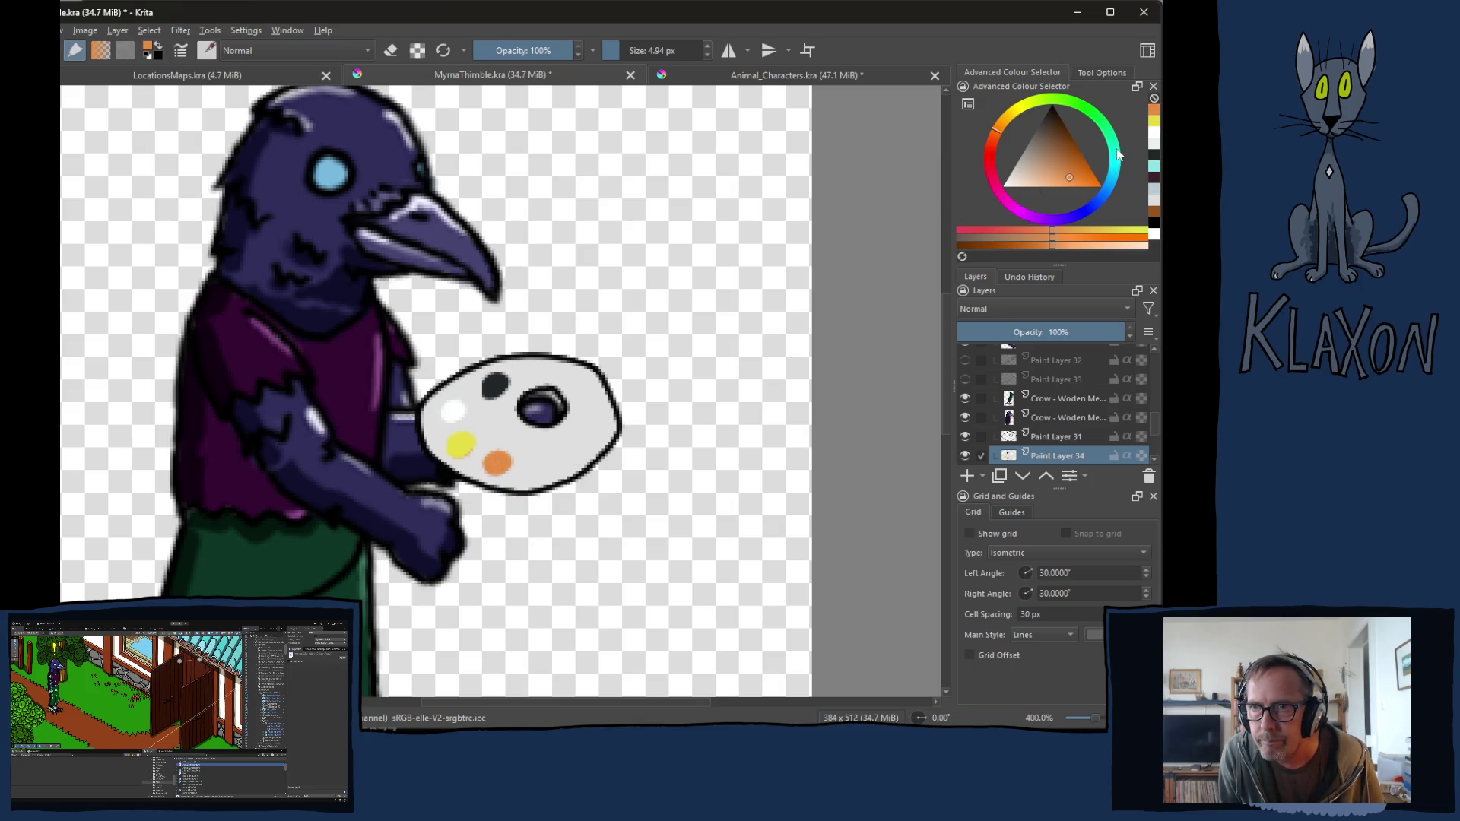
{"action": "left_click", "coordinate": [991, 162]}
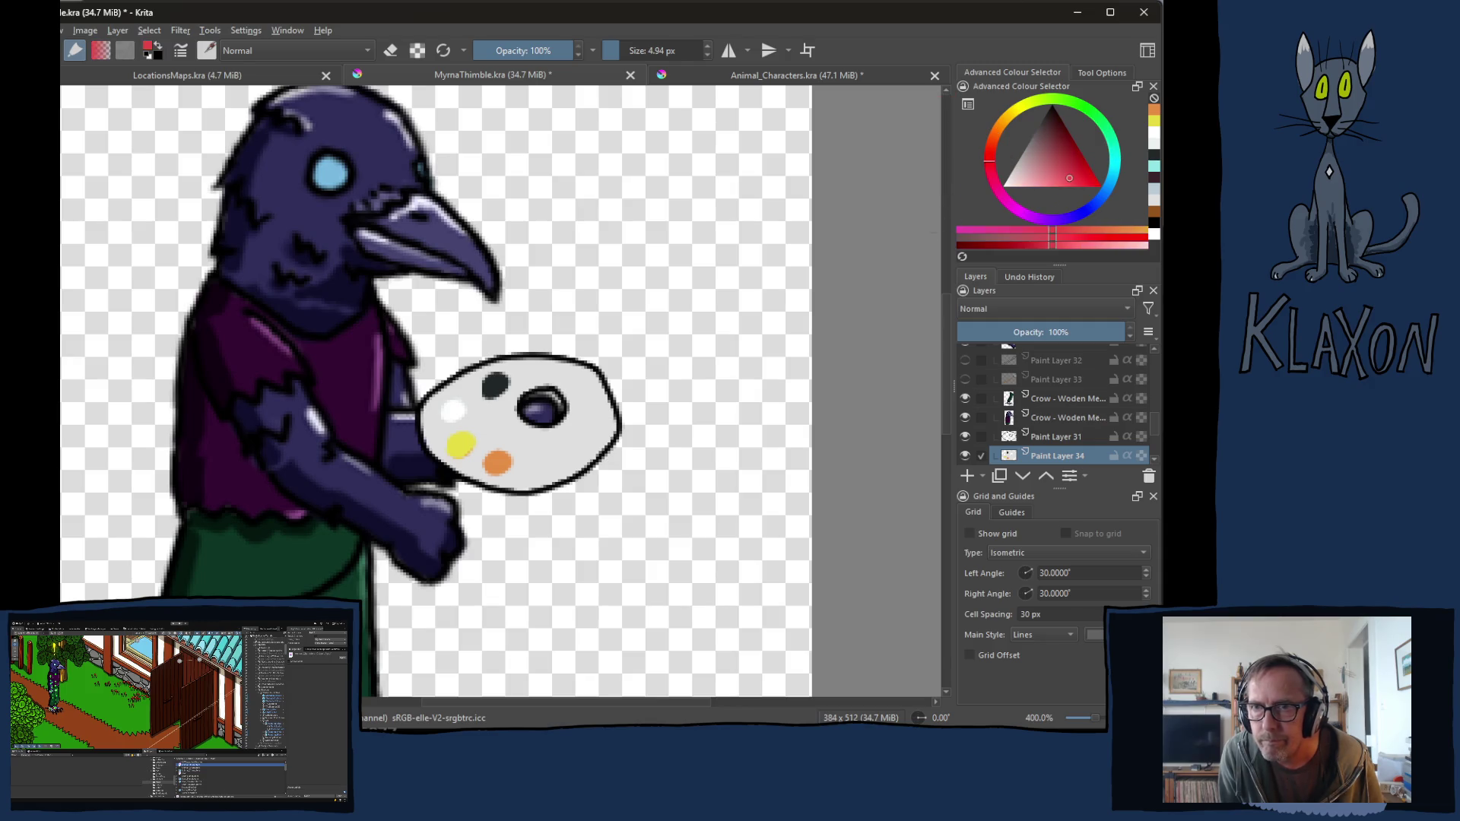
{"action": "left_click", "coordinate": [1075, 178]}
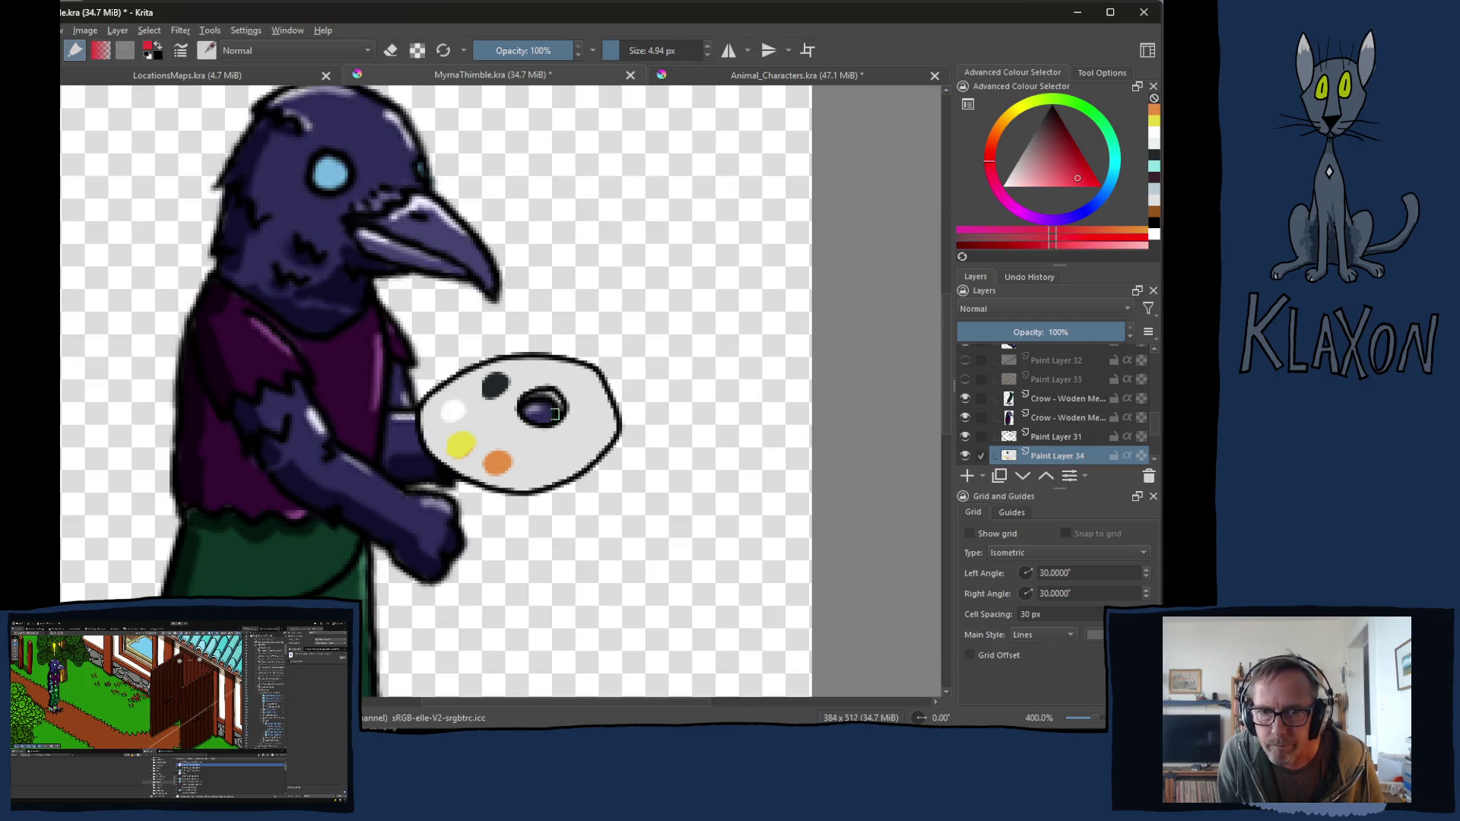
{"action": "left_click_drag", "start_coordinate": [531, 468], "coordinate": [538, 464]}
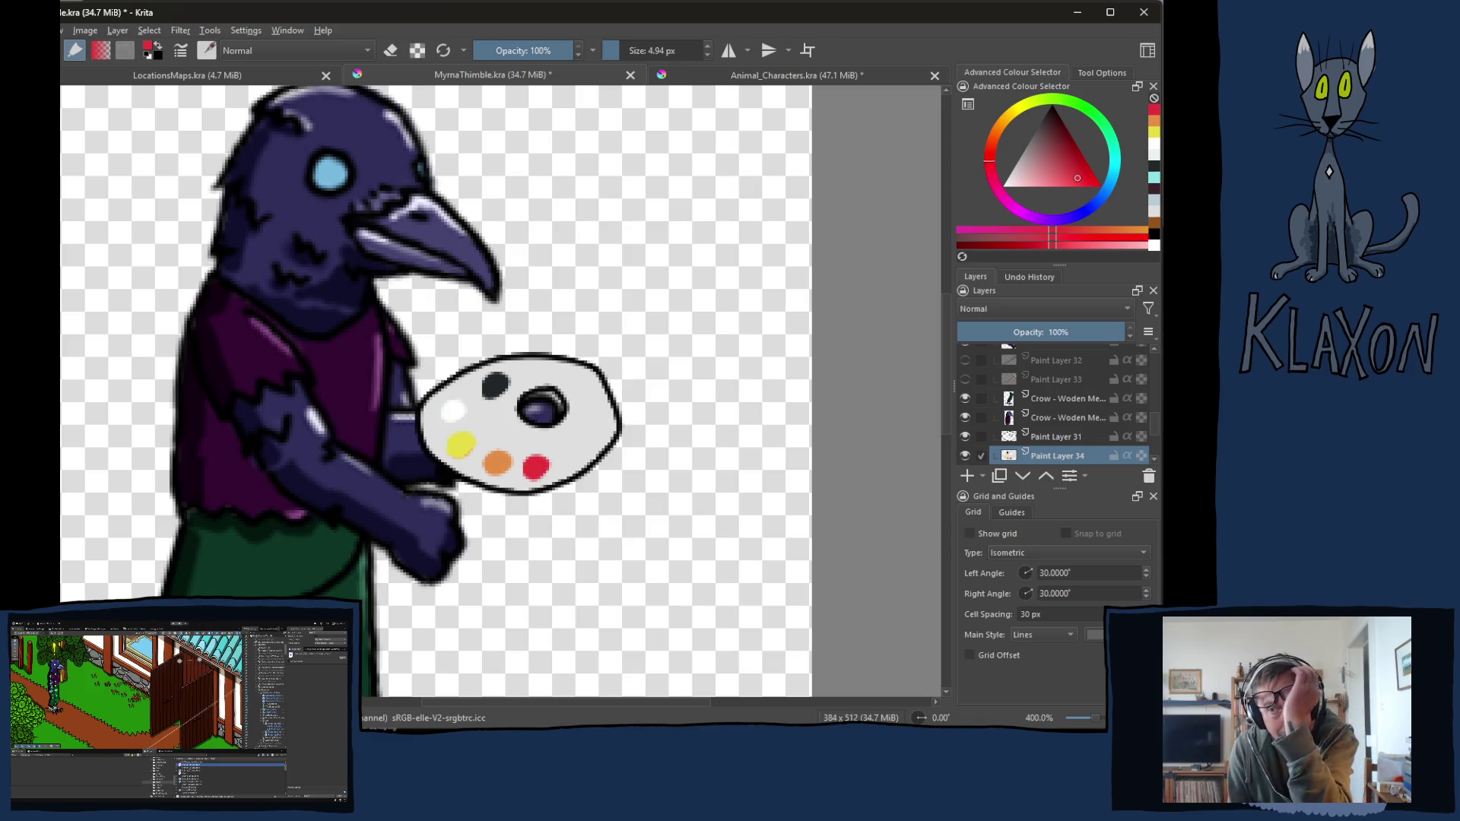
Step: Paint a blue blob right of the red and a green dab beside the dark blob
{"action": "left_click", "coordinate": [1106, 192]}
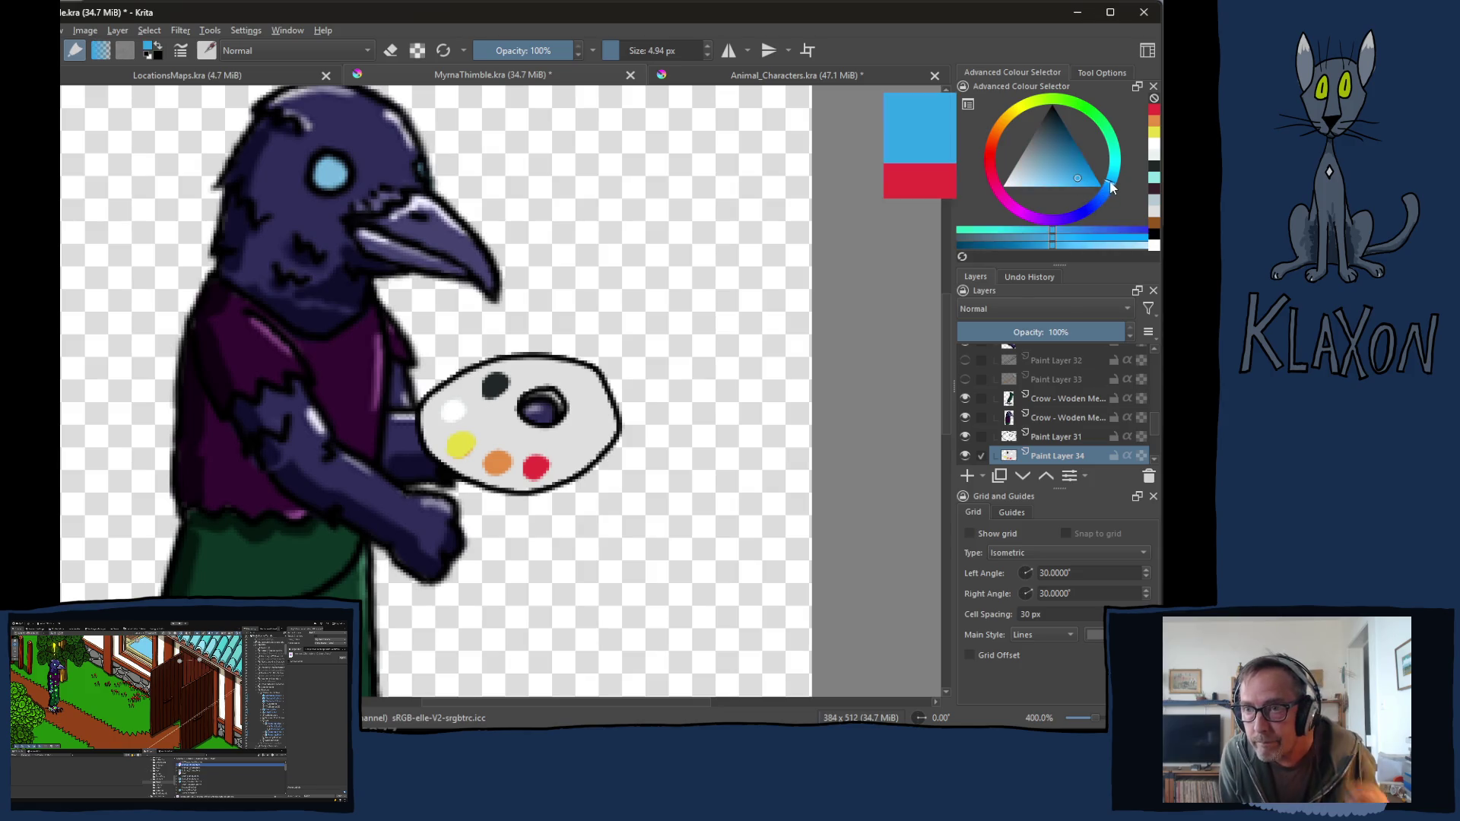
{"action": "mouse_move", "coordinate": [576, 449]}
{"action": "left_mouse_down"}
{"action": "mouse_move", "coordinate": [583, 439]}
{"action": "mouse_move", "coordinate": [574, 455]}
{"action": "left_mouse_up"}
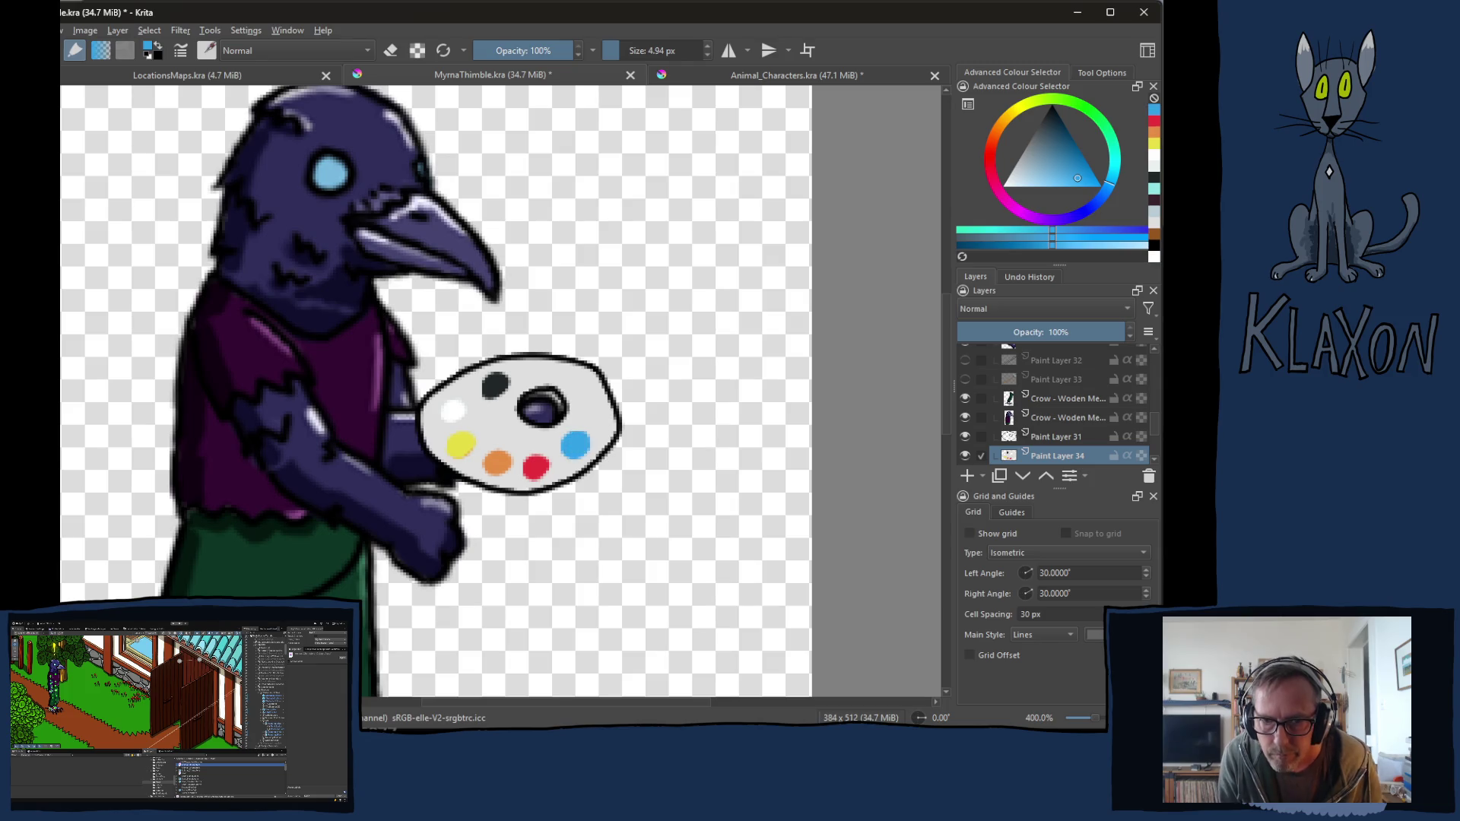
{"action": "left_click", "coordinate": [1070, 102]}
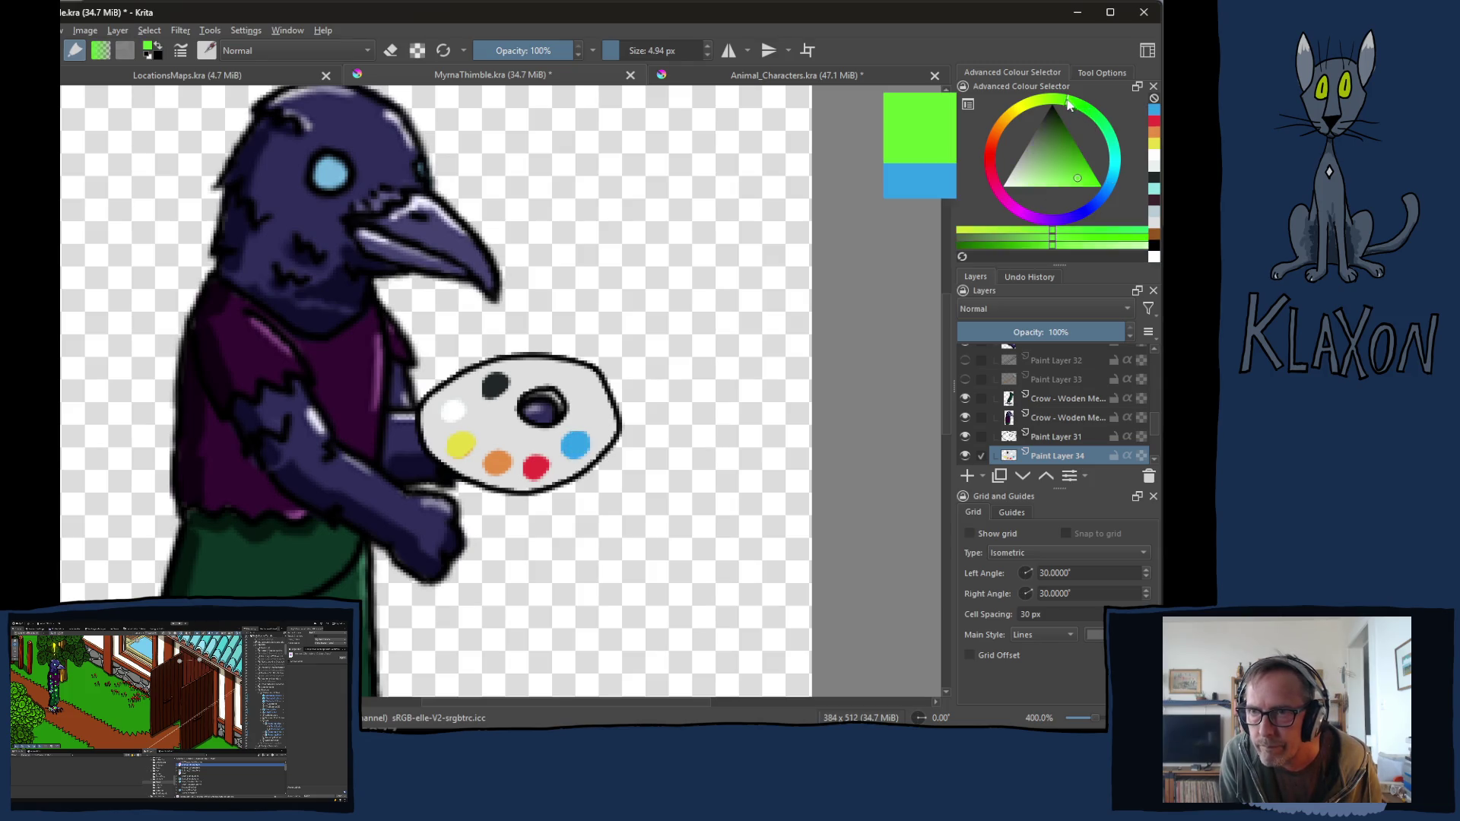
{"action": "left_click", "coordinate": [590, 413]}
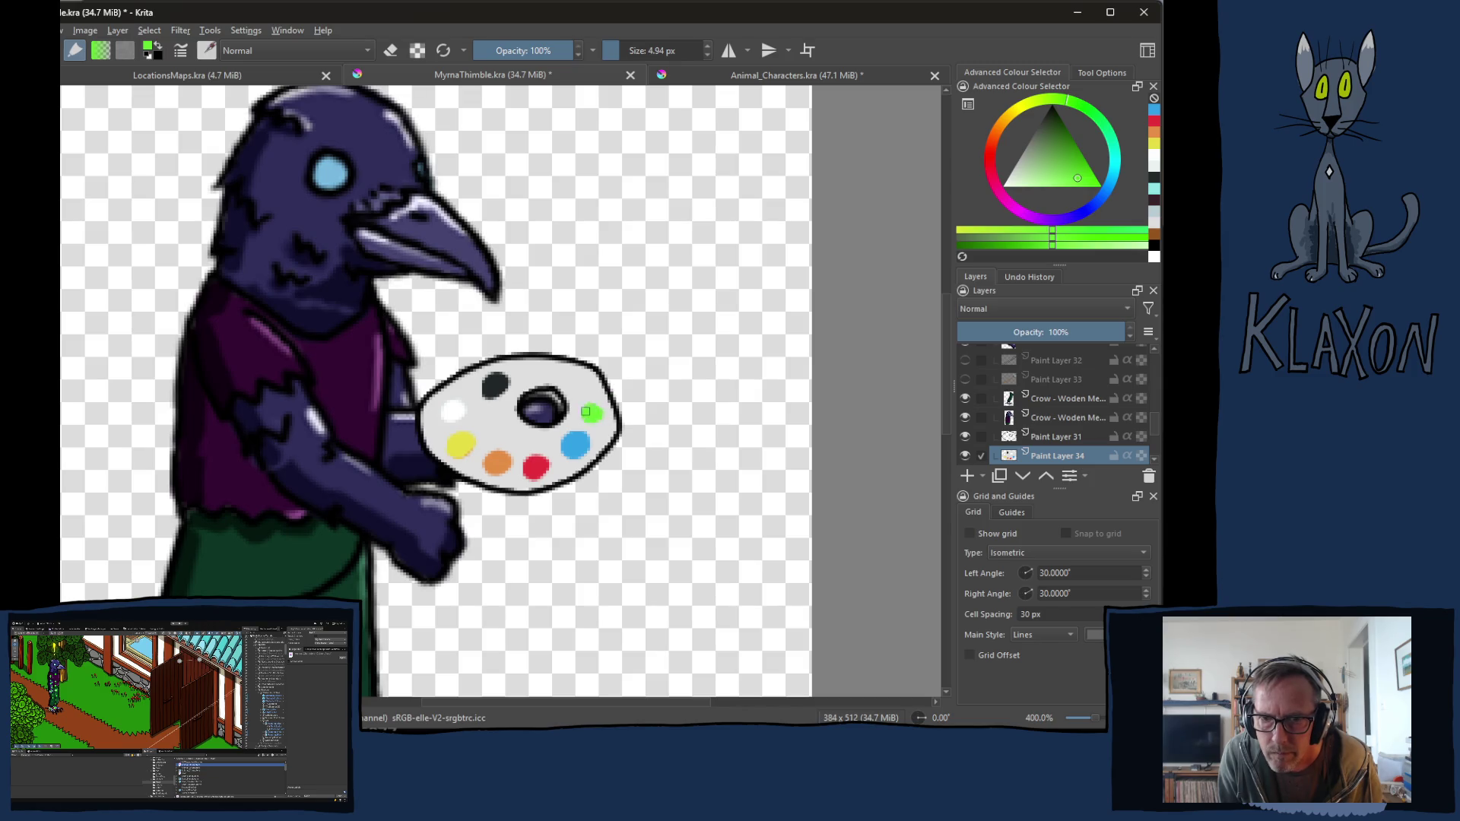
Step: Add a light cyan highlight on the blue dab
{"action": "left_click", "coordinate": [1116, 172]}
{"action": "left_click", "coordinate": [586, 442], "text": "ctrl"}
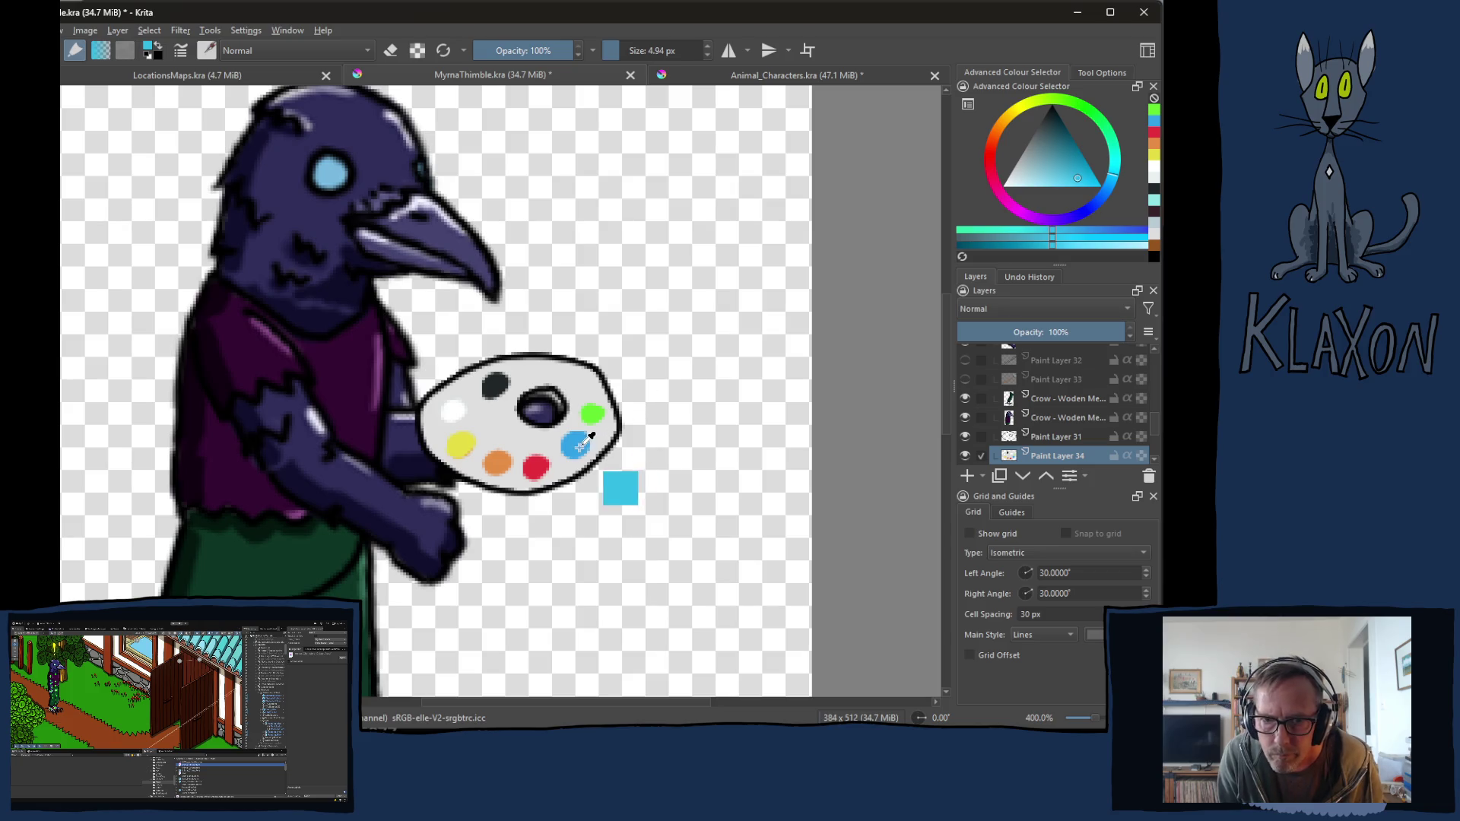
{"action": "left_click", "coordinate": [1117, 246]}
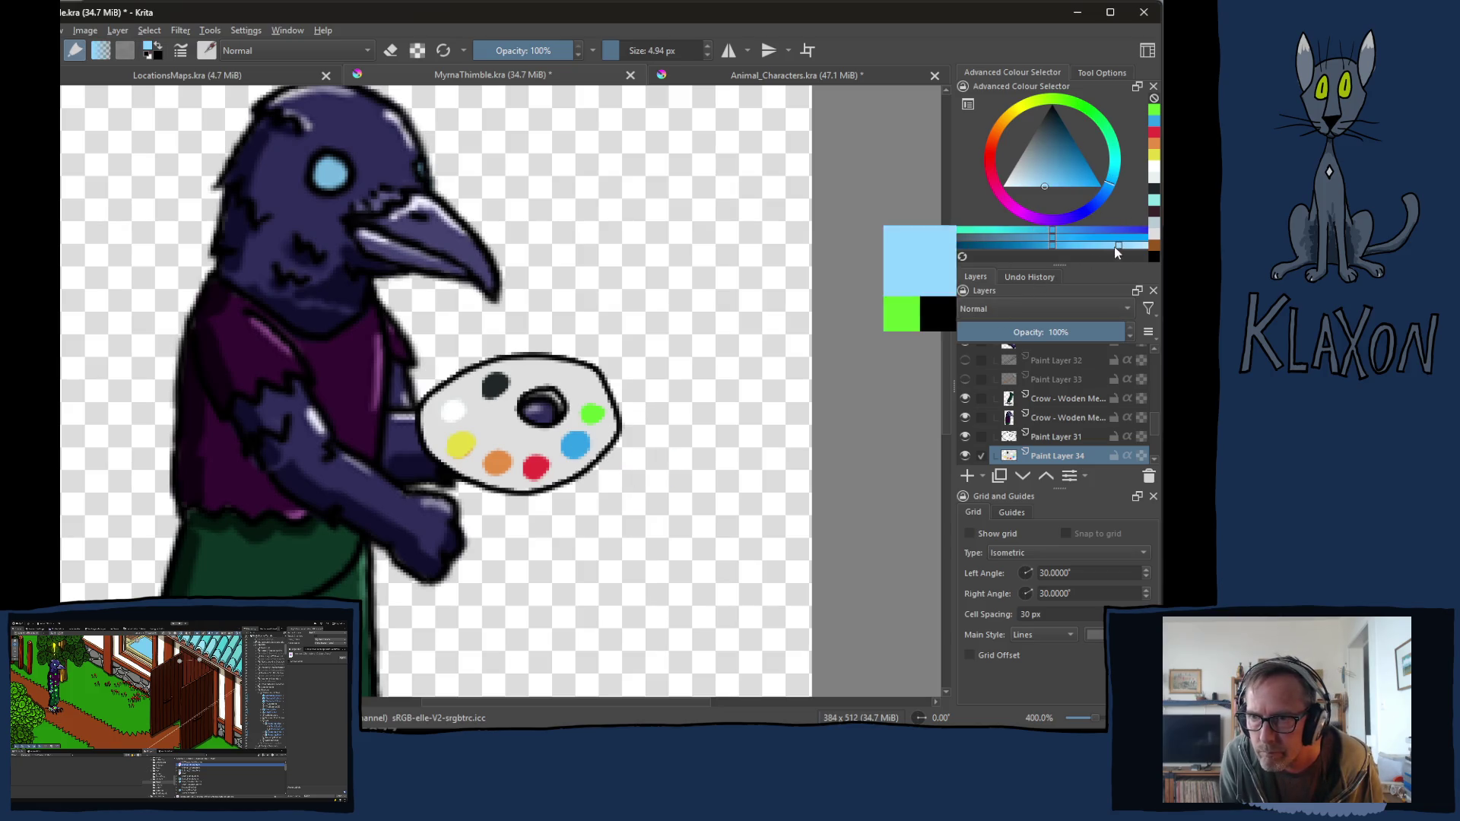
{"action": "left_click_drag", "start_coordinate": [554, 437], "coordinate": [553, 441]}
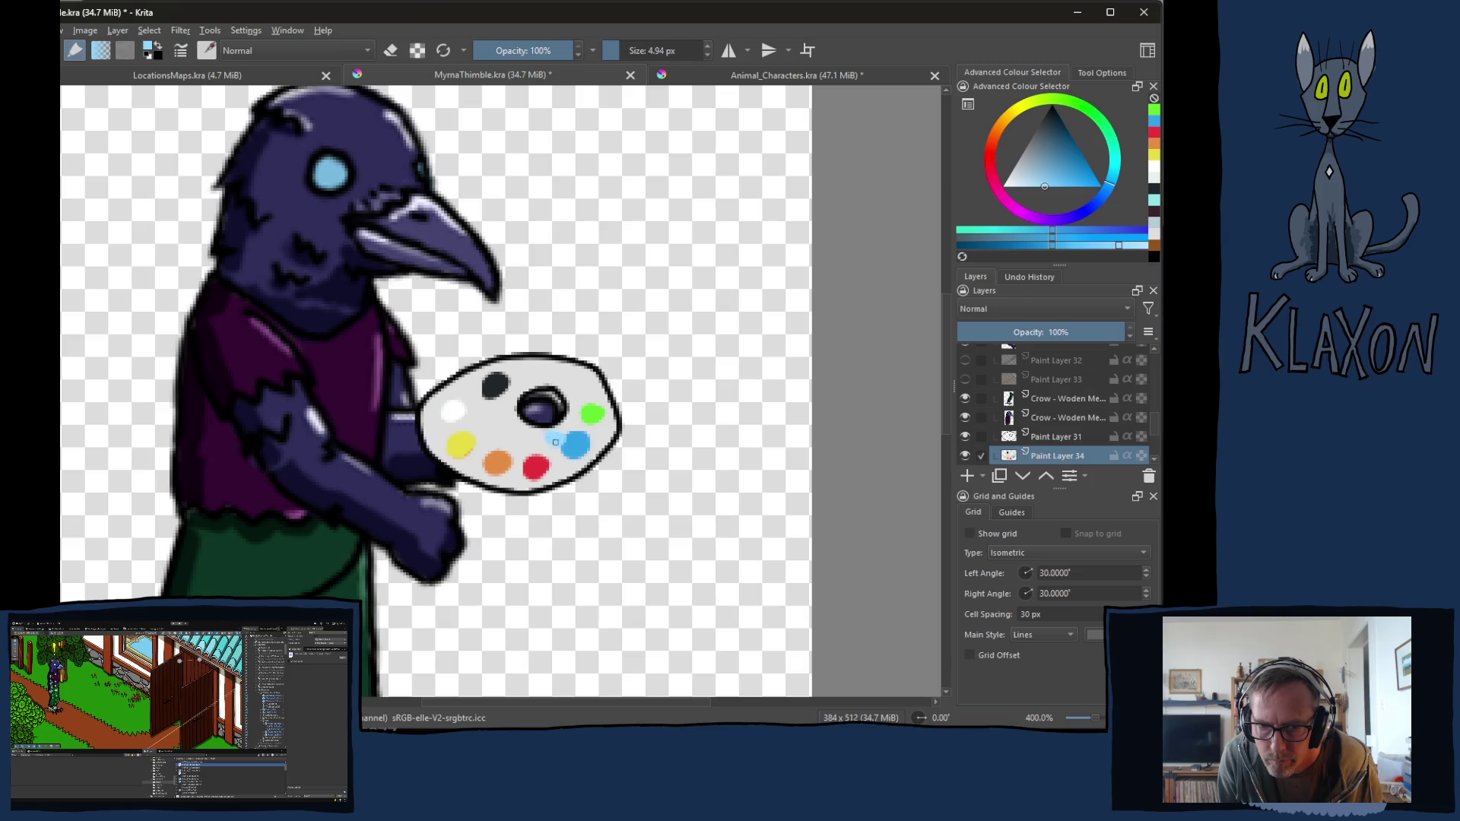
Step: Add a pink highlight on the red dab and pick a red-orange shade
{"action": "left_click", "coordinate": [992, 169]}
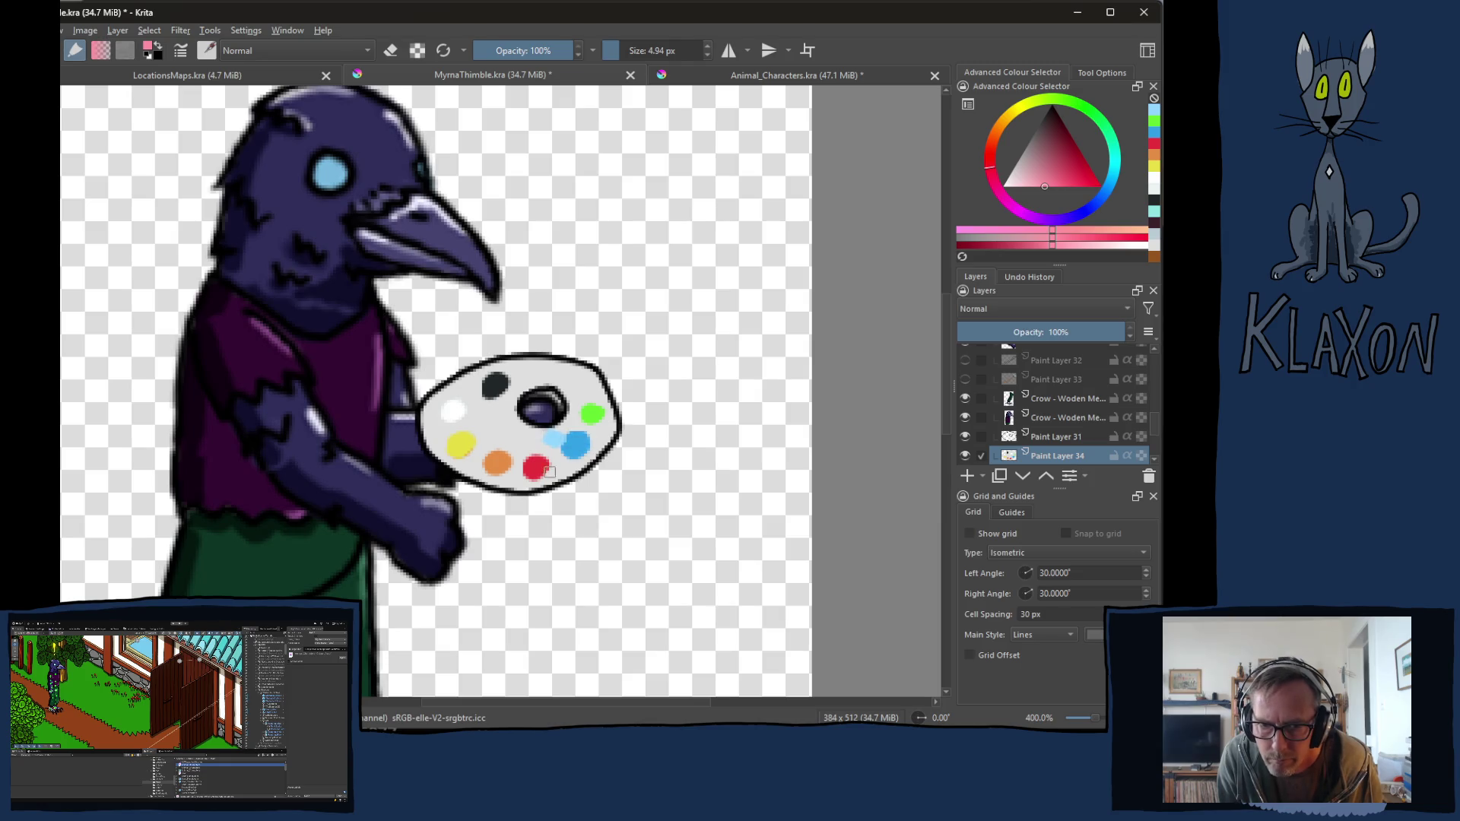
{"action": "left_click_drag", "start_coordinate": [541, 452], "coordinate": [536, 449]}
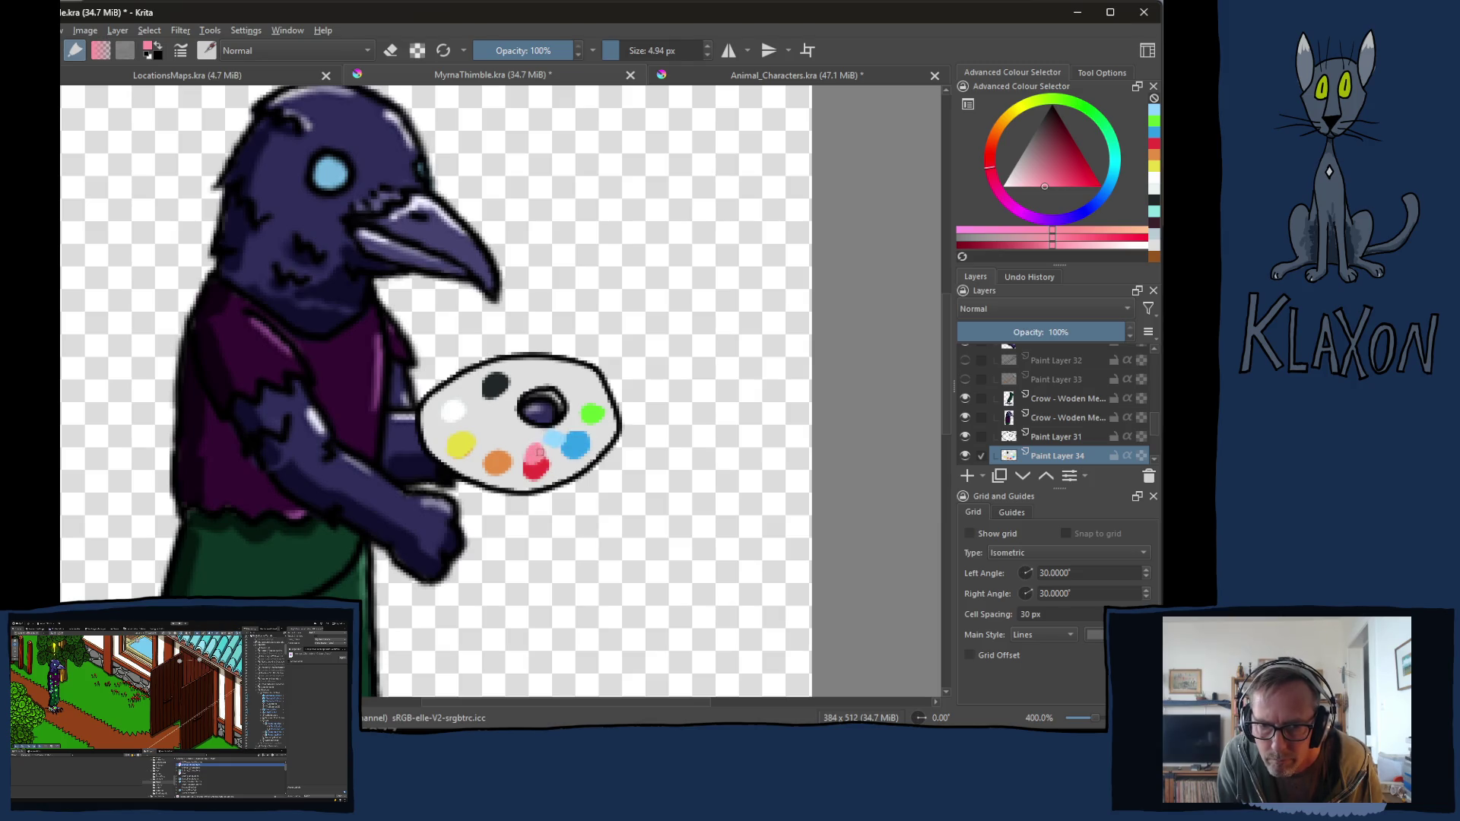
{"action": "left_click", "coordinate": [999, 139]}
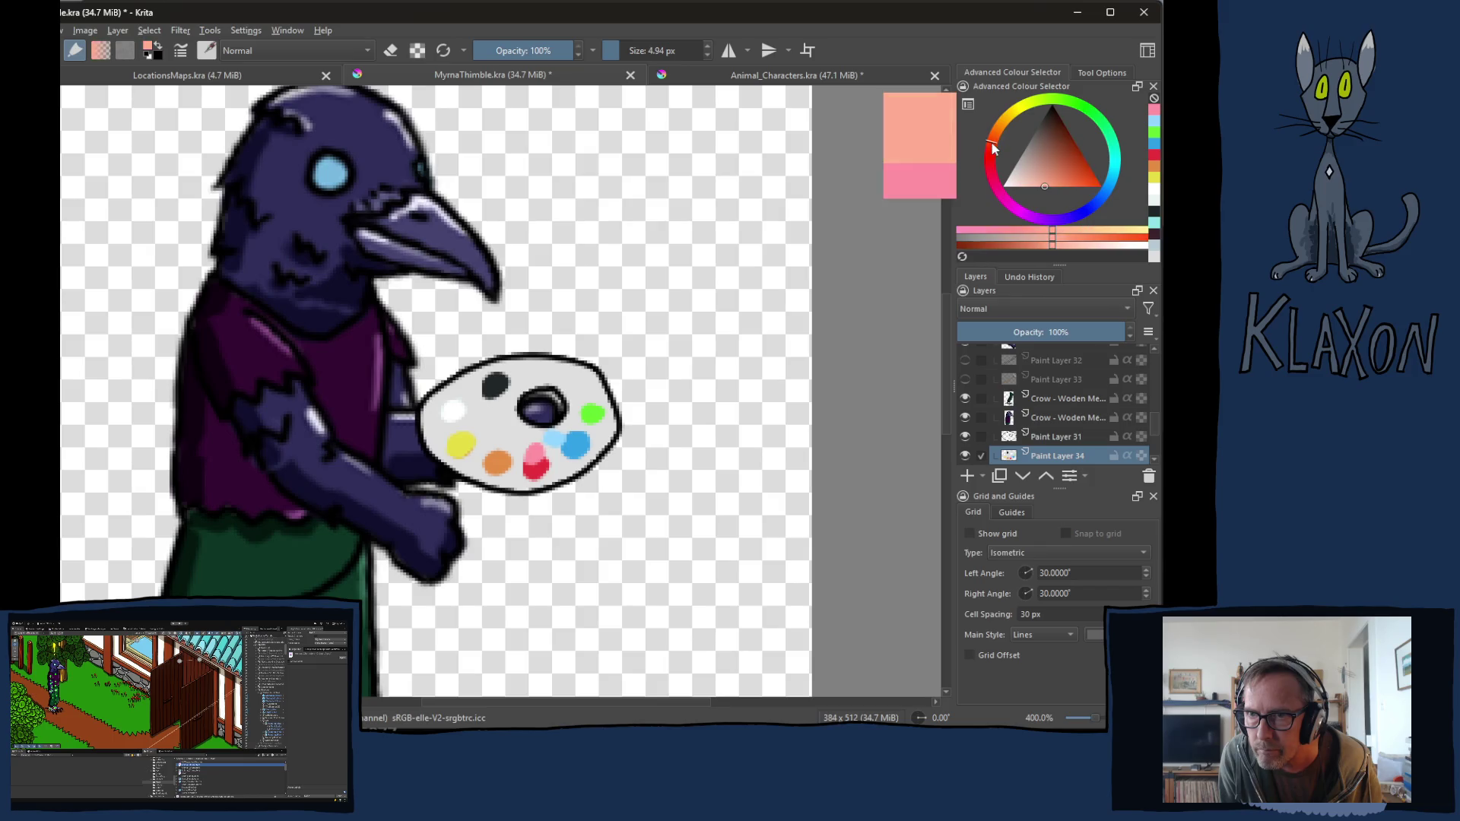
{"action": "left_click_drag", "start_coordinate": [1055, 170], "coordinate": [1071, 160]}
Step: Shade the orange dab with red-orange and brighten the yellow spot
{"action": "mouse_move", "coordinate": [499, 449]}
{"action": "left_mouse_down"}
{"action": "mouse_move", "coordinate": [527, 439]}
{"action": "mouse_move", "coordinate": [513, 447]}
{"action": "left_mouse_up"}
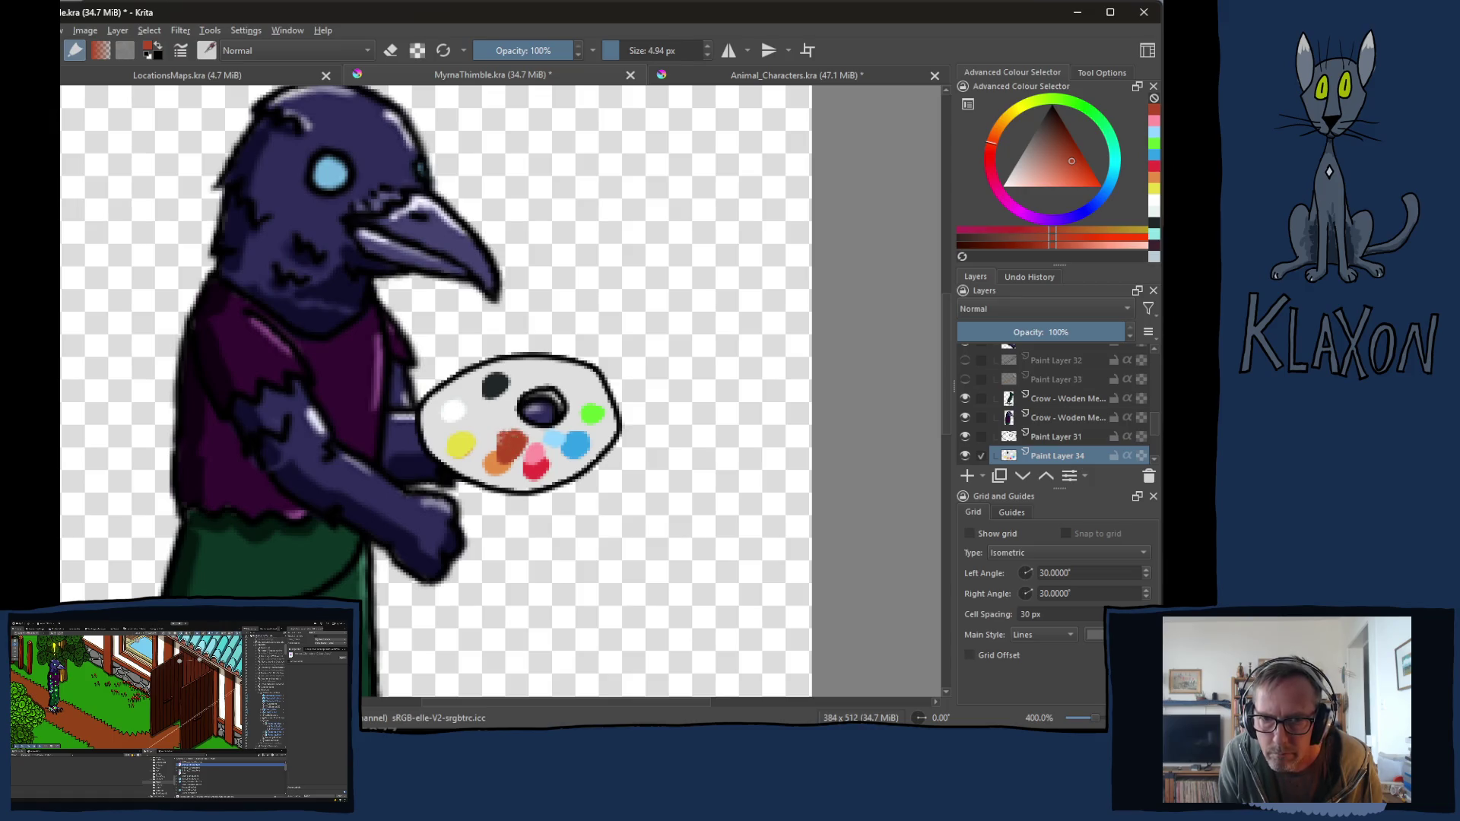
{"action": "left_click_drag", "start_coordinate": [1036, 116], "coordinate": [1025, 116]}
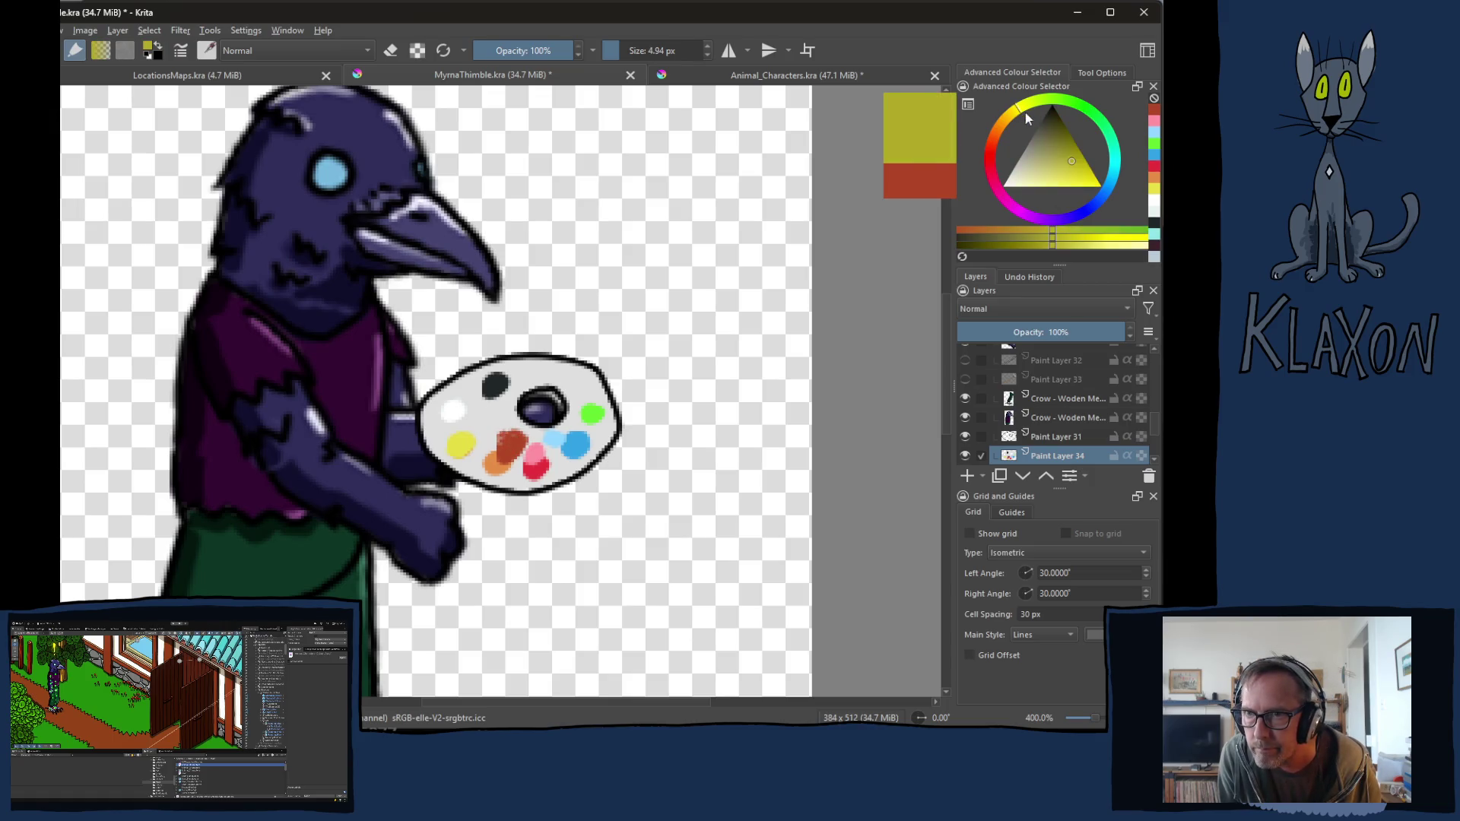
{"action": "left_click", "coordinate": [1053, 178]}
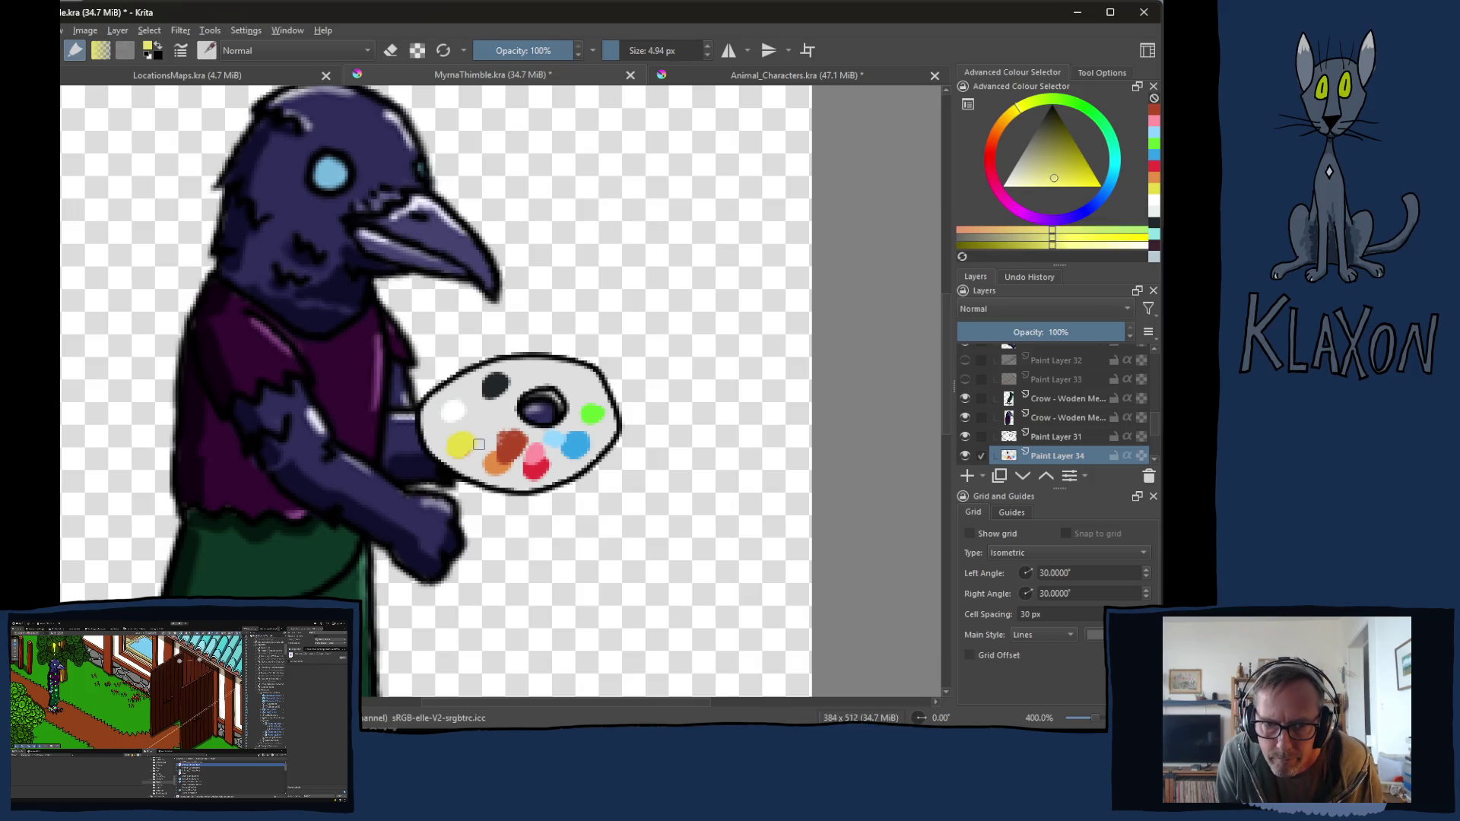
{"action": "left_click_drag", "start_coordinate": [479, 444], "coordinate": [472, 440]}
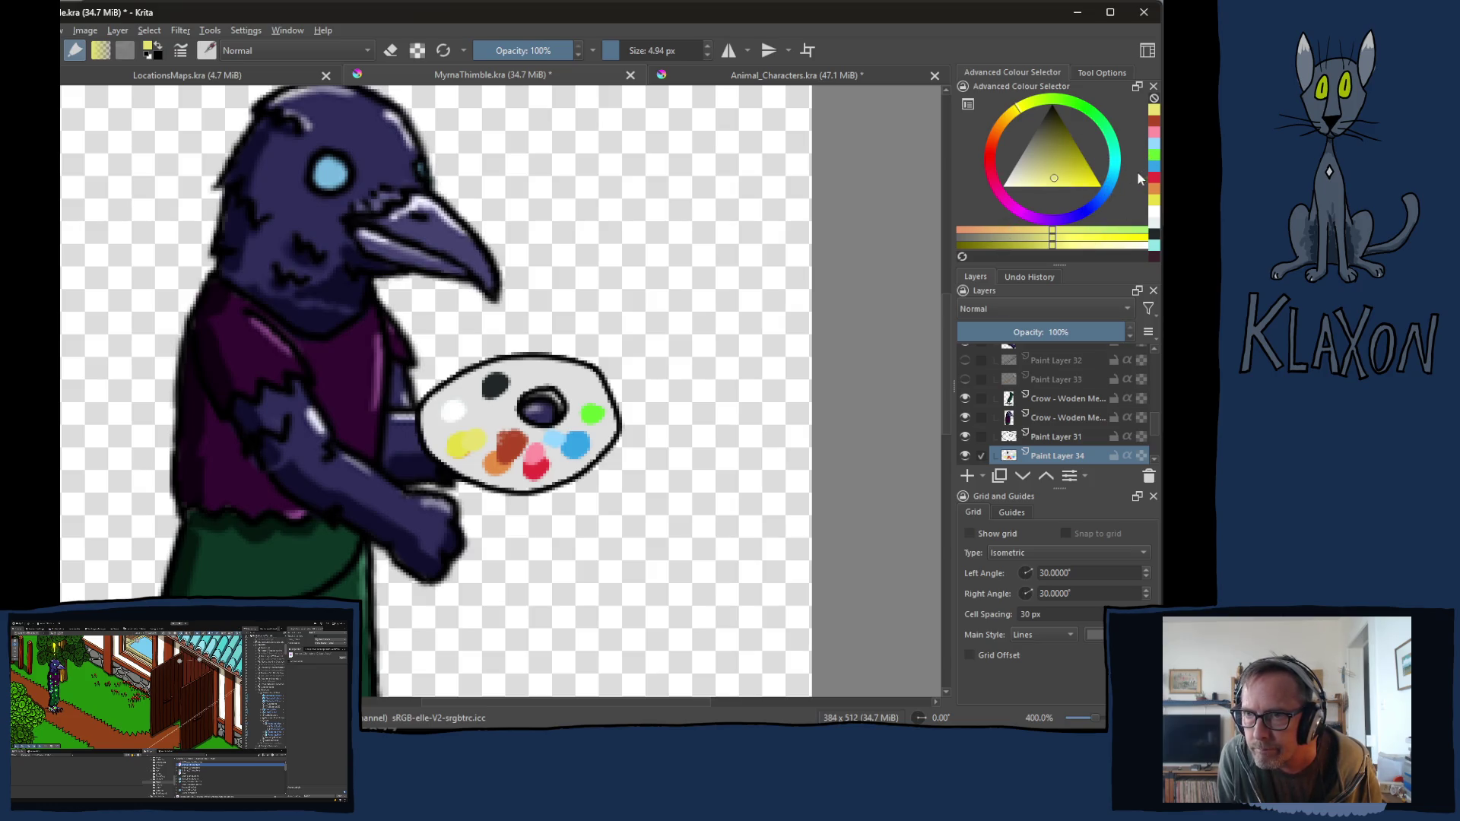
Step: Add a small cyan dab and two small red dabs to the palette
{"action": "left_click", "coordinate": [1111, 183]}
{"action": "left_click", "coordinate": [1076, 177]}
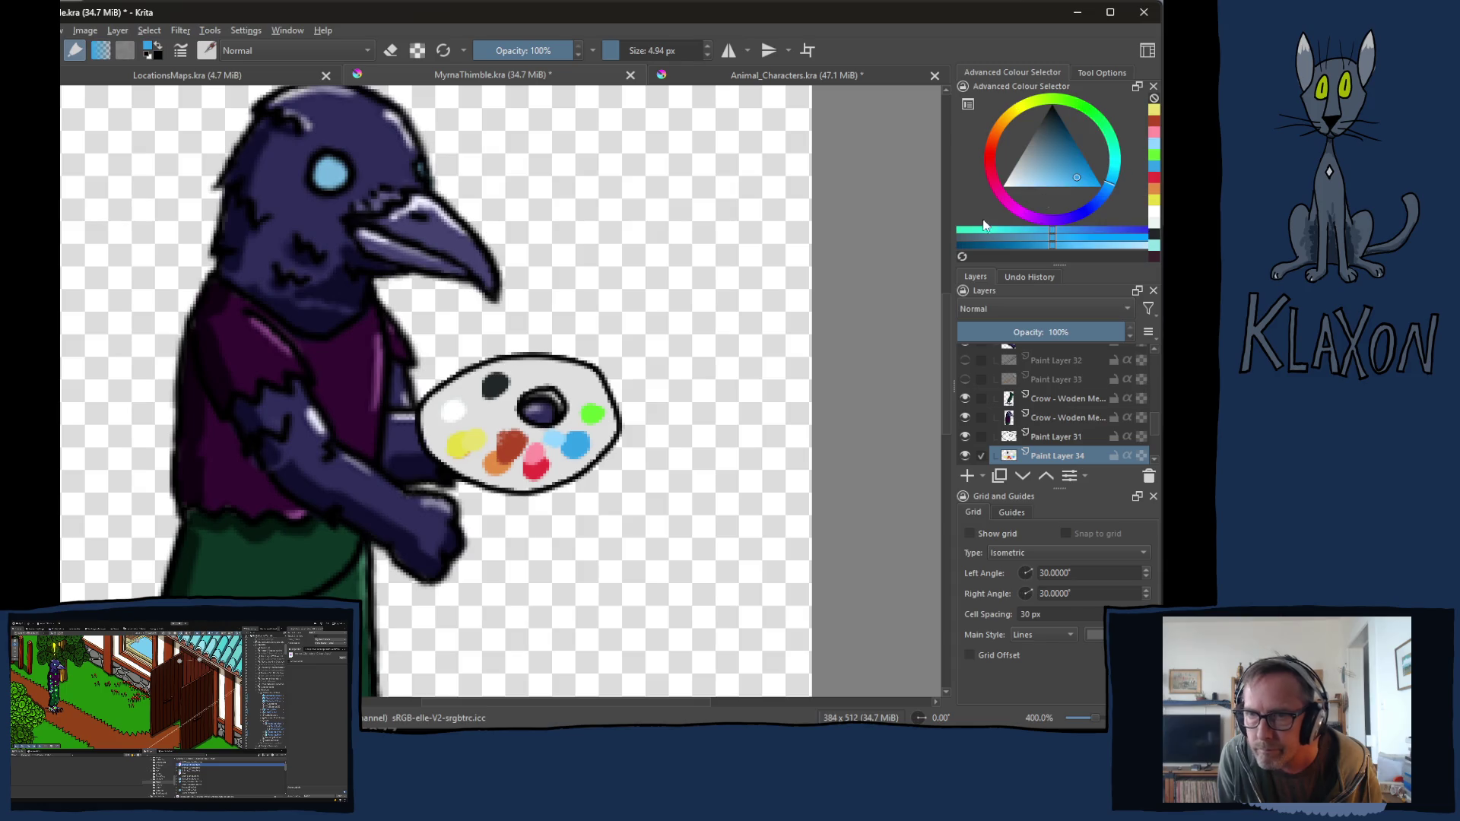
{"action": "left_click", "coordinate": [468, 416]}
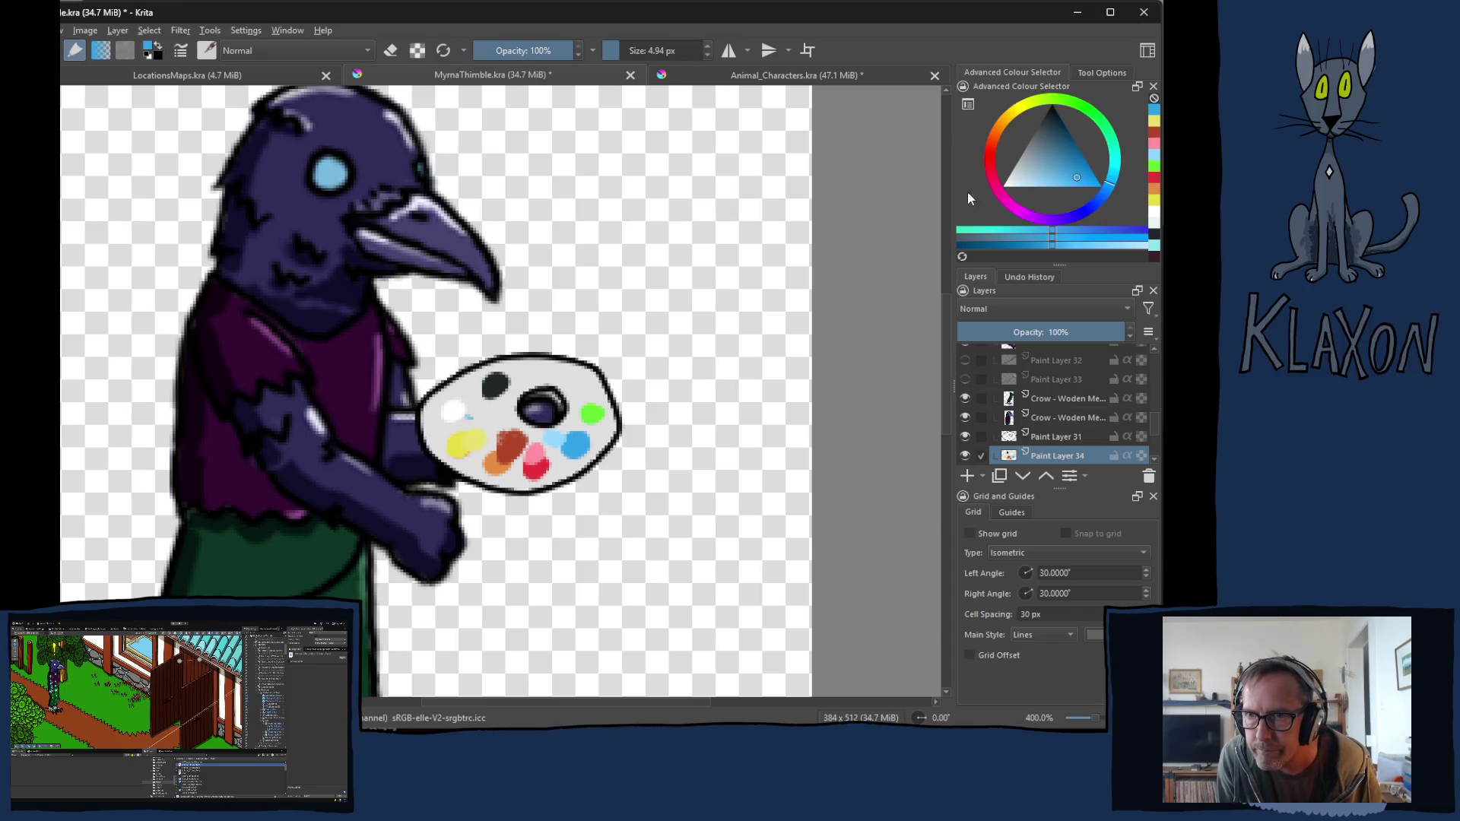
{"action": "left_click", "coordinate": [1154, 183]}
{"action": "left_click", "coordinate": [465, 407]}
{"action": "left_click", "coordinate": [462, 402]}
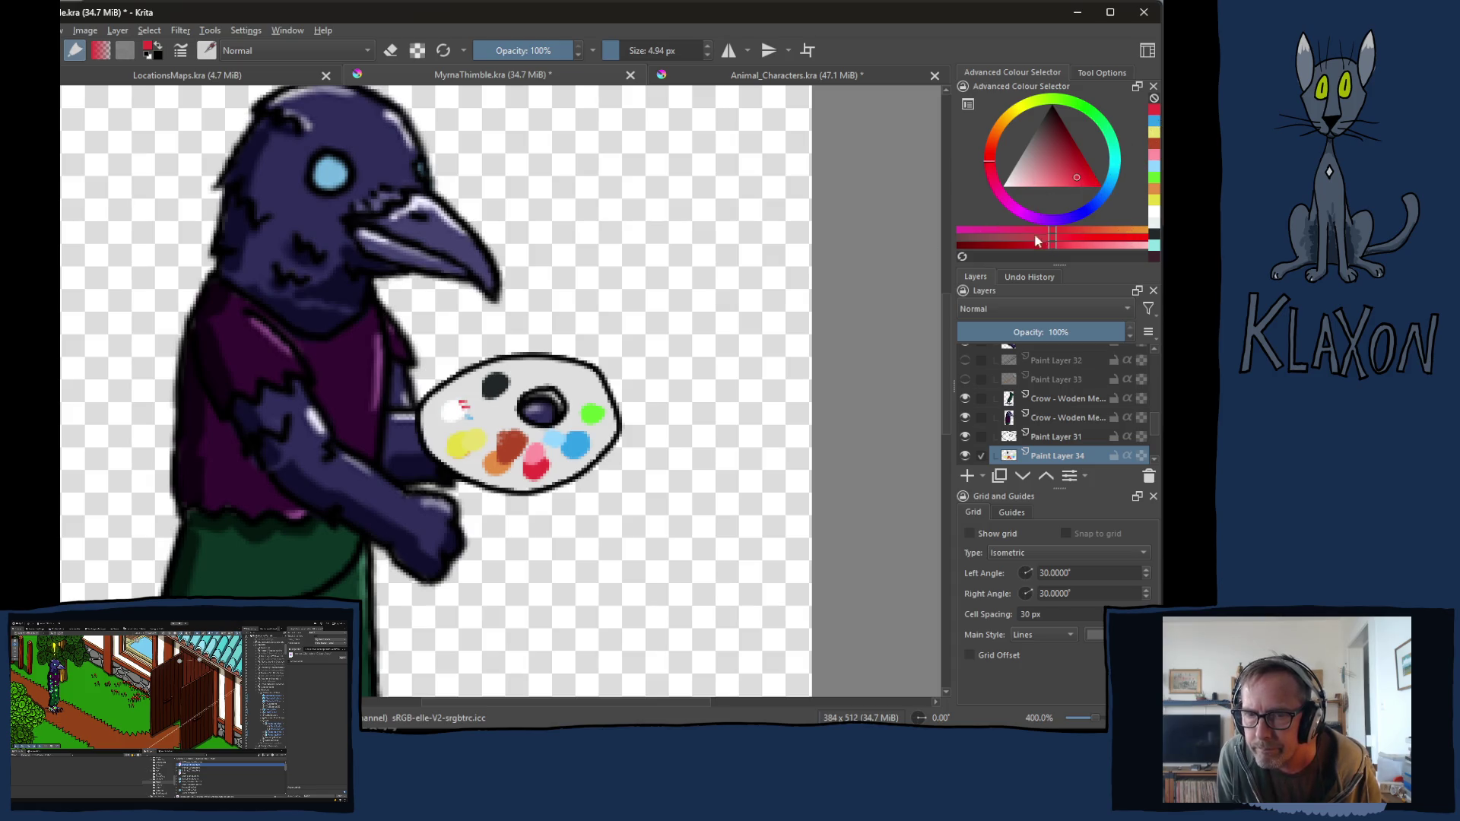
Step: Extend the dark dab toward the upper right and paint a white dab near the red marks
{"action": "left_click", "coordinate": [495, 387], "text": "ctrl"}
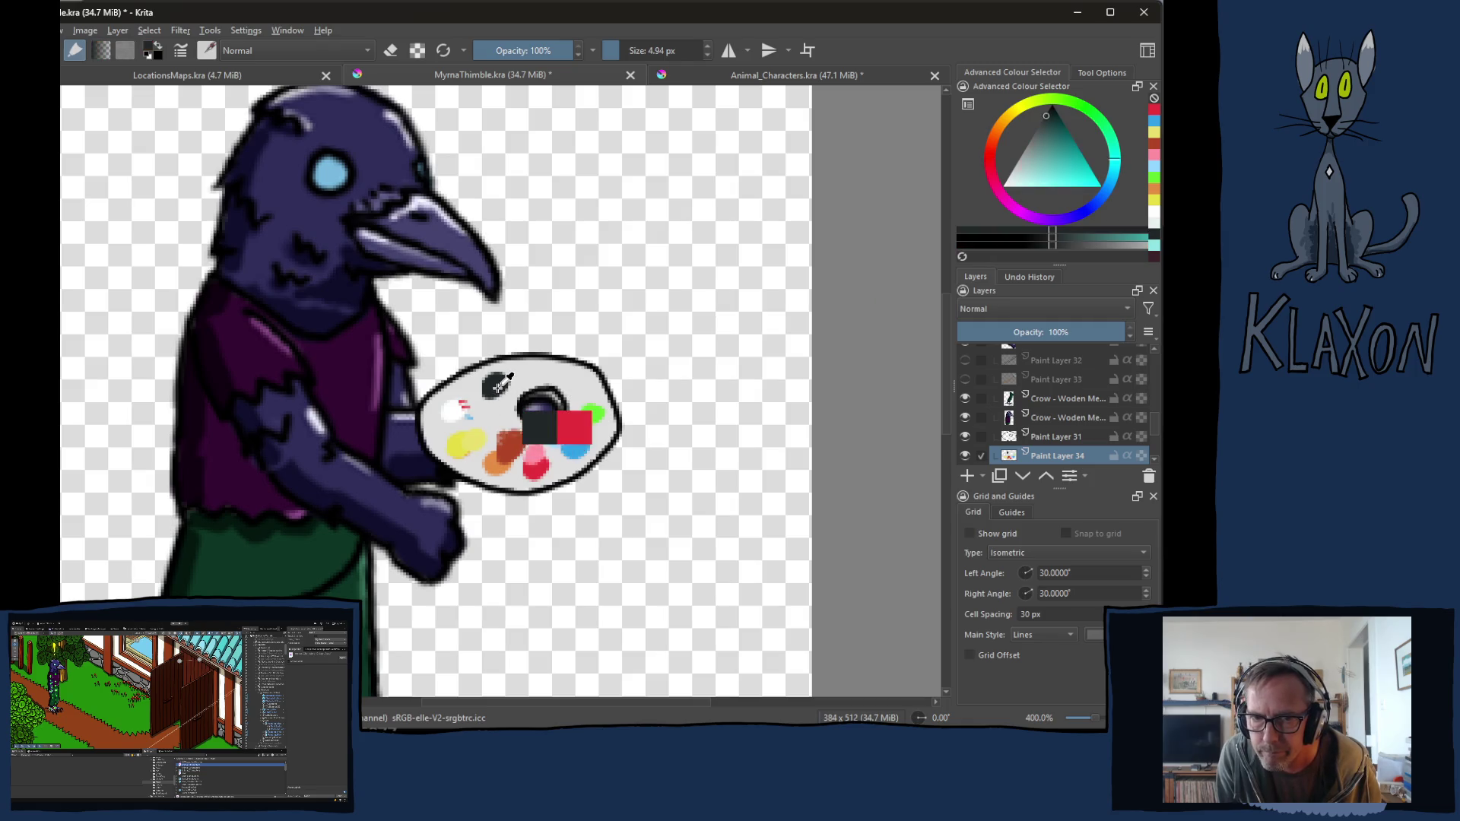
{"action": "left_click_drag", "start_coordinate": [516, 372], "coordinate": [477, 395]}
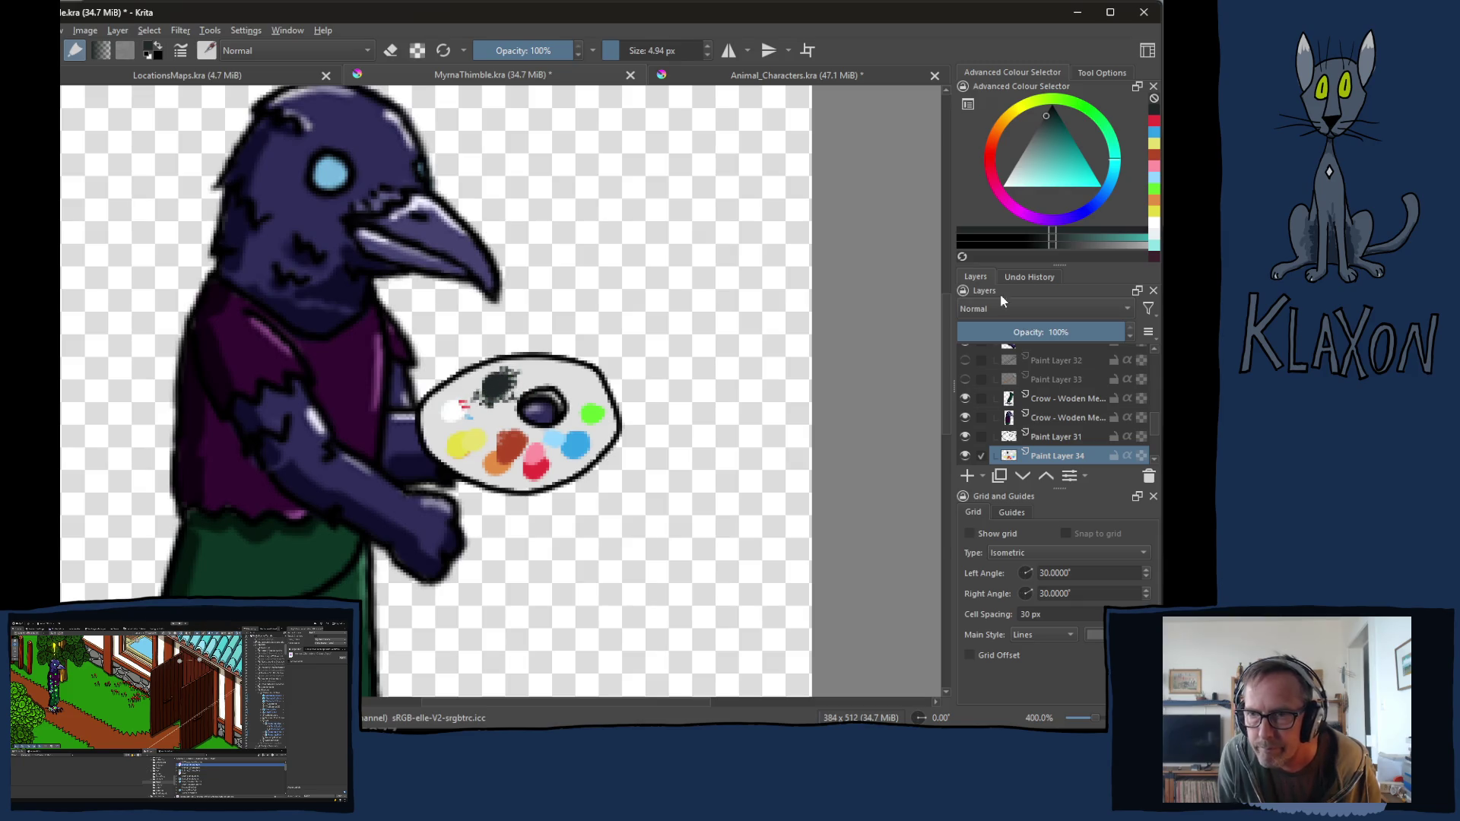
{"action": "mouse_move", "coordinate": [1063, 182]}
{"action": "left_mouse_down"}
{"action": "mouse_move", "coordinate": [1028, 171]}
{"action": "mouse_move", "coordinate": [1004, 185]}
{"action": "left_mouse_up"}
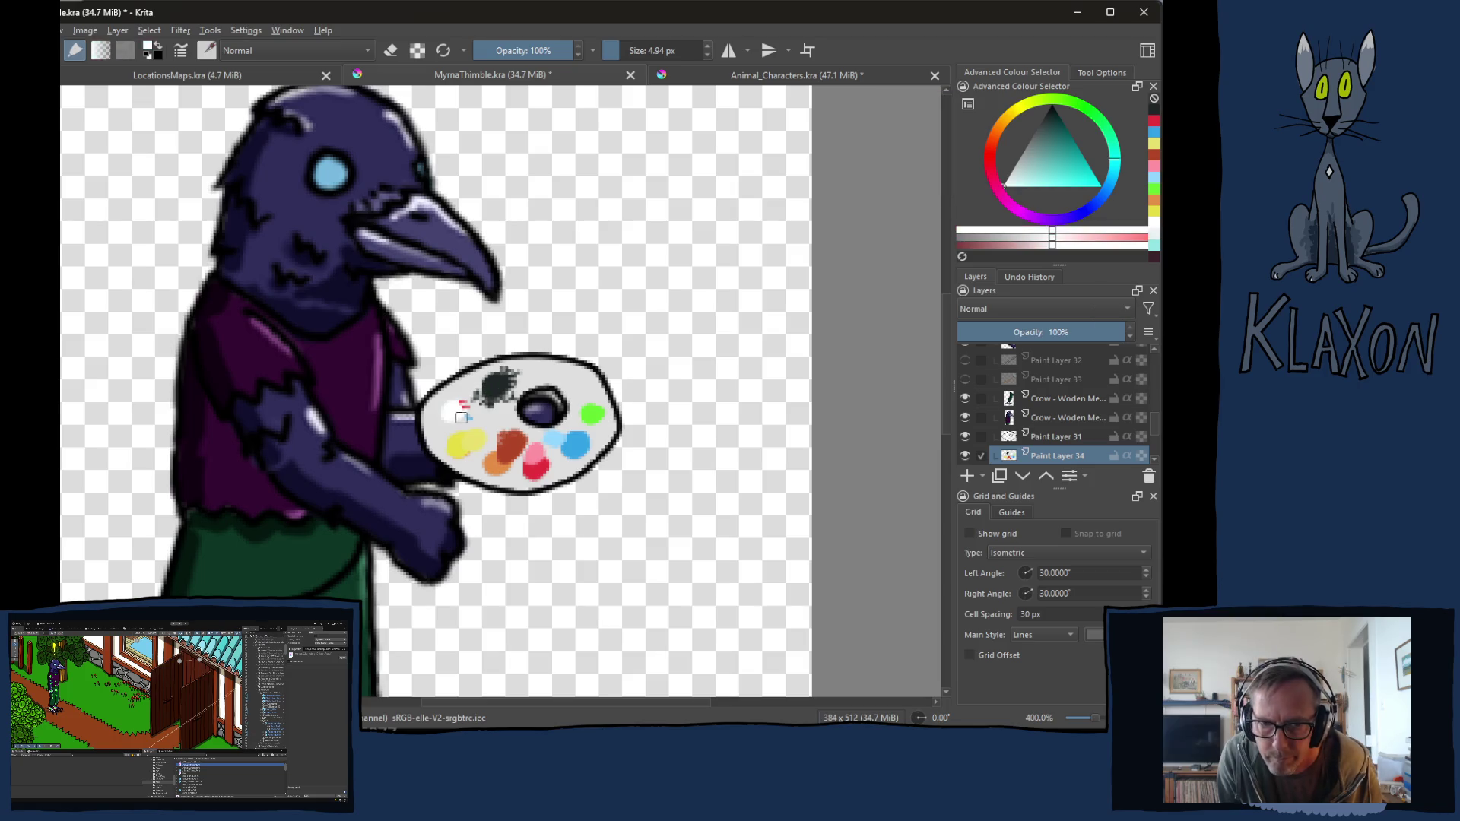
{"action": "mouse_move", "coordinate": [456, 419]}
{"action": "left_mouse_down"}
{"action": "mouse_move", "coordinate": [443, 416]}
{"action": "mouse_move", "coordinate": [472, 416]}
{"action": "left_mouse_up"}
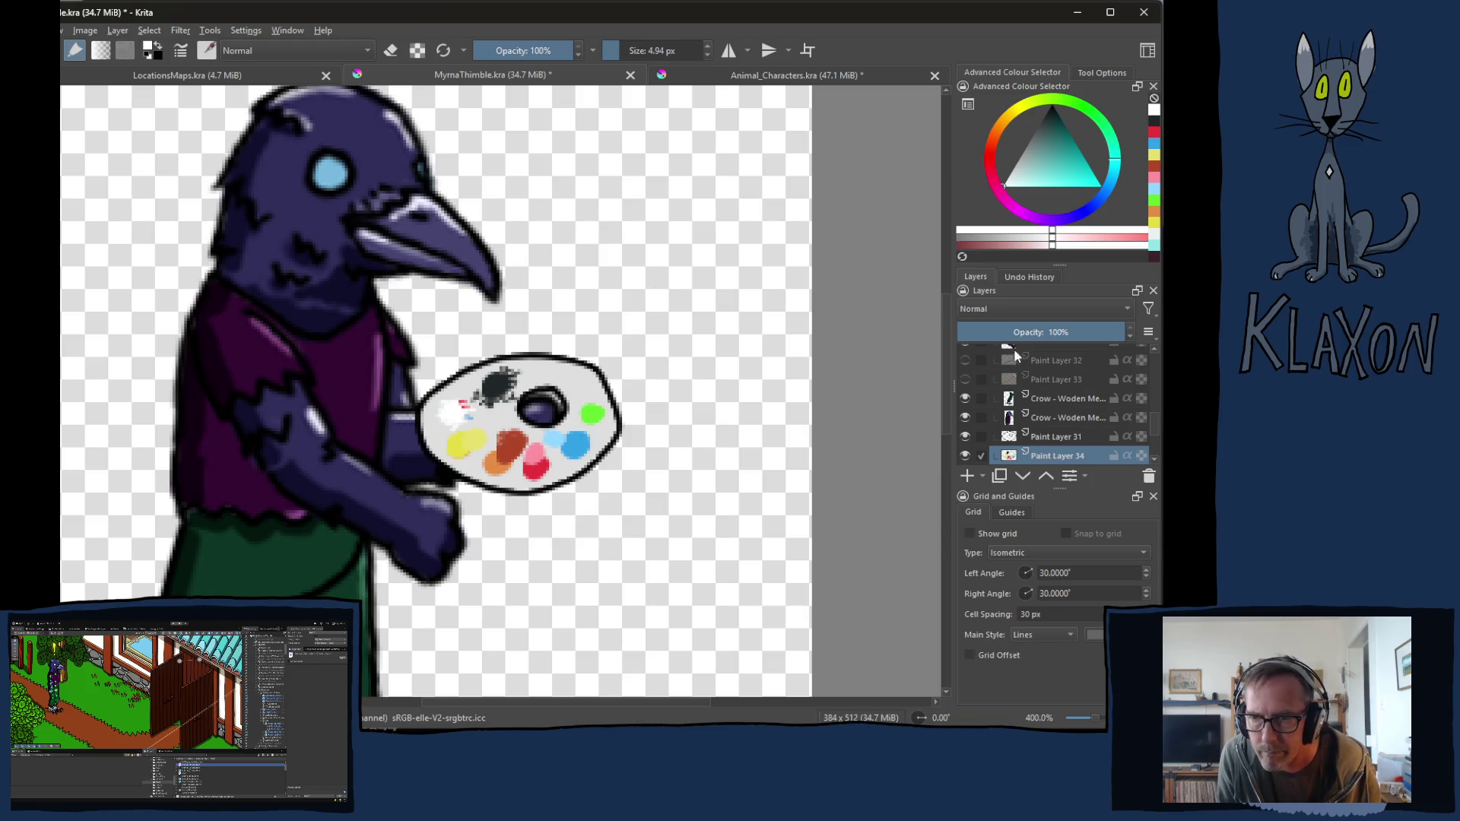
Step: Repaint the green dab yellow-green with darker green on its right, then show Paint Layers 32 and 33
{"action": "left_click", "coordinate": [593, 415], "text": "ctrl"}
{"action": "left_click", "coordinate": [963, 230]}
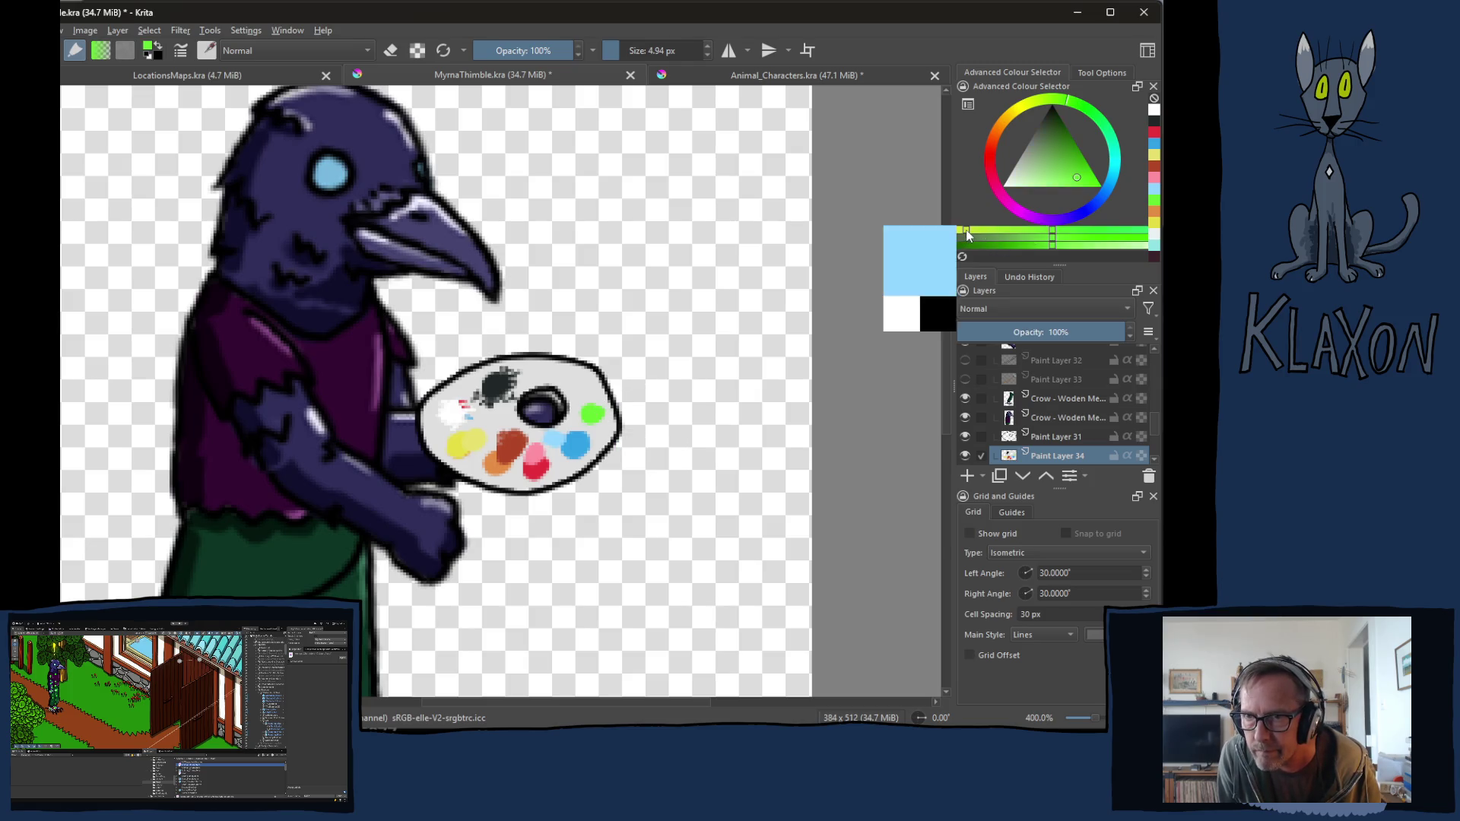
{"action": "mouse_move", "coordinate": [602, 397]}
{"action": "left_mouse_down"}
{"action": "mouse_move", "coordinate": [588, 405]}
{"action": "mouse_move", "coordinate": [604, 407]}
{"action": "left_mouse_up"}
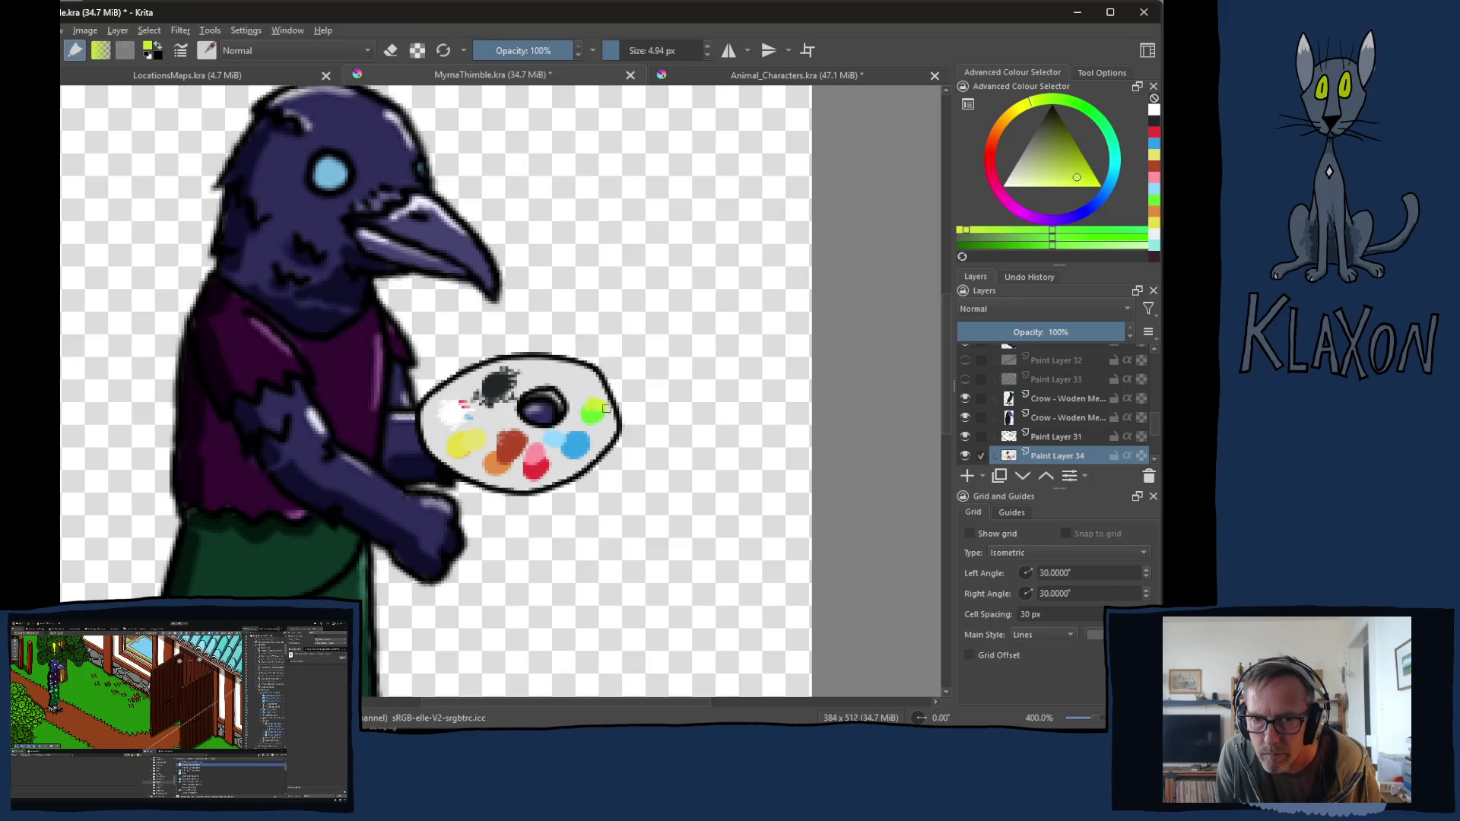
{"action": "left_click", "coordinate": [964, 238]}
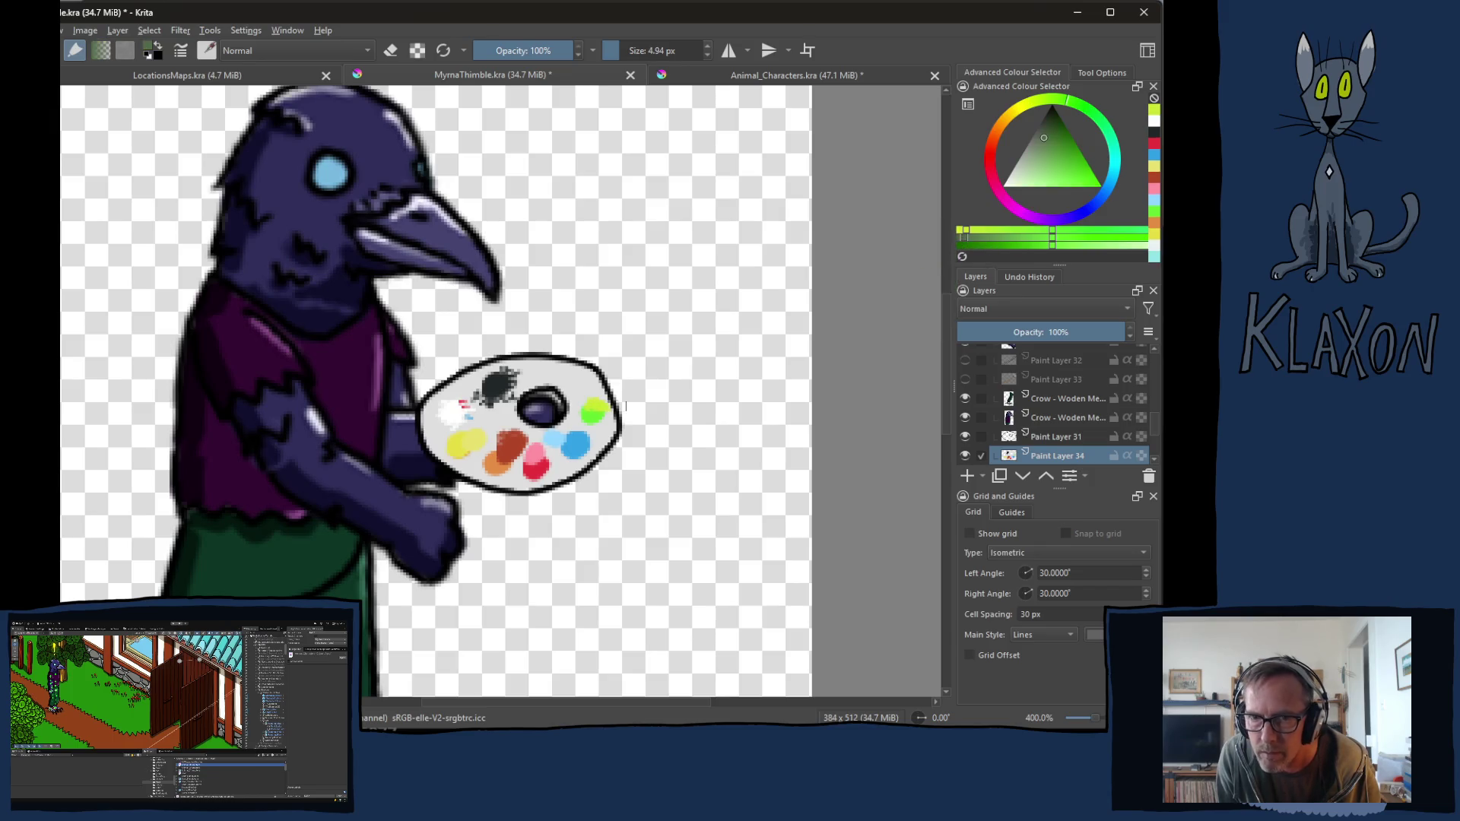
{"action": "left_click_drag", "start_coordinate": [596, 418], "coordinate": [604, 439]}
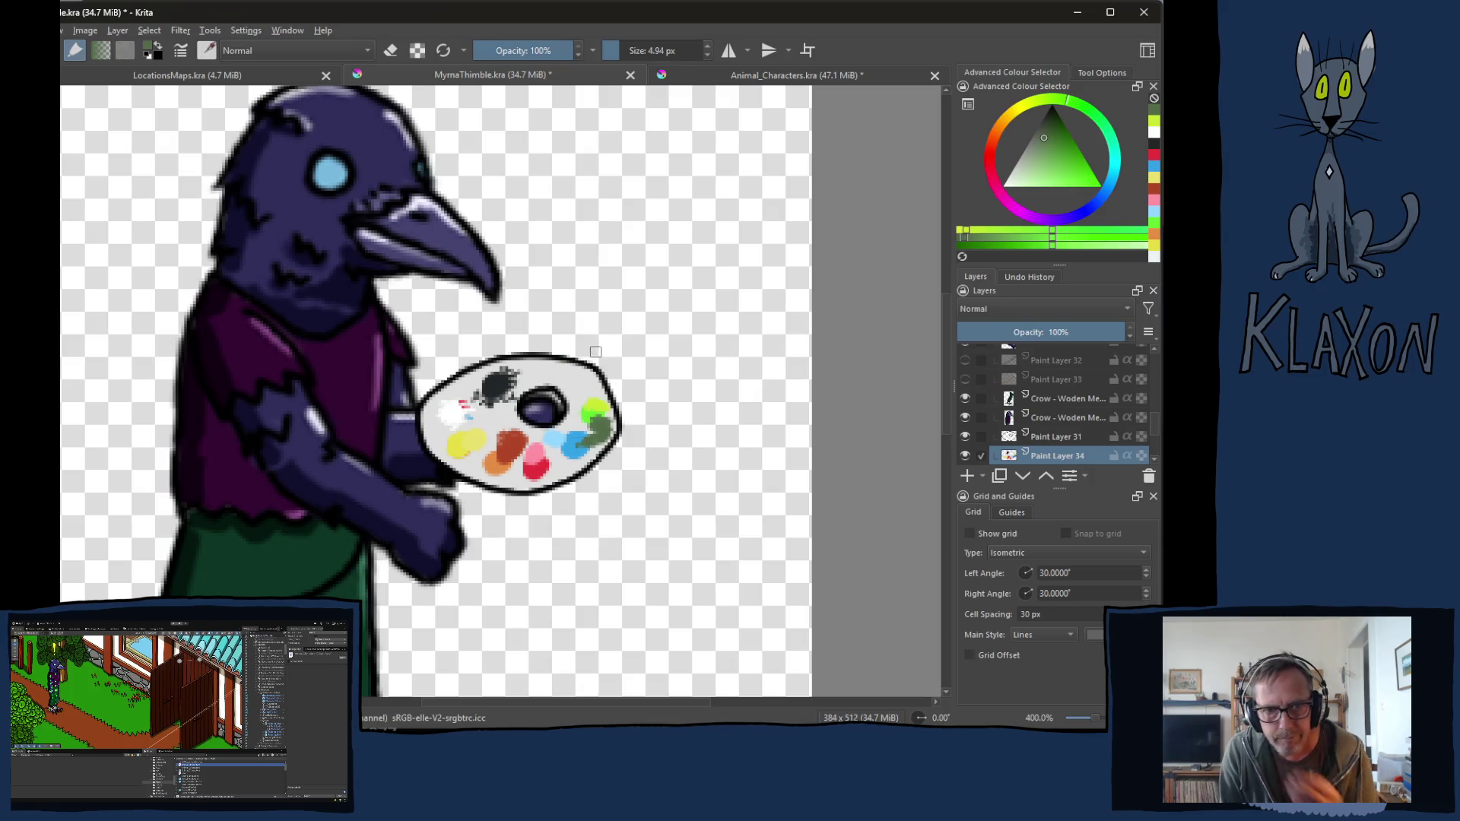
{"action": "left_click", "coordinate": [974, 378]}
{"action": "left_click", "coordinate": [973, 362]}
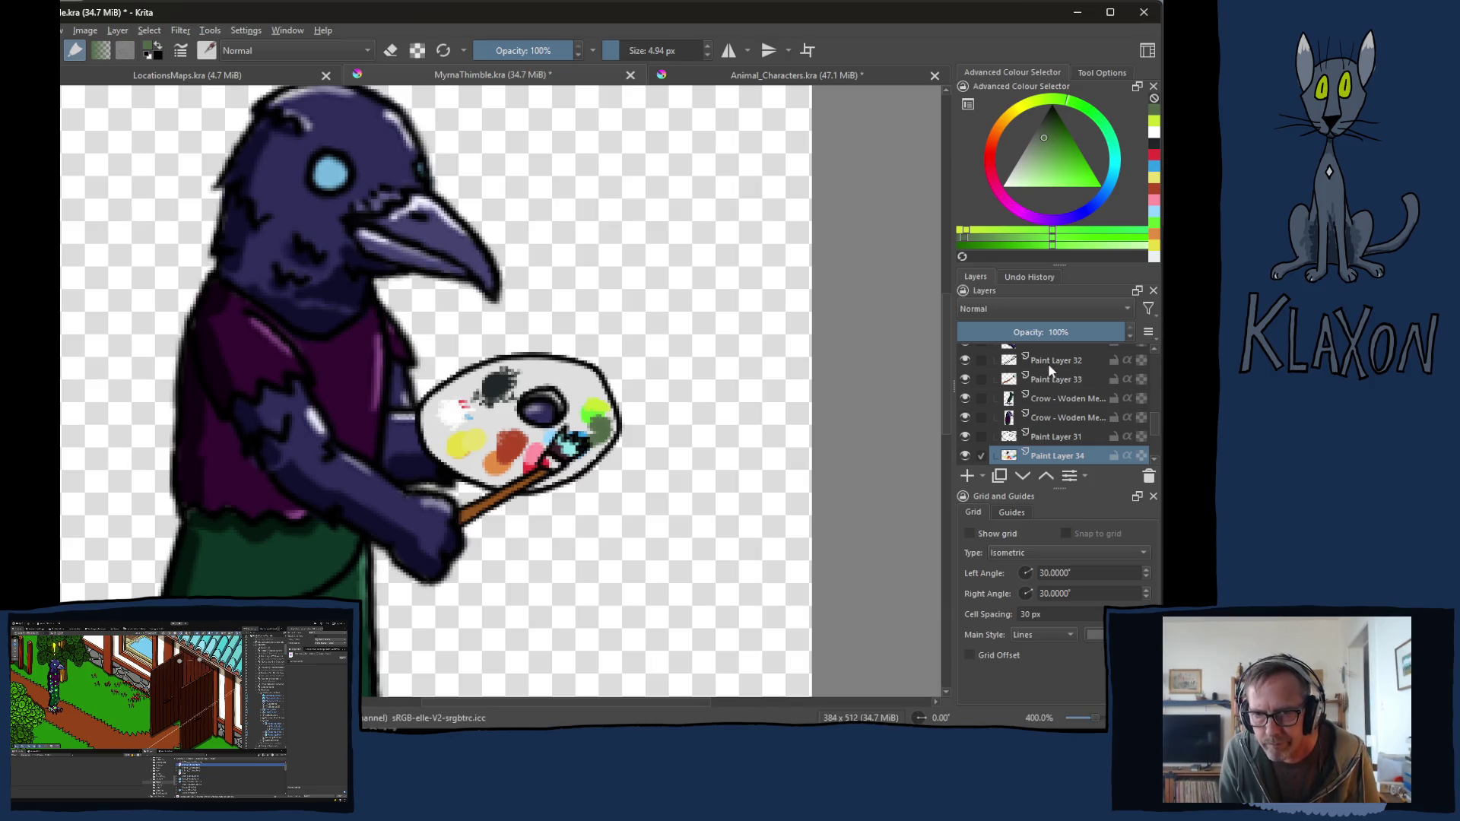
Step: Select both paintbrush layers and shift the paintbrush slightly left with the Move tool
{"action": "left_click", "coordinate": [1047, 380], "text": "shift"}
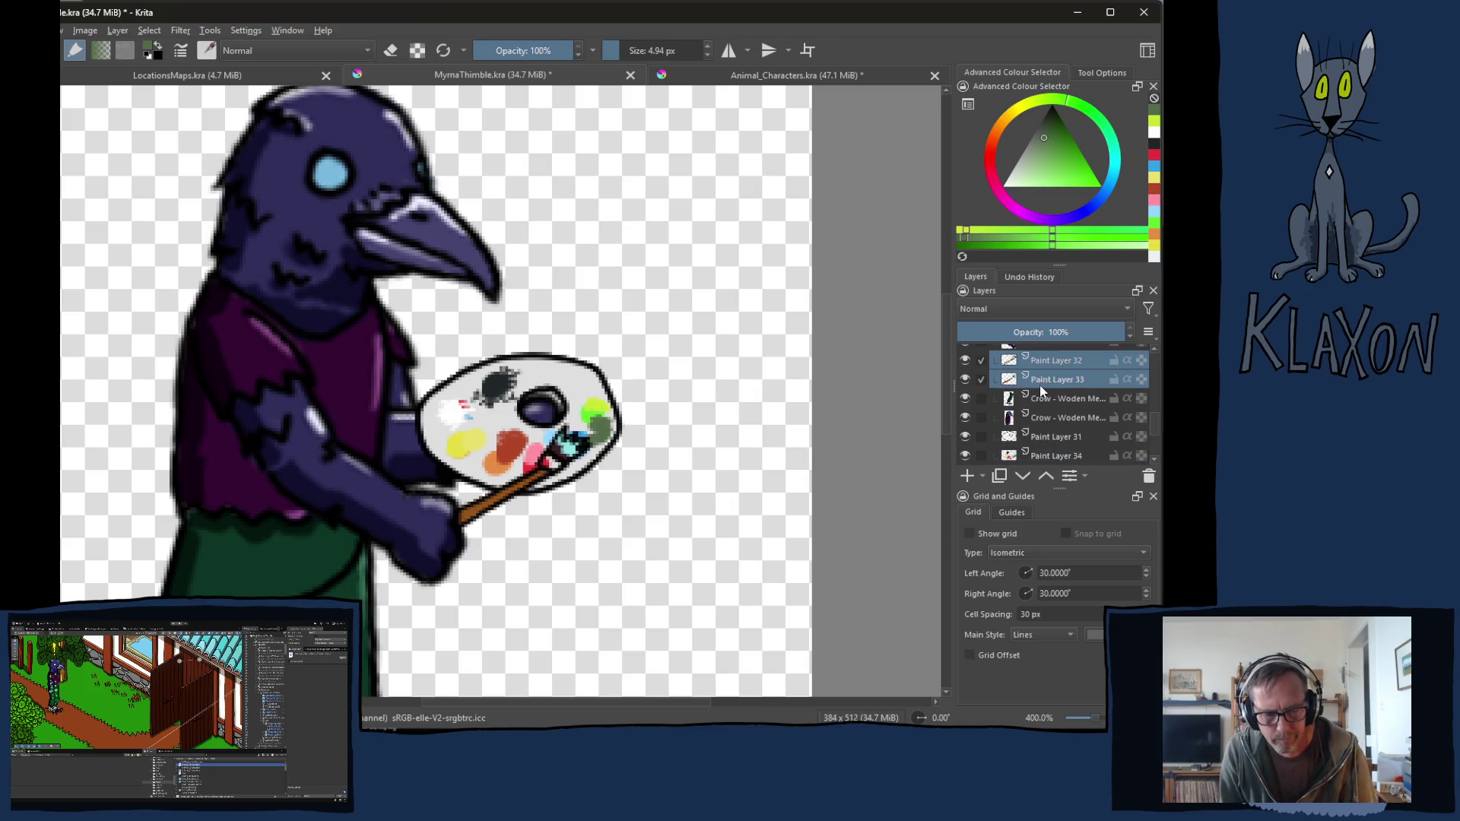
{"action": "key", "text": "t"}
{"action": "mouse_move", "coordinate": [554, 456]}
{"action": "left_mouse_down"}
{"action": "mouse_move", "coordinate": [537, 471]}
{"action": "mouse_move", "coordinate": [581, 454]}
{"action": "mouse_move", "coordinate": [627, 479]}
{"action": "mouse_move", "coordinate": [570, 458]}
{"action": "mouse_move", "coordinate": [618, 493]}
{"action": "left_mouse_up"}
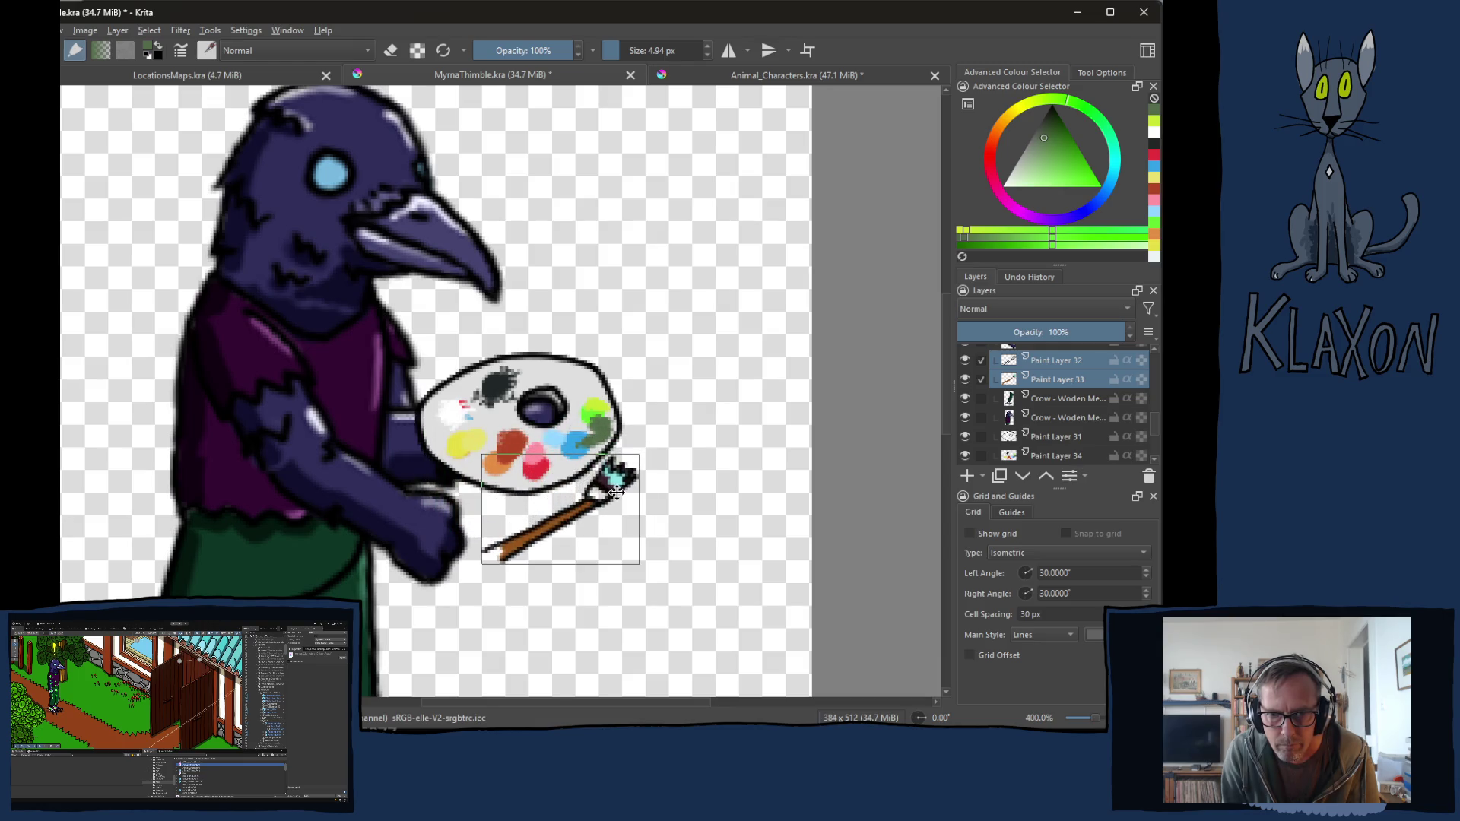
Step: Select only Paint Layer 33 and pick a greyish-blue tone from the quick palette
{"action": "left_click", "coordinate": [1055, 380]}
{"action": "key", "text": "e"}
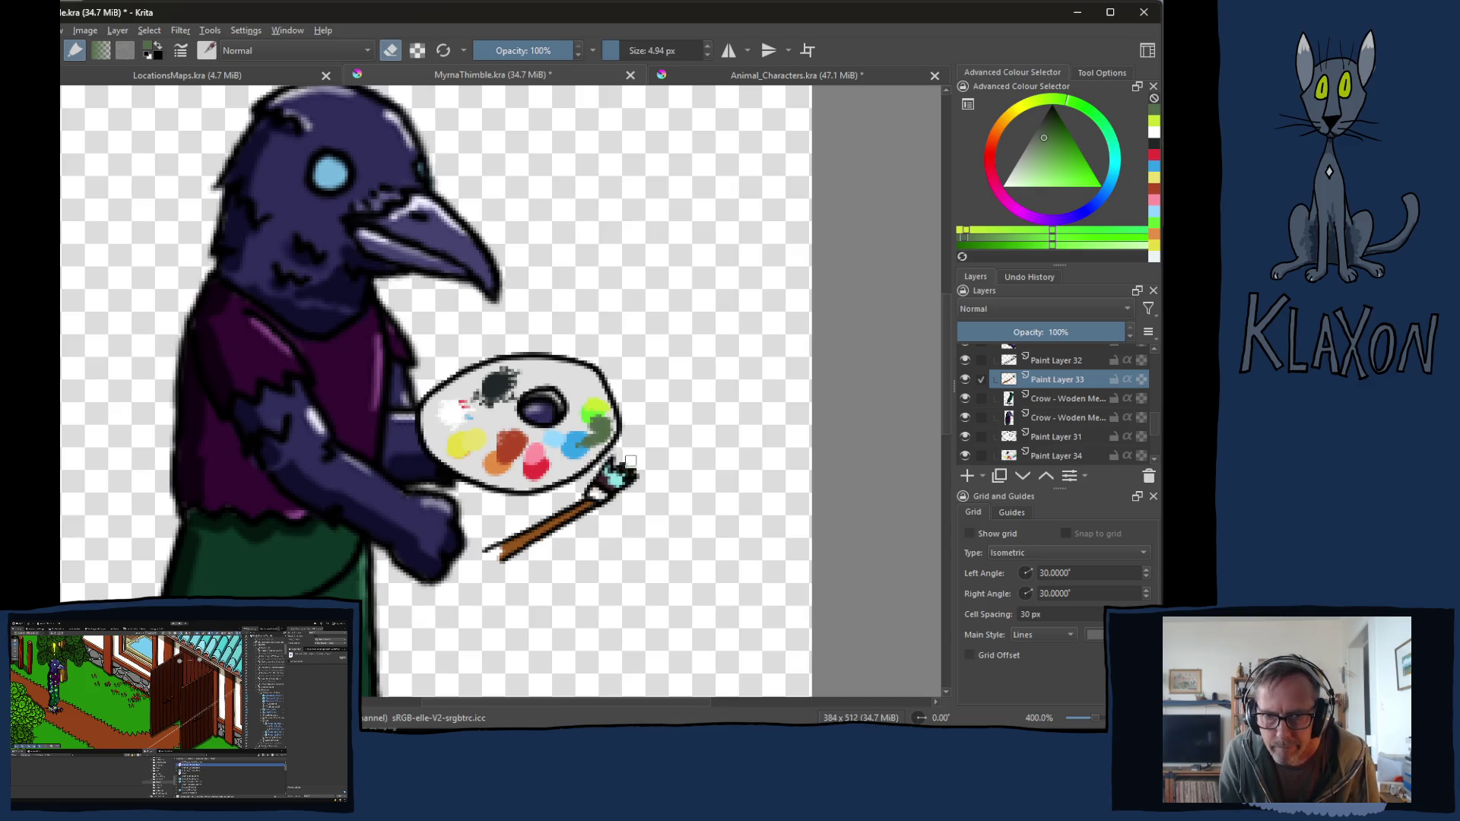
{"action": "key", "text": "e"}
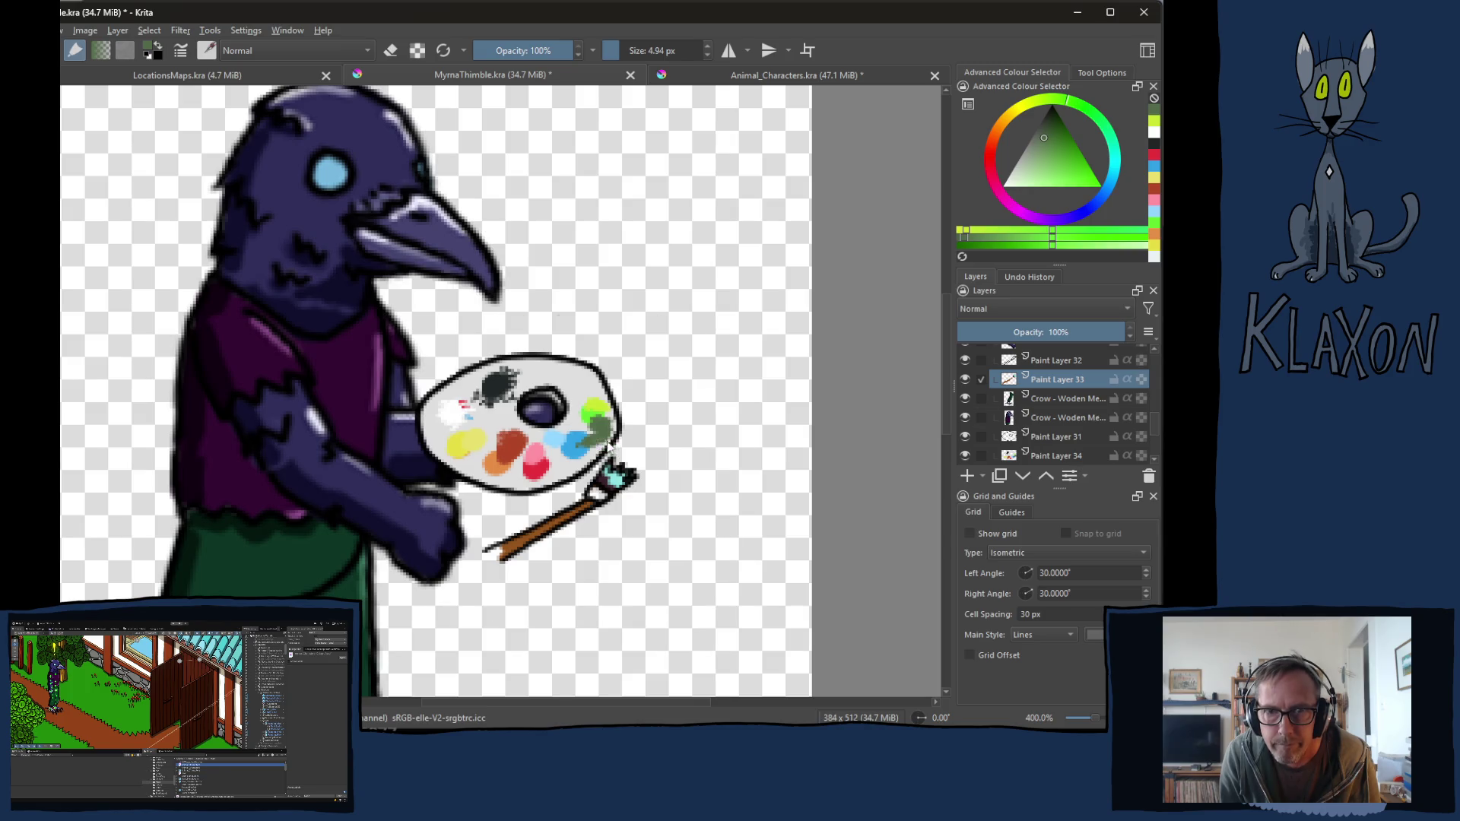
{"action": "right_click", "coordinate": [608, 444]}
{"action": "left_click", "coordinate": [550, 452]}
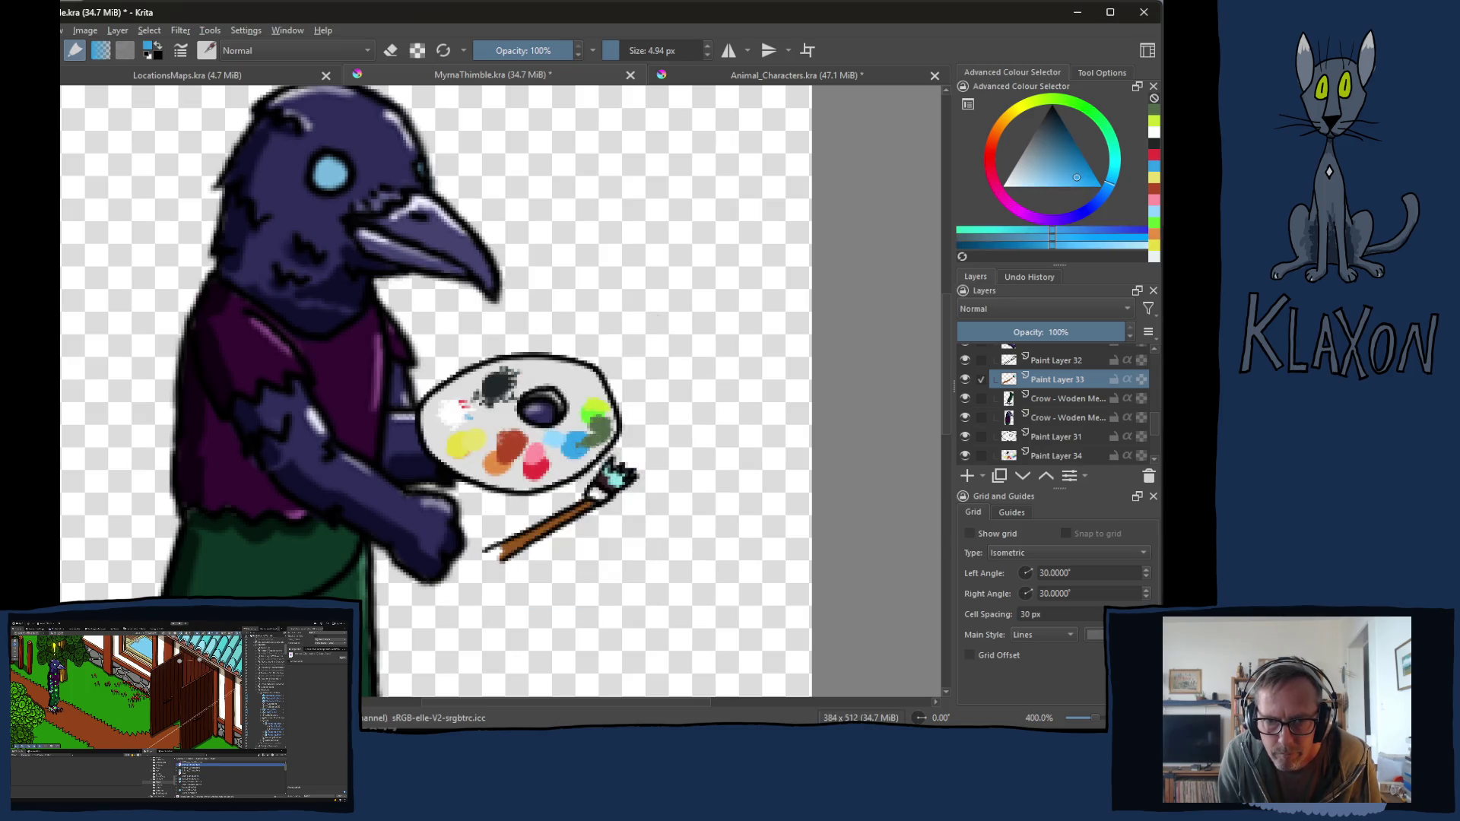
{"action": "left_click_drag", "start_coordinate": [1026, 176], "coordinate": [1024, 159]}
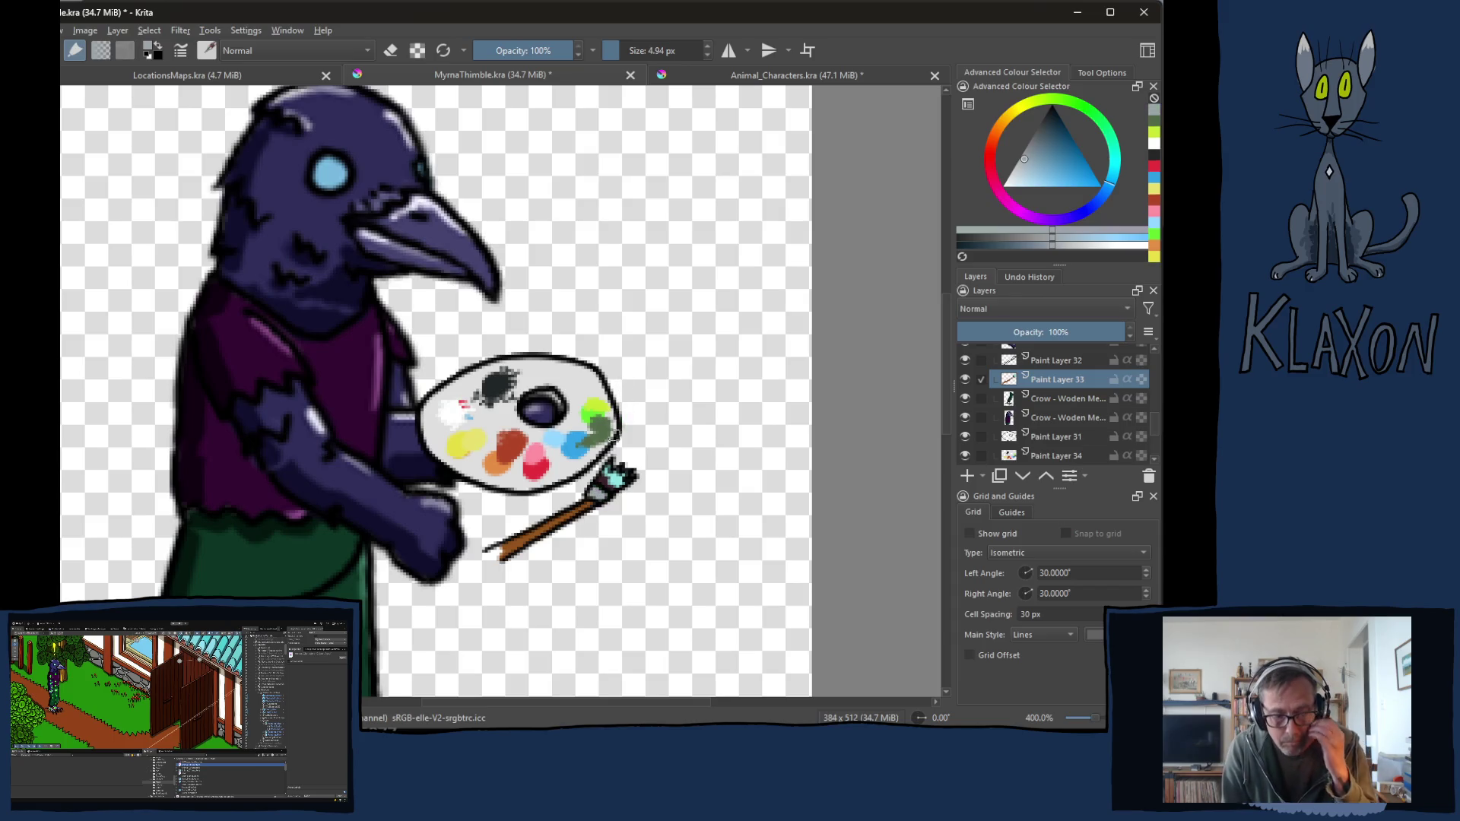
Step: Move Paint Layers 32 and 33 up-left so the bristles rest on the palette
{"action": "left_click", "coordinate": [1051, 363], "text": "ctrl"}
{"action": "key", "text": "t"}
{"action": "mouse_move", "coordinate": [603, 504]}
{"action": "left_mouse_down"}
{"action": "mouse_move", "coordinate": [537, 457]}
{"action": "mouse_move", "coordinate": [559, 478]}
{"action": "left_mouse_up"}
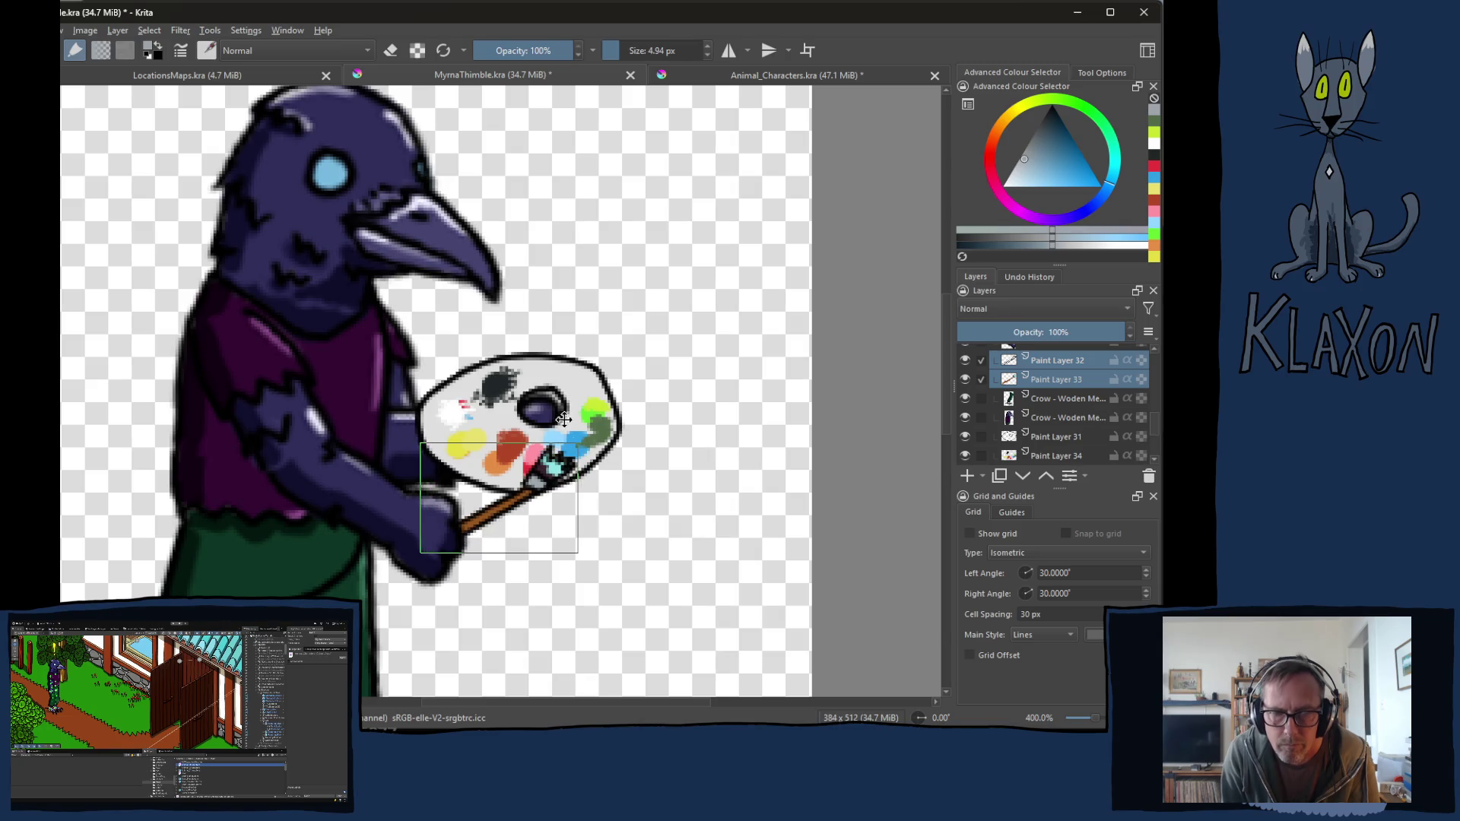